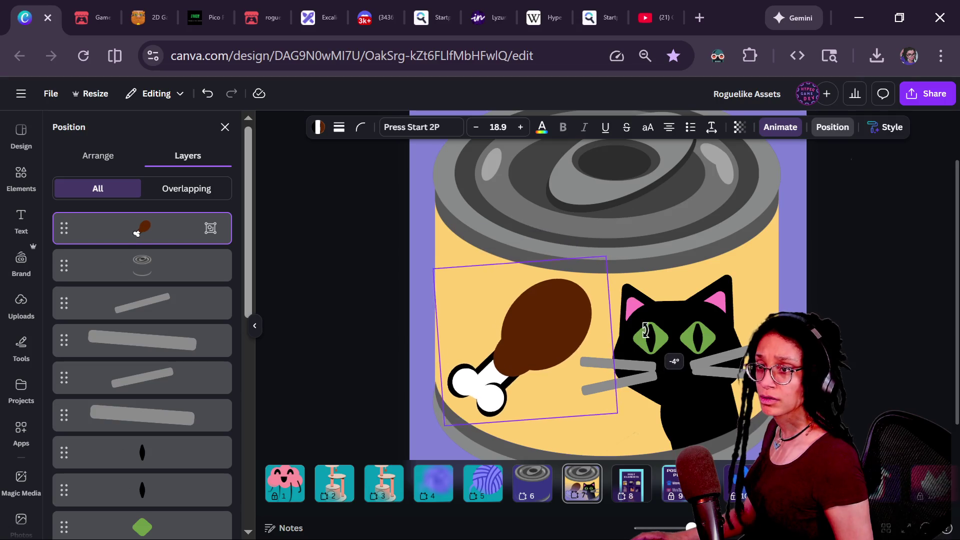
- Tilt the drumstick slightly and nudge it up on the cat-food can page
{"action": "left_click_drag", "start_coordinate": [540, 324], "coordinate": [538, 326]}
{"action": "left_click", "coordinate": [404, 401]}
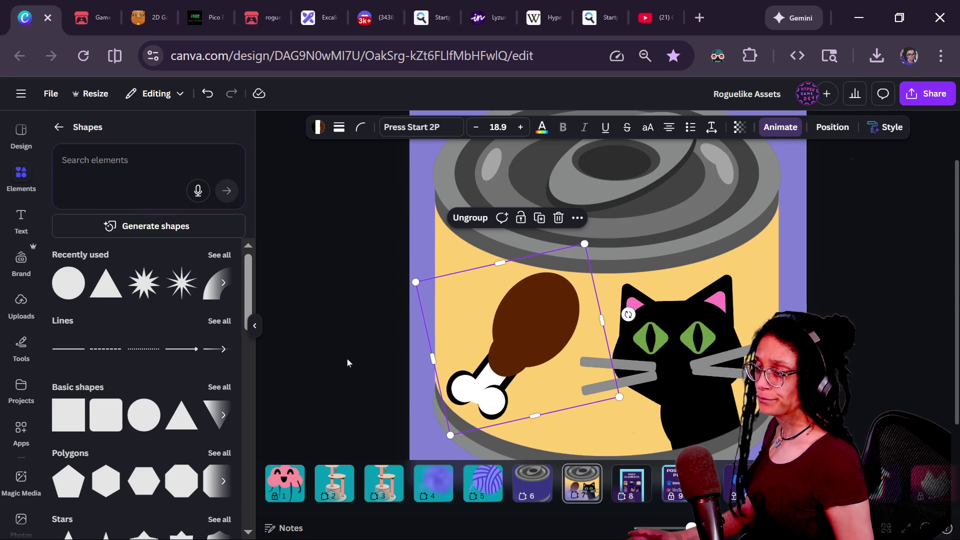
{"action": "key", "text": "ctrl+minus"}
{"action": "key", "text": "ctrl+minus"}
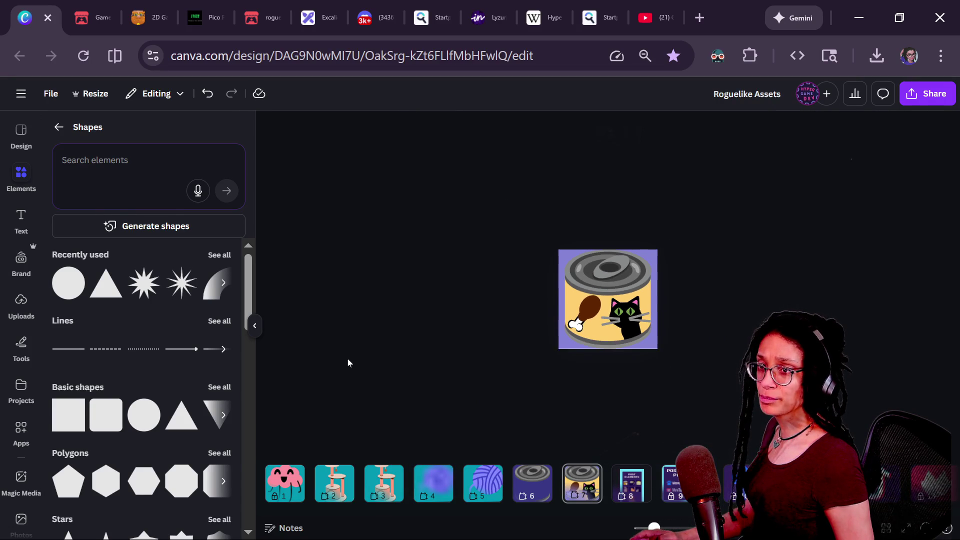
{"action": "key", "text": "ctrl+plus"}
{"action": "key", "text": "ctrl+plus"}
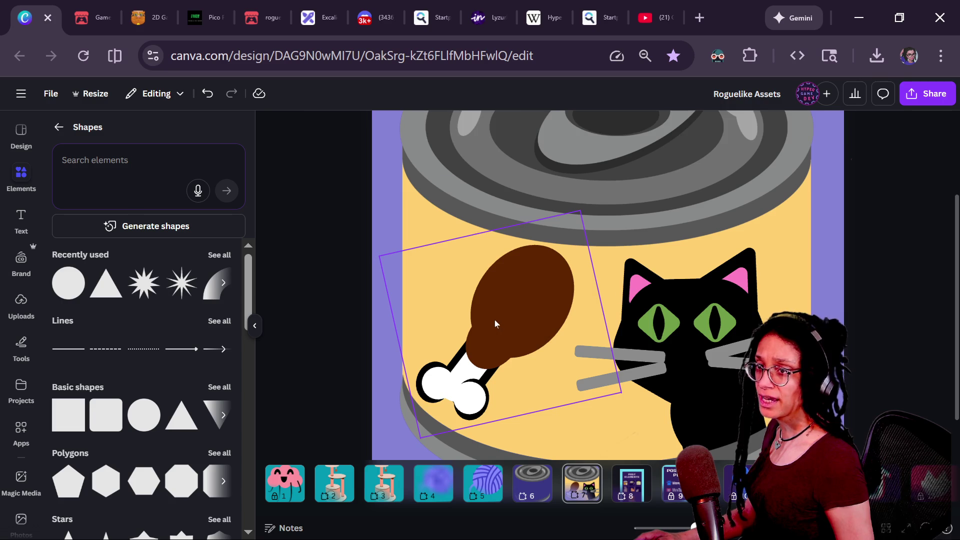
{"action": "left_click", "coordinate": [459, 397]}
{"action": "left_click_drag", "start_coordinate": [464, 390], "coordinate": [475, 368]}
{"action": "left_click", "coordinate": [367, 355]}
{"action": "key", "text": "ctrl+minus"}
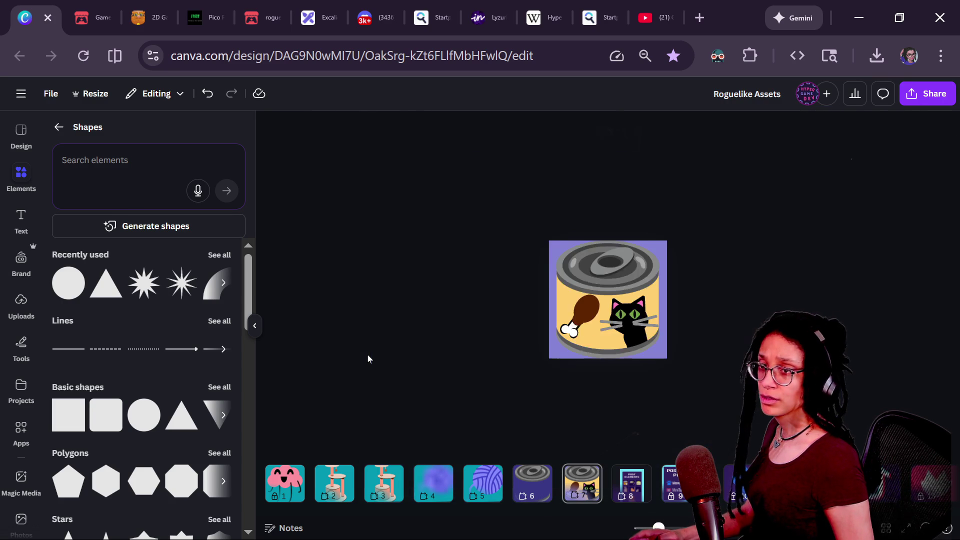
{"action": "key", "text": "ctrl+plus"}
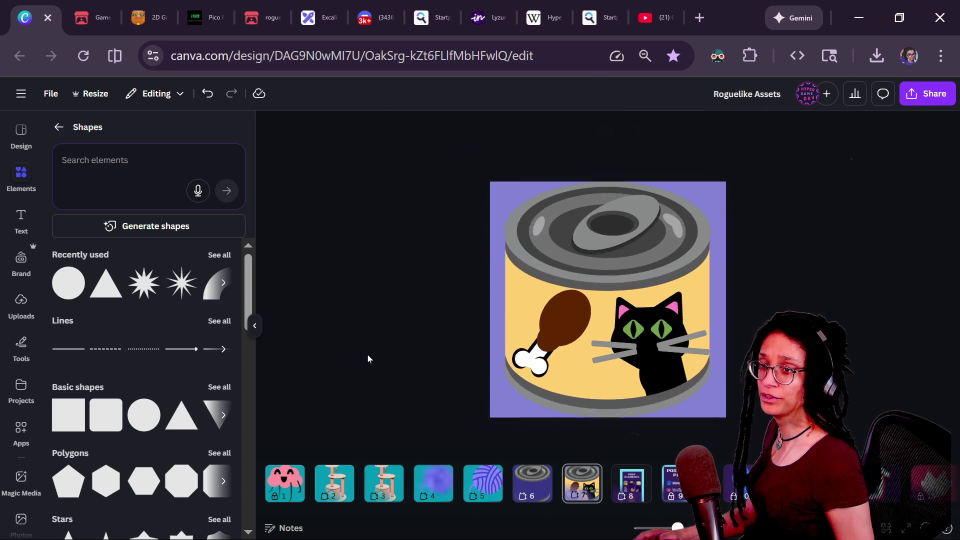
- Cut the drumstick and paste it onto a new page 8 after page 7
{"action": "mouse_move", "coordinate": [520, 348]}
{"action": "left_mouse_down"}
{"action": "mouse_move", "coordinate": [420, 328]}
{"action": "mouse_move", "coordinate": [532, 338]}
{"action": "mouse_move", "coordinate": [519, 347]}
{"action": "left_mouse_up"}
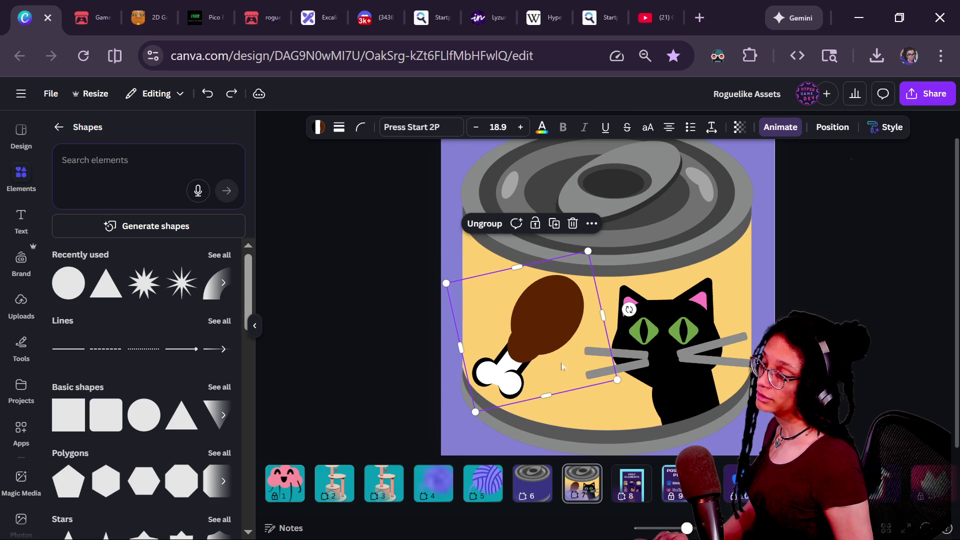
{"action": "key", "text": "ctrl+minus"}
{"action": "key", "text": "ctrl+minus"}
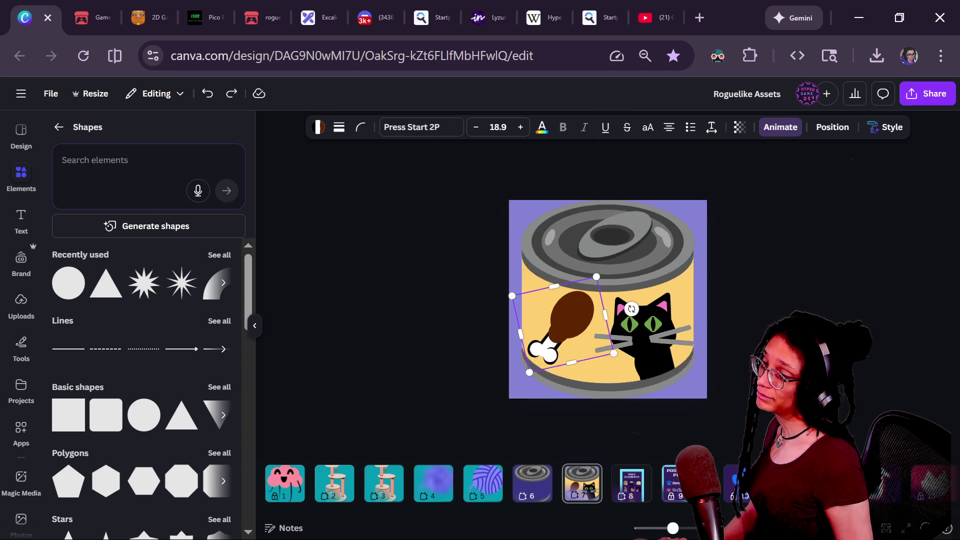
{"action": "key", "text": "Delete"}
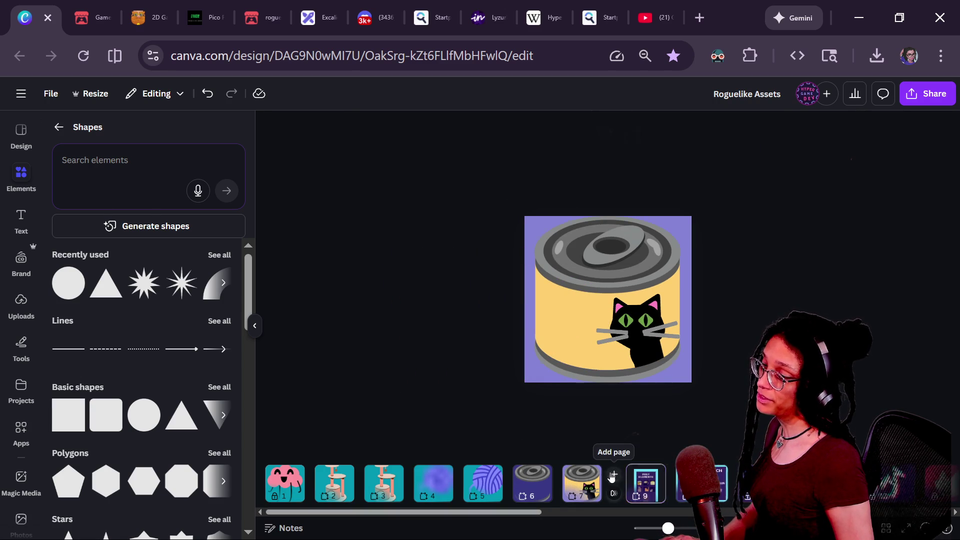
{"action": "left_click", "coordinate": [611, 474]}
{"action": "key", "text": "ctrl+v"}
- Return to the page 7 can design and zoom in on it
{"action": "left_click", "coordinate": [540, 492]}
{"action": "scroll", "coordinate": [602, 283], "scroll_direction": "down", "scroll_amount": 2}
{"action": "key", "text": "ctrl+plus"}
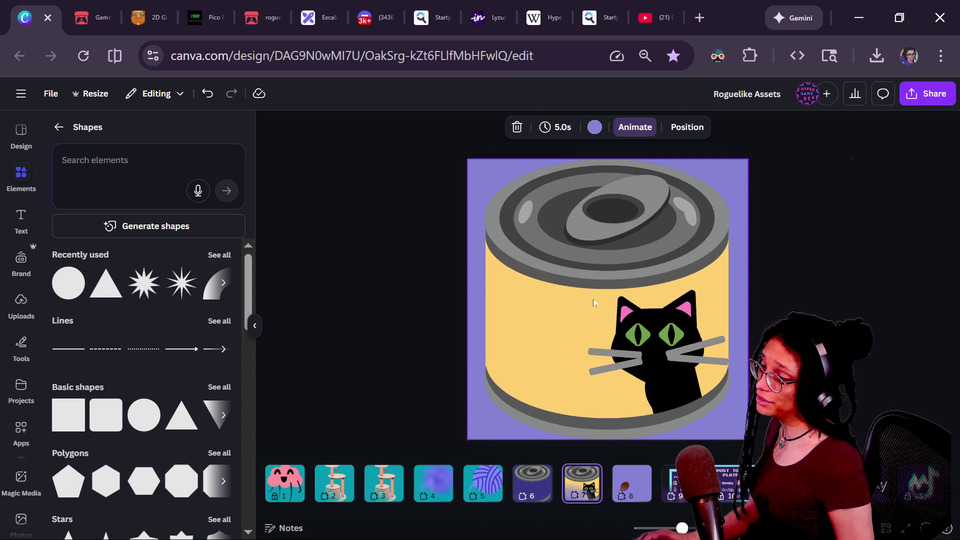
- Add a circle and stretch, tilt and shrink it into a lower-left oval
{"action": "left_click", "coordinate": [68, 283]}
{"action": "left_click", "coordinate": [553, 348]}
{"action": "left_click", "coordinate": [573, 334]}
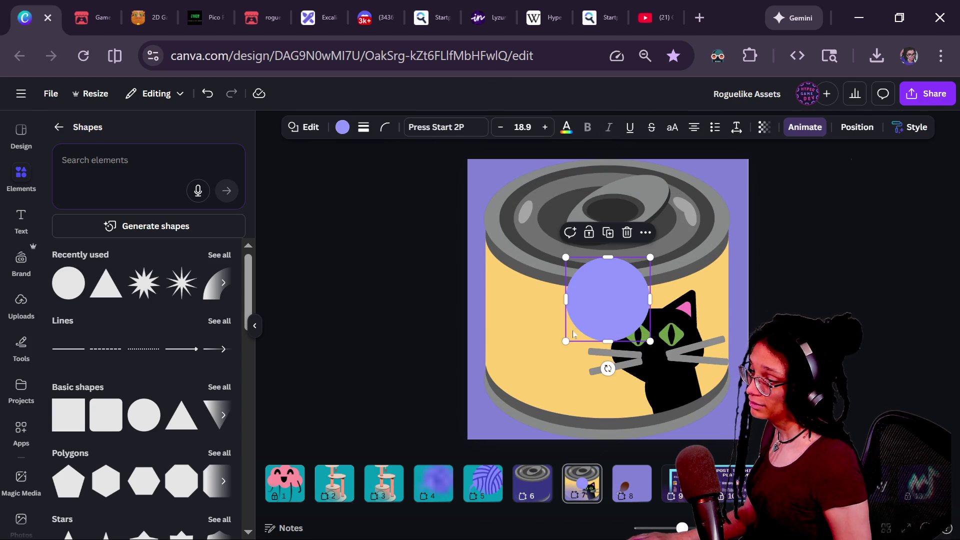
{"action": "mouse_move", "coordinate": [601, 345]}
{"action": "left_mouse_down"}
{"action": "mouse_move", "coordinate": [601, 385]}
{"action": "mouse_move", "coordinate": [590, 322]}
{"action": "left_mouse_up"}
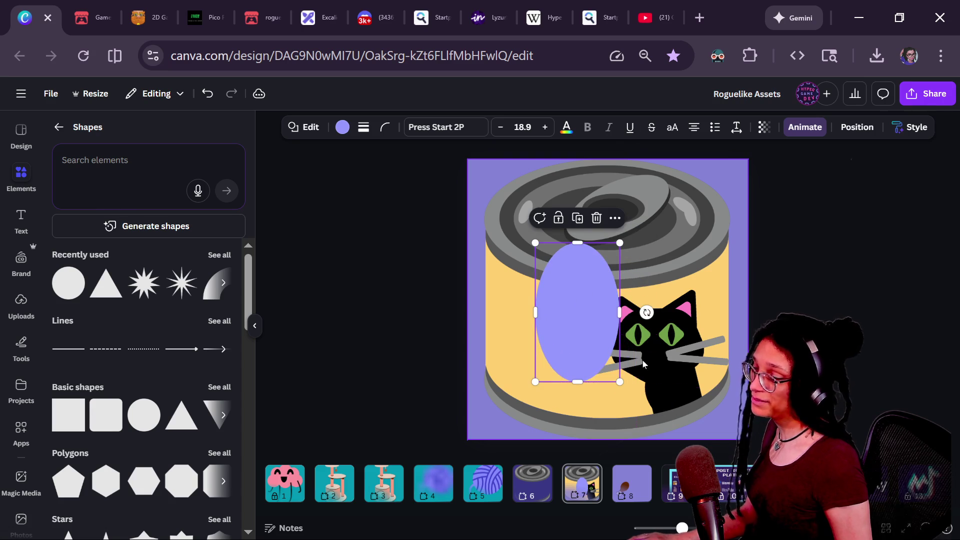
{"action": "mouse_move", "coordinate": [647, 313]}
{"action": "left_mouse_down"}
{"action": "mouse_move", "coordinate": [643, 392]}
{"action": "mouse_move", "coordinate": [500, 368]}
{"action": "left_mouse_up"}
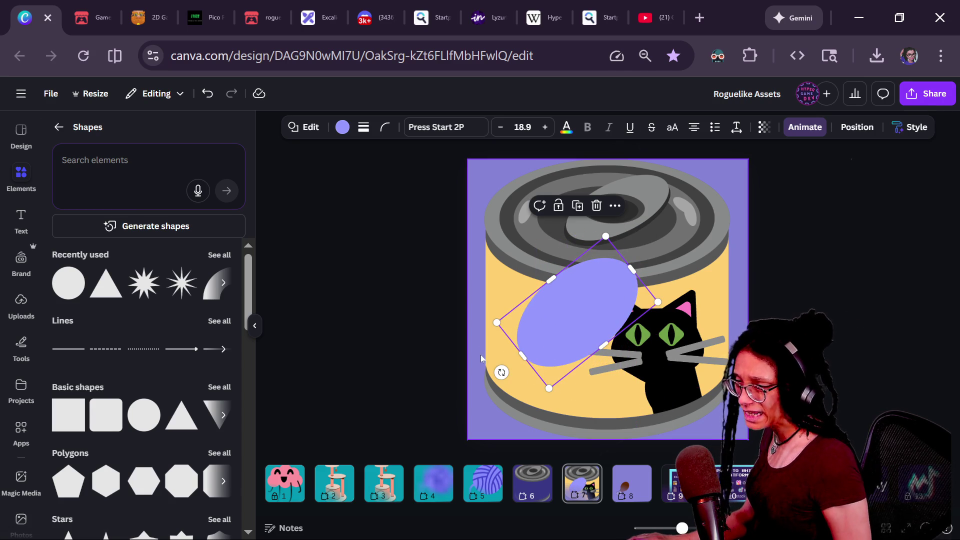
{"action": "mouse_move", "coordinate": [497, 326]}
{"action": "left_mouse_down"}
{"action": "mouse_move", "coordinate": [550, 319]}
{"action": "mouse_move", "coordinate": [545, 343]}
{"action": "mouse_move", "coordinate": [536, 329]}
{"action": "left_mouse_up"}
- Fill the oval with custom teal #397A83, nudge it up-left, and add a triangle
{"action": "scroll", "coordinate": [541, 343], "scroll_direction": "up", "scroll_amount": 2}
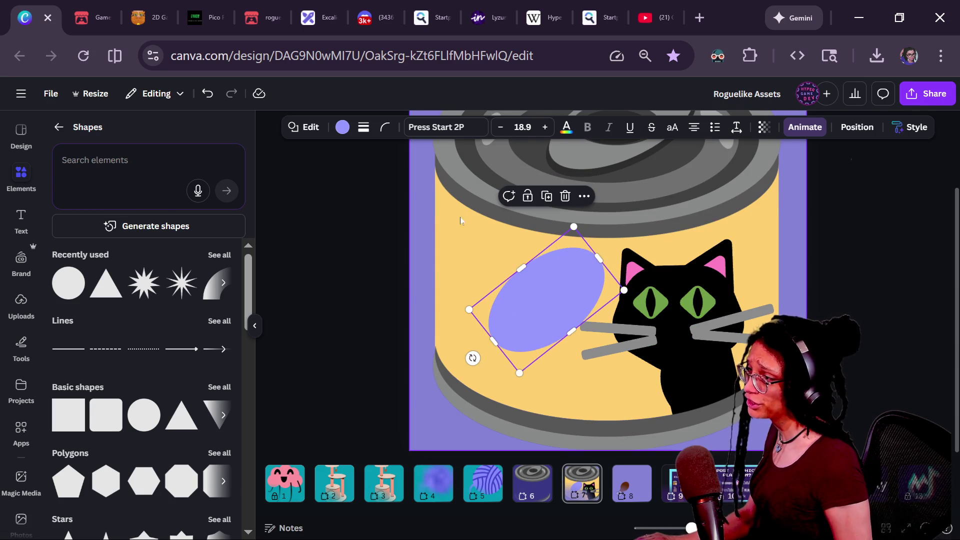
{"action": "left_click", "coordinate": [342, 128]}
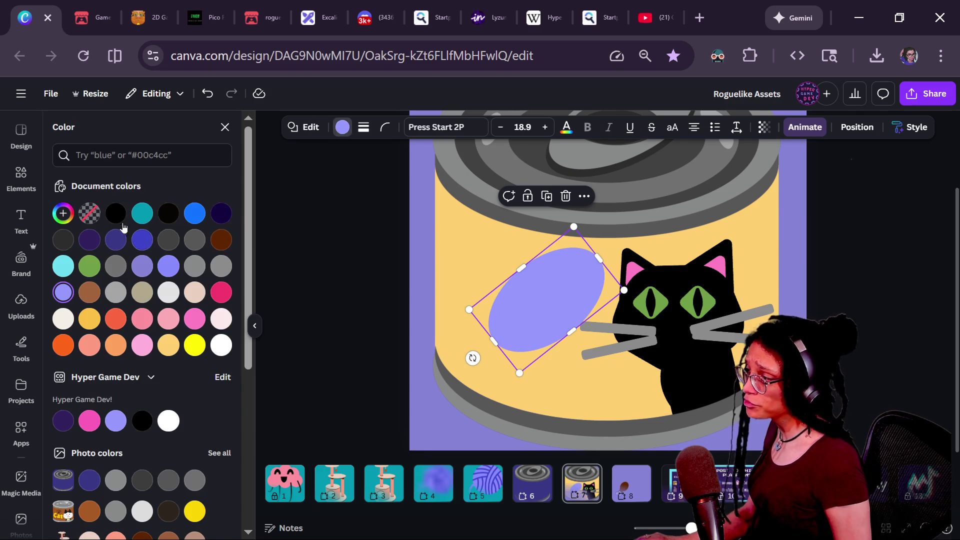
{"action": "left_click", "coordinate": [87, 268]}
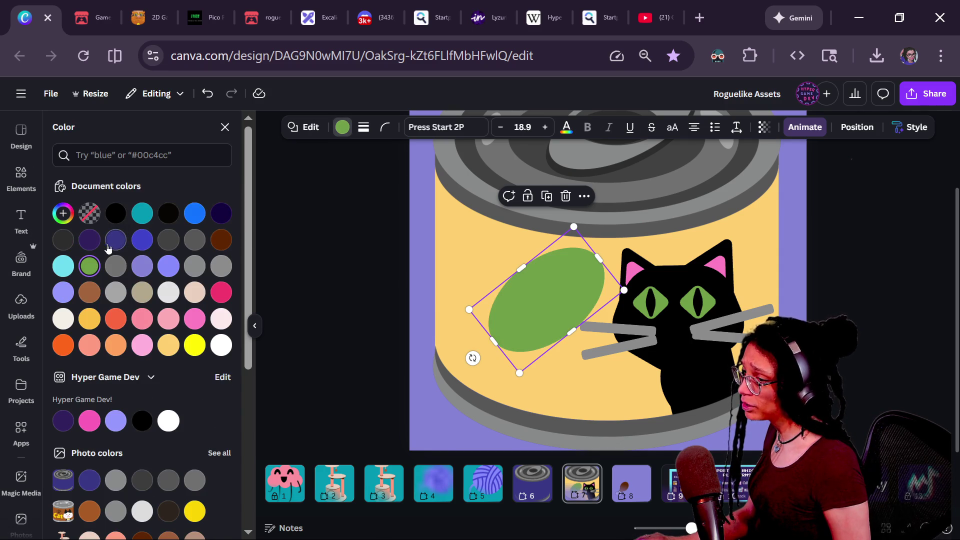
{"action": "left_click", "coordinate": [63, 214]}
{"action": "left_click", "coordinate": [147, 345]}
{"action": "left_click_drag", "start_coordinate": [154, 293], "coordinate": [150, 297]}
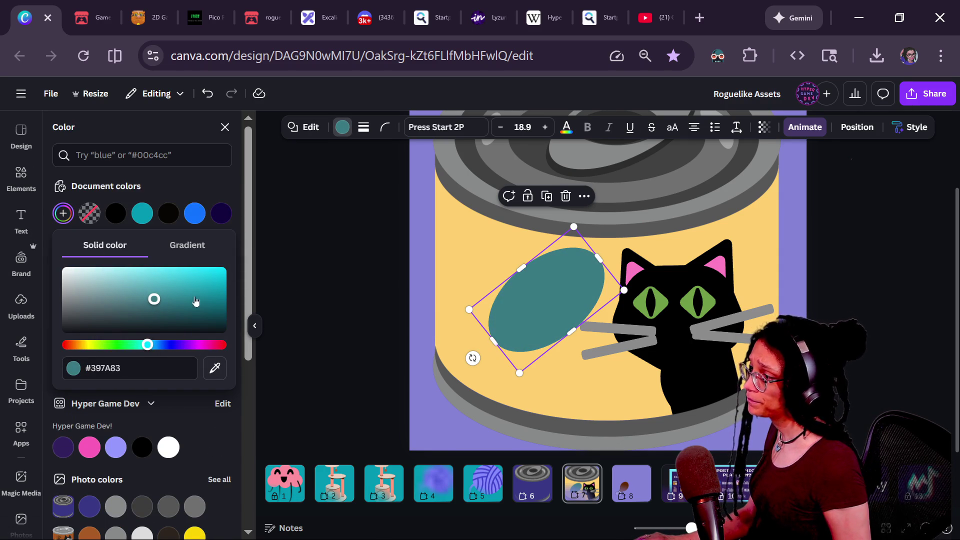
{"action": "left_click_drag", "start_coordinate": [470, 286], "coordinate": [464, 280]}
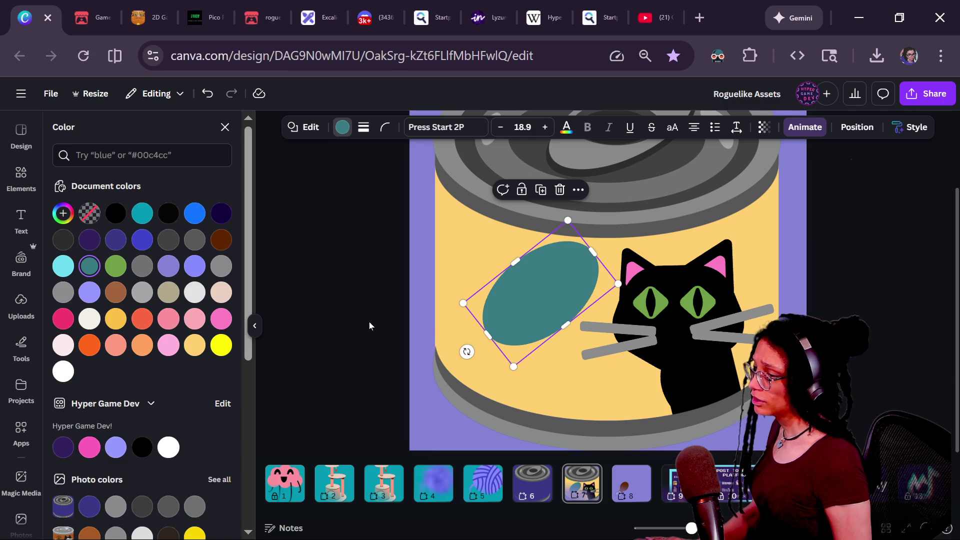
{"action": "left_click", "coordinate": [503, 335]}
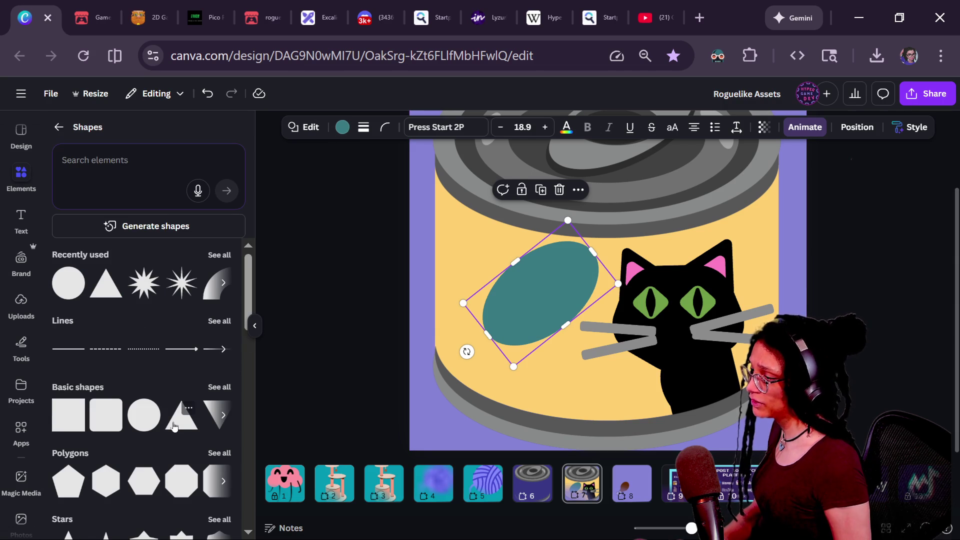
{"action": "left_click", "coordinate": [104, 283]}
- Move the new triangle beside the oval and rotate it about 60°
{"action": "left_click", "coordinate": [517, 298]}
{"action": "mouse_move", "coordinate": [594, 283]}
{"action": "left_mouse_down"}
{"action": "mouse_move", "coordinate": [609, 286]}
{"action": "mouse_move", "coordinate": [565, 300]}
{"action": "mouse_move", "coordinate": [604, 280]}
{"action": "mouse_move", "coordinate": [528, 333]}
{"action": "mouse_move", "coordinate": [499, 333]}
{"action": "left_mouse_up"}
{"action": "mouse_move", "coordinate": [469, 393]}
{"action": "left_mouse_down"}
{"action": "mouse_move", "coordinate": [398, 339]}
{"action": "mouse_move", "coordinate": [398, 349]}
{"action": "left_mouse_up"}
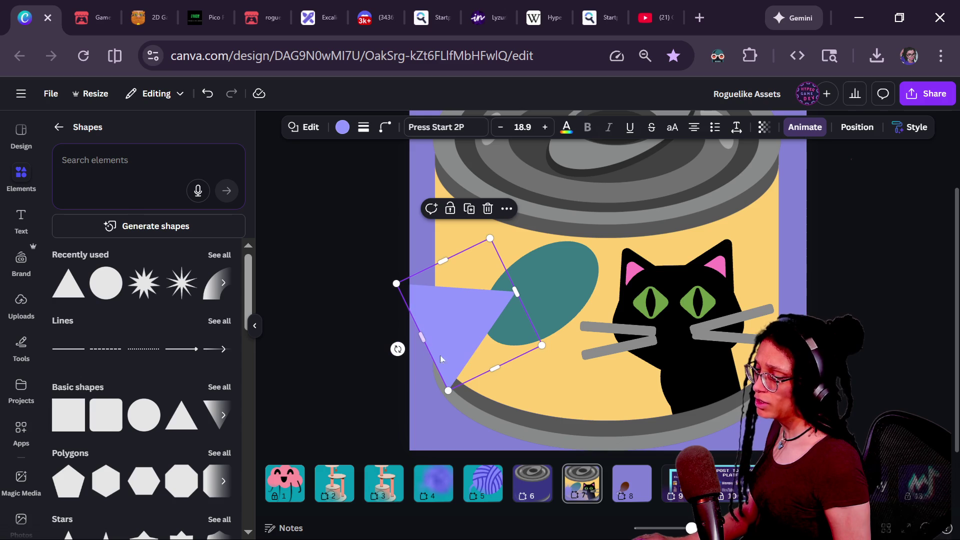
{"action": "left_click_drag", "start_coordinate": [396, 284], "coordinate": [439, 263]}
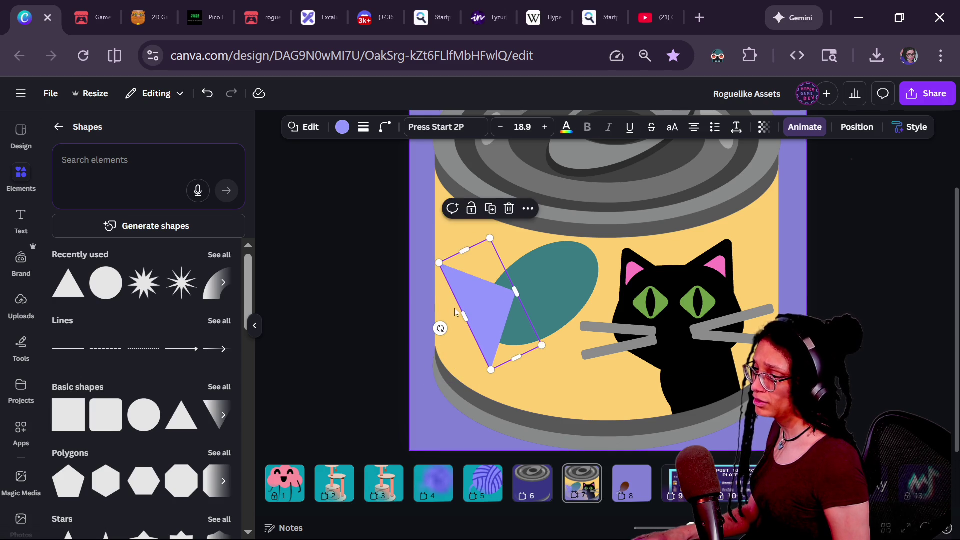
{"action": "key", "text": "ctrl+z"}
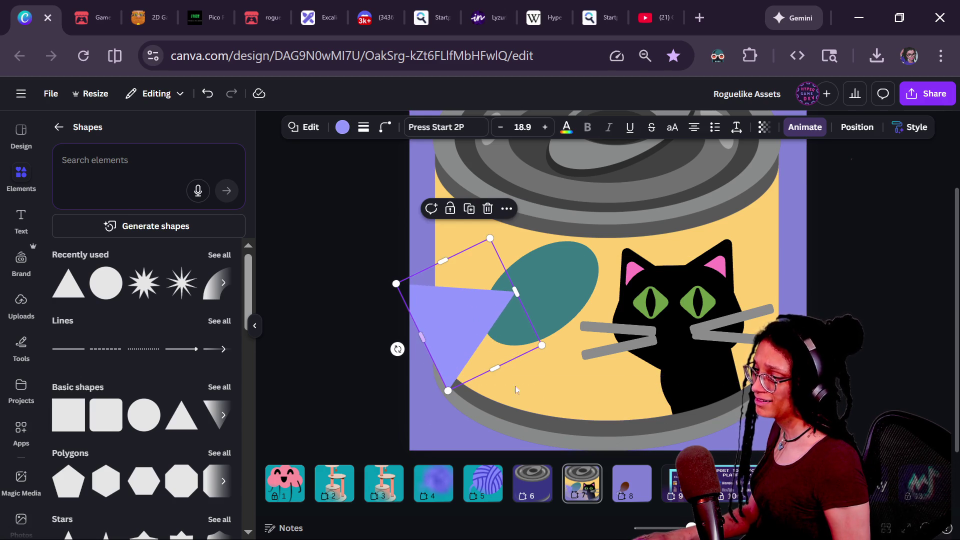
- Shorten and angle the second triangle, placing it beside the first as a tail
{"action": "left_click", "coordinate": [496, 370], "text": "shift"}
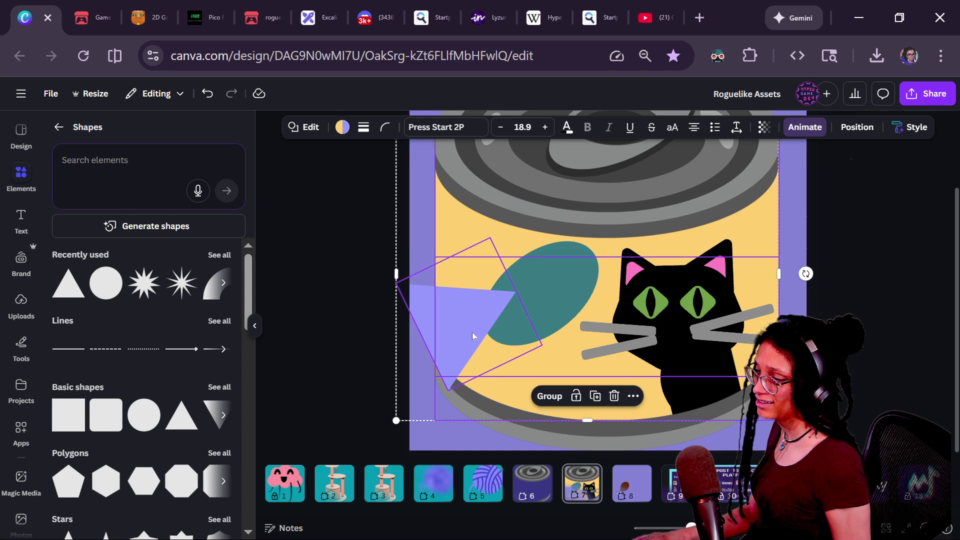
{"action": "left_click", "coordinate": [474, 353]}
{"action": "mouse_move", "coordinate": [488, 368]}
{"action": "left_mouse_down"}
{"action": "mouse_move", "coordinate": [455, 332]}
{"action": "mouse_move", "coordinate": [495, 352]}
{"action": "left_mouse_up"}
{"action": "left_click_drag", "start_coordinate": [437, 377], "coordinate": [474, 419]}
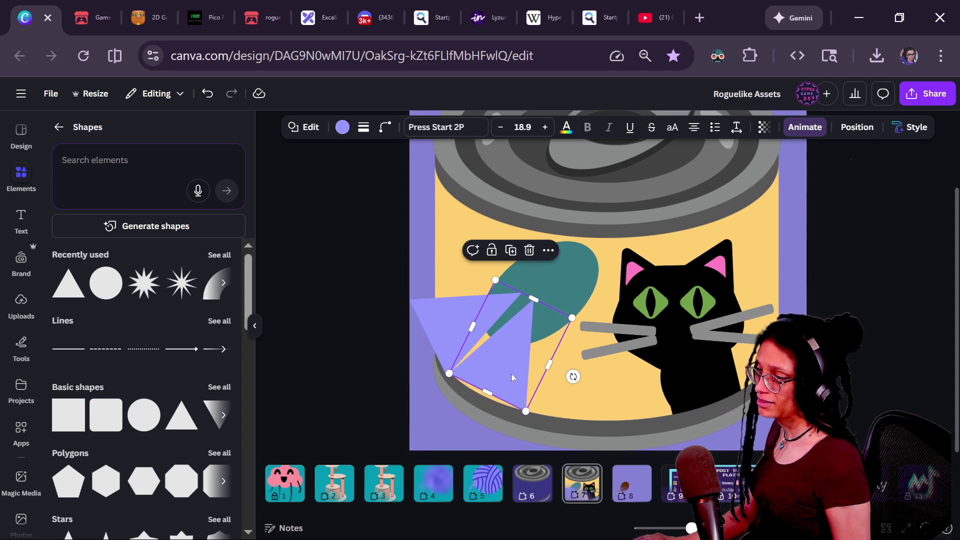
{"action": "mouse_move", "coordinate": [573, 376]}
{"action": "left_mouse_down"}
{"action": "mouse_move", "coordinate": [585, 383]}
{"action": "mouse_move", "coordinate": [578, 350]}
{"action": "left_mouse_up"}
{"action": "left_click_drag", "start_coordinate": [500, 353], "coordinate": [499, 354]}
- Recolour both tail triangles with the oval's teal #397A83 using the eyedropper
{"action": "left_click", "coordinate": [456, 328], "text": "shift"}
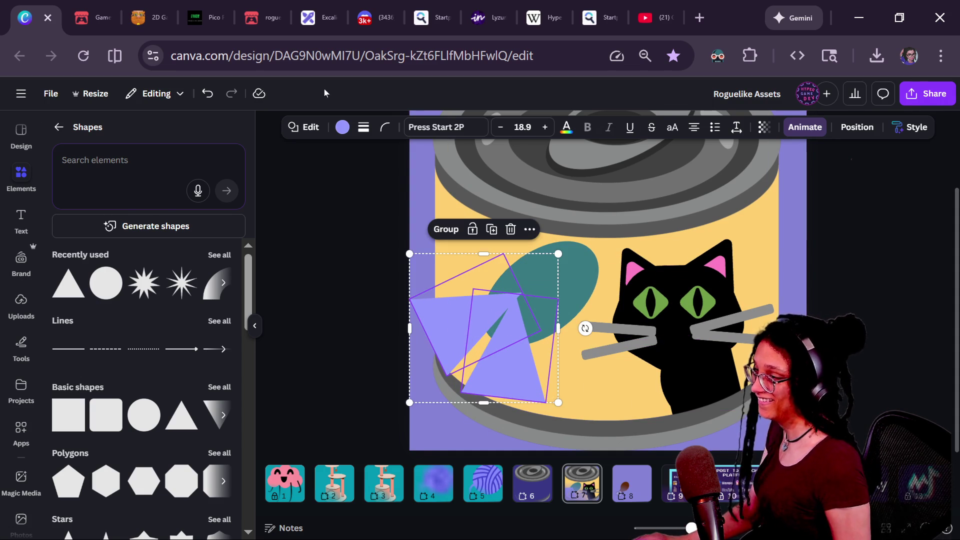
{"action": "left_click", "coordinate": [341, 125]}
{"action": "left_click", "coordinate": [62, 213]}
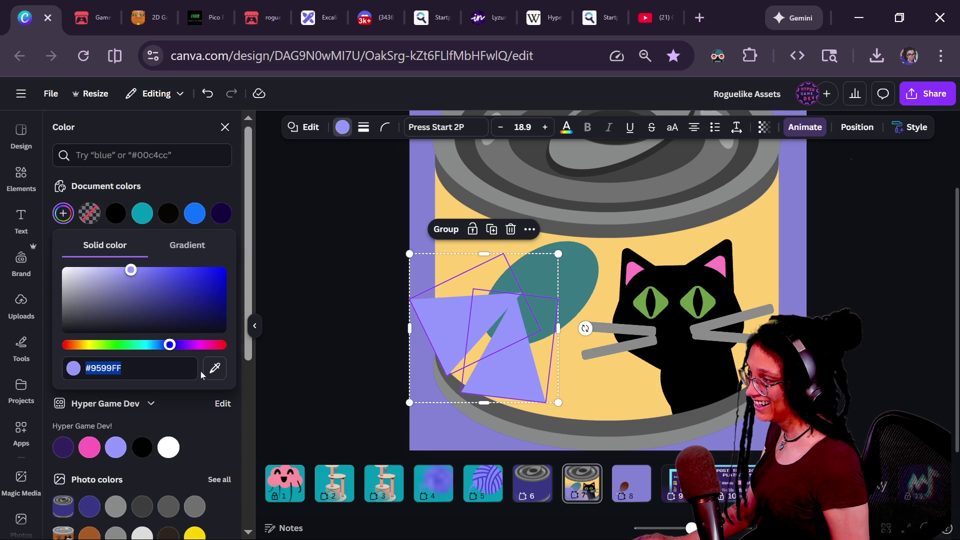
{"action": "left_click", "coordinate": [220, 378]}
{"action": "left_click", "coordinate": [532, 311]}
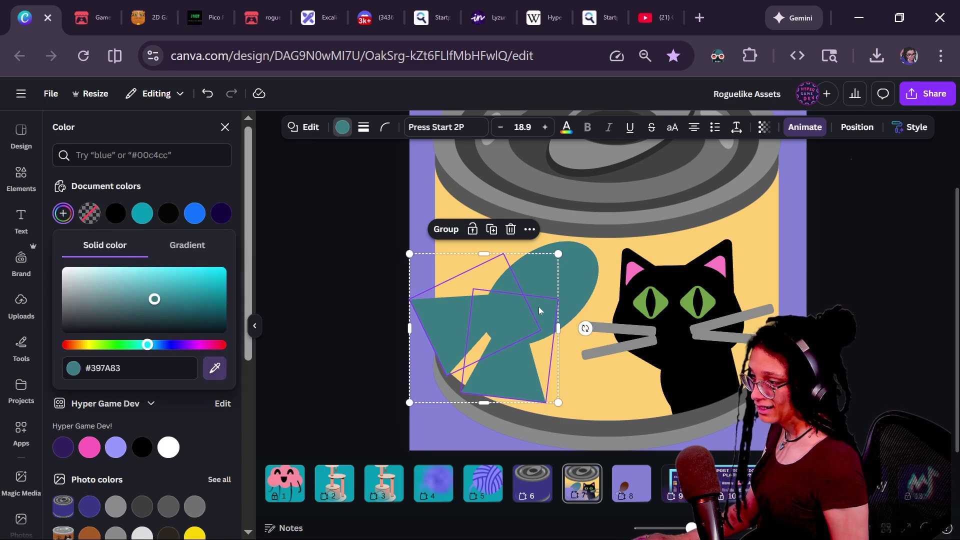
{"action": "key", "text": "Escape"}
{"action": "scroll", "coordinate": [357, 340], "scroll_direction": "down", "scroll_amount": 3}
{"action": "key", "text": "Escape"}
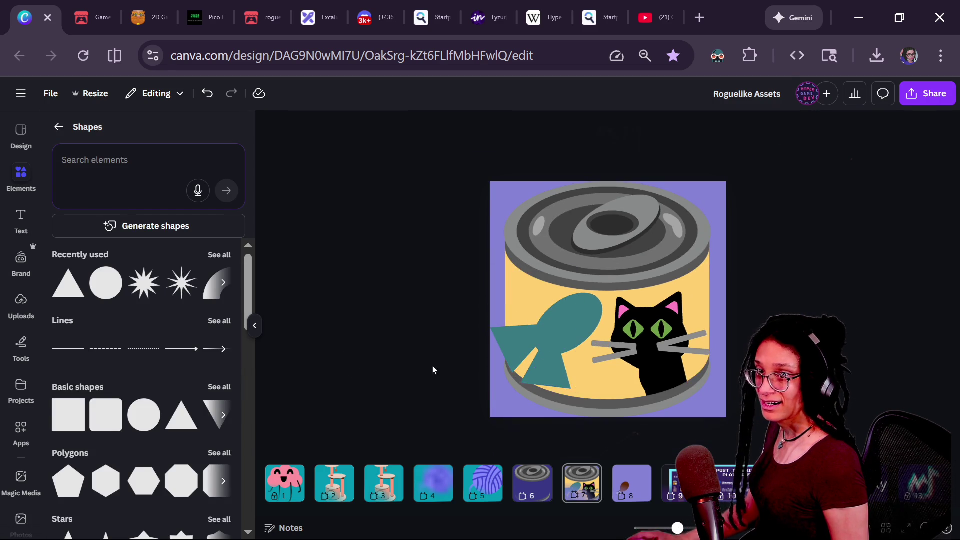
{"action": "scroll", "coordinate": [433, 370], "scroll_direction": "up", "scroll_amount": 5}
- Shrink the tail triangles and move and angle one of them into place
{"action": "left_click", "coordinate": [421, 358]}
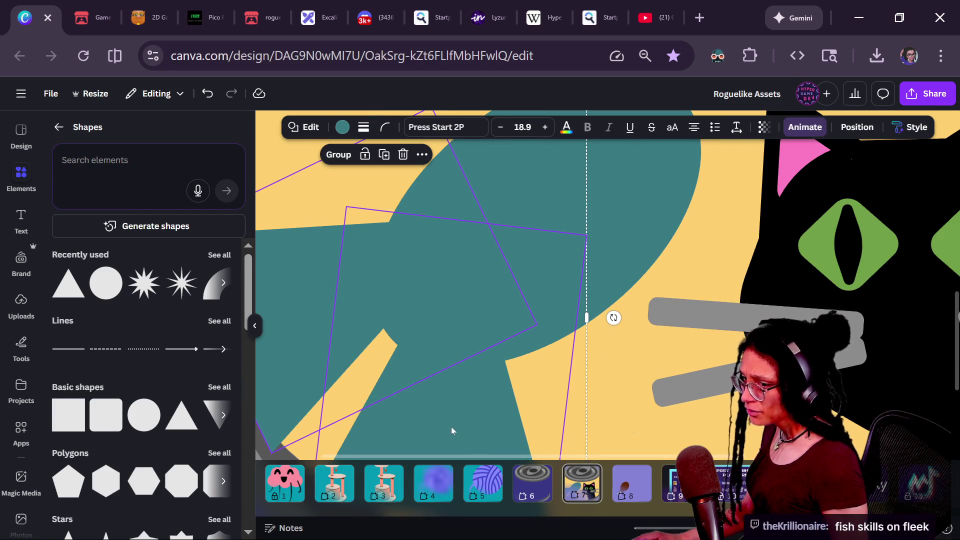
{"action": "scroll", "coordinate": [451, 431], "scroll_direction": "down", "scroll_amount": 2}
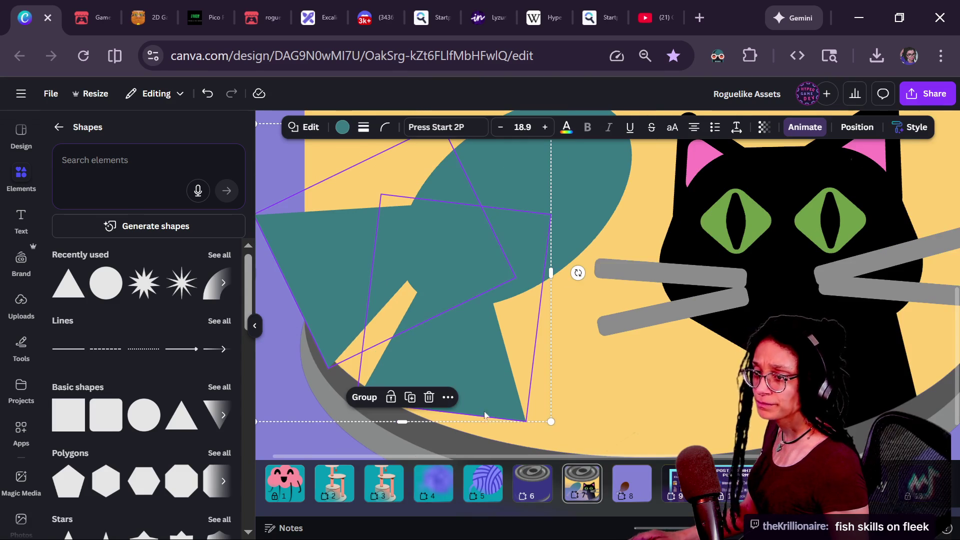
{"action": "scroll", "coordinate": [508, 431], "scroll_direction": "down", "scroll_amount": 1}
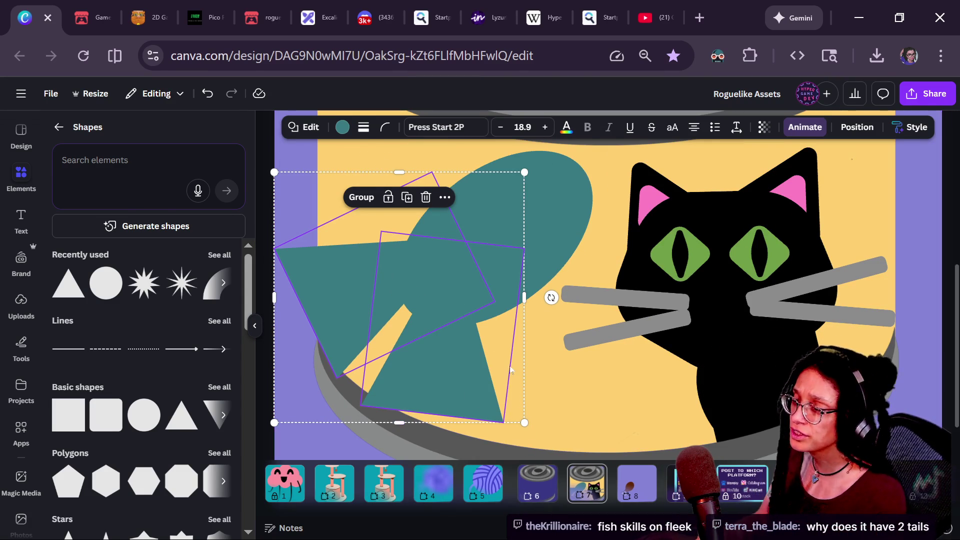
{"action": "mouse_move", "coordinate": [523, 433]}
{"action": "left_mouse_down"}
{"action": "mouse_move", "coordinate": [480, 356]}
{"action": "mouse_move", "coordinate": [457, 336]}
{"action": "mouse_move", "coordinate": [453, 350]}
{"action": "left_mouse_up"}
{"action": "left_click_drag", "start_coordinate": [405, 276], "coordinate": [453, 323]}
{"action": "left_click", "coordinate": [416, 346]}
{"action": "left_click_drag", "start_coordinate": [415, 349], "coordinate": [376, 300]}
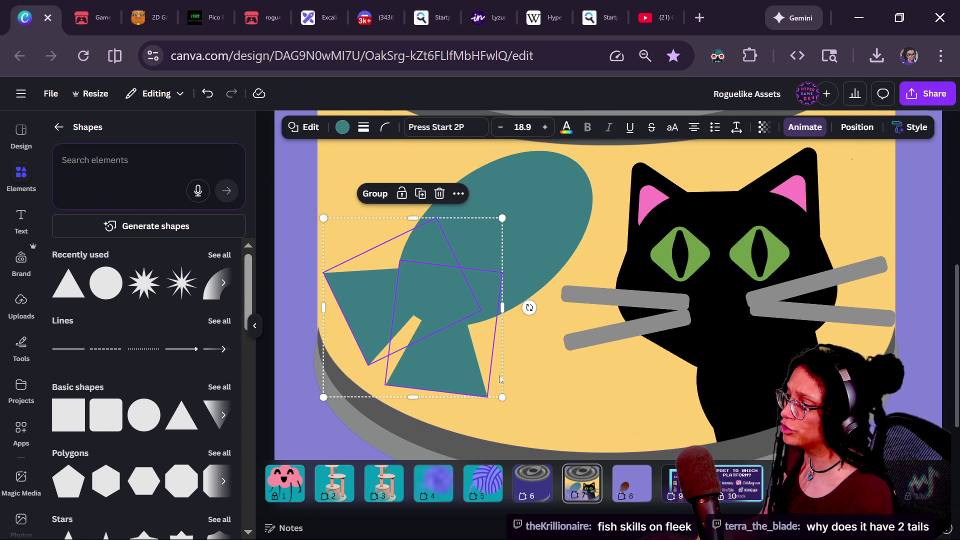
{"action": "mouse_move", "coordinate": [447, 367]}
{"action": "left_mouse_down"}
{"action": "mouse_move", "coordinate": [368, 333]}
{"action": "mouse_move", "coordinate": [366, 312]}
{"action": "left_mouse_up"}
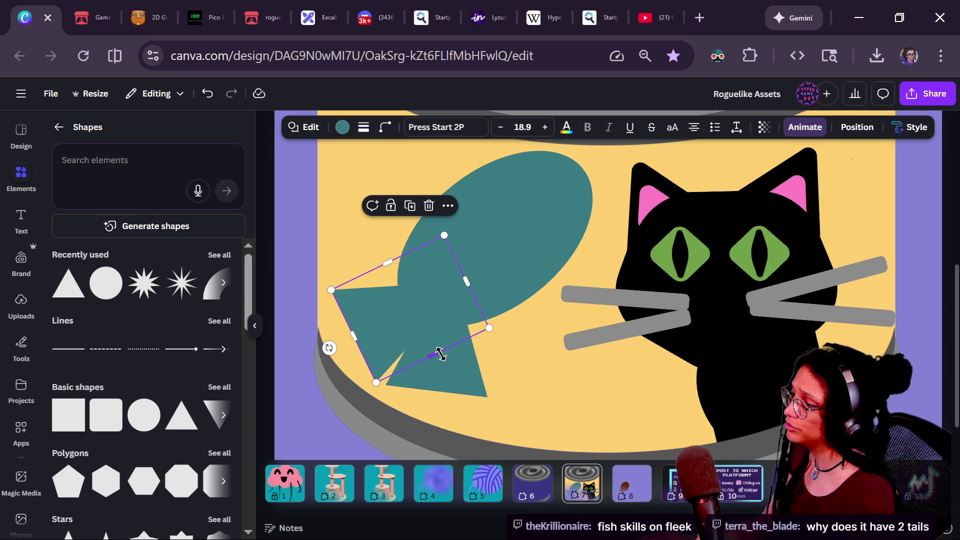
- Undo the last tail change and rotate the tail shape to 57°
{"action": "key", "text": "ctrl+alt+0"}
{"action": "left_click", "coordinate": [374, 351]}
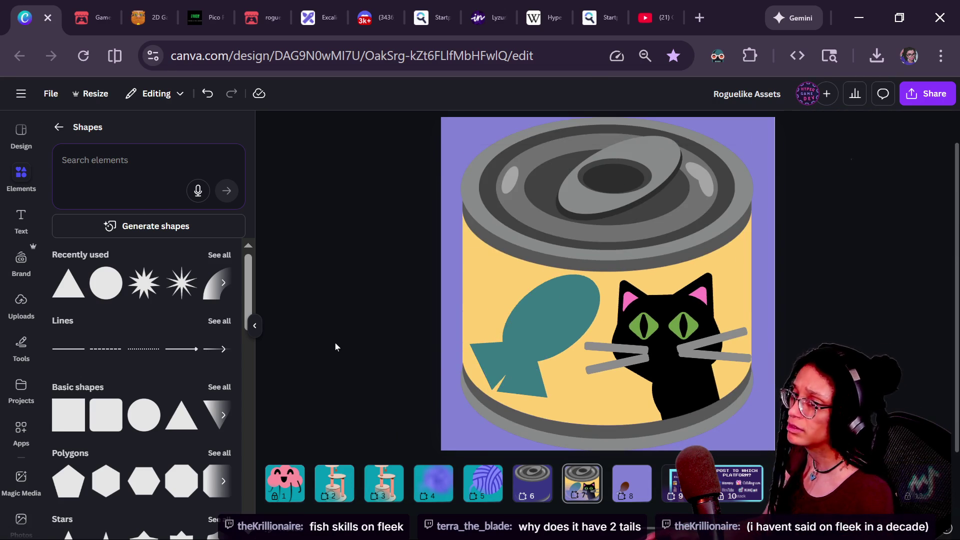
{"action": "key", "text": "ctrl+minus"}
{"action": "key", "text": "ctrl+plus"}
{"action": "key", "text": "ctrl+plus"}
{"action": "left_click", "coordinate": [442, 418]}
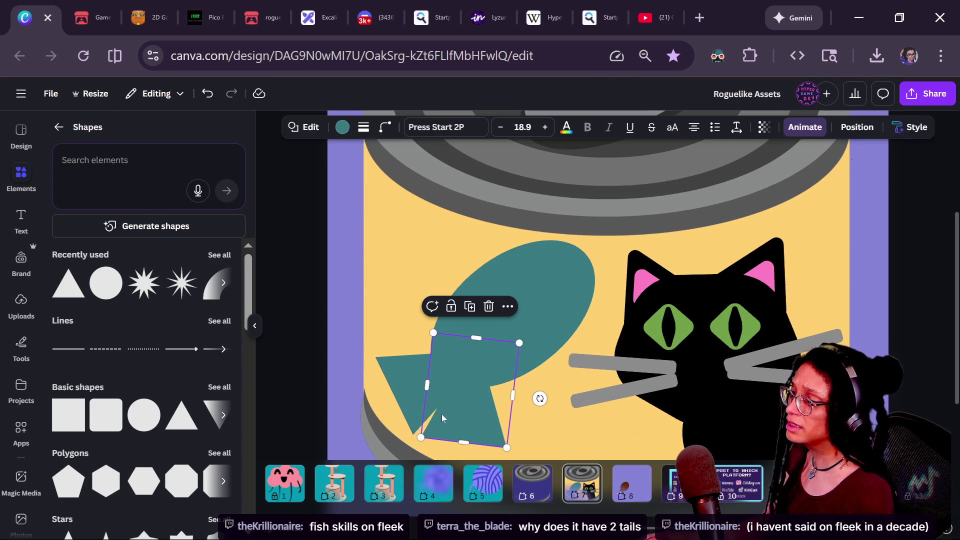
{"action": "key", "text": "ctrl+z"}
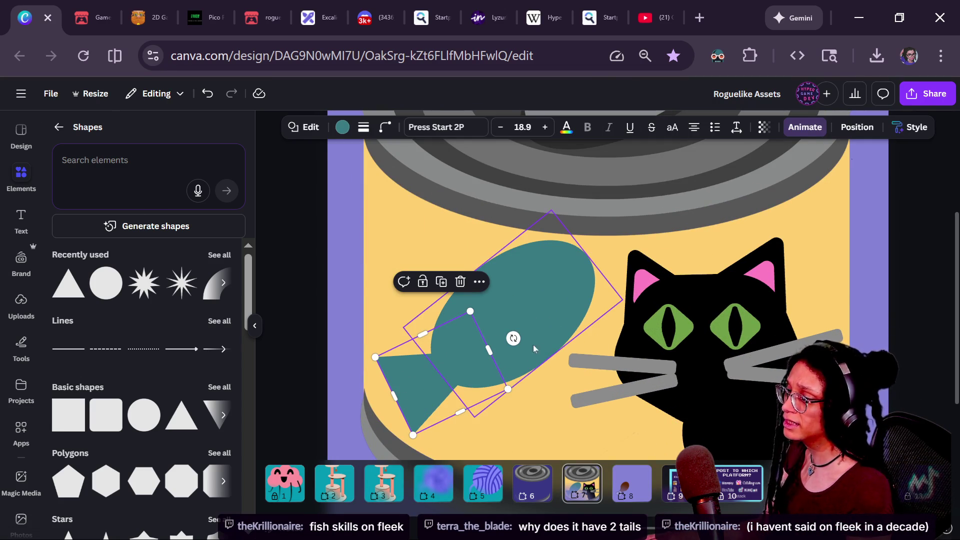
{"action": "left_click_drag", "start_coordinate": [510, 335], "coordinate": [512, 322]}
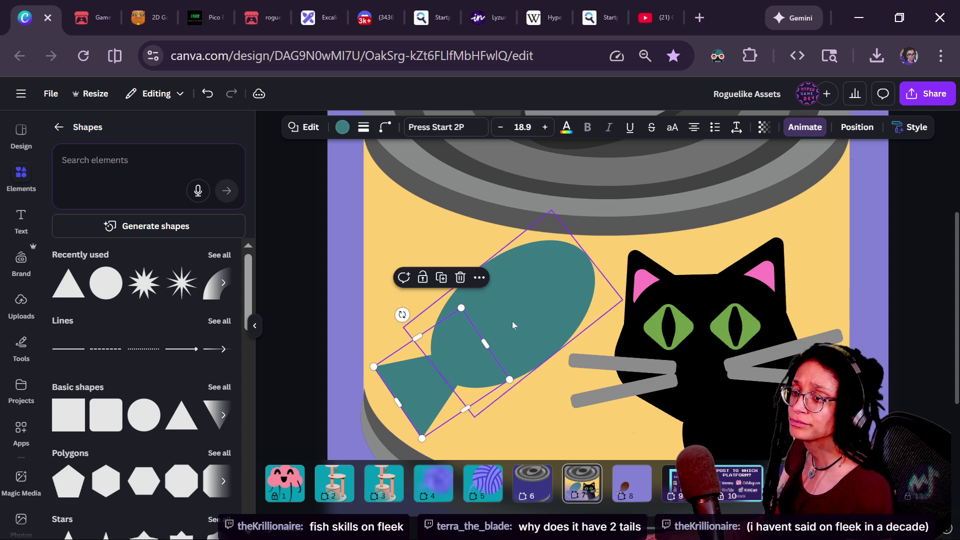
- Widen, enlarge and rotate the tail to line it up with the fish body
{"action": "key", "text": "ctrl+minus"}
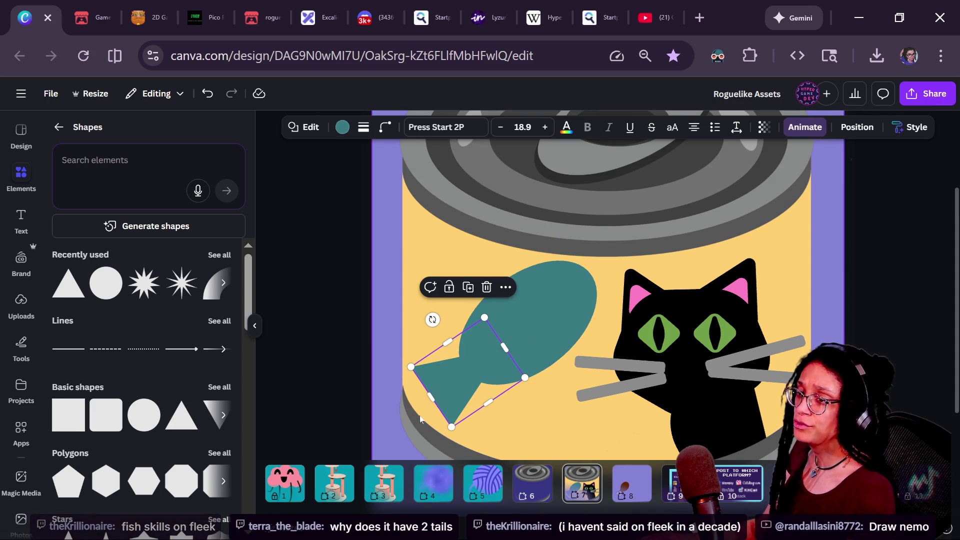
{"action": "left_click_drag", "start_coordinate": [431, 397], "coordinate": [417, 405]}
{"action": "mouse_move", "coordinate": [478, 385]}
{"action": "left_mouse_down"}
{"action": "mouse_move", "coordinate": [488, 383]}
{"action": "mouse_move", "coordinate": [485, 368]}
{"action": "left_mouse_up"}
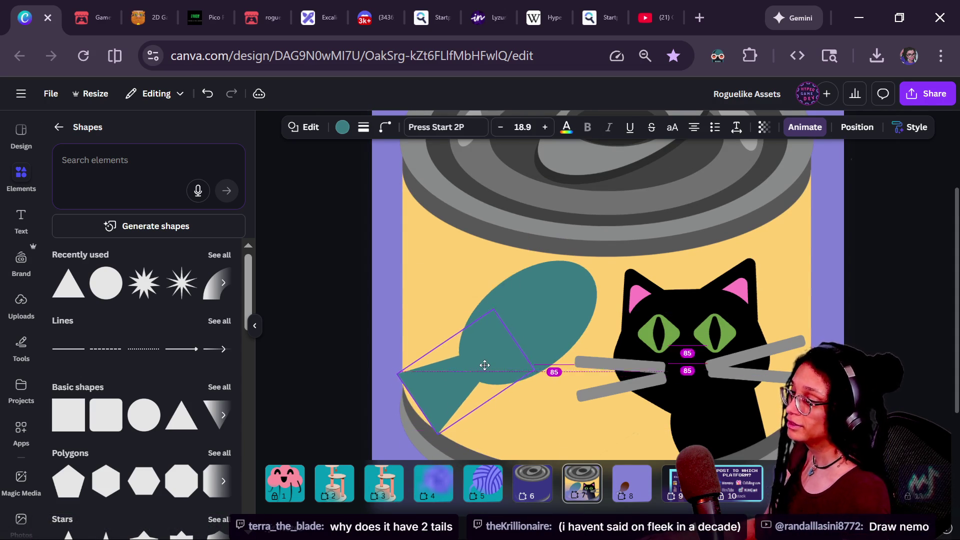
{"action": "mouse_move", "coordinate": [394, 367]}
{"action": "left_mouse_down"}
{"action": "mouse_move", "coordinate": [374, 367]}
{"action": "mouse_move", "coordinate": [384, 368]}
{"action": "left_mouse_up"}
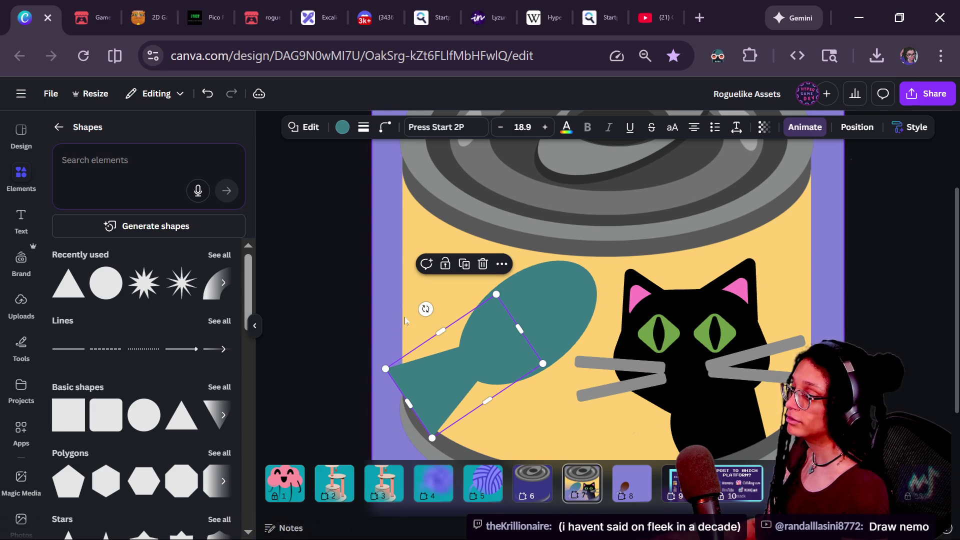
{"action": "left_click_drag", "start_coordinate": [425, 309], "coordinate": [419, 286]}
- Tilt, shrink, heighten and reposition the fish body ellipse on the label
{"action": "left_click", "coordinate": [568, 303]}
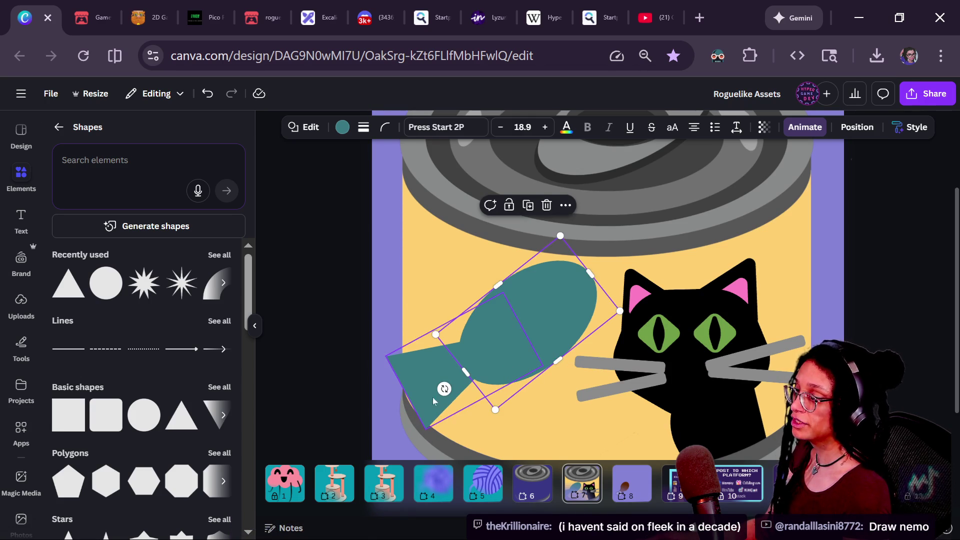
{"action": "left_click_drag", "start_coordinate": [445, 386], "coordinate": [440, 382]}
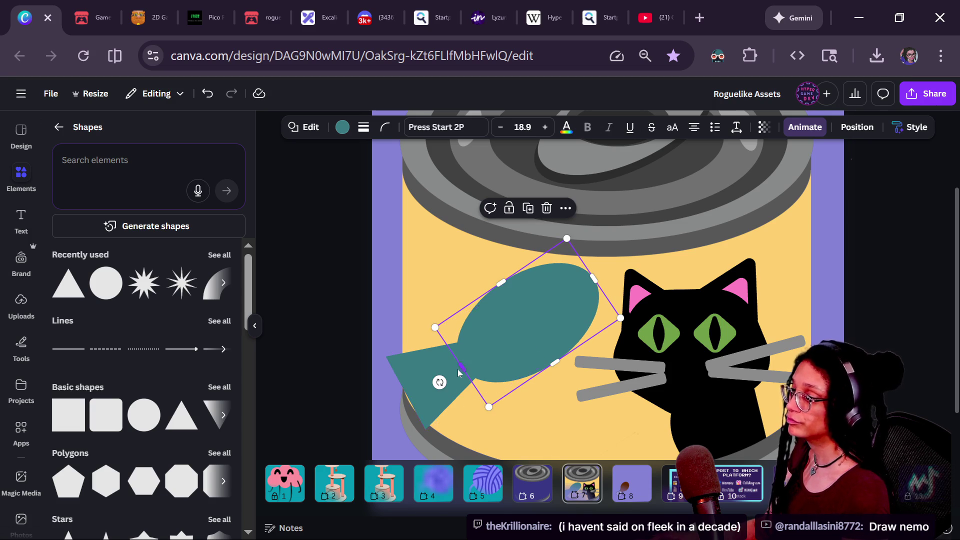
{"action": "left_click_drag", "start_coordinate": [566, 243], "coordinate": [550, 257]}
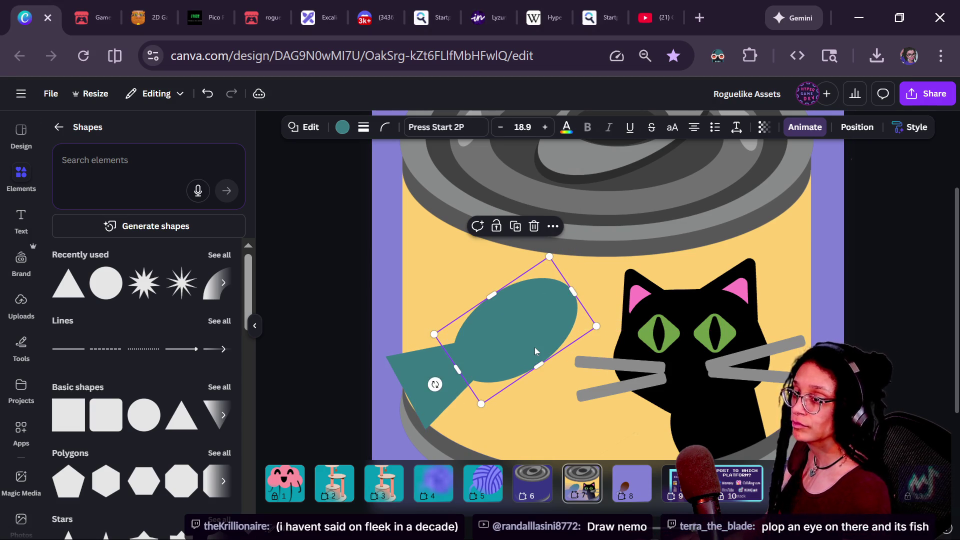
{"action": "left_click_drag", "start_coordinate": [541, 343], "coordinate": [555, 317]}
{"action": "mouse_move", "coordinate": [565, 237]}
{"action": "left_mouse_down"}
{"action": "mouse_move", "coordinate": [561, 223]}
{"action": "mouse_move", "coordinate": [570, 231]}
{"action": "left_mouse_up"}
{"action": "mouse_move", "coordinate": [438, 379]}
{"action": "left_mouse_down"}
{"action": "mouse_move", "coordinate": [461, 407]}
{"action": "mouse_move", "coordinate": [450, 379]}
{"action": "left_mouse_up"}
{"action": "left_click_drag", "start_coordinate": [496, 331], "coordinate": [500, 341]}
- Narrow the fish body, then select the tail to round its corners
{"action": "left_click", "coordinate": [320, 364]}
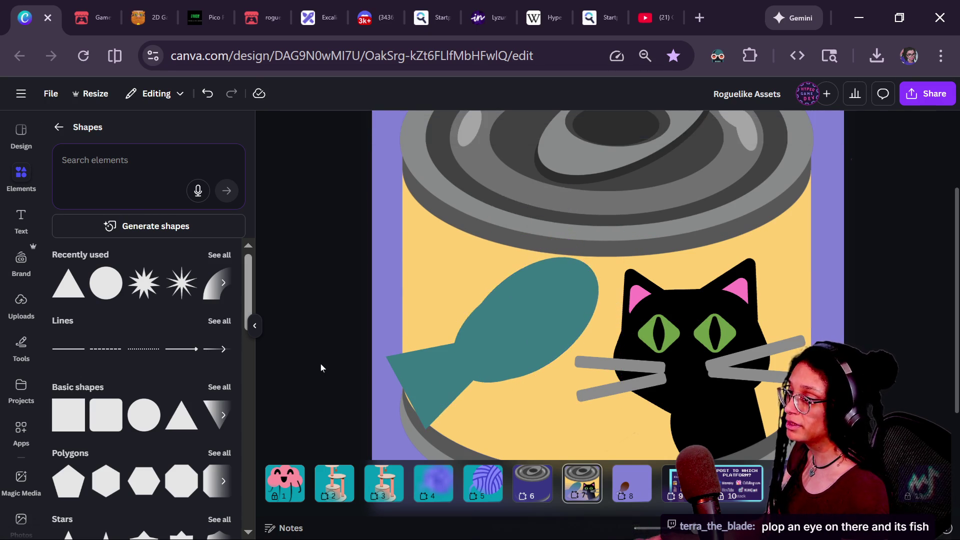
{"action": "scroll", "coordinate": [320, 364], "scroll_direction": "down", "scroll_amount": 2}
{"action": "scroll", "coordinate": [320, 364], "scroll_direction": "up", "scroll_amount": 2}
{"action": "scroll", "coordinate": [321, 365], "scroll_direction": "up", "scroll_amount": 1}
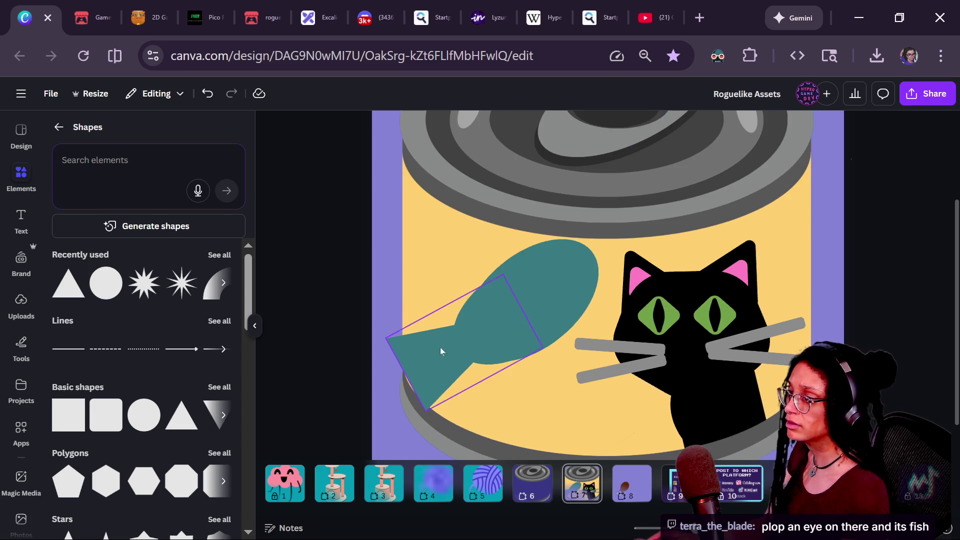
{"action": "left_click", "coordinate": [472, 338]}
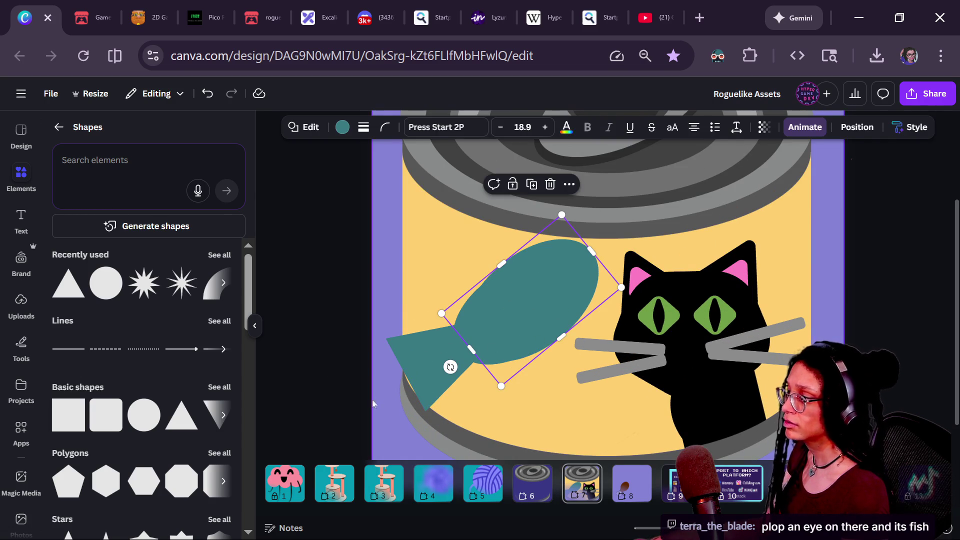
{"action": "left_click_drag", "start_coordinate": [451, 359], "coordinate": [463, 338]}
{"action": "left_click", "coordinate": [443, 346]}
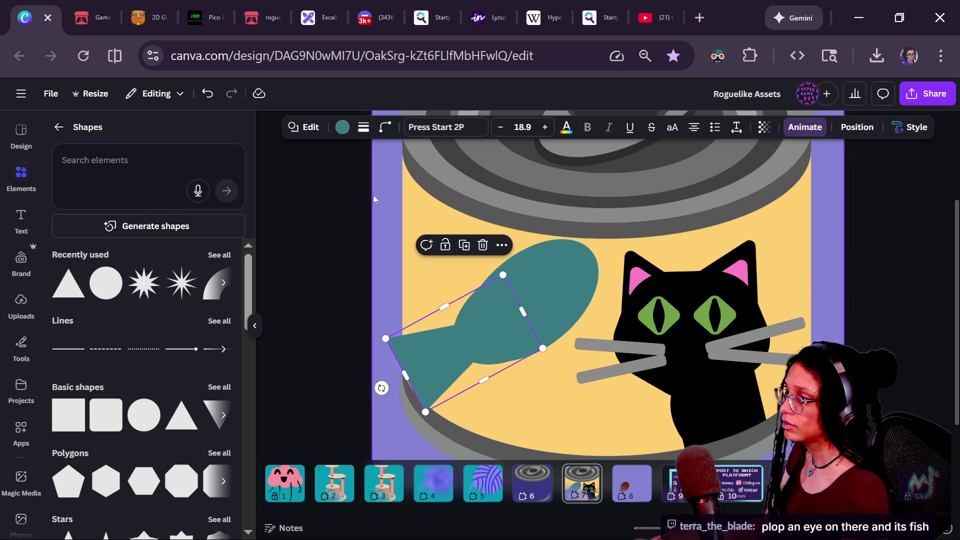
{"action": "left_click", "coordinate": [384, 127]}
- Round the tail's corners and shrink it slightly up against the body
{"action": "left_click", "coordinate": [338, 175]}
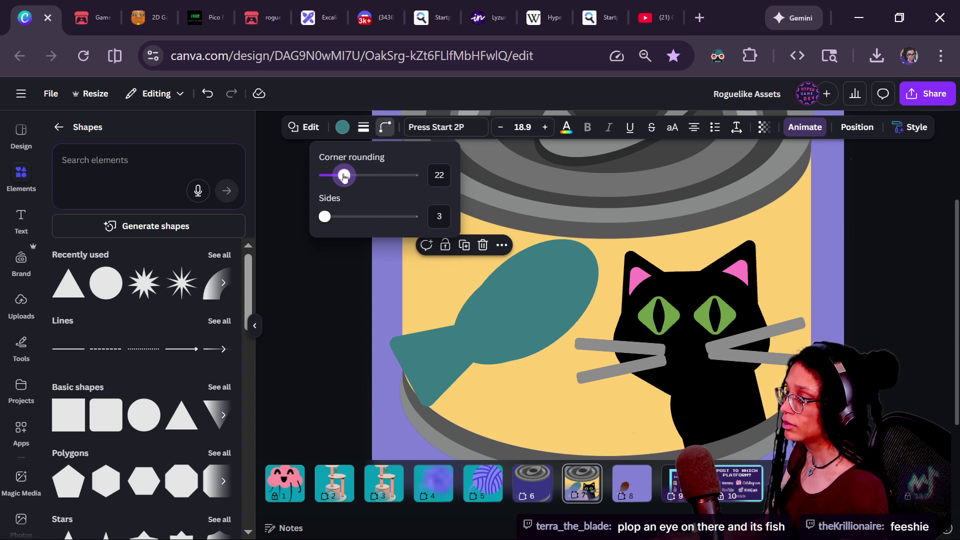
{"action": "left_click_drag", "start_coordinate": [344, 176], "coordinate": [362, 349]}
{"action": "left_click_drag", "start_coordinate": [405, 375], "coordinate": [409, 393]}
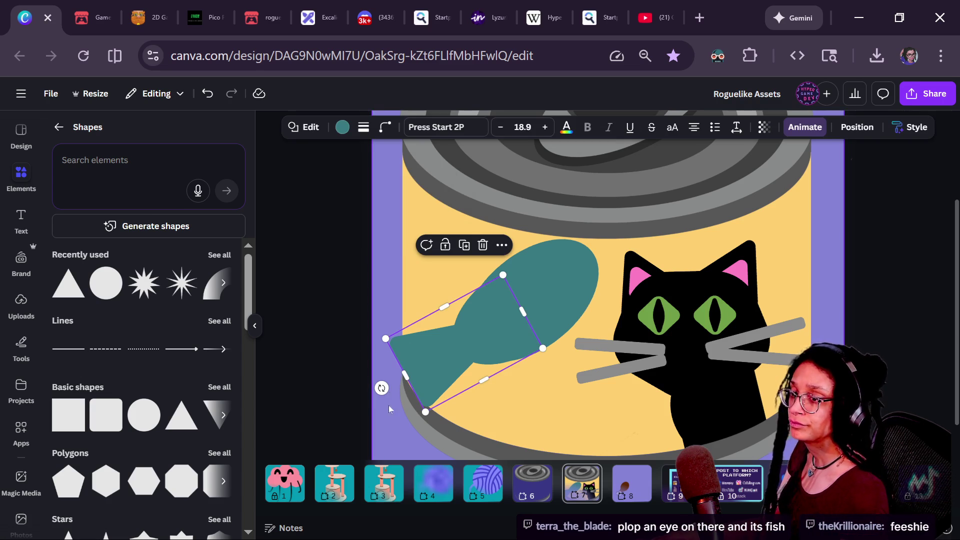
{"action": "left_click", "coordinate": [425, 414]}
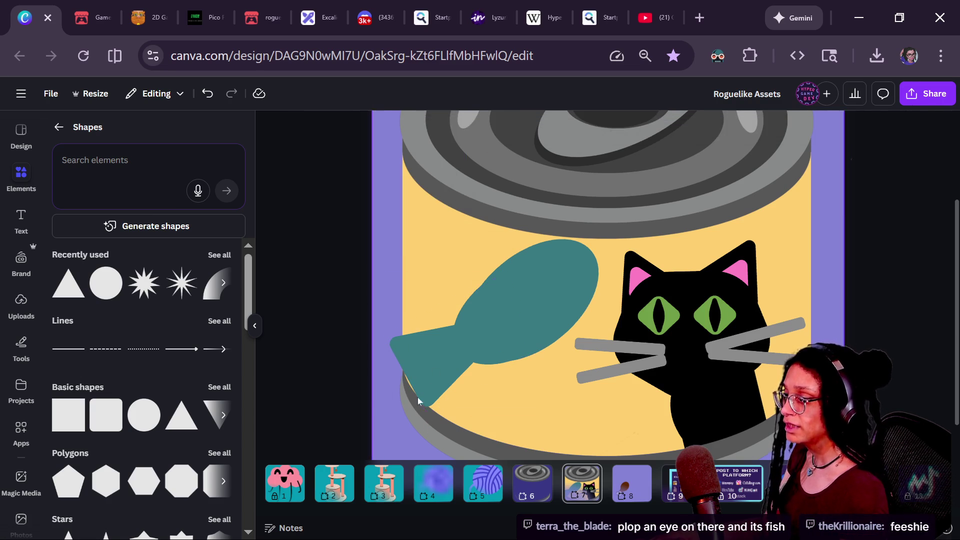
{"action": "left_click", "coordinate": [406, 380]}
{"action": "left_click_drag", "start_coordinate": [405, 376], "coordinate": [419, 368]}
{"action": "left_click_drag", "start_coordinate": [420, 368], "coordinate": [422, 373]}
{"action": "left_click", "coordinate": [356, 272]}
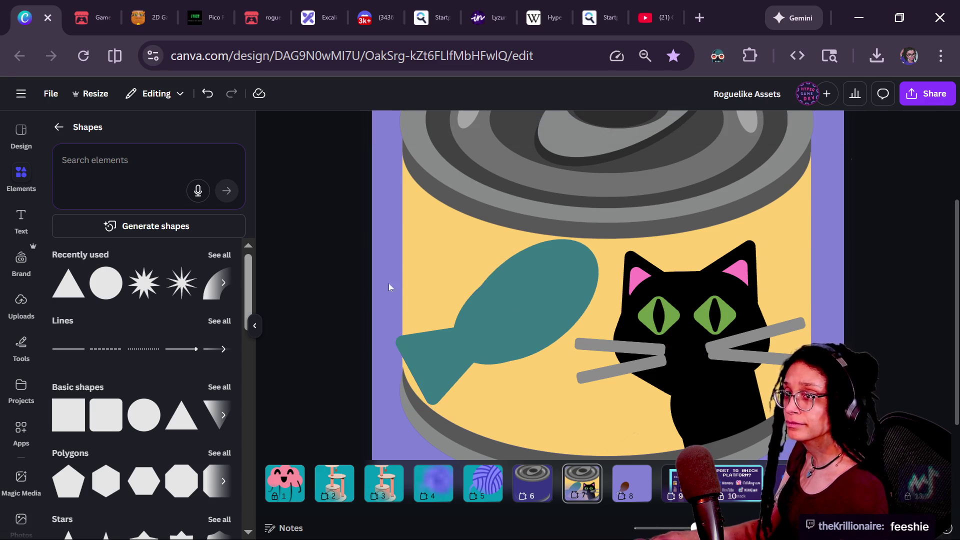
- Rotate the fish body slightly counter-clockwise, shrink it and nudge it up-right
{"action": "left_click", "coordinate": [564, 310]}
{"action": "key", "text": "ctrl+z"}
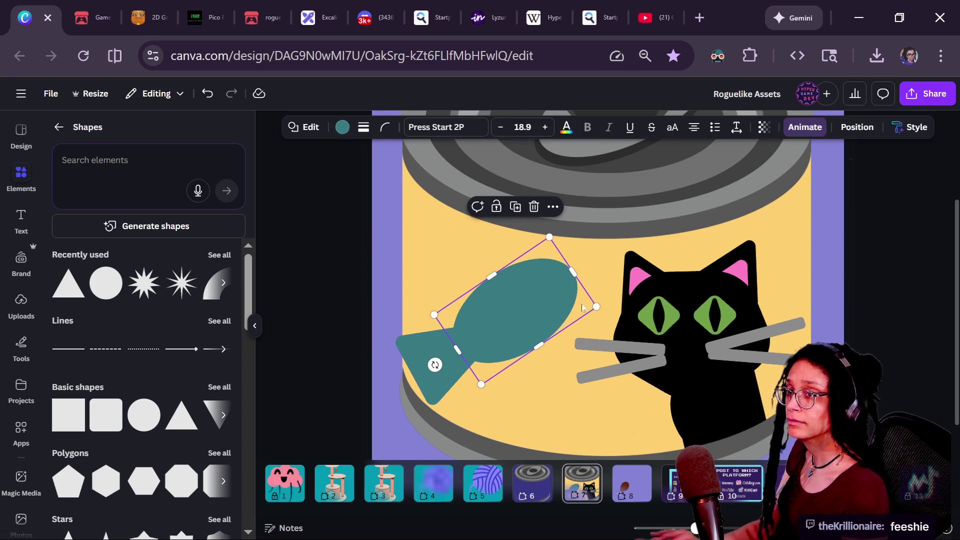
{"action": "key", "text": "ctrl+z"}
{"action": "left_click", "coordinate": [535, 372]}
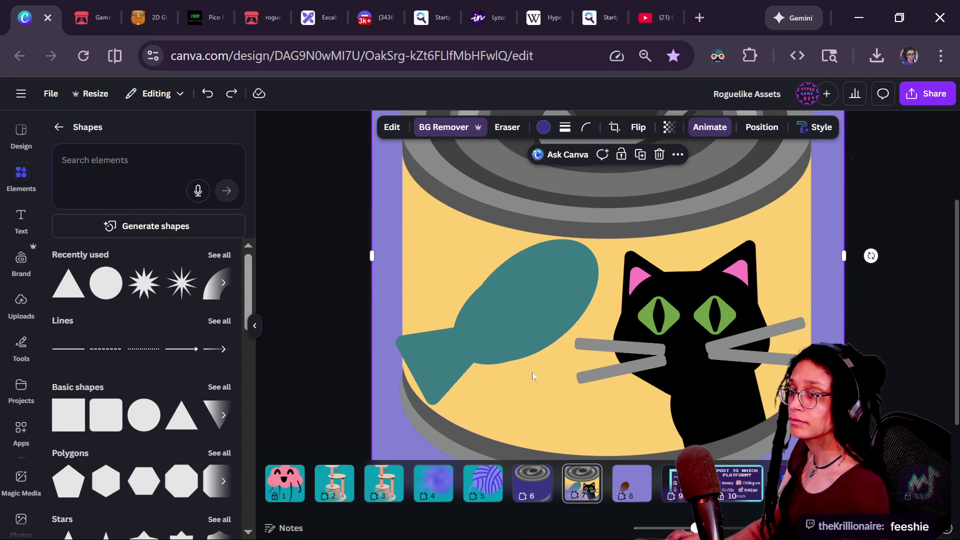
{"action": "left_click", "coordinate": [532, 284]}
{"action": "left_click_drag", "start_coordinate": [450, 367], "coordinate": [457, 375]}
{"action": "left_click_drag", "start_coordinate": [509, 388], "coordinate": [511, 378]}
{"action": "left_click_drag", "start_coordinate": [541, 315], "coordinate": [547, 313]}
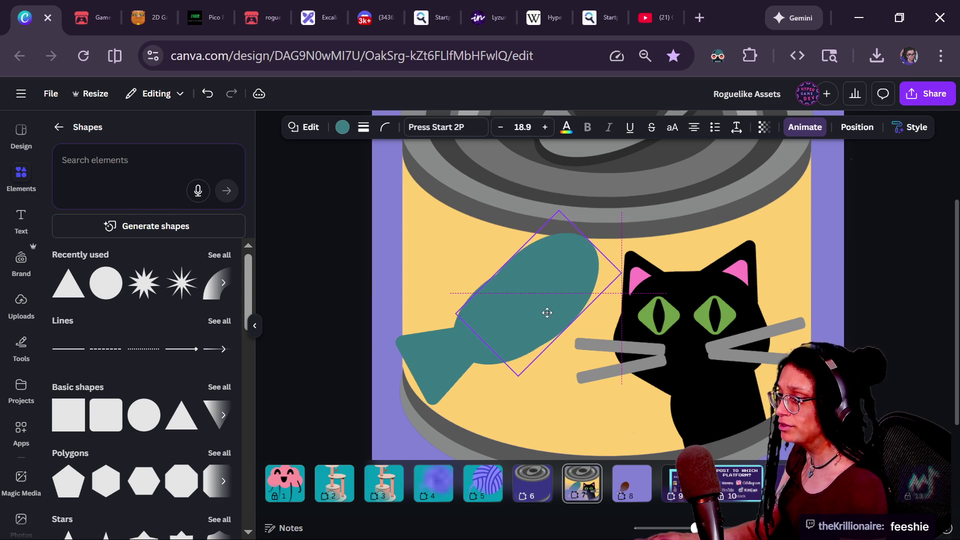
- Rotate the fish body to 47° and shrink it toward the upper left
{"action": "left_click", "coordinate": [611, 411]}
{"action": "left_click", "coordinate": [526, 245]}
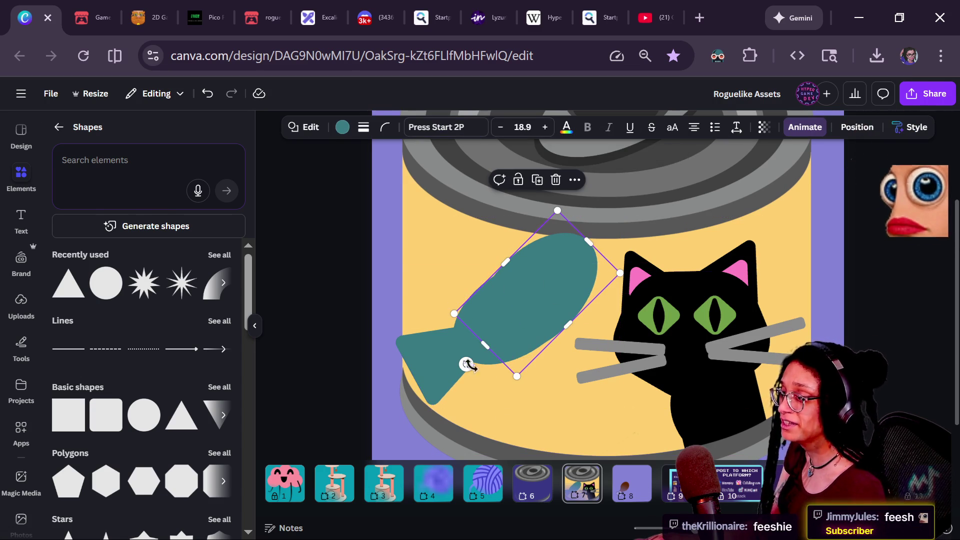
{"action": "left_click_drag", "start_coordinate": [464, 365], "coordinate": [474, 371]}
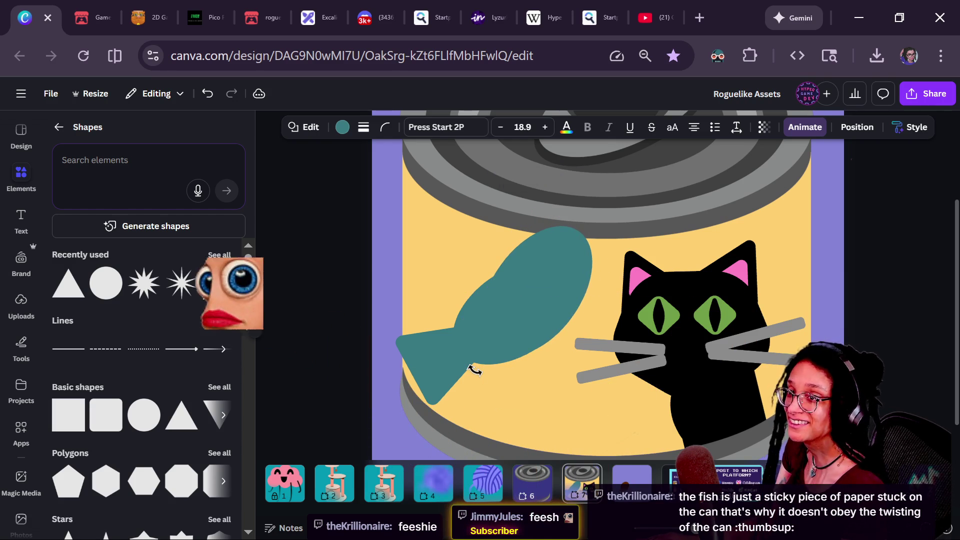
{"action": "left_click", "coordinate": [333, 315]}
{"action": "left_click", "coordinate": [500, 325]}
{"action": "left_click_drag", "start_coordinate": [477, 372], "coordinate": [472, 364]}
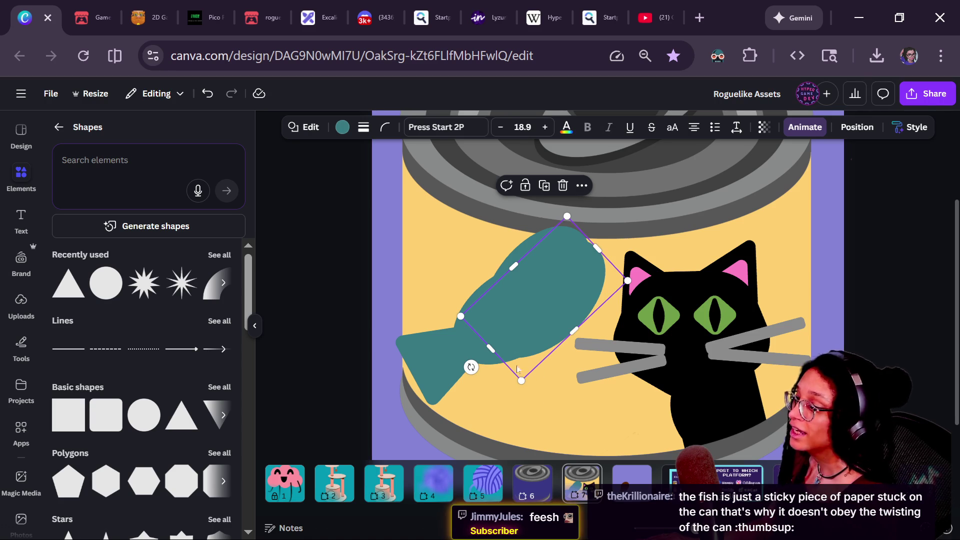
{"action": "mouse_move", "coordinate": [520, 371]}
{"action": "left_mouse_down"}
{"action": "mouse_move", "coordinate": [527, 350]}
{"action": "mouse_move", "coordinate": [505, 296]}
{"action": "mouse_move", "coordinate": [507, 311]}
{"action": "left_mouse_up"}
- Enlarge the fish body slightly and shift it left against the tail
{"action": "left_click", "coordinate": [332, 306]}
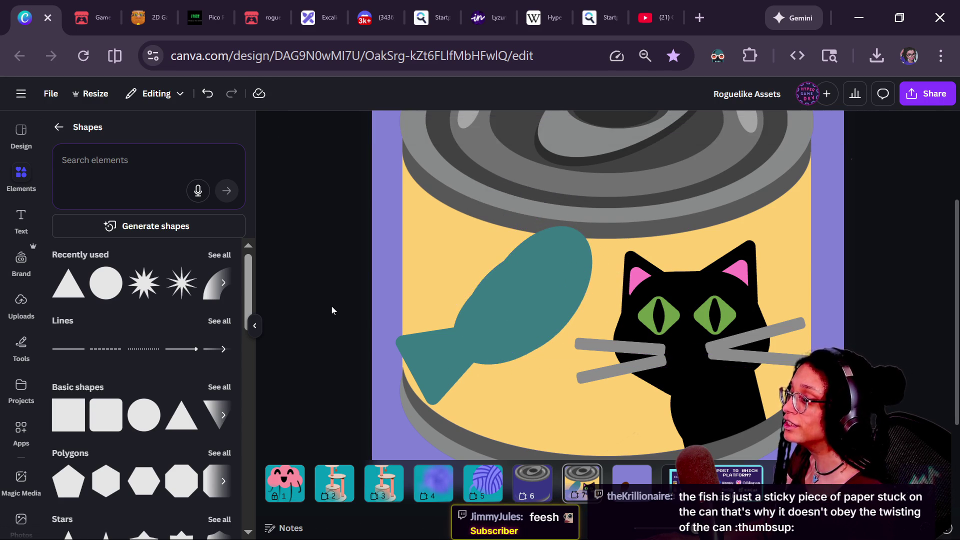
{"action": "left_click", "coordinate": [532, 310]}
{"action": "left_click_drag", "start_coordinate": [560, 257], "coordinate": [588, 270]}
{"action": "left_click_drag", "start_coordinate": [530, 292], "coordinate": [521, 285]}
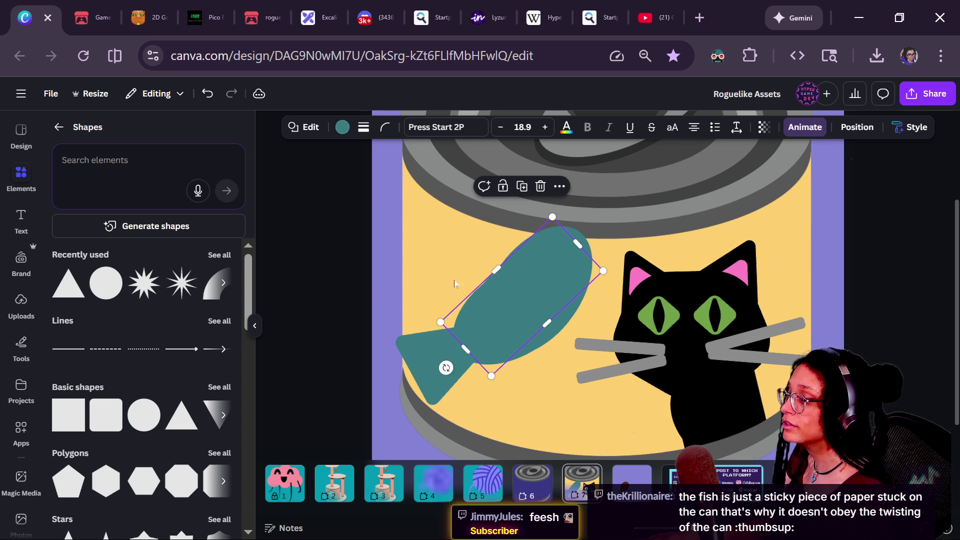
{"action": "left_click", "coordinate": [366, 304]}
{"action": "scroll", "coordinate": [490, 350], "scroll_direction": "down", "scroll_amount": 5}
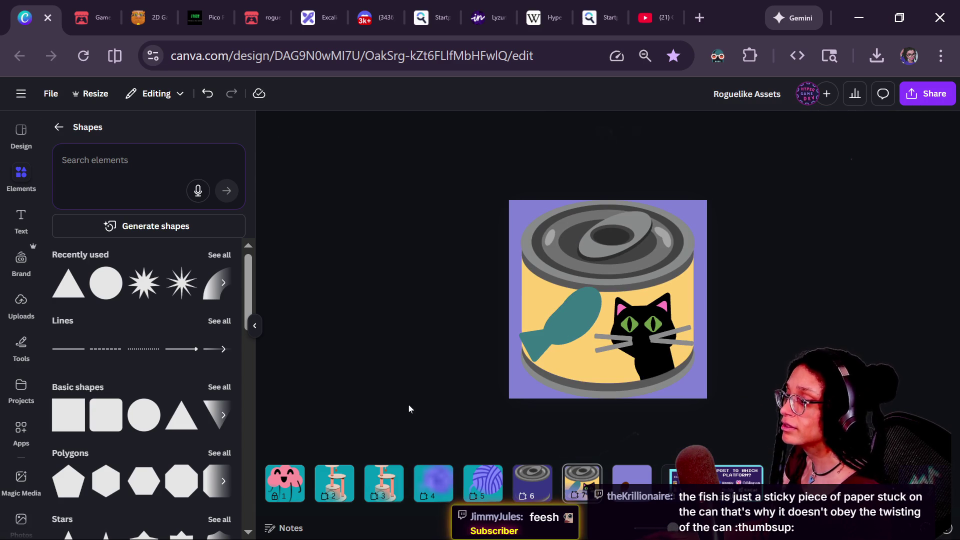
- Select all fish layers and shrink the whole fish toward the centre
{"action": "scroll", "coordinate": [511, 419], "scroll_direction": "up", "scroll_amount": 1}
{"action": "scroll", "coordinate": [511, 419], "scroll_direction": "up", "scroll_amount": 2}
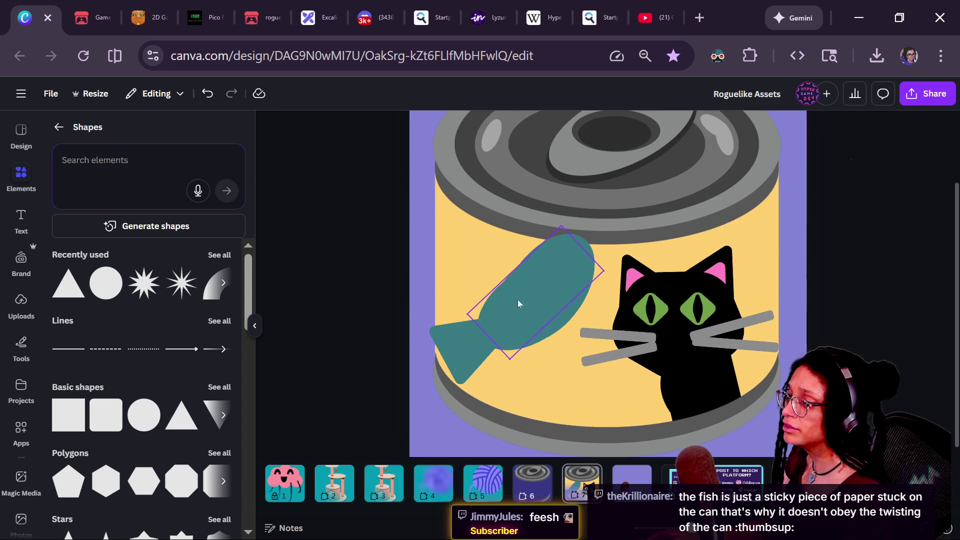
{"action": "left_click", "coordinate": [549, 273]}
{"action": "left_click", "coordinate": [455, 357], "text": "shift"}
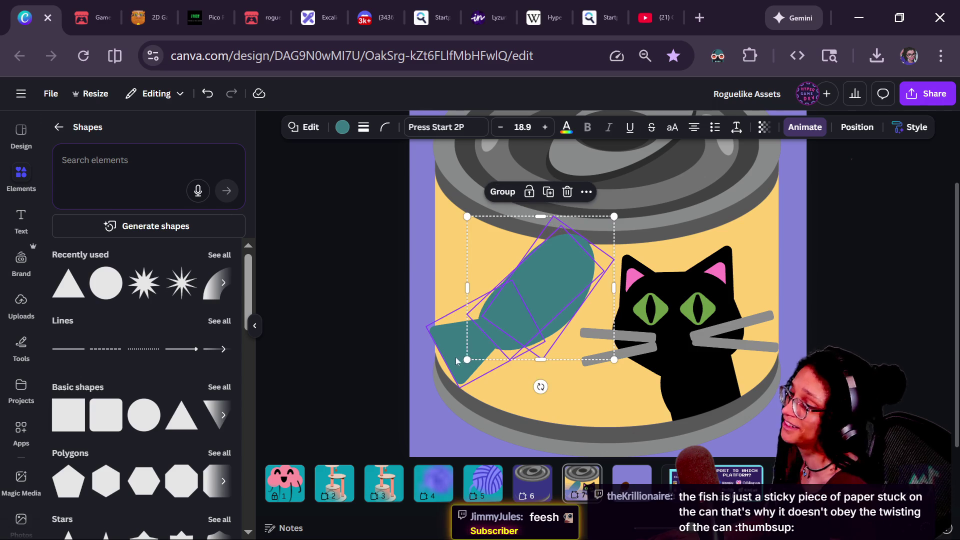
{"action": "left_click", "coordinate": [470, 344], "text": "shift"}
{"action": "key", "text": "alt+1"}
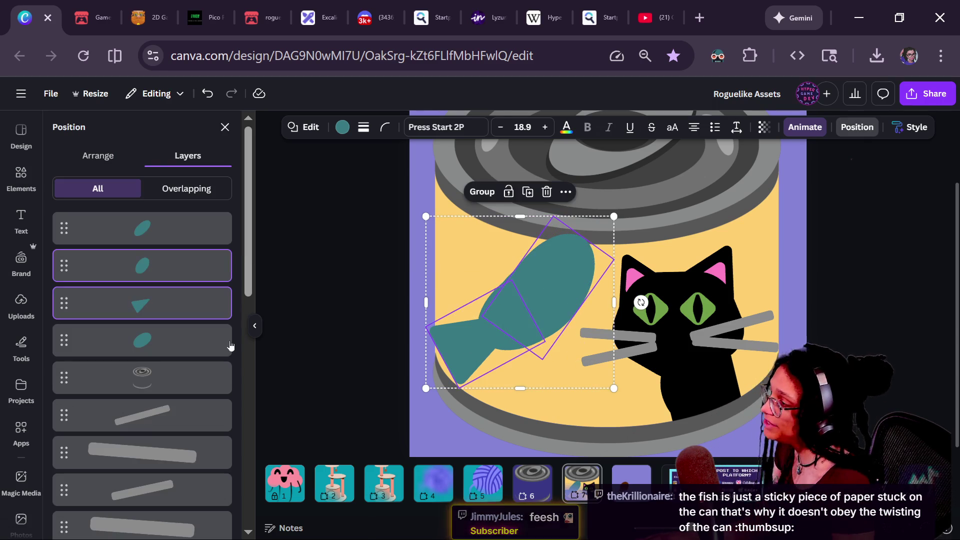
{"action": "left_click", "coordinate": [159, 325], "text": "shift"}
{"action": "left_click", "coordinate": [165, 240], "text": "shift"}
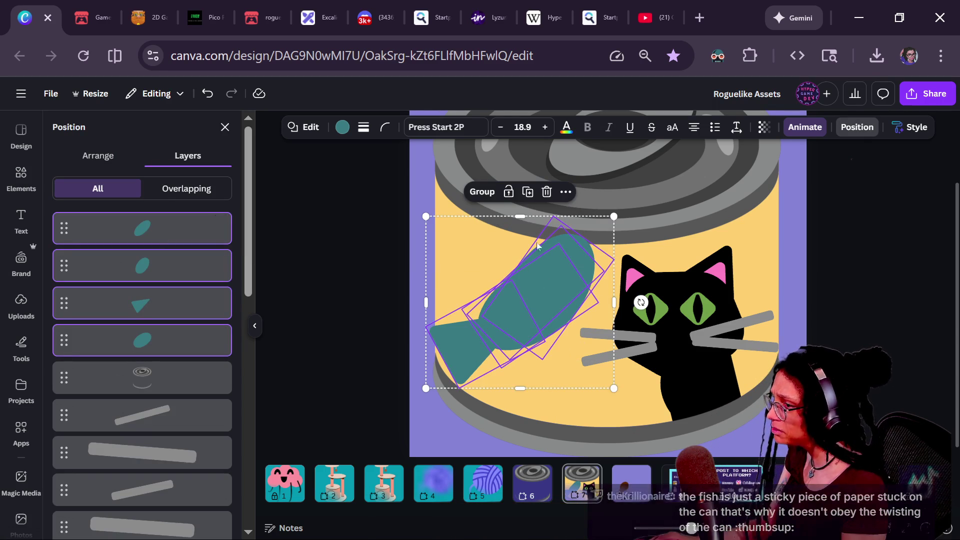
{"action": "mouse_move", "coordinate": [602, 212]}
{"action": "left_mouse_down"}
{"action": "mouse_move", "coordinate": [602, 265]}
{"action": "mouse_move", "coordinate": [601, 226]}
{"action": "mouse_move", "coordinate": [549, 266]}
{"action": "mouse_move", "coordinate": [575, 246]}
{"action": "left_mouse_up"}
{"action": "key", "text": "ctrl+z"}
{"action": "mouse_move", "coordinate": [490, 324]}
{"action": "left_mouse_down"}
{"action": "mouse_move", "coordinate": [517, 316]}
{"action": "mouse_move", "coordinate": [505, 316]}
{"action": "left_mouse_up"}
- Widen, then narrow the fish body and resize it from its bottom edge
{"action": "left_click", "coordinate": [332, 309]}
{"action": "key", "text": "ctrl+minus"}
{"action": "key", "text": "ctrl+minus"}
{"action": "key", "text": "ctrl+minus"}
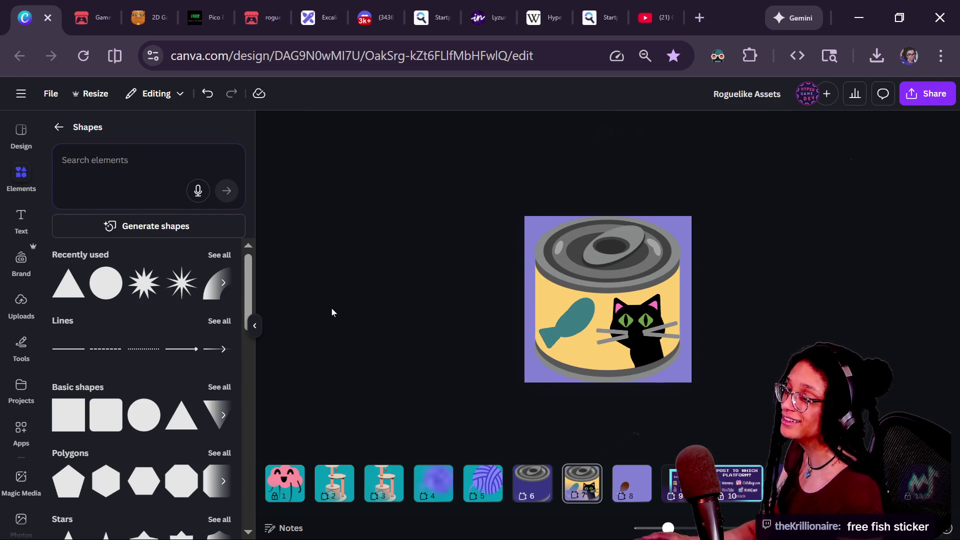
{"action": "key", "text": "ctrl+plus"}
{"action": "key", "text": "ctrl+plus"}
{"action": "key", "text": "ctrl+plus"}
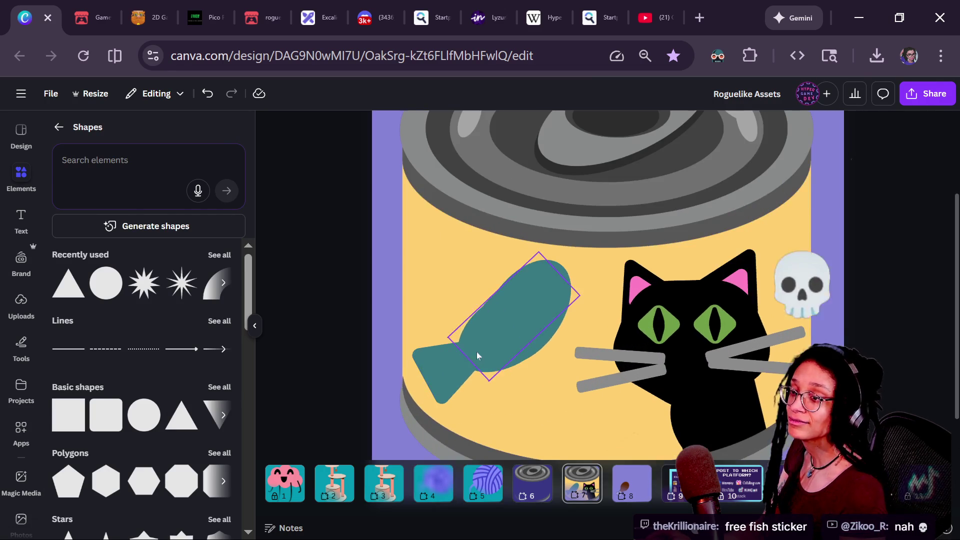
{"action": "left_click", "coordinate": [556, 316]}
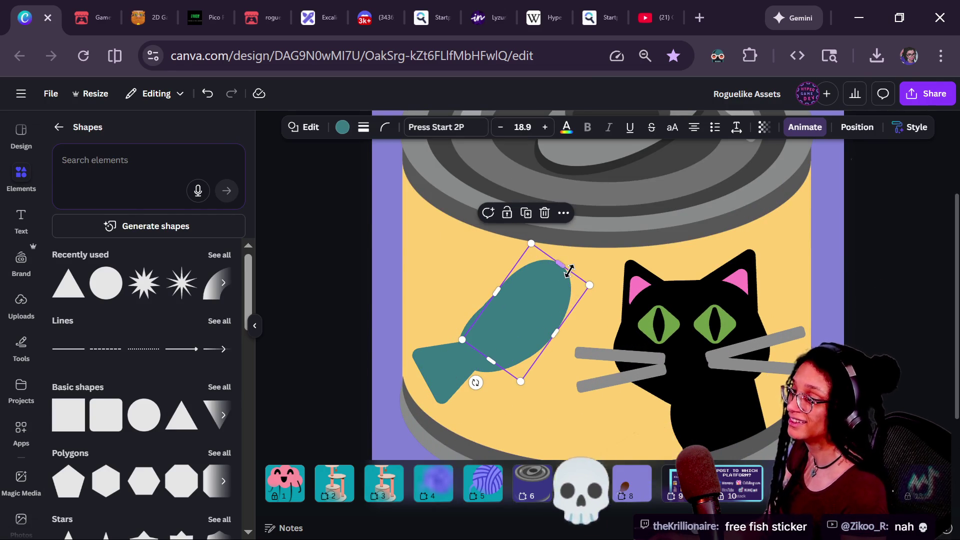
{"action": "left_click_drag", "start_coordinate": [569, 270], "coordinate": [570, 274]}
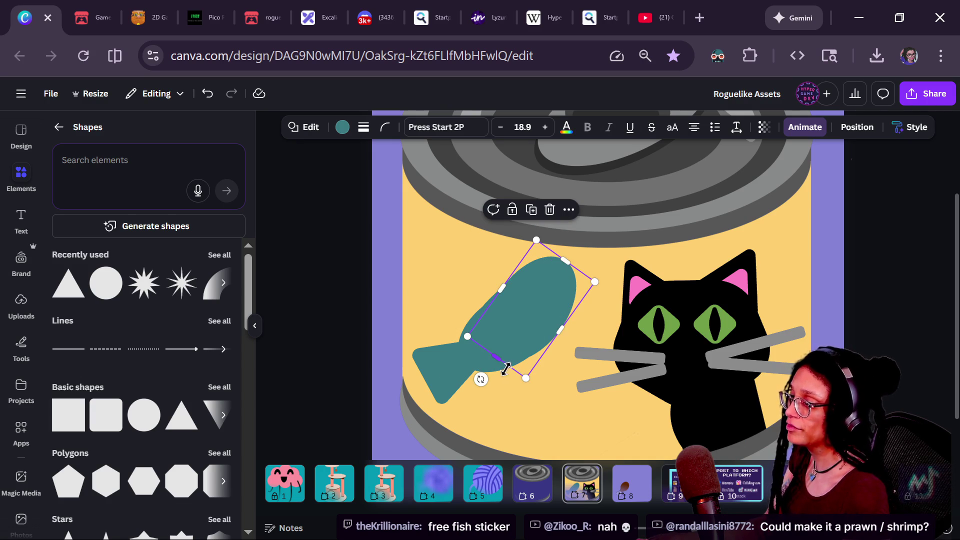
{"action": "left_click_drag", "start_coordinate": [503, 365], "coordinate": [503, 374]}
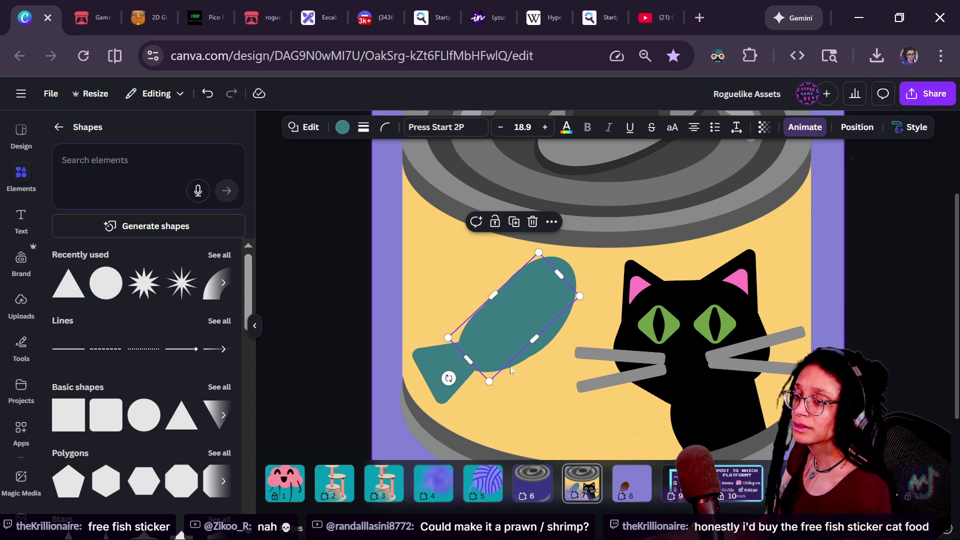
{"action": "left_click_drag", "start_coordinate": [490, 382], "coordinate": [492, 397]}
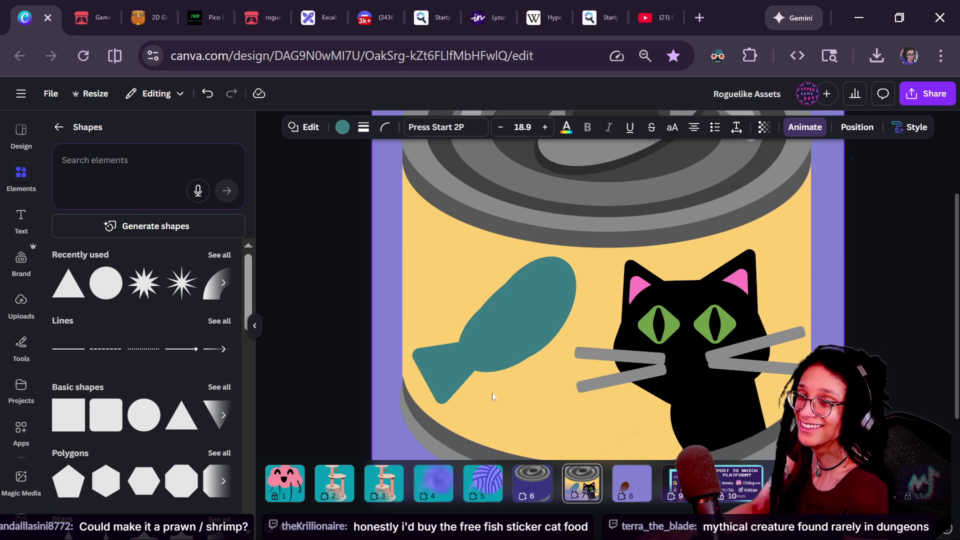
{"action": "left_click", "coordinate": [492, 396]}
- Lower the fish tail's corner rounding and stretch the tail larger
{"action": "left_click", "coordinate": [391, 378]}
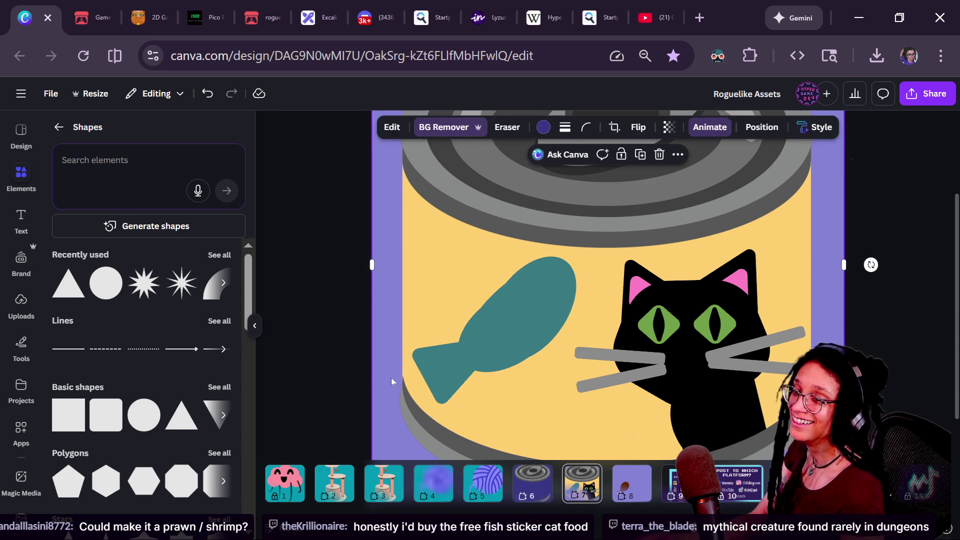
{"action": "left_click", "coordinate": [358, 380]}
{"action": "left_click", "coordinate": [447, 391]}
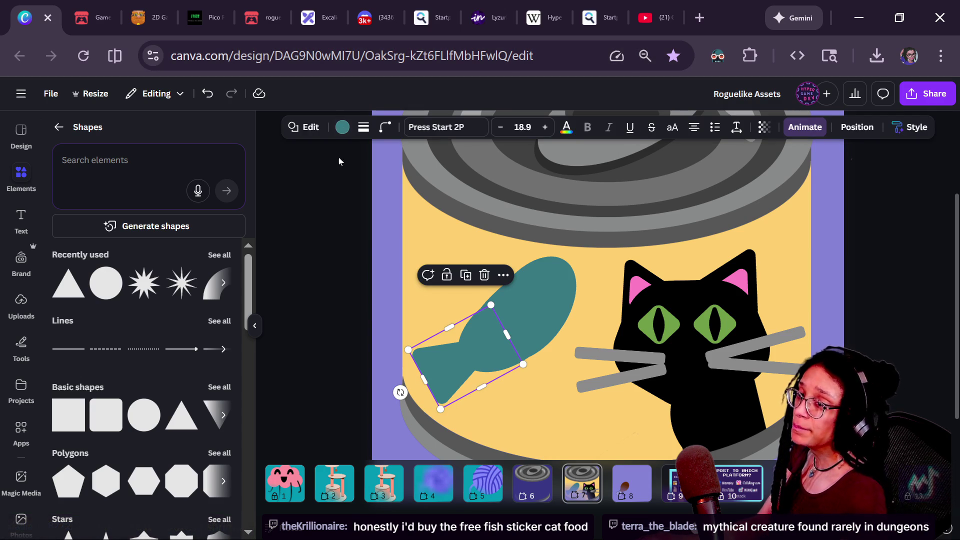
{"action": "left_click", "coordinate": [386, 129]}
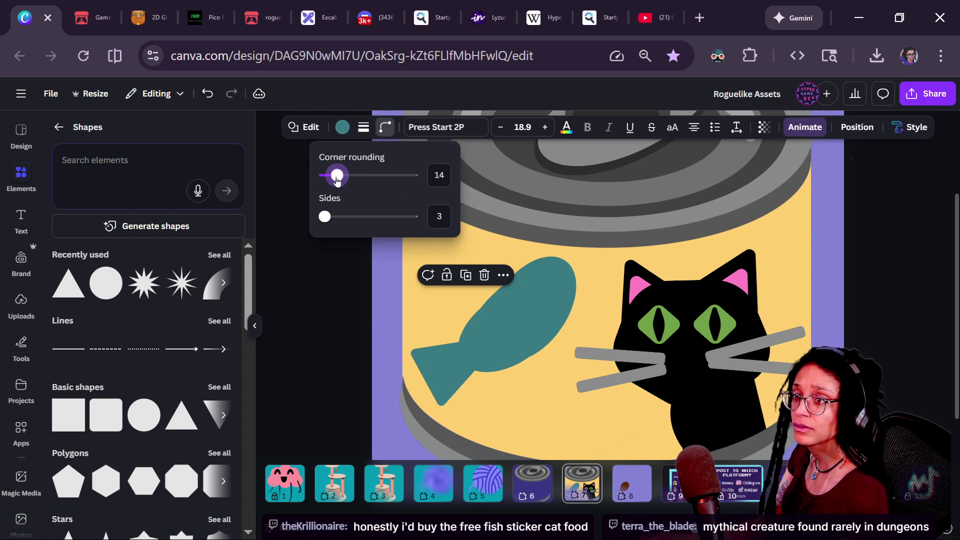
{"action": "left_click", "coordinate": [467, 395]}
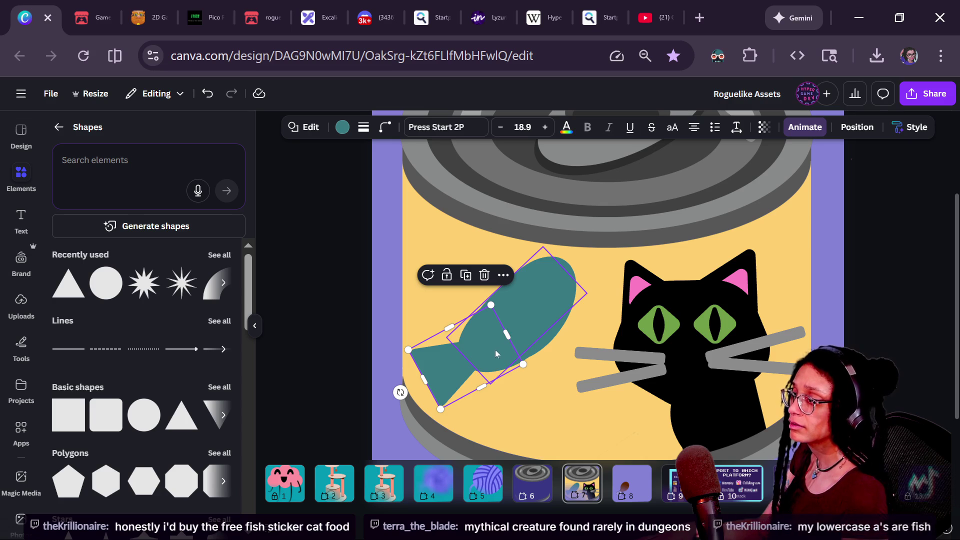
{"action": "mouse_move", "coordinate": [425, 380]}
{"action": "left_mouse_down"}
{"action": "mouse_move", "coordinate": [404, 396]}
{"action": "mouse_move", "coordinate": [435, 376]}
{"action": "left_mouse_up"}
- Shift the fish tail down and to the left, dismissing a stray bookmark dialog
{"action": "left_click", "coordinate": [433, 371]}
{"action": "key", "text": "ctrl+d"}
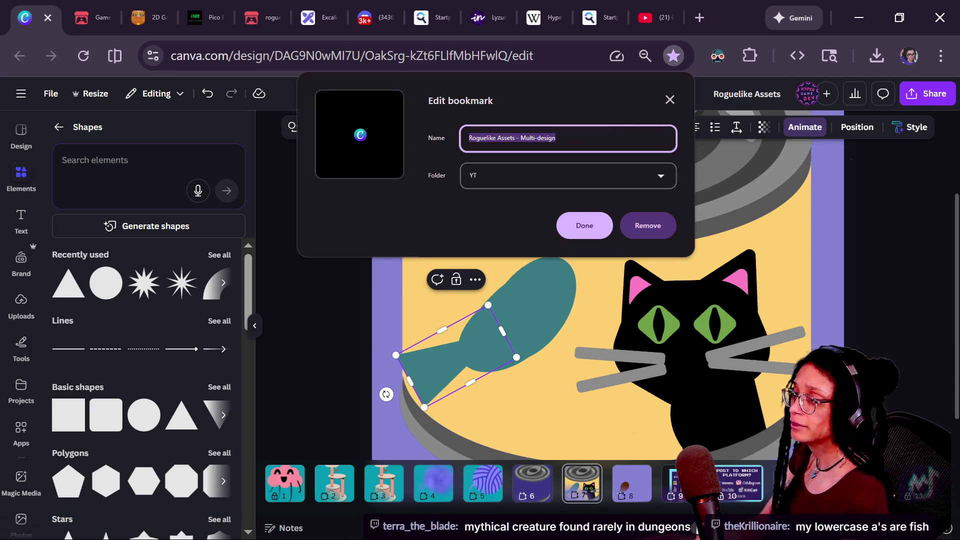
{"action": "left_click", "coordinate": [600, 231]}
{"action": "left_click", "coordinate": [694, 230]}
{"action": "left_click_drag", "start_coordinate": [434, 365], "coordinate": [412, 323]}
{"action": "mouse_move", "coordinate": [436, 384]}
{"action": "left_mouse_down"}
{"action": "mouse_move", "coordinate": [418, 392]}
{"action": "mouse_move", "coordinate": [404, 442]}
{"action": "mouse_move", "coordinate": [421, 405]}
{"action": "left_mouse_up"}
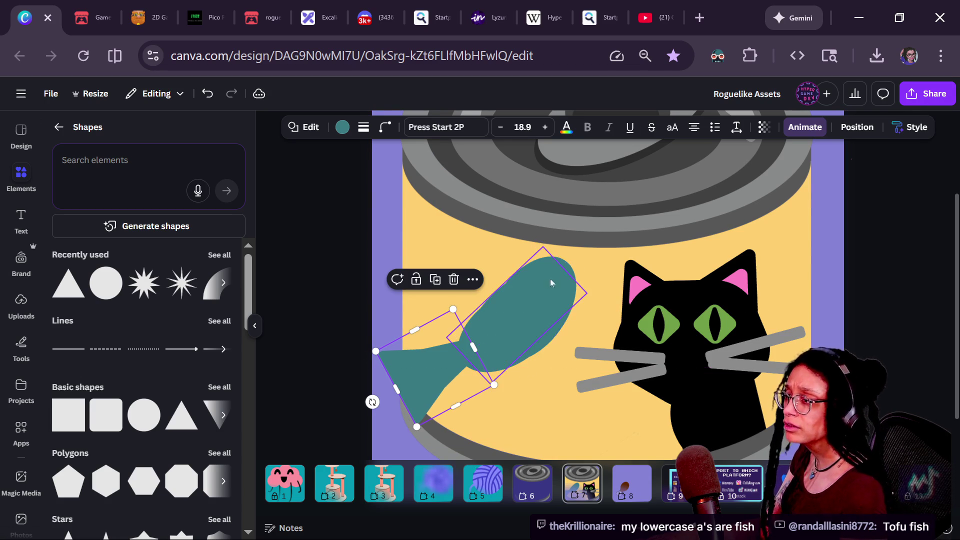
- Nudge the fish tail back into place beside the fish body
{"action": "left_click", "coordinate": [450, 362]}
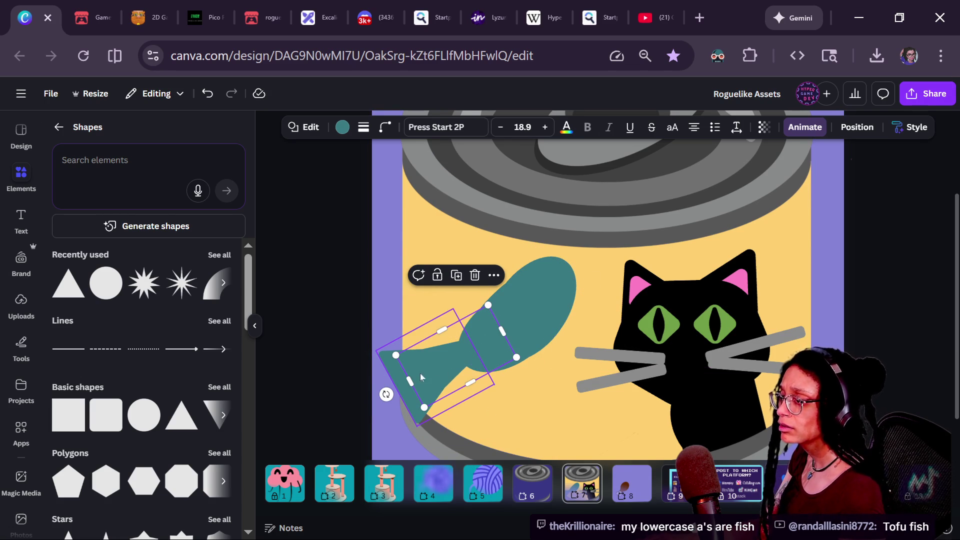
{"action": "left_click_drag", "start_coordinate": [475, 397], "coordinate": [476, 400]}
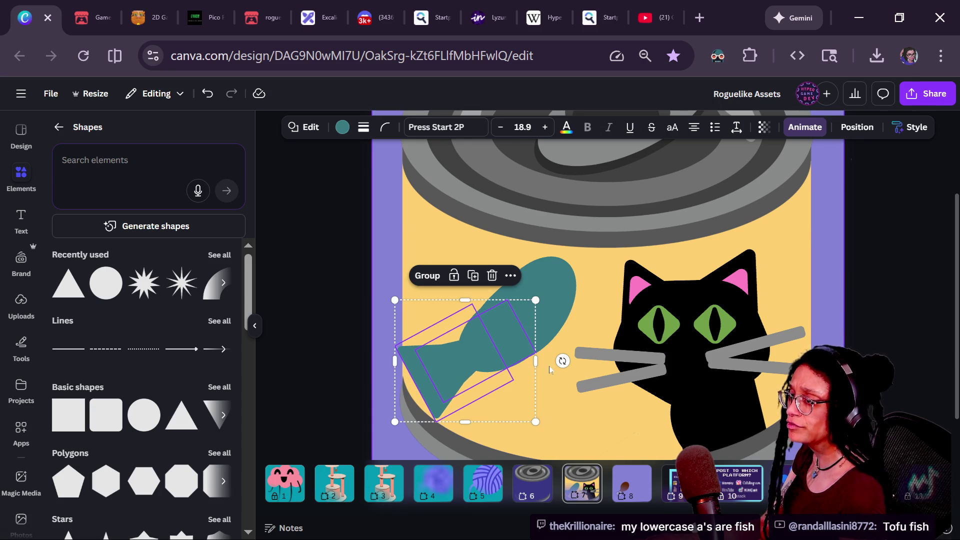
{"action": "left_click_drag", "start_coordinate": [562, 371], "coordinate": [560, 370]}
{"action": "key", "text": "shift+Up"}
{"action": "key", "text": "shift+Up"}
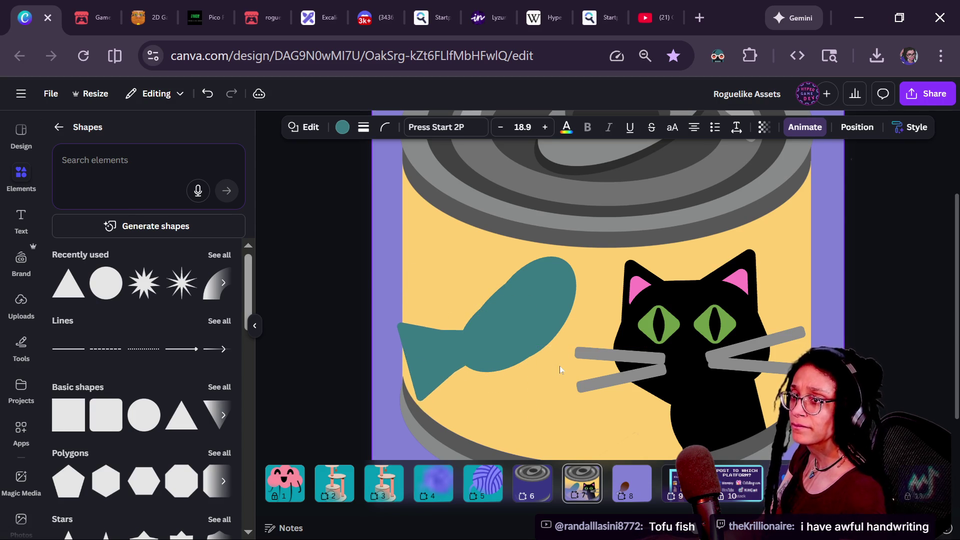
{"action": "key", "text": "shift+Up"}
{"action": "key", "text": "shift+Up"}
{"action": "key", "text": "shift+Down"}
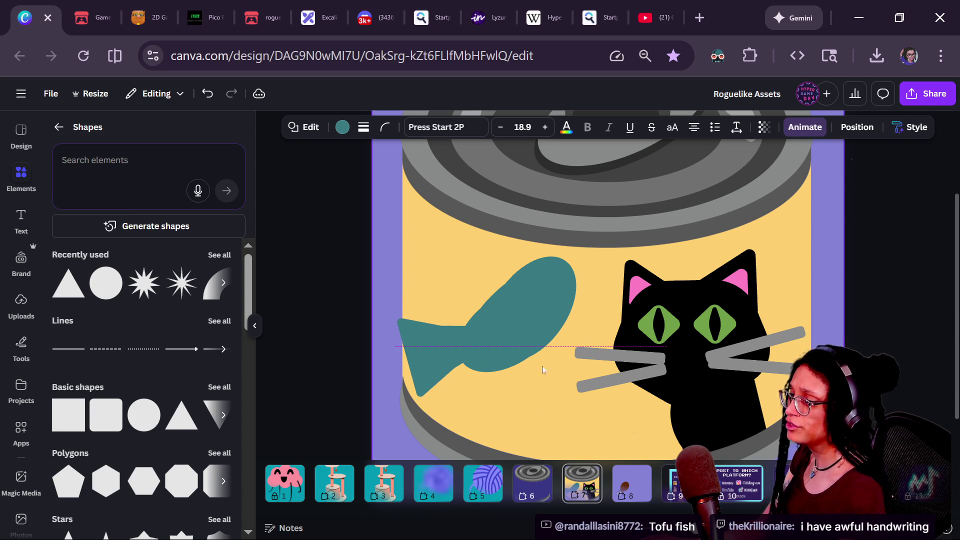
{"action": "left_click_drag", "start_coordinate": [551, 370], "coordinate": [551, 369]}
- Enlarge the fish tail again and rotate it slightly against the body
{"action": "left_click", "coordinate": [506, 364]}
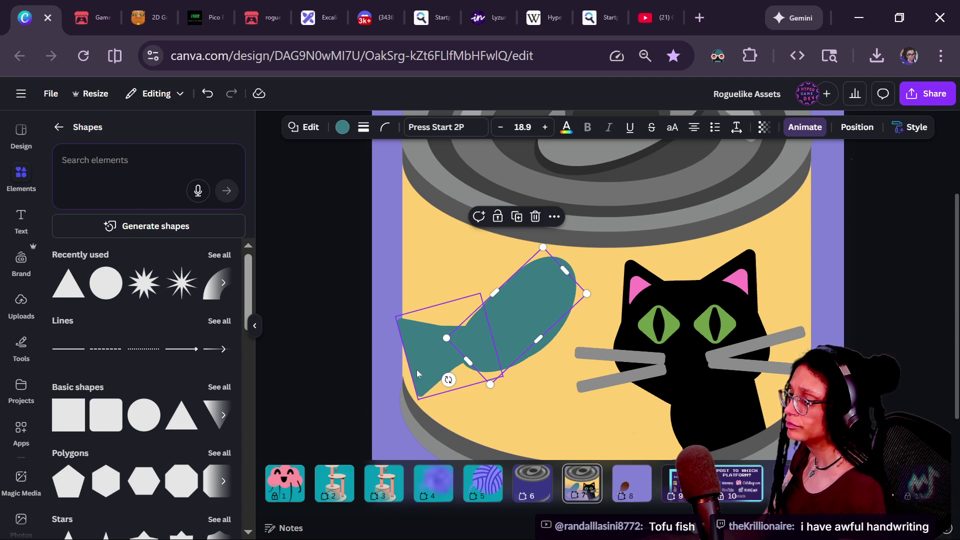
{"action": "left_click", "coordinate": [482, 356]}
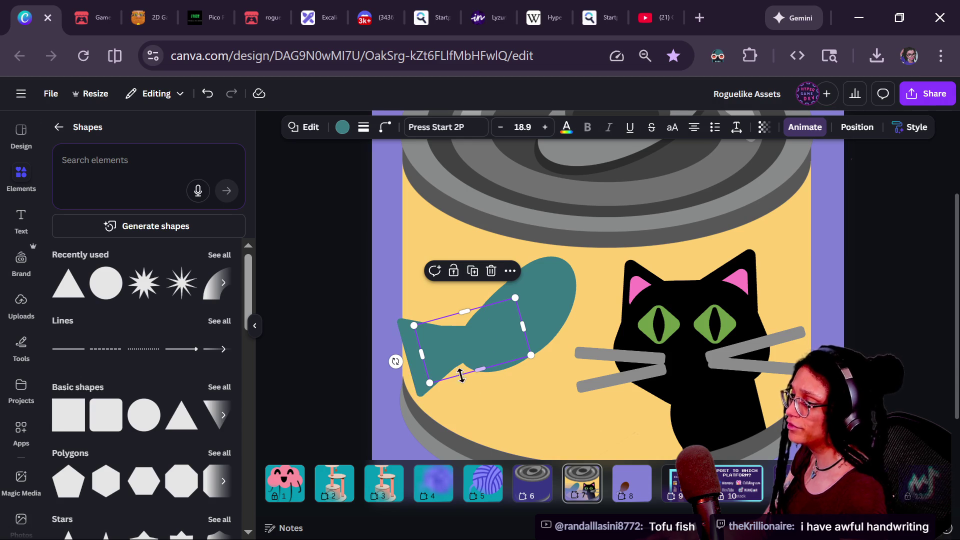
{"action": "mouse_move", "coordinate": [420, 378]}
{"action": "left_mouse_down"}
{"action": "mouse_move", "coordinate": [444, 350]}
{"action": "mouse_move", "coordinate": [437, 369]}
{"action": "mouse_move", "coordinate": [467, 346]}
{"action": "left_mouse_up"}
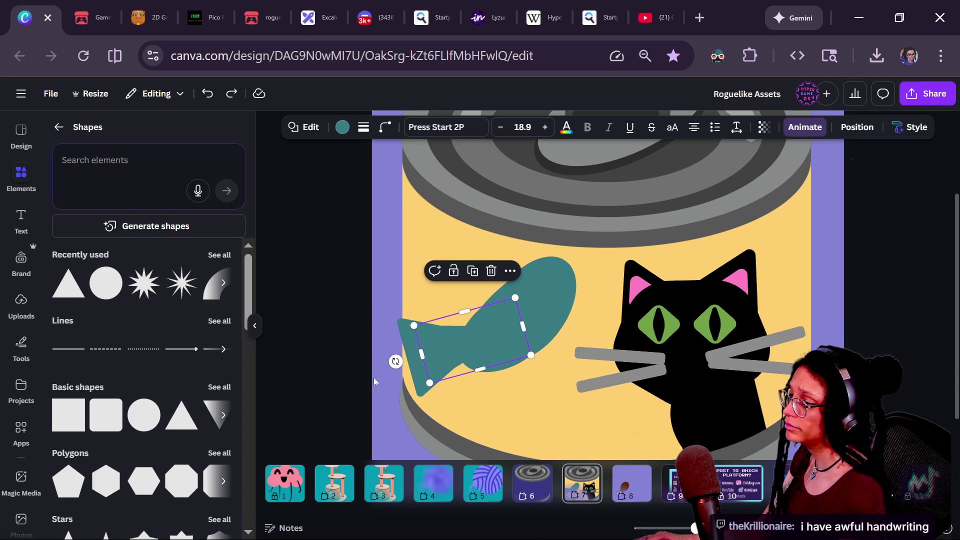
{"action": "left_click_drag", "start_coordinate": [396, 361], "coordinate": [392, 364]}
{"action": "left_click", "coordinate": [389, 355]}
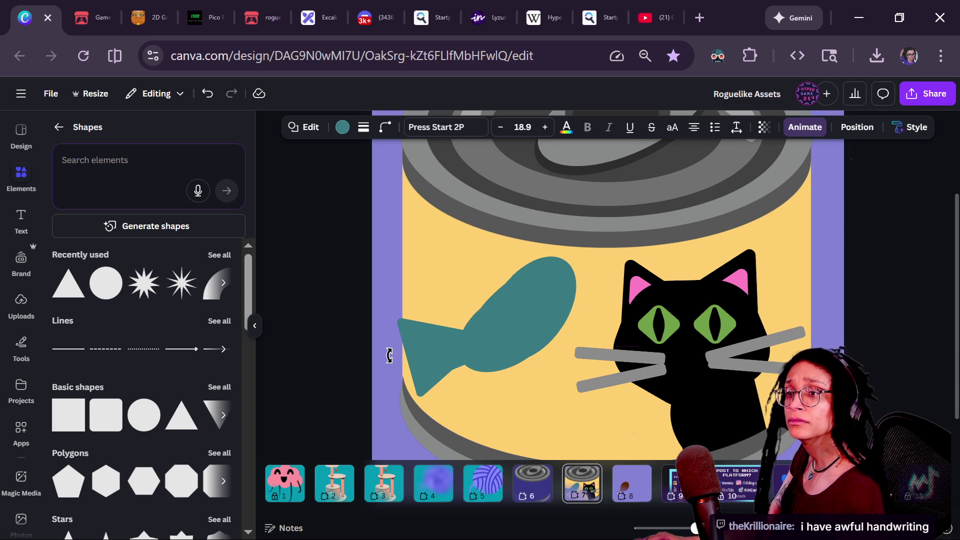
{"action": "scroll", "coordinate": [389, 355], "scroll_direction": "down", "scroll_amount": 5}
{"action": "left_click", "coordinate": [389, 355]}
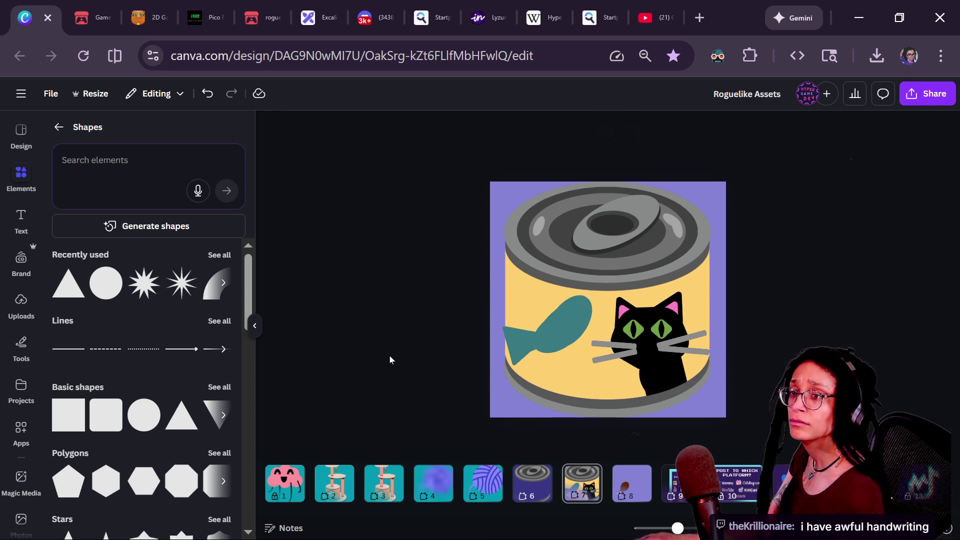
- Shrink the teal fish body slightly from its top corner
{"action": "scroll", "coordinate": [494, 379], "scroll_direction": "up", "scroll_amount": 5}
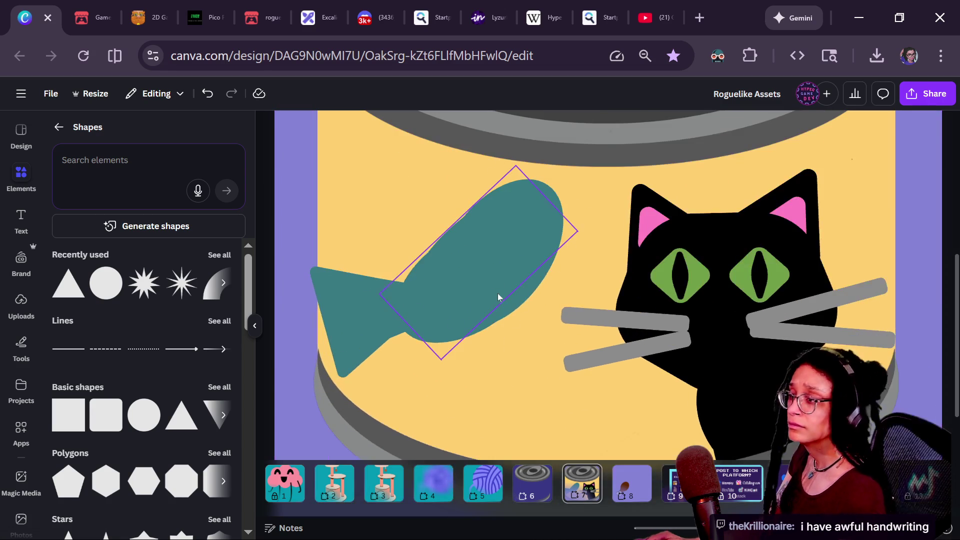
{"action": "left_click", "coordinate": [490, 252]}
{"action": "left_click_drag", "start_coordinate": [472, 277], "coordinate": [495, 320]}
{"action": "key", "text": "ctrl+z"}
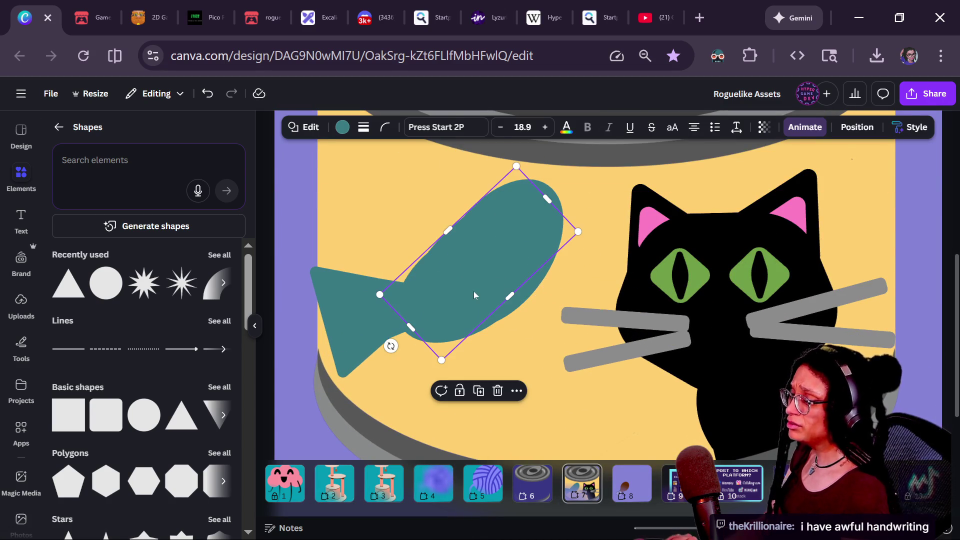
{"action": "left_click_drag", "start_coordinate": [516, 165], "coordinate": [514, 171]}
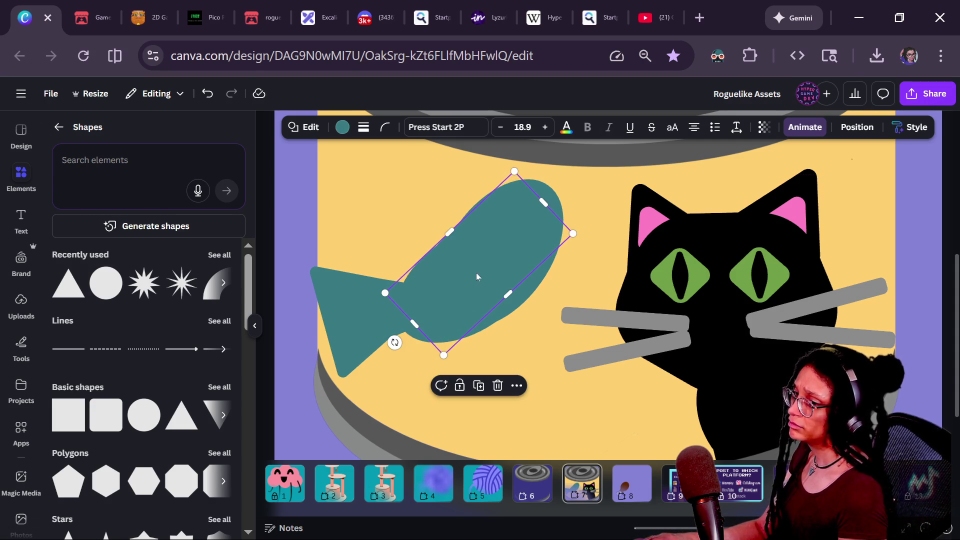
- Tilt the fish body to about 29° so it sits more upright against the tail
{"action": "left_click", "coordinate": [269, 380]}
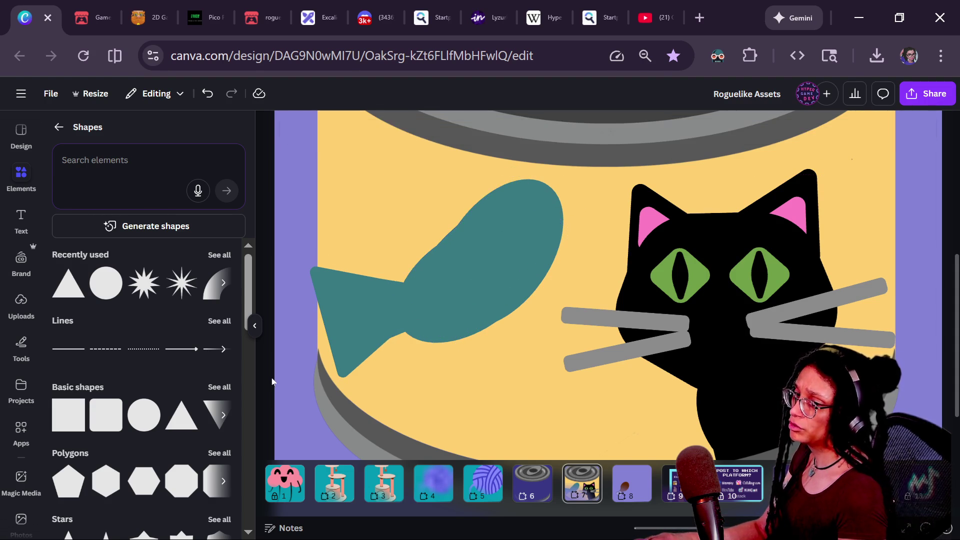
{"action": "key", "text": "ctrl+alt+0"}
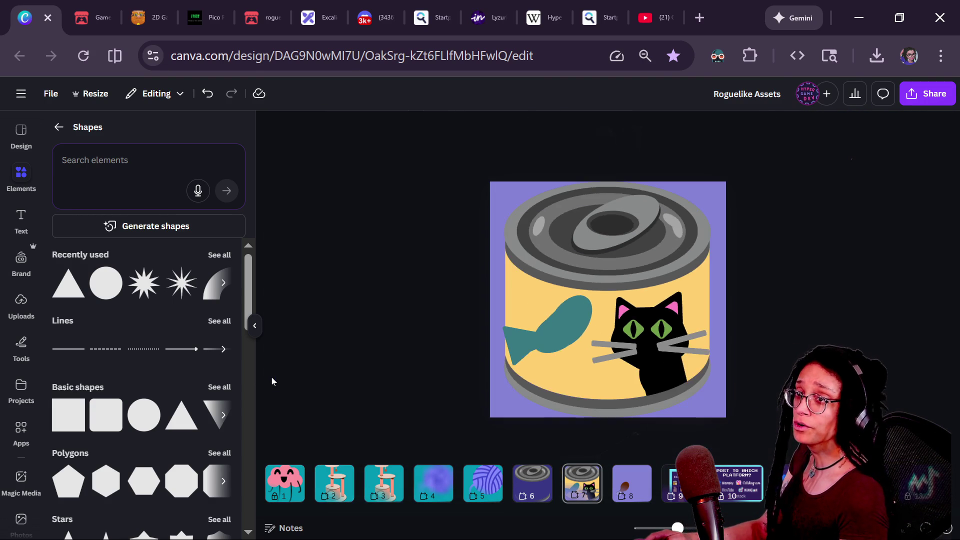
{"action": "key", "text": "ctrl+equal"}
{"action": "key", "text": "ctrl+equal"}
{"action": "key", "text": "ctrl+equal"}
{"action": "left_click", "coordinate": [550, 151]}
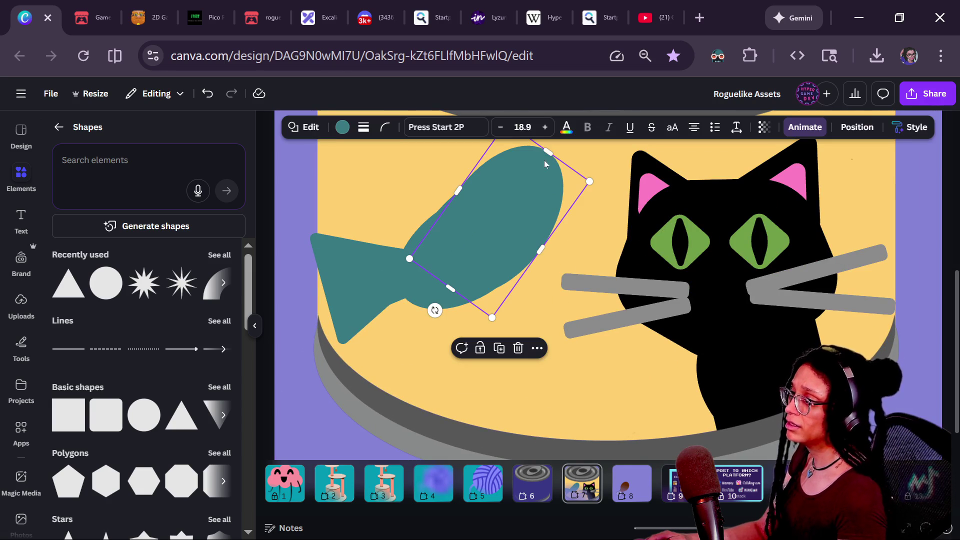
{"action": "mouse_move", "coordinate": [435, 311]}
{"action": "left_mouse_down"}
{"action": "mouse_move", "coordinate": [450, 317]}
{"action": "mouse_move", "coordinate": [440, 315]}
{"action": "left_mouse_up"}
{"action": "left_click", "coordinate": [592, 369]}
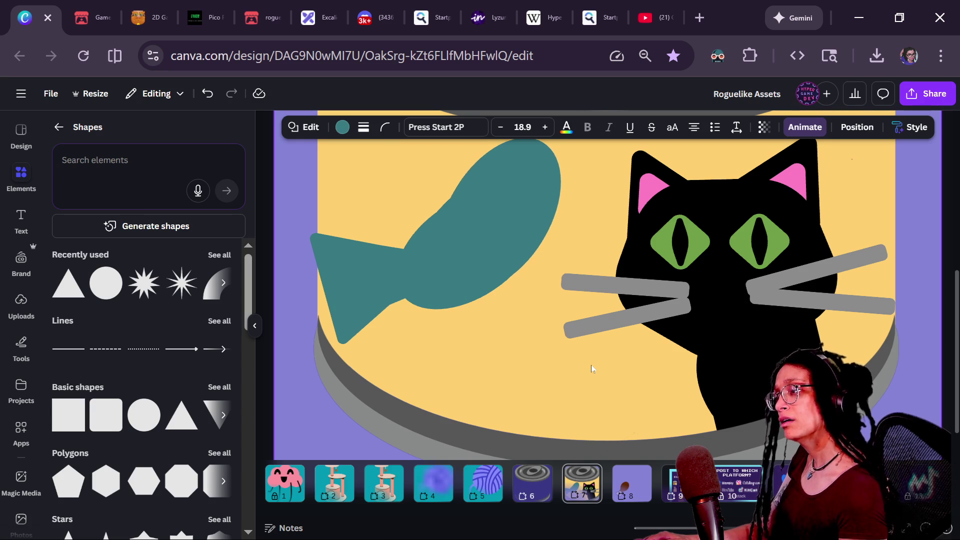
{"action": "left_click", "coordinate": [591, 369]}
- Widen the teal fish body to about 173×337
{"action": "scroll", "coordinate": [592, 369], "scroll_direction": "down", "scroll_amount": 5, "text": "ctrl"}
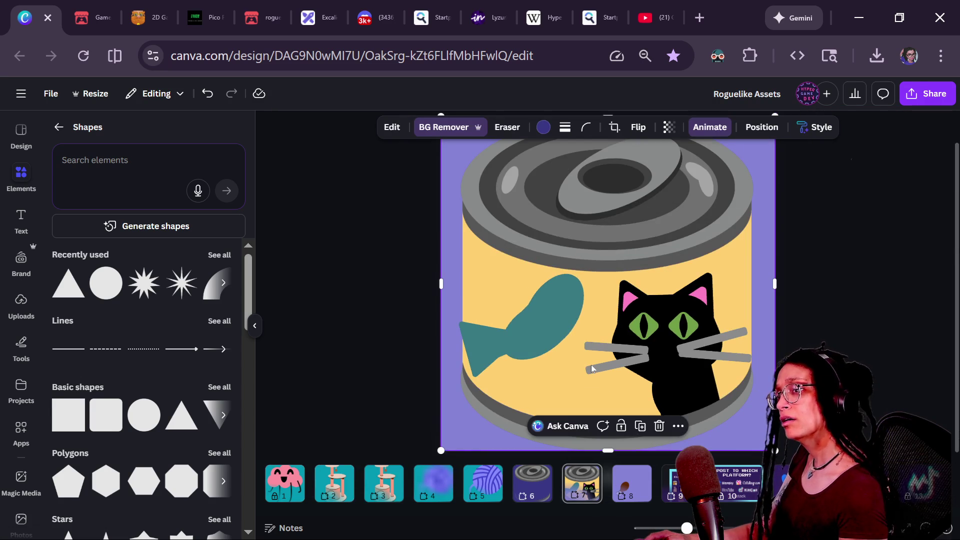
{"action": "scroll", "coordinate": [591, 365], "scroll_direction": "up", "scroll_amount": 3, "text": "ctrl"}
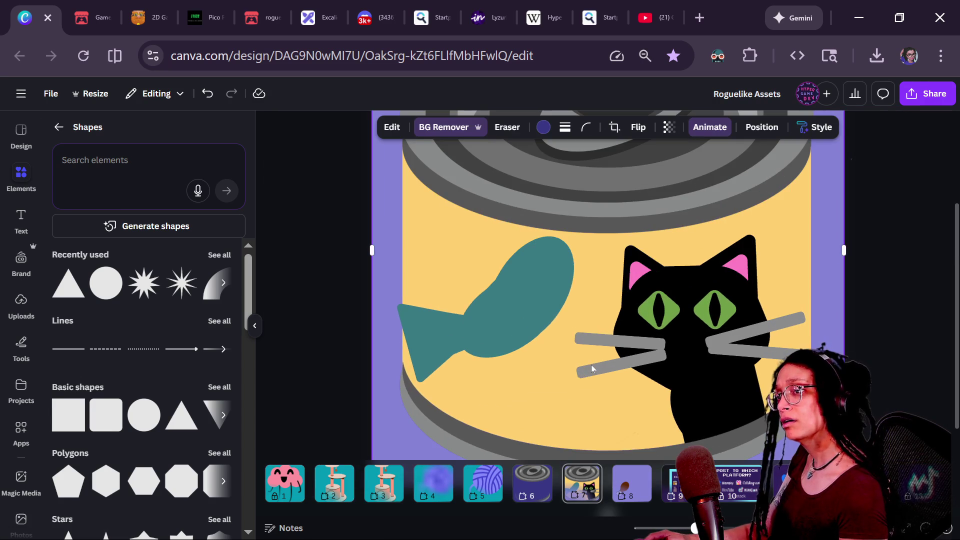
{"action": "left_click", "coordinate": [543, 294]}
{"action": "key", "text": "ctrl+z"}
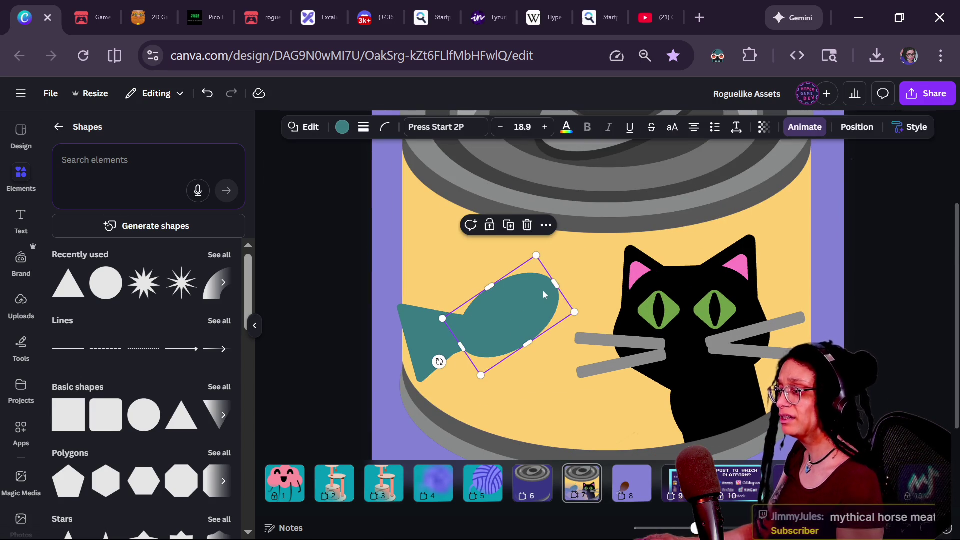
{"action": "left_click_drag", "start_coordinate": [556, 284], "coordinate": [593, 258]}
{"action": "left_click_drag", "start_coordinate": [508, 274], "coordinate": [486, 251]}
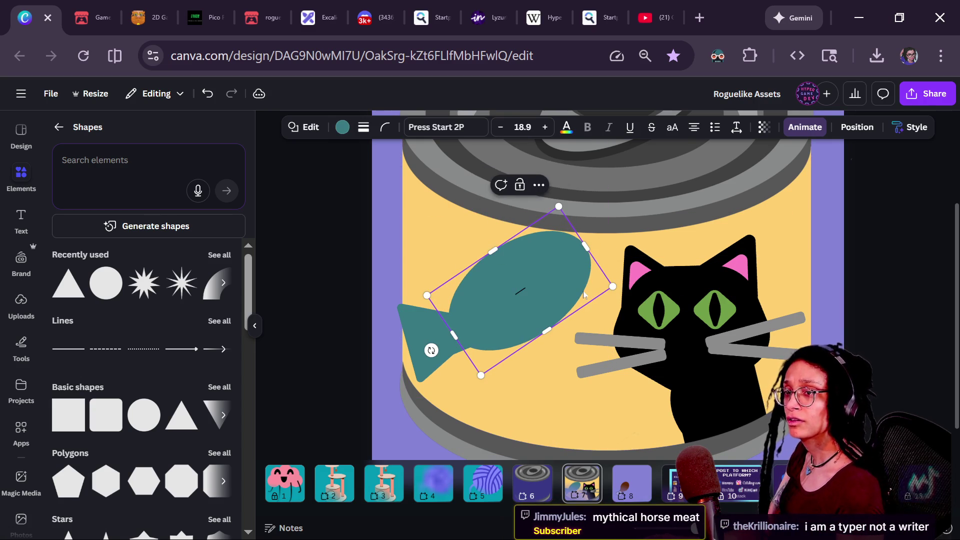
{"action": "left_click", "coordinate": [584, 295]}
- Enlarge the triangular tail and move it up-right snug against the fish body
{"action": "key", "text": "ctrl+minus"}
{"action": "key", "text": "ctrl+minus"}
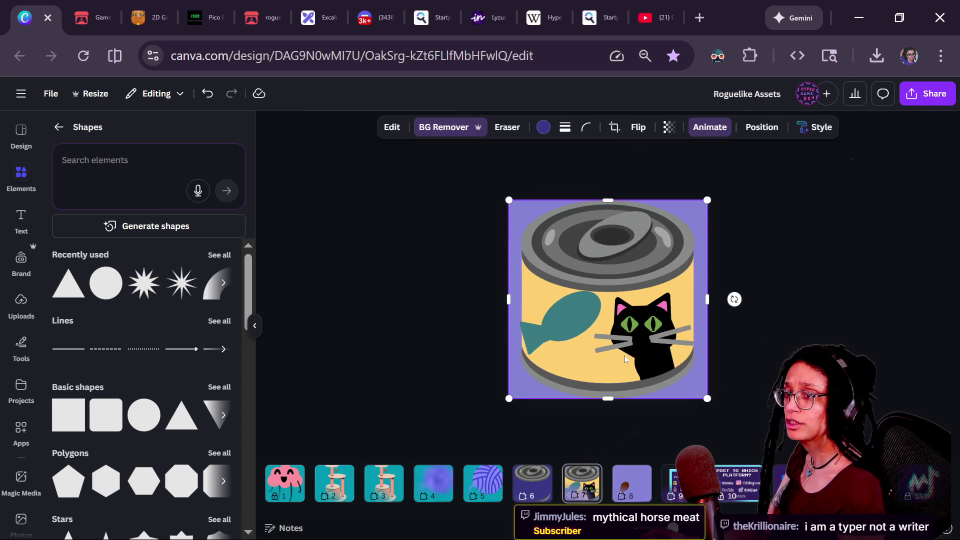
{"action": "key", "text": "ctrl+plus"}
{"action": "key", "text": "ctrl+plus"}
{"action": "left_click", "coordinate": [348, 347]}
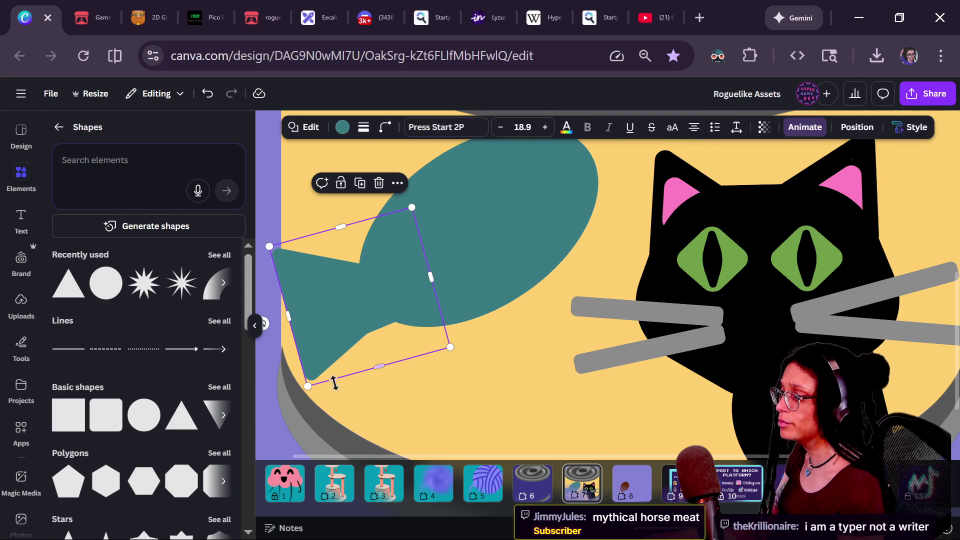
{"action": "left_click_drag", "start_coordinate": [306, 385], "coordinate": [284, 426]}
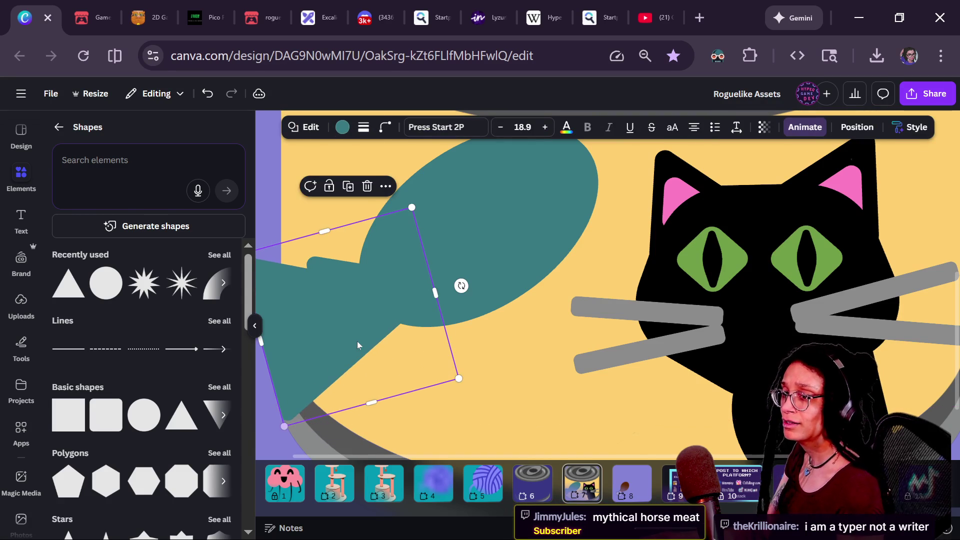
{"action": "key", "text": "ctrl+minus"}
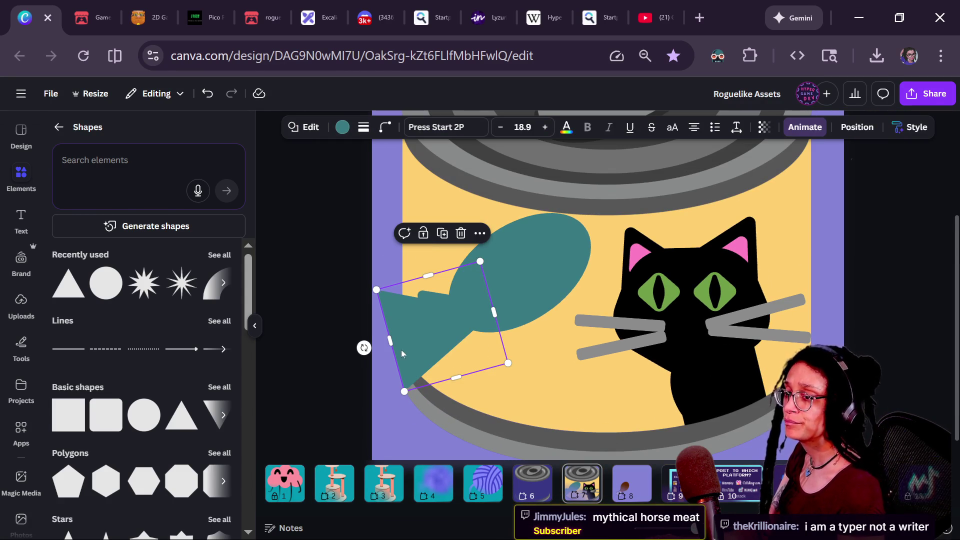
{"action": "left_click_drag", "start_coordinate": [410, 346], "coordinate": [426, 334]}
{"action": "key", "text": "ctrl+minus"}
{"action": "left_click", "coordinate": [428, 329]}
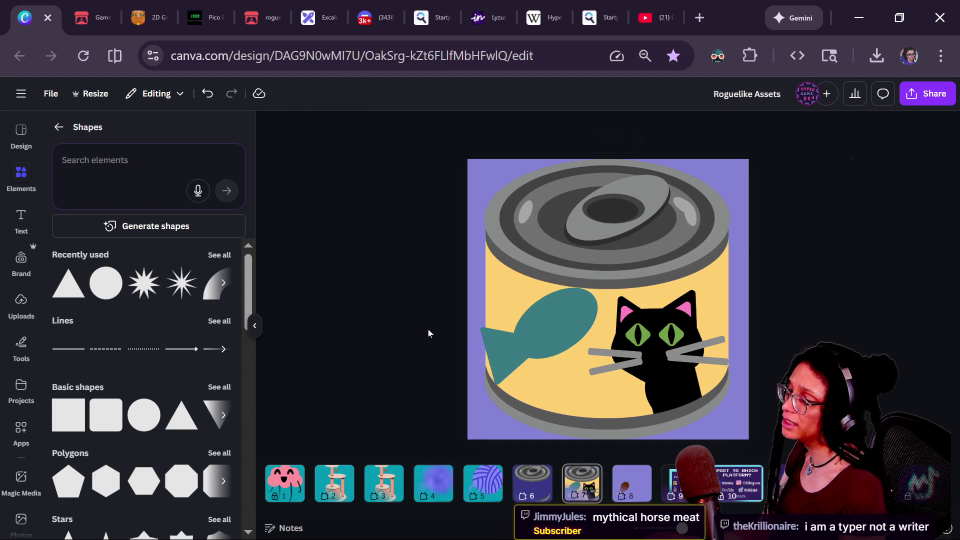
- Select both tail triangles and the body ellipse via Layers and shrink them proportionally
{"action": "key", "text": "ctrl+plus"}
{"action": "left_click", "coordinate": [479, 361]}
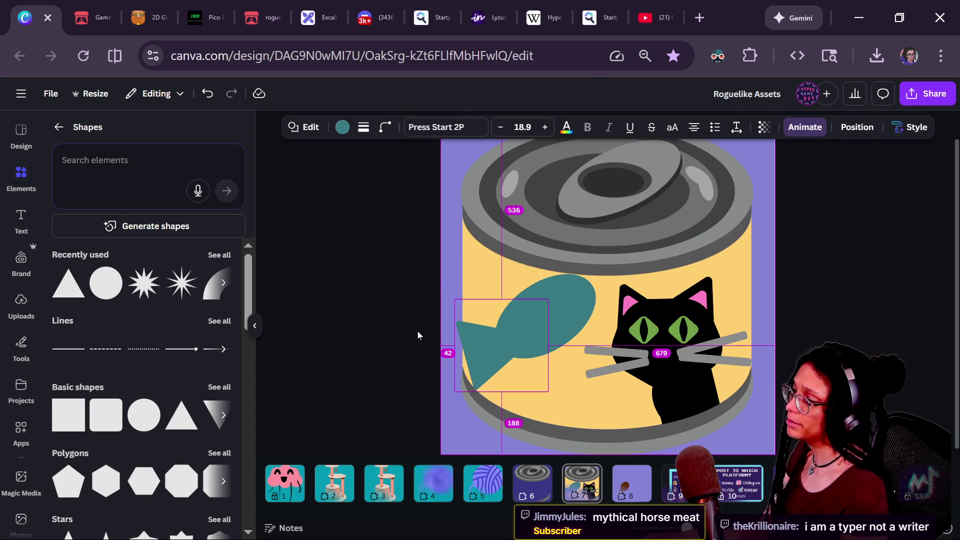
{"action": "key", "text": "alt+1"}
{"action": "left_click", "coordinate": [153, 272], "text": "shift"}
{"action": "left_click", "coordinate": [148, 305], "text": "shift"}
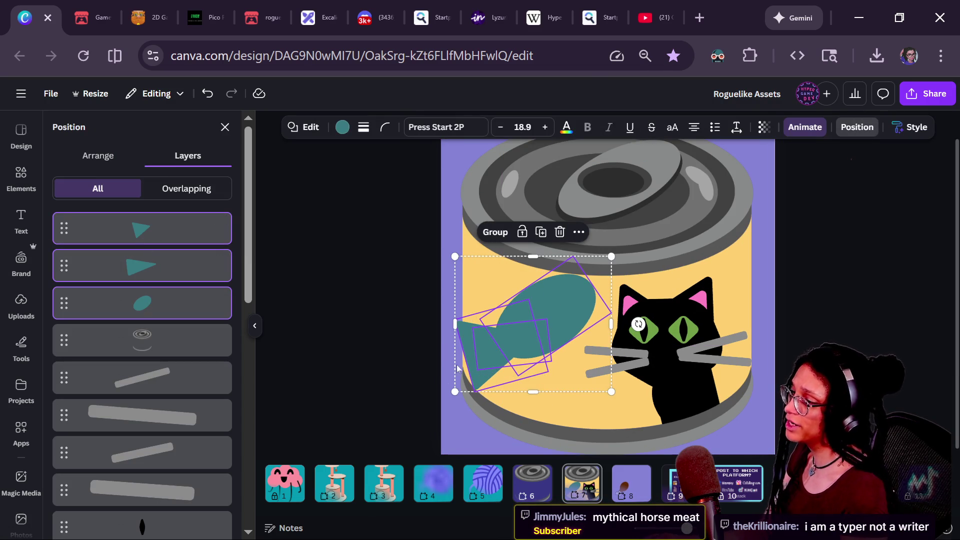
{"action": "left_click_drag", "start_coordinate": [455, 395], "coordinate": [479, 373]}
{"action": "mouse_move", "coordinate": [535, 325]}
{"action": "left_mouse_down"}
{"action": "mouse_move", "coordinate": [528, 339]}
{"action": "mouse_move", "coordinate": [523, 327]}
{"action": "left_mouse_up"}
{"action": "key", "text": "alt+1"}
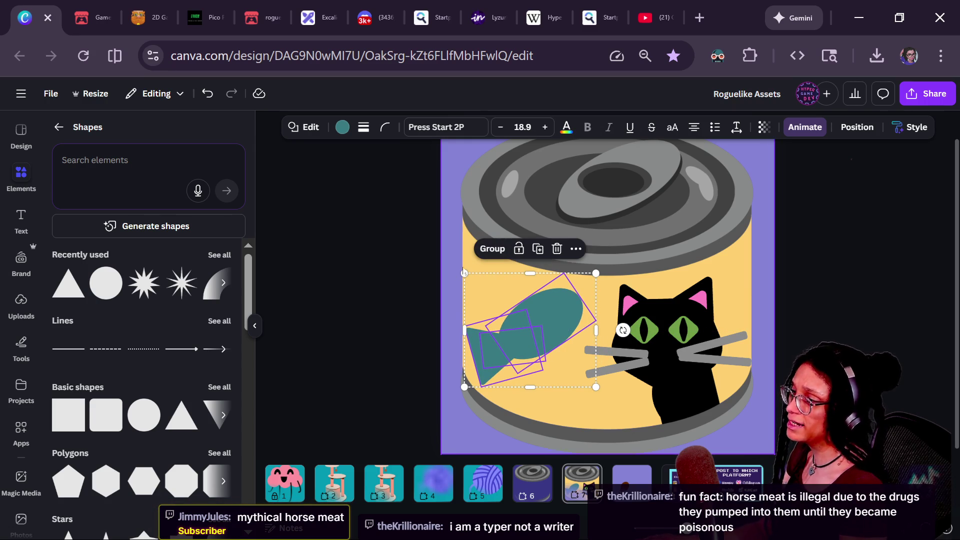
- Group the fish pieces with Ctrl+G and shift the group slightly up and right
{"action": "key", "text": "ctrl+g"}
{"action": "left_click", "coordinate": [405, 271]}
{"action": "key", "text": "ctrl+minus"}
{"action": "key", "text": "ctrl+plus"}
{"action": "key", "text": "ctrl+plus"}
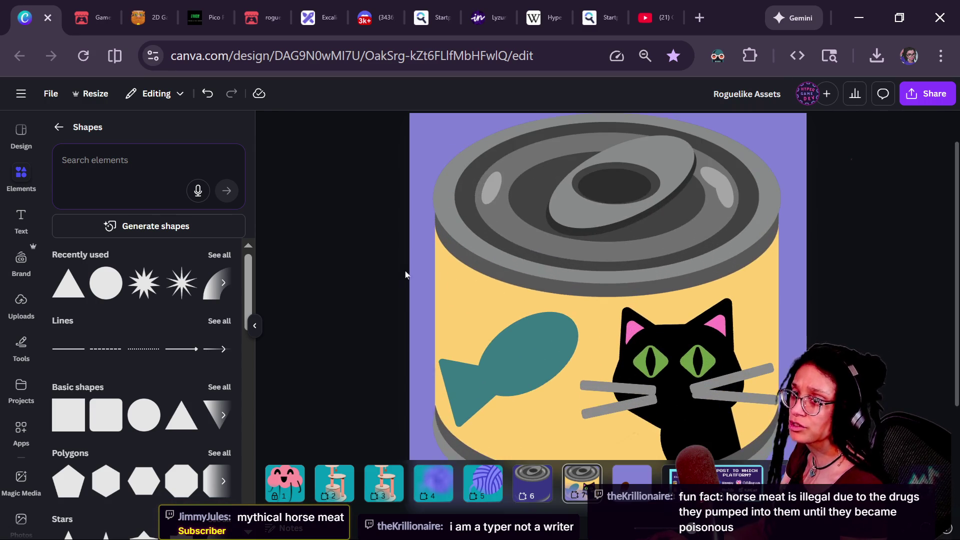
{"action": "left_click", "coordinate": [491, 379]}
{"action": "left_click_drag", "start_coordinate": [483, 402], "coordinate": [494, 397]}
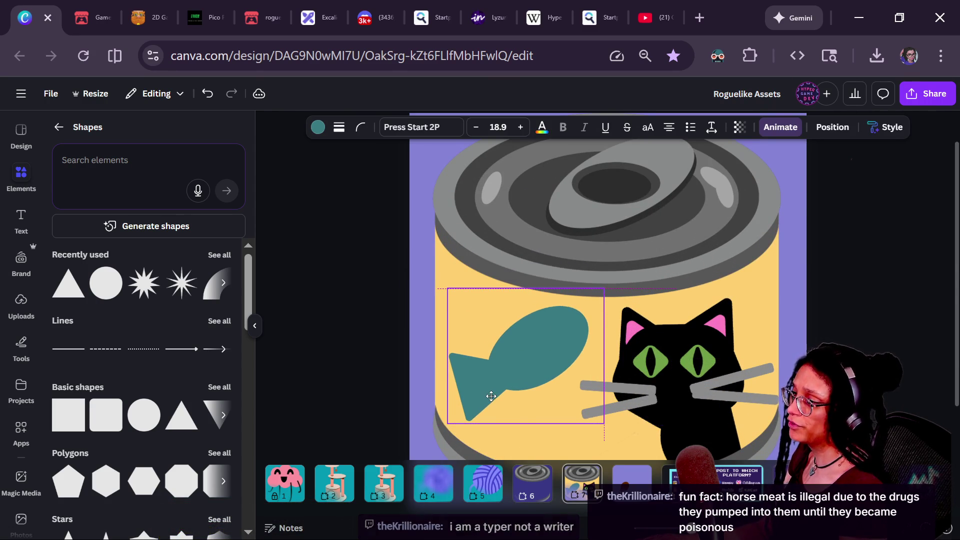
{"action": "left_click", "coordinate": [331, 398]}
- Add a black circle, shrink it to eye size, and place it on the fish's head
{"action": "left_click", "coordinate": [553, 331]}
{"action": "key", "text": "ctrl+v"}
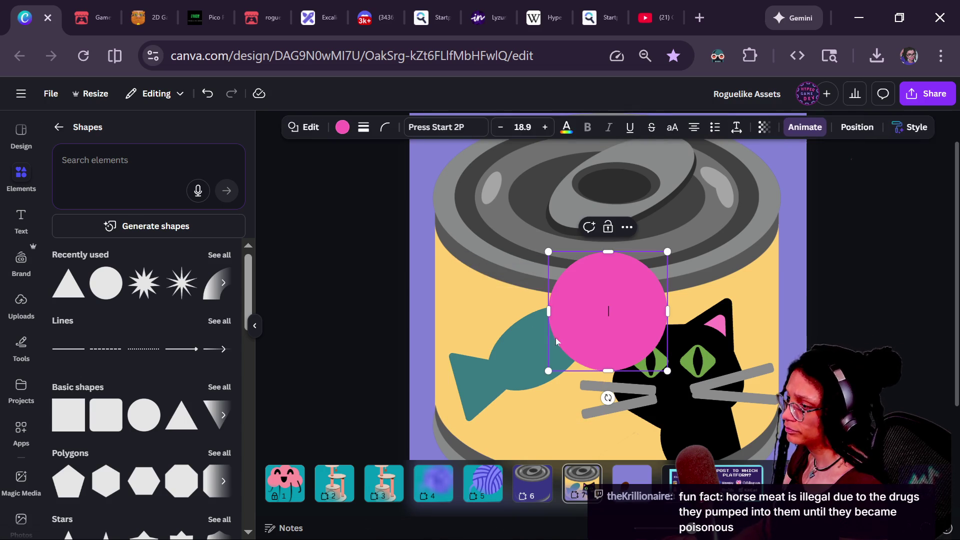
{"action": "left_click", "coordinate": [342, 128]}
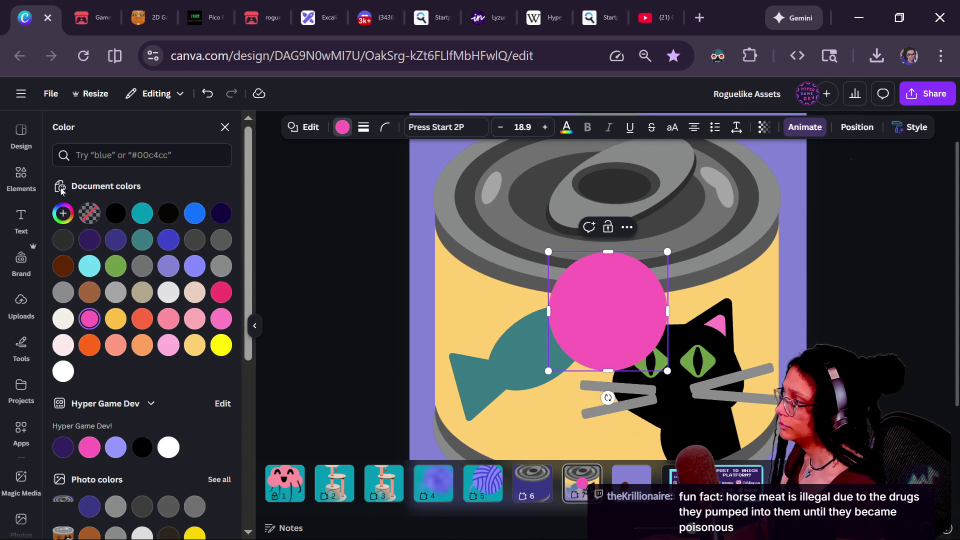
{"action": "left_click", "coordinate": [63, 215]}
{"action": "left_click", "coordinate": [120, 214]}
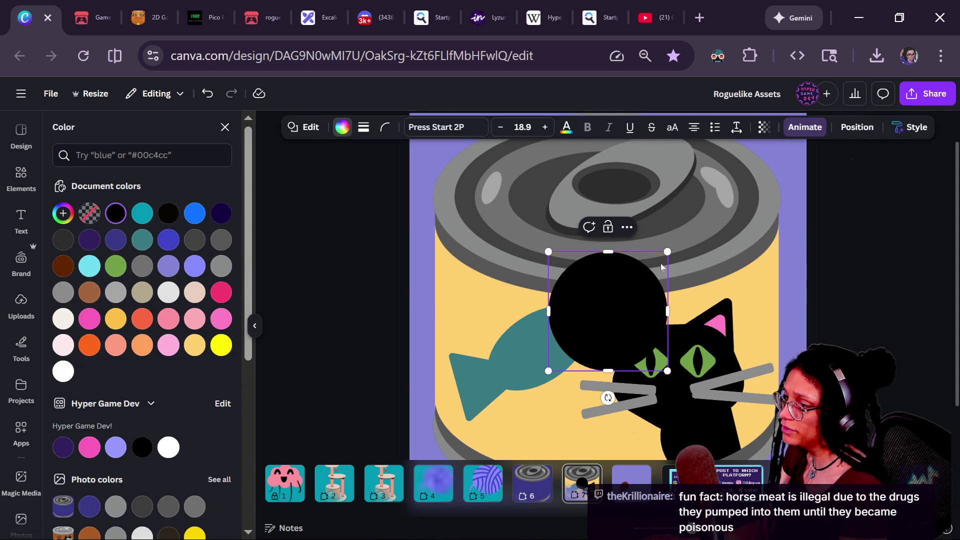
{"action": "left_click_drag", "start_coordinate": [667, 254], "coordinate": [569, 351]}
{"action": "left_click_drag", "start_coordinate": [566, 398], "coordinate": [558, 370]}
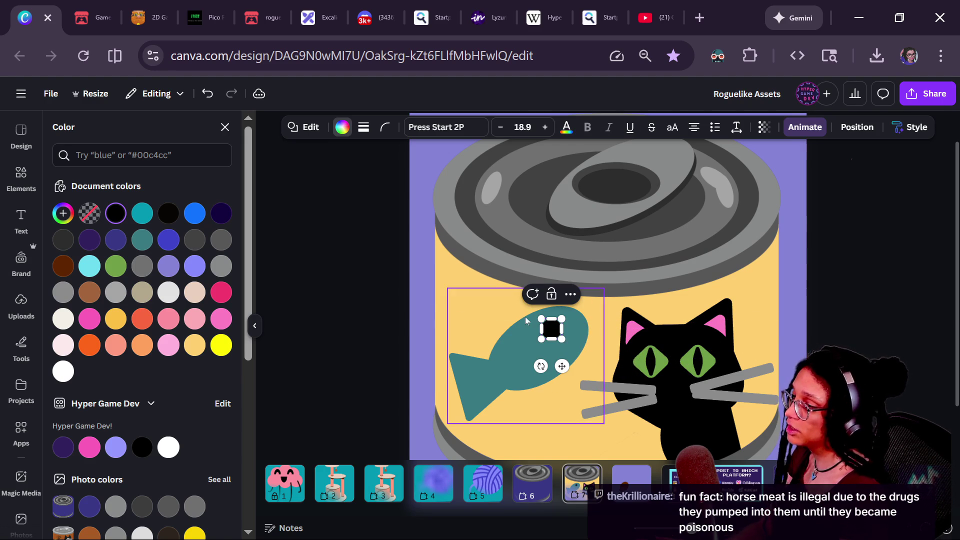
- Add a smaller white highlight circle on top of the black eye
{"action": "scroll", "coordinate": [541, 329], "scroll_direction": "up", "scroll_amount": 2}
{"action": "scroll", "coordinate": [550, 330], "scroll_direction": "up", "scroll_amount": 2}
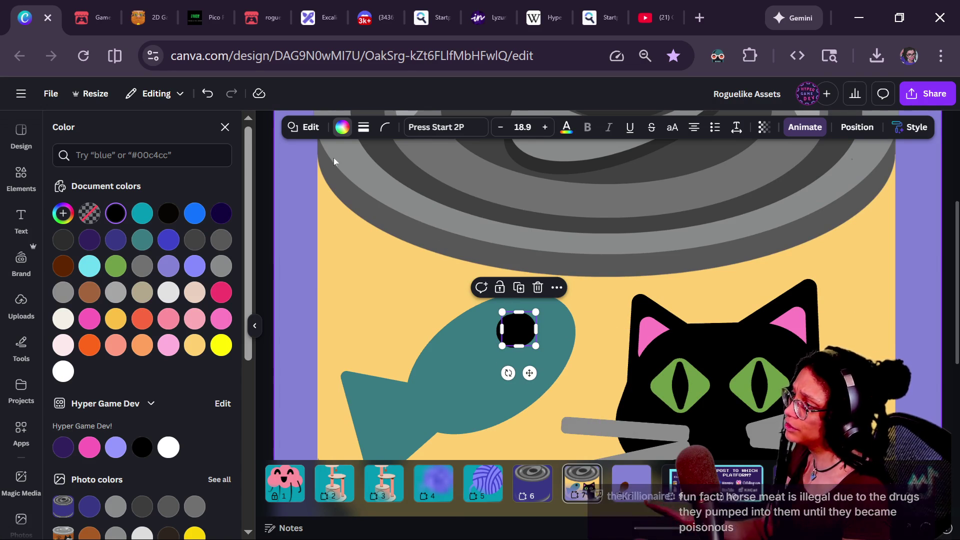
{"action": "left_click", "coordinate": [63, 371]}
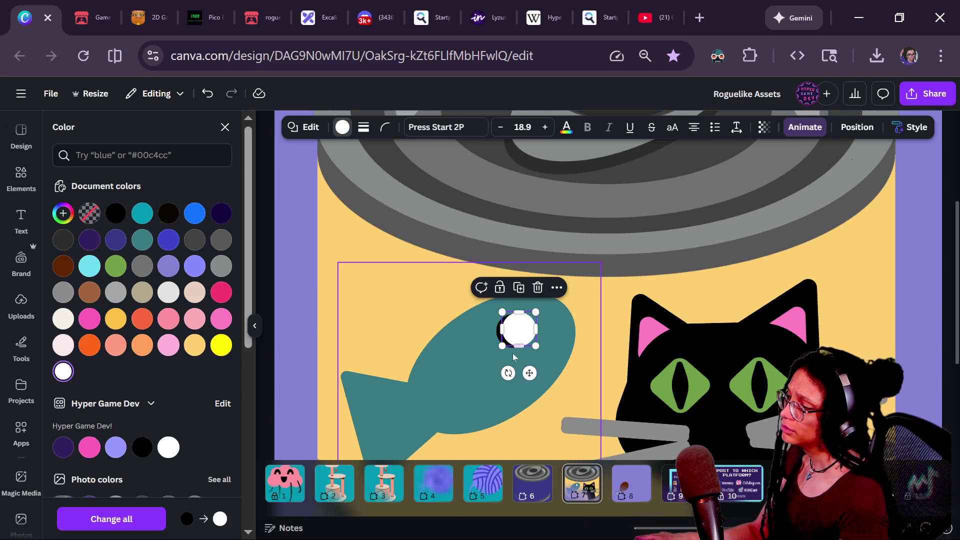
{"action": "left_click_drag", "start_coordinate": [502, 346], "coordinate": [520, 324]}
{"action": "left_click", "coordinate": [373, 347]}
{"action": "scroll", "coordinate": [373, 347], "scroll_direction": "down", "scroll_amount": 5}
{"action": "left_click", "coordinate": [427, 346]}
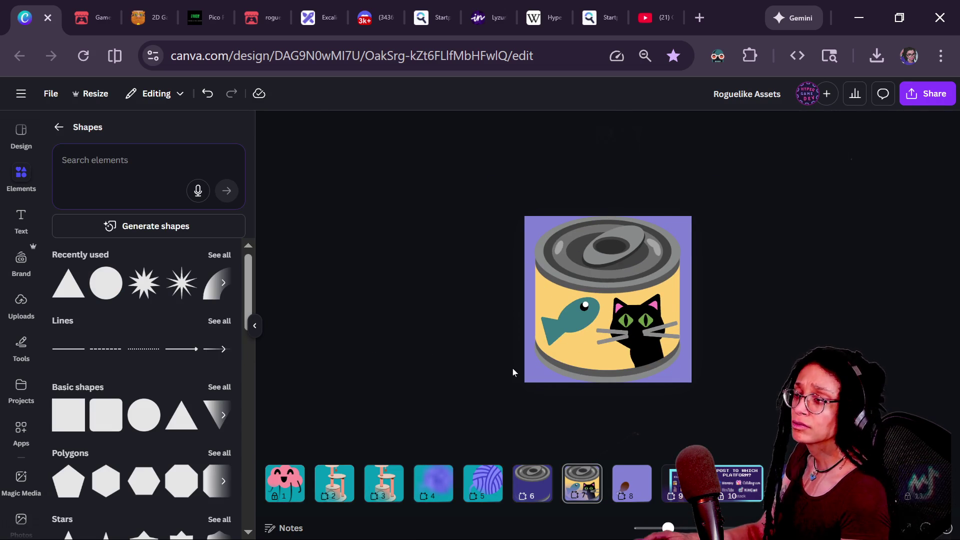
- Enlarge the fish's eye circle
{"action": "scroll", "coordinate": [512, 368], "scroll_direction": "up", "scroll_amount": 5}
{"action": "left_click", "coordinate": [505, 245]}
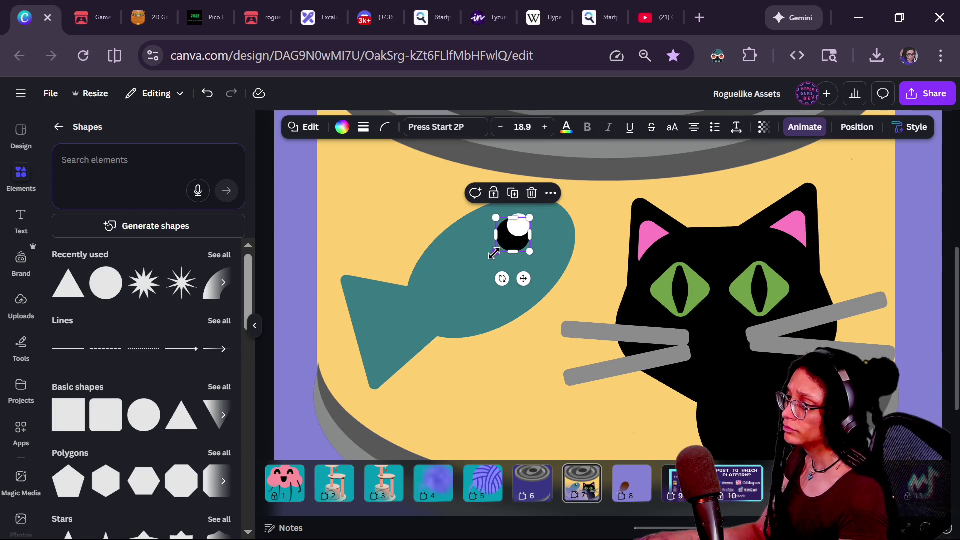
{"action": "left_click_drag", "start_coordinate": [495, 252], "coordinate": [488, 259]}
{"action": "left_click", "coordinate": [465, 280]}
{"action": "scroll", "coordinate": [412, 256], "scroll_direction": "down", "scroll_amount": 5}
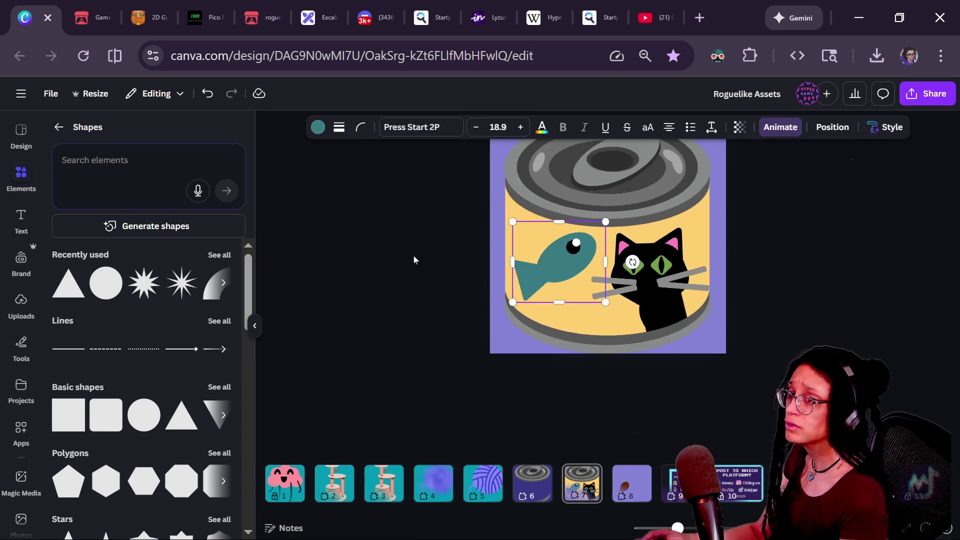
{"action": "scroll", "coordinate": [426, 275], "scroll_direction": "down", "scroll_amount": 3}
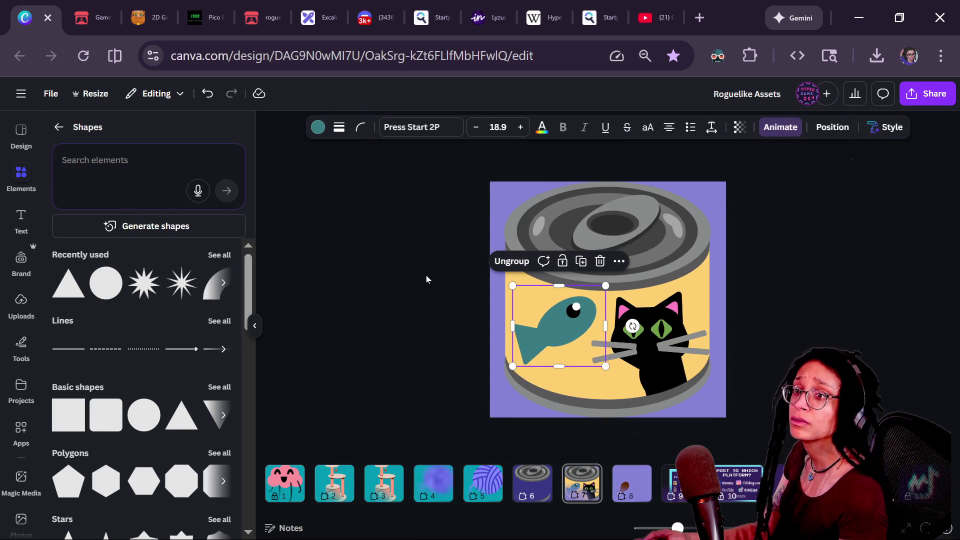
{"action": "left_click", "coordinate": [459, 314]}
{"action": "scroll", "coordinate": [459, 314], "scroll_direction": "down", "scroll_amount": 2}
{"action": "scroll", "coordinate": [459, 314], "scroll_direction": "up", "scroll_amount": 4}
{"action": "scroll", "coordinate": [459, 314], "scroll_direction": "up", "scroll_amount": 3}
- Group the fish with its black eye and white highlight, then nudge the group down
{"action": "left_click", "coordinate": [512, 333]}
{"action": "key", "text": "alt+1"}
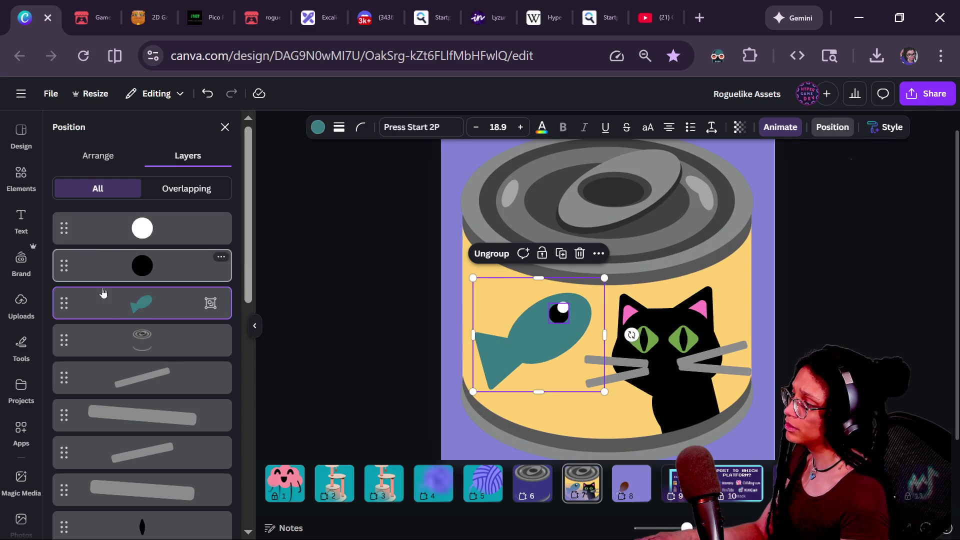
{"action": "left_click", "coordinate": [130, 262], "text": "shift"}
{"action": "left_click", "coordinate": [130, 229], "text": "shift"}
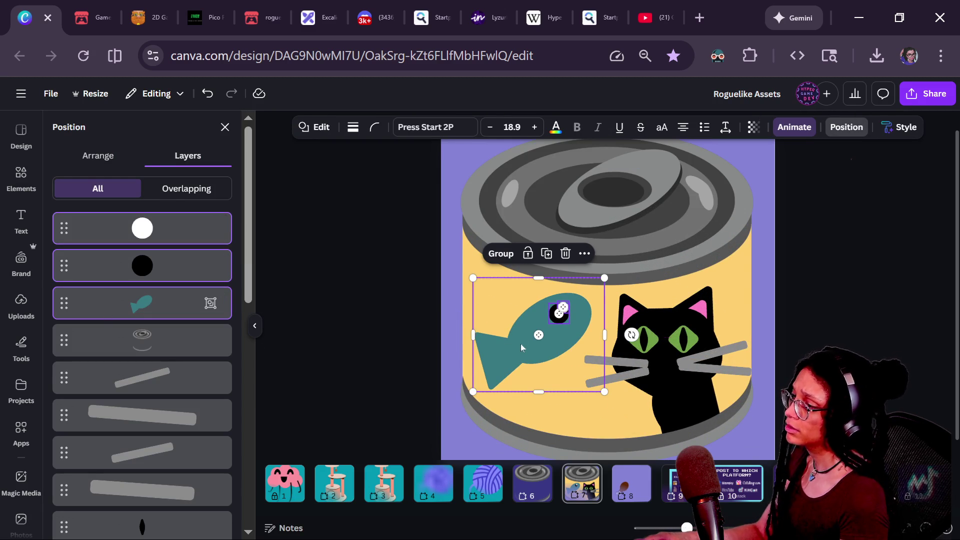
{"action": "key", "text": "ctrl+g"}
{"action": "left_click_drag", "start_coordinate": [507, 353], "coordinate": [507, 357]}
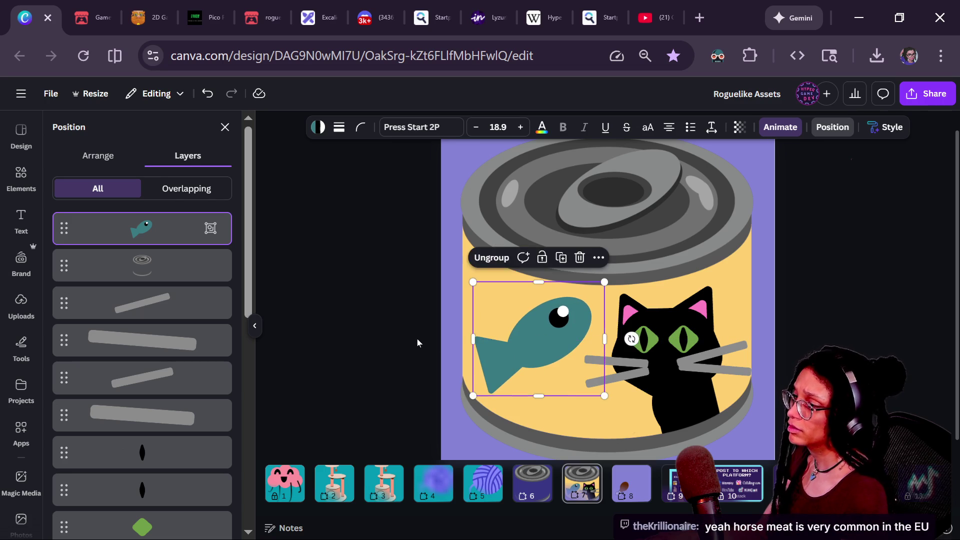
{"action": "left_click", "coordinate": [418, 343]}
{"action": "key", "text": "ctrl+minus"}
{"action": "key", "text": "ctrl+minus"}
{"action": "key", "text": "ctrl+minus"}
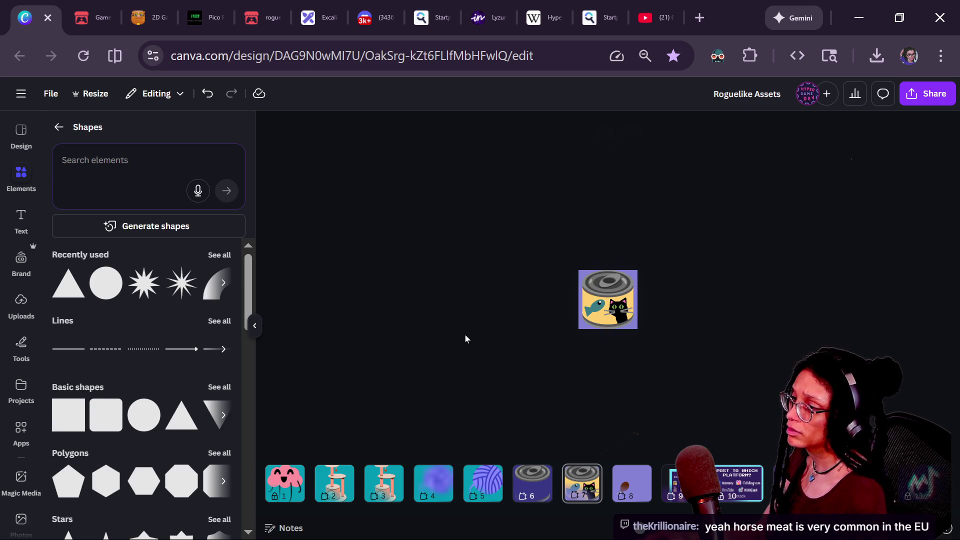
- Line the fish group up level with the cat's eyes and preview the page
{"action": "key", "text": "ctrl+plus"}
{"action": "key", "text": "ctrl+plus"}
{"action": "key", "text": "ctrl+plus"}
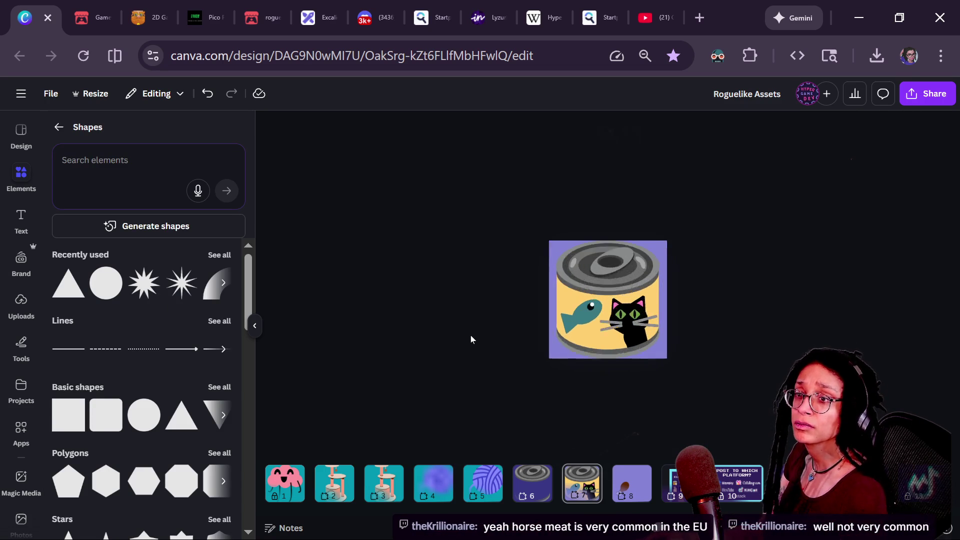
{"action": "left_click_drag", "start_coordinate": [579, 345], "coordinate": [582, 348]}
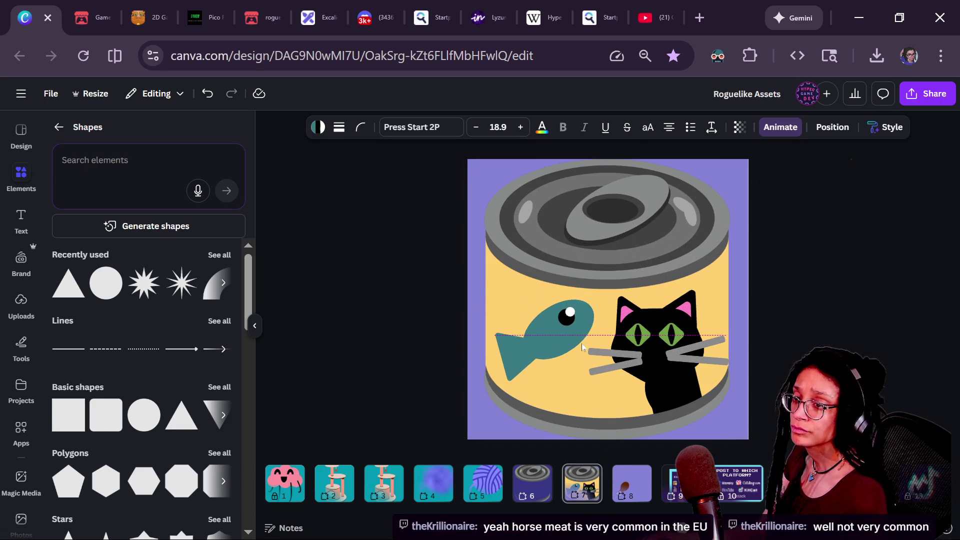
{"action": "left_click", "coordinate": [301, 306]}
{"action": "key", "text": "ctrl+minus"}
{"action": "key", "text": "ctrl+minus"}
{"action": "key", "text": "ctrl+minus"}
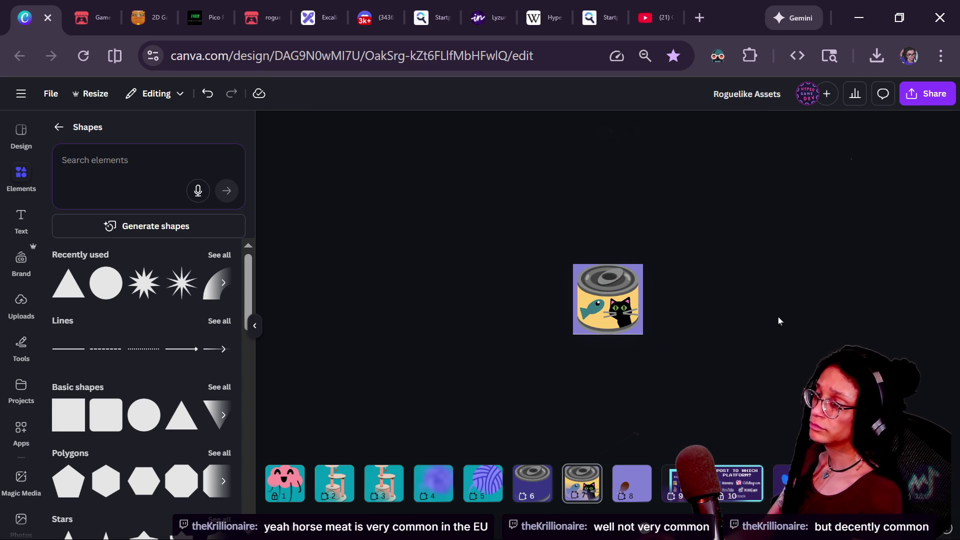
{"action": "key", "text": "ctrl+plus"}
{"action": "key", "text": "ctrl+plus"}
{"action": "left_click", "coordinate": [533, 335]}
{"action": "left_click", "coordinate": [787, 332]}
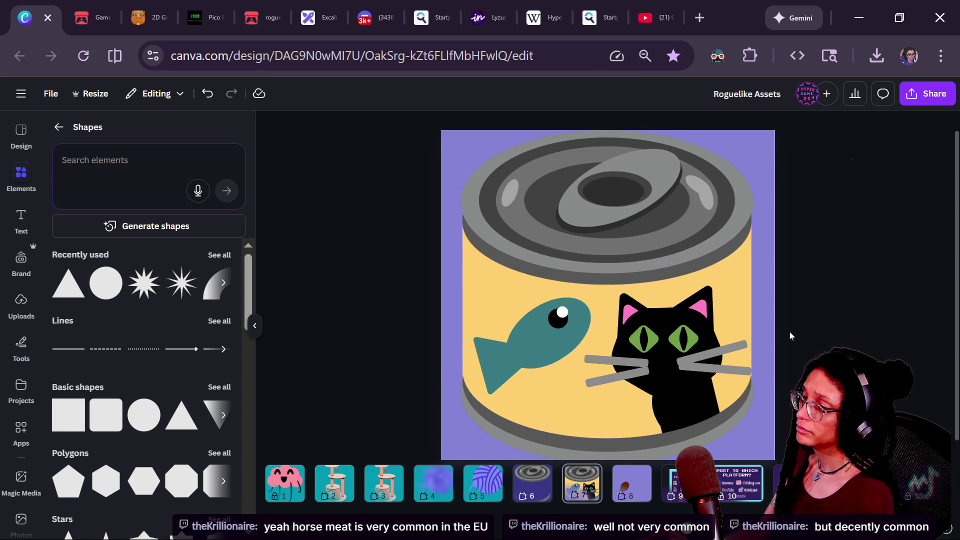
{"action": "key", "text": "ctrl+minus"}
{"action": "key", "text": "ctrl+minus"}
{"action": "key", "text": "ctrl+minus"}
{"action": "key", "text": "ctrl+plus"}
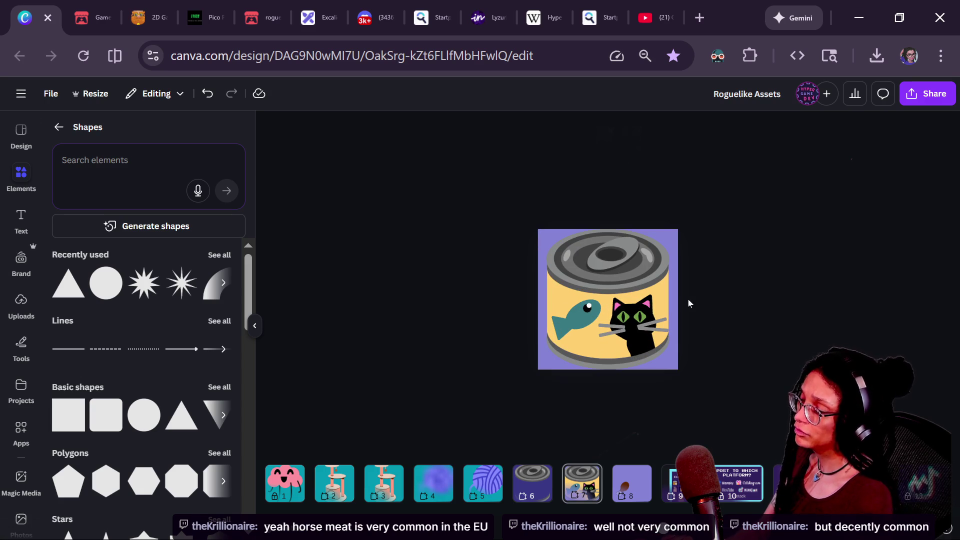
- Browse pages 6, 7, 5 and 3 to review the purple can, yarn ball and cat tree
{"action": "left_click", "coordinate": [557, 481]}
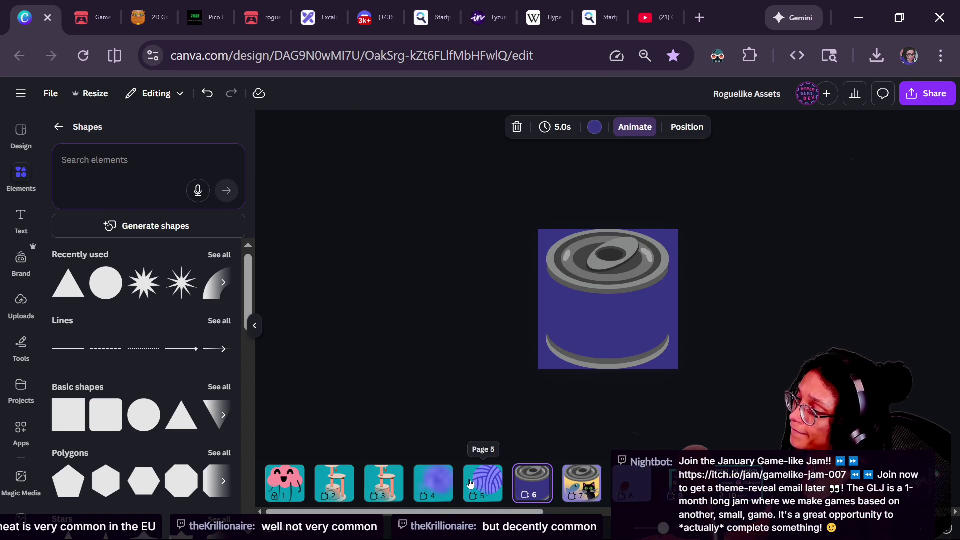
{"action": "key", "text": "Left"}
{"action": "left_click", "coordinate": [565, 481]}
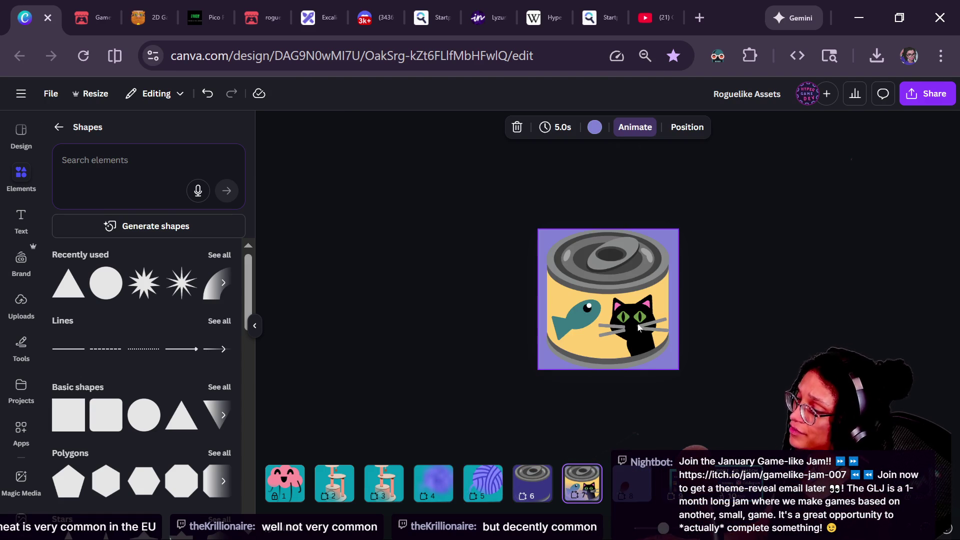
{"action": "left_click", "coordinate": [483, 481]}
{"action": "left_click", "coordinate": [627, 295]}
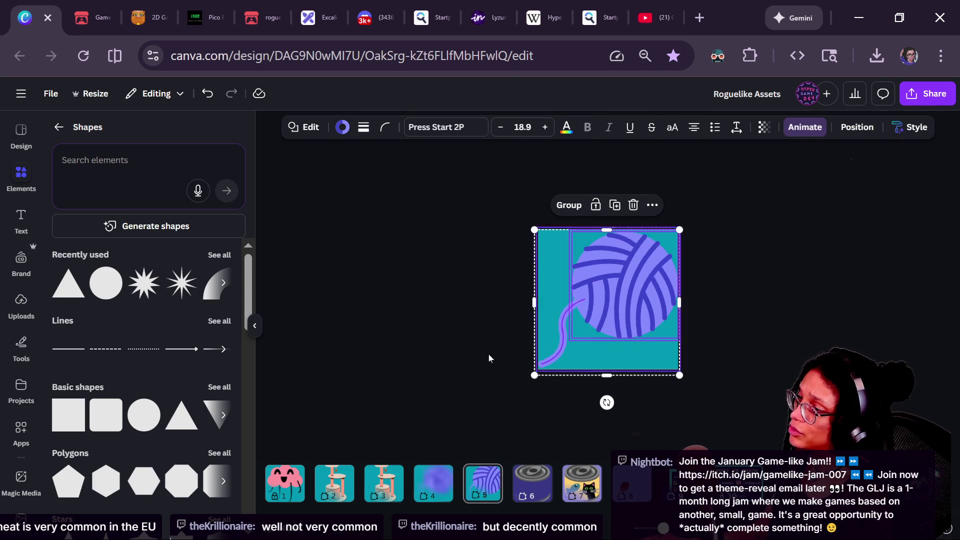
{"action": "left_click", "coordinate": [405, 401]}
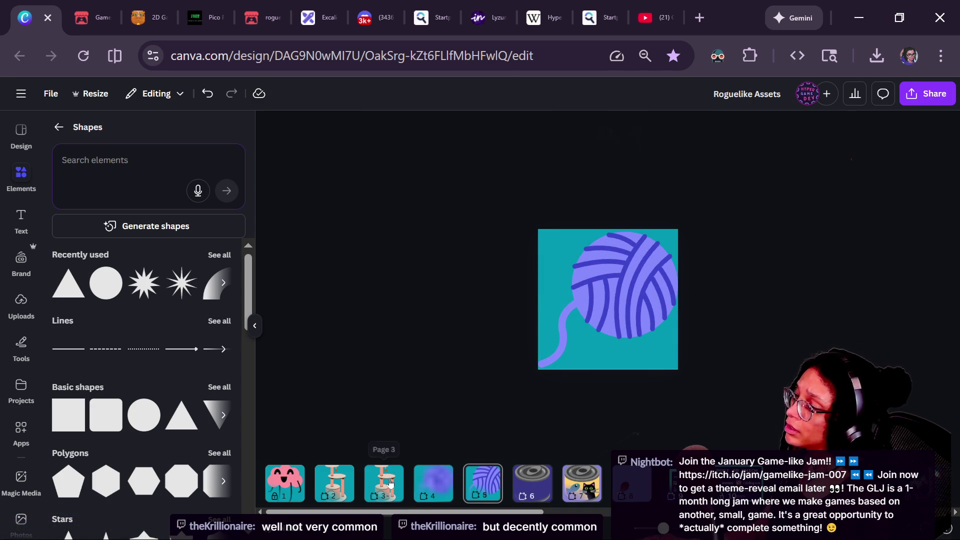
{"action": "left_click", "coordinate": [391, 483]}
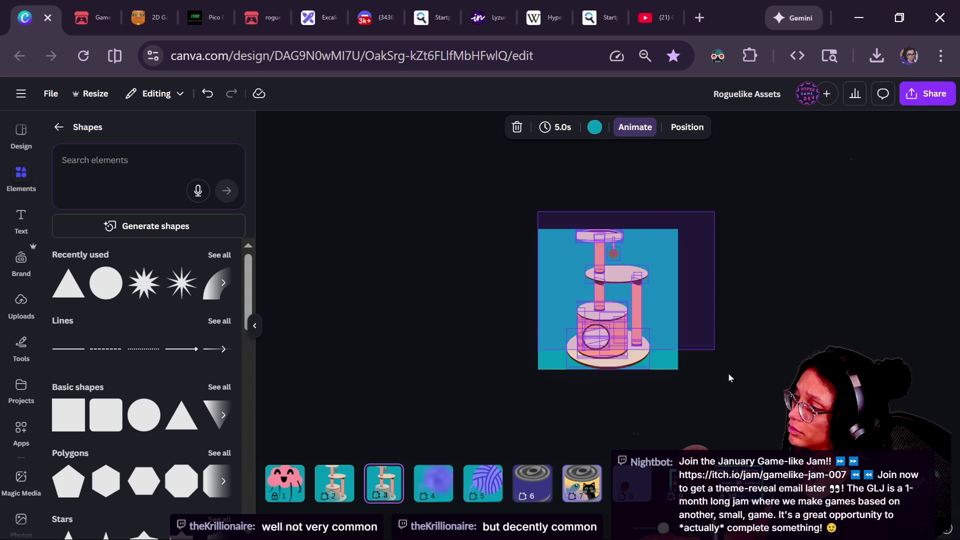
{"action": "left_click", "coordinate": [704, 334]}
- Move the cat-and-can page into slot 6 and show it on the canvas
{"action": "left_click", "coordinate": [579, 484]}
{"action": "left_click_drag", "start_coordinate": [579, 483], "coordinate": [518, 470]}
{"action": "left_click", "coordinate": [518, 470]}
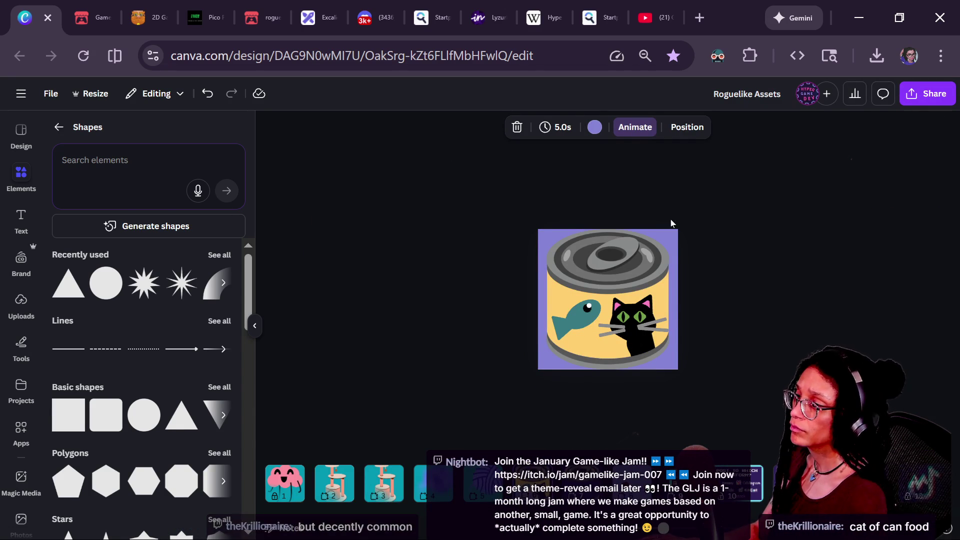
{"action": "left_click", "coordinate": [673, 235]}
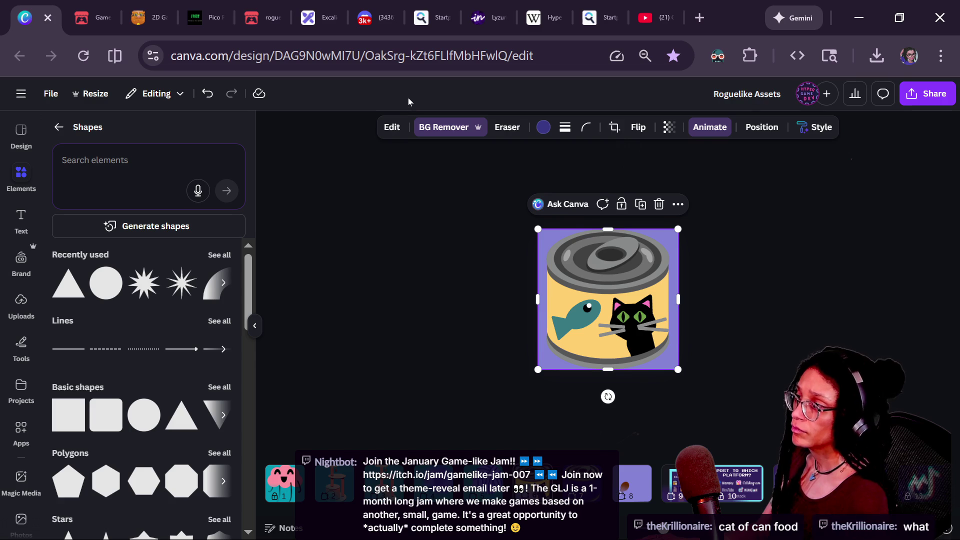
- Add a new black custom colour from the cat-and-can image's colour options
{"action": "left_click", "coordinate": [392, 128]}
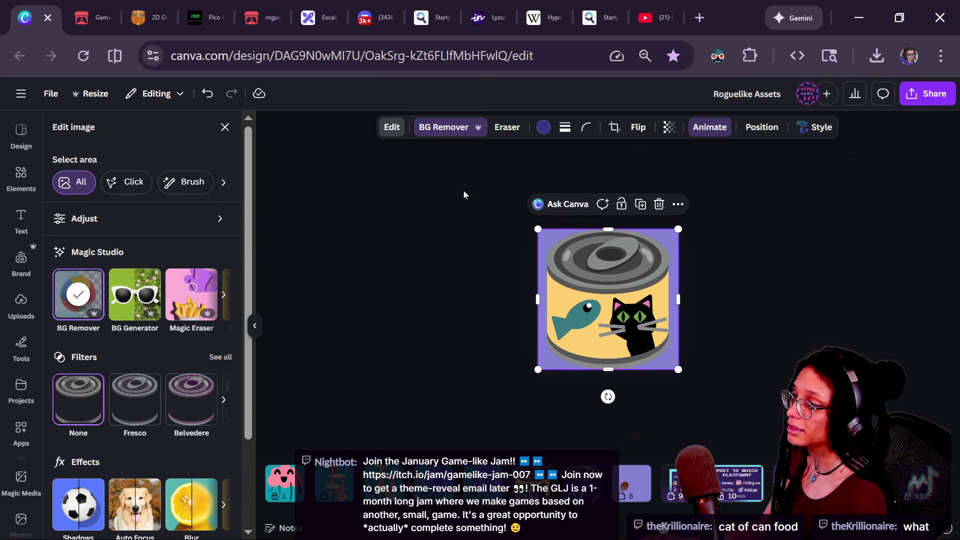
{"action": "left_click", "coordinate": [543, 127]}
{"action": "left_click", "coordinate": [60, 214]}
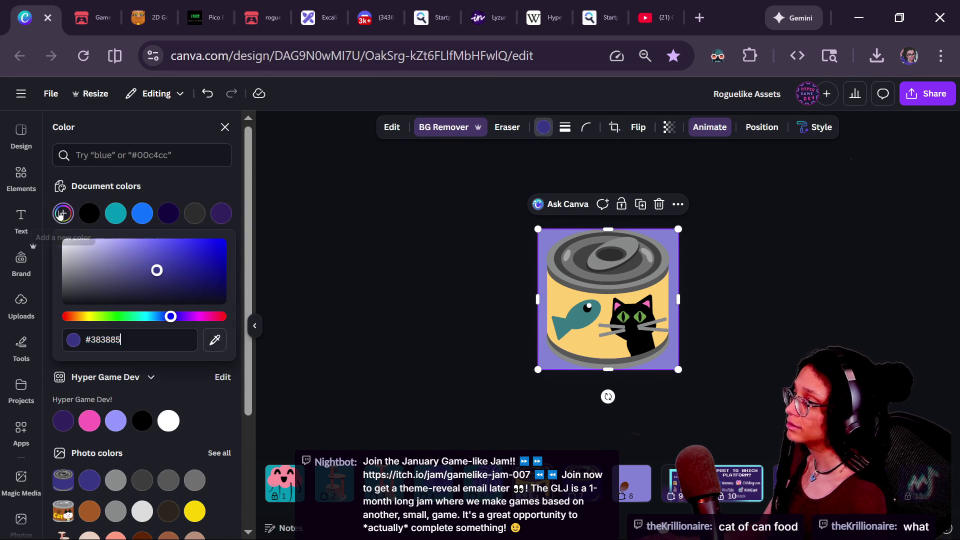
{"action": "mouse_move", "coordinate": [154, 270]}
{"action": "left_mouse_down"}
{"action": "mouse_move", "coordinate": [118, 263]}
{"action": "mouse_move", "coordinate": [258, 311]}
{"action": "mouse_move", "coordinate": [183, 275]}
{"action": "left_mouse_up"}
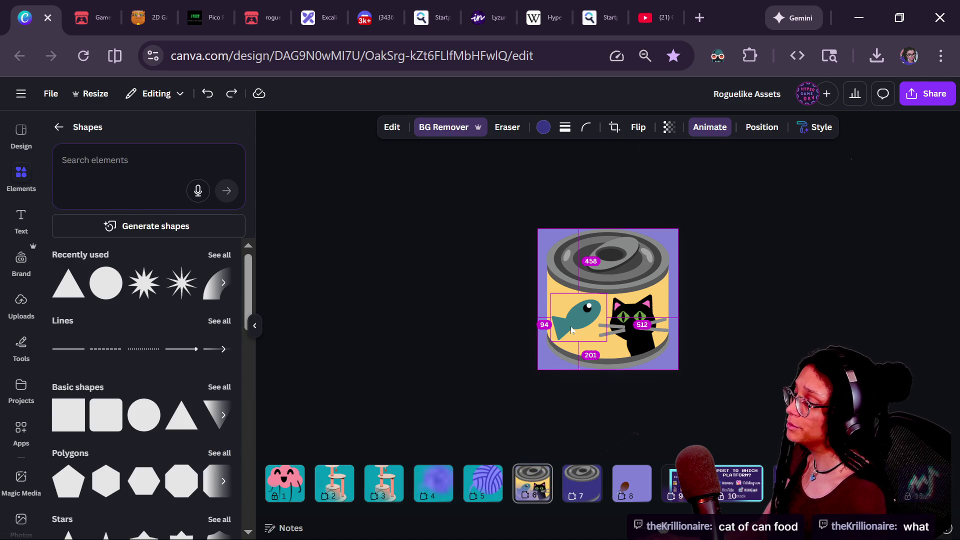
- Select the purple background layer and recolour it sky blue (#46BBF5)
{"action": "key", "text": "alt+1"}
{"action": "scroll", "coordinate": [110, 411], "scroll_direction": "down", "scroll_amount": 10}
{"action": "left_click", "coordinate": [142, 513]}
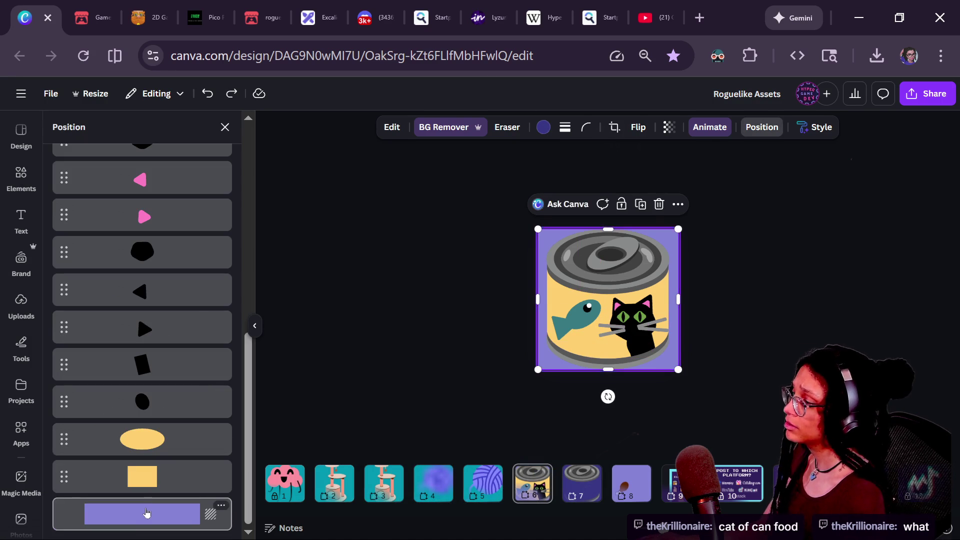
{"action": "left_click", "coordinate": [640, 127]}
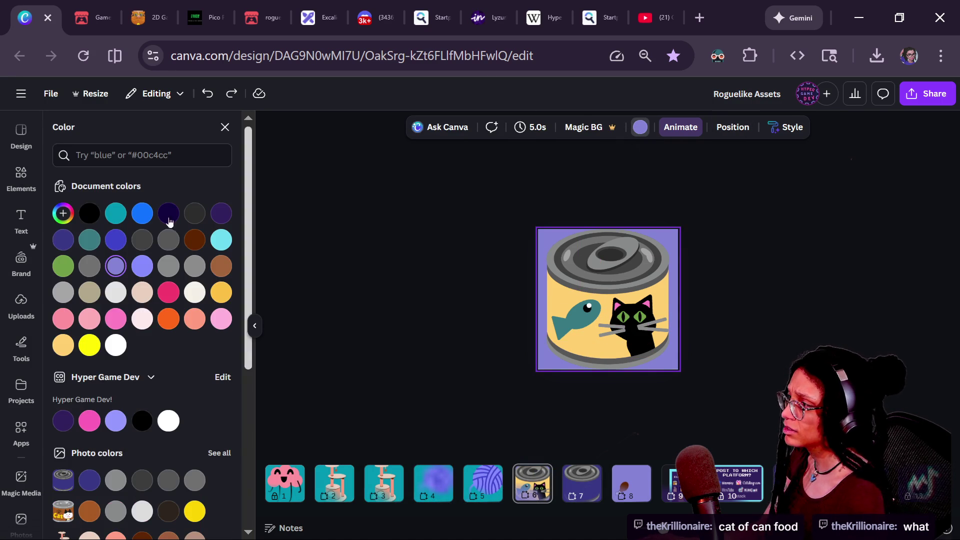
{"action": "left_click", "coordinate": [63, 213]}
{"action": "left_click", "coordinate": [90, 214]}
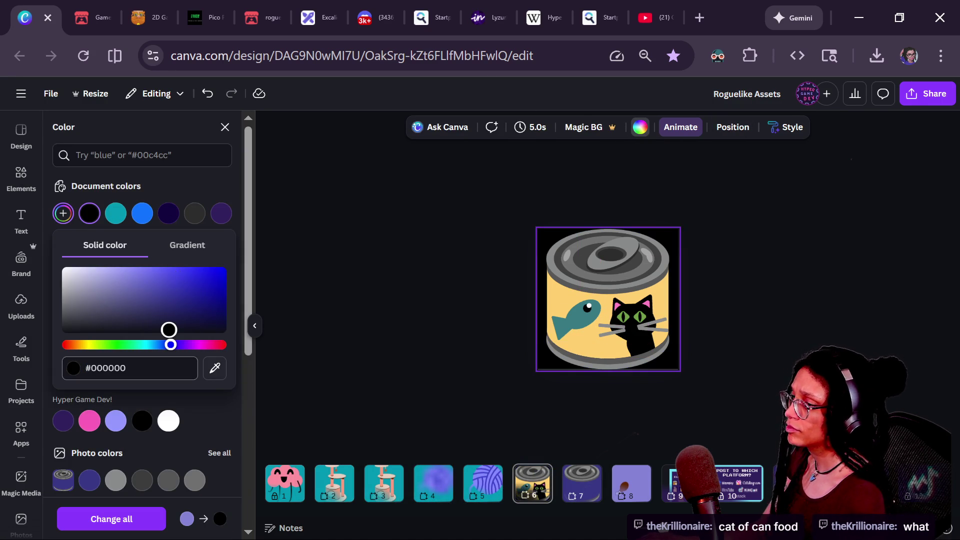
{"action": "mouse_move", "coordinate": [171, 344]}
{"action": "left_mouse_down"}
{"action": "mouse_move", "coordinate": [145, 310]}
{"action": "mouse_move", "coordinate": [113, 344]}
{"action": "mouse_move", "coordinate": [222, 345]}
{"action": "mouse_move", "coordinate": [144, 358]}
{"action": "mouse_move", "coordinate": [103, 351]}
{"action": "mouse_move", "coordinate": [187, 348]}
{"action": "mouse_move", "coordinate": [157, 350]}
{"action": "left_mouse_up"}
{"action": "mouse_move", "coordinate": [170, 292]}
{"action": "left_mouse_down"}
{"action": "mouse_move", "coordinate": [178, 272]}
{"action": "mouse_move", "coordinate": [182, 281]}
{"action": "left_mouse_up"}
{"action": "left_click", "coordinate": [366, 307]}
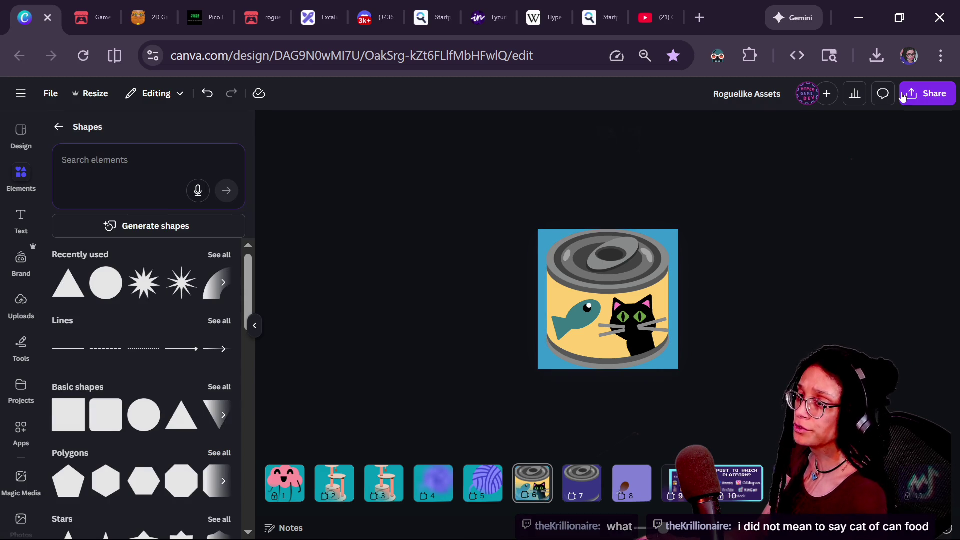
- Download only the current page 6 as a transparent-background PNG, Roguelike Assets (23).png
{"action": "left_click", "coordinate": [927, 93]}
{"action": "left_click", "coordinate": [746, 340]}
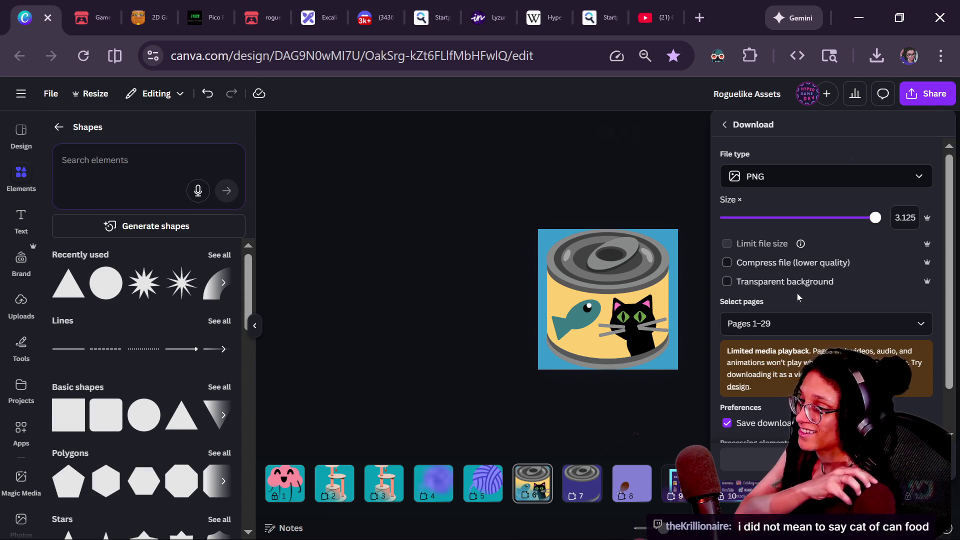
{"action": "left_click", "coordinate": [800, 324]}
{"action": "left_click", "coordinate": [780, 354]}
{"action": "left_click", "coordinate": [773, 377]}
{"action": "key", "text": "Escape"}
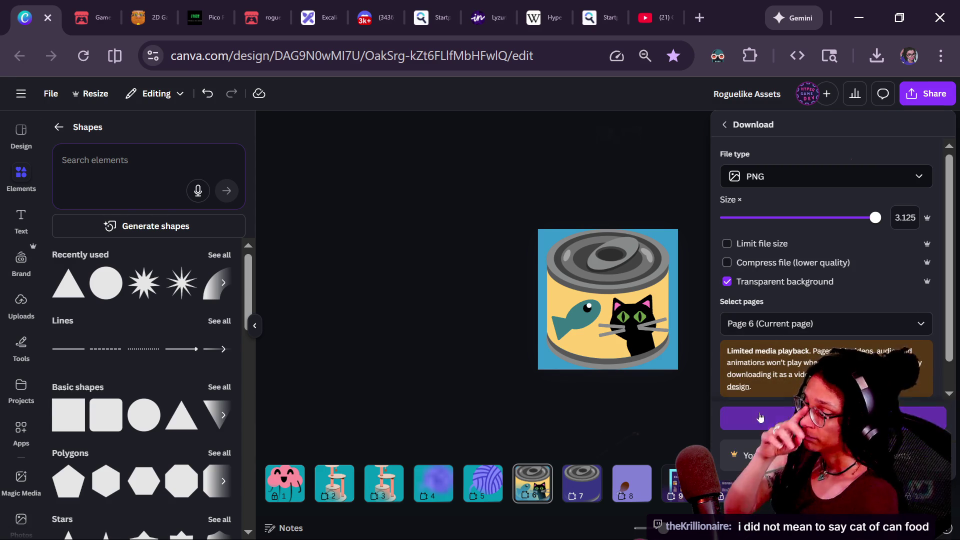
{"action": "left_click", "coordinate": [750, 412]}
{"action": "left_click", "coordinate": [426, 477]}
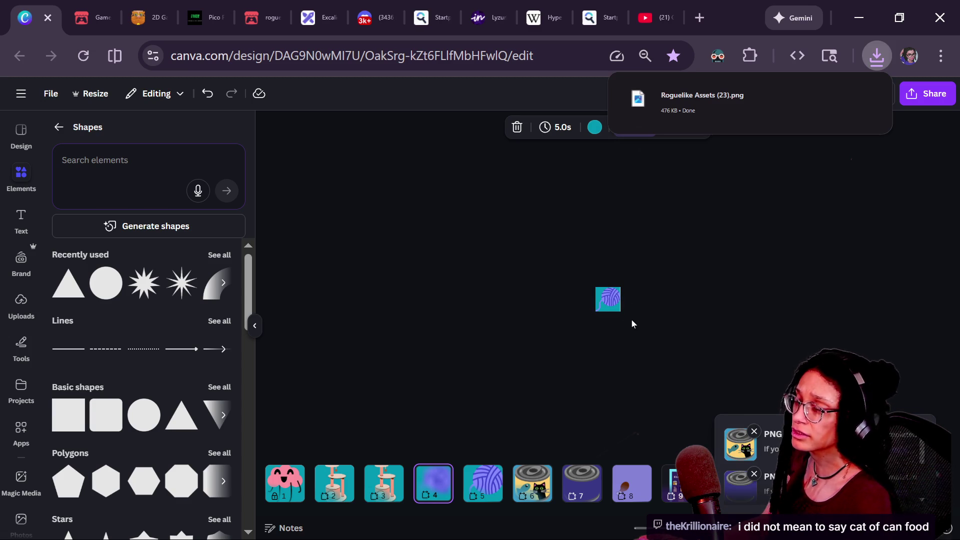
- Drag Roguelike Assets (23).png from Chrome's recent downloads into the Canva design
{"action": "scroll", "coordinate": [629, 318], "scroll_direction": "up", "scroll_amount": 3, "text": "ctrl"}
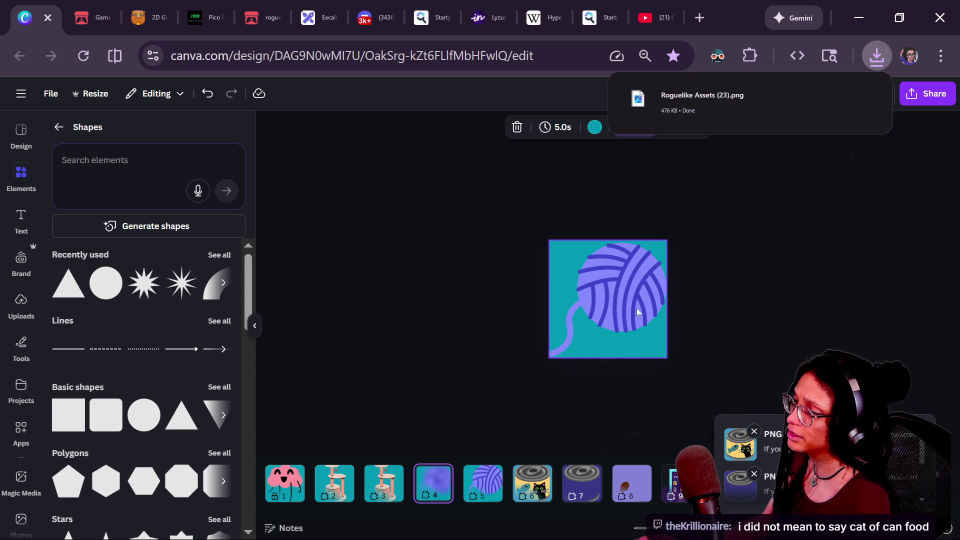
{"action": "left_click", "coordinate": [373, 477]}
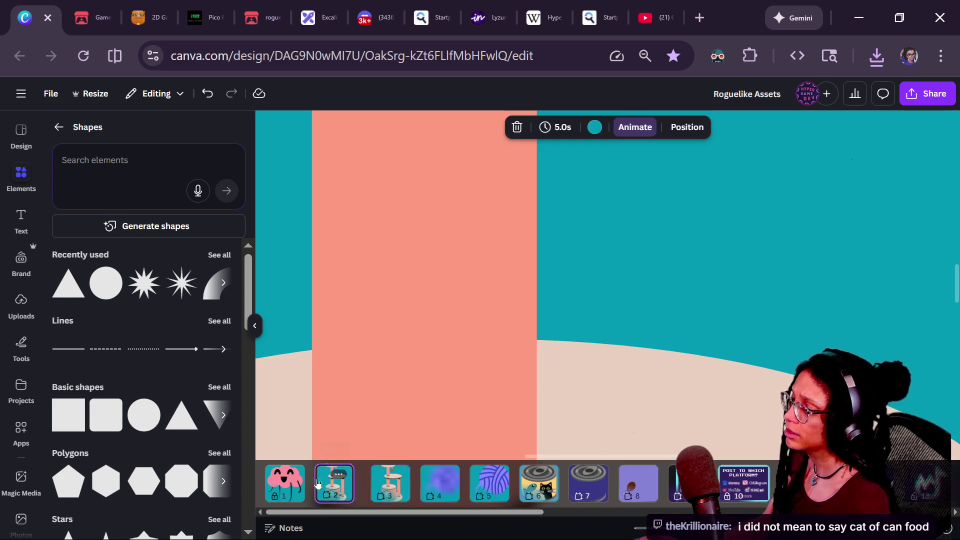
{"action": "left_click", "coordinate": [317, 483]}
{"action": "scroll", "coordinate": [514, 390], "scroll_direction": "down", "scroll_amount": 3, "text": "ctrl"}
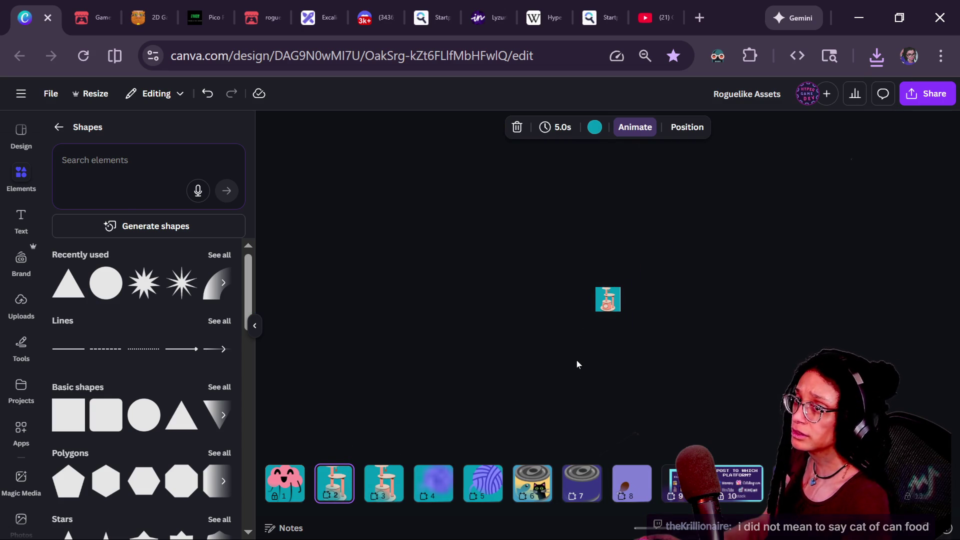
{"action": "scroll", "coordinate": [577, 364], "scroll_direction": "up", "scroll_amount": 1, "text": "ctrl"}
{"action": "scroll", "coordinate": [577, 364], "scroll_direction": "up", "scroll_amount": 3, "text": "ctrl"}
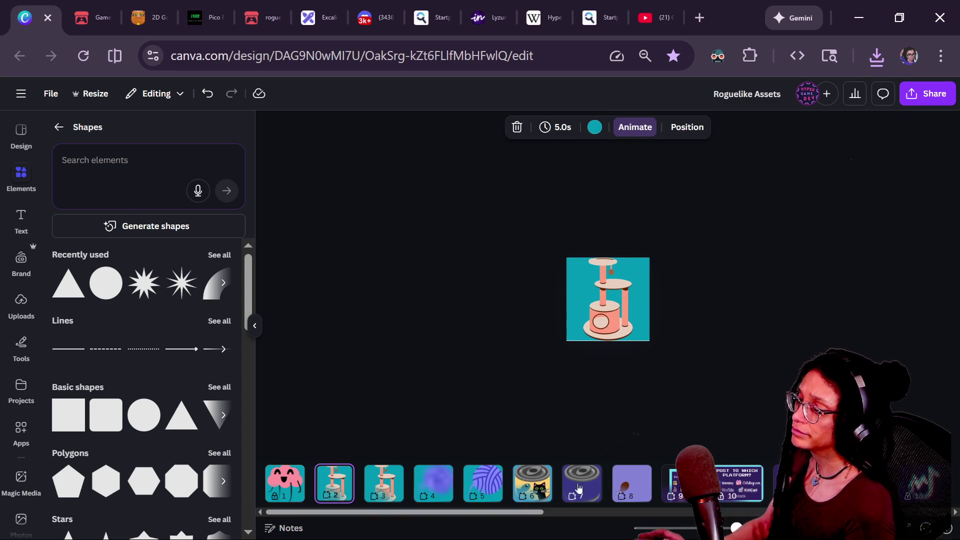
{"action": "left_click", "coordinate": [875, 54]}
{"action": "mouse_move", "coordinate": [636, 134]}
{"action": "left_mouse_down"}
{"action": "mouse_move", "coordinate": [518, 347]}
{"action": "mouse_move", "coordinate": [438, 380]}
{"action": "left_mouse_up"}
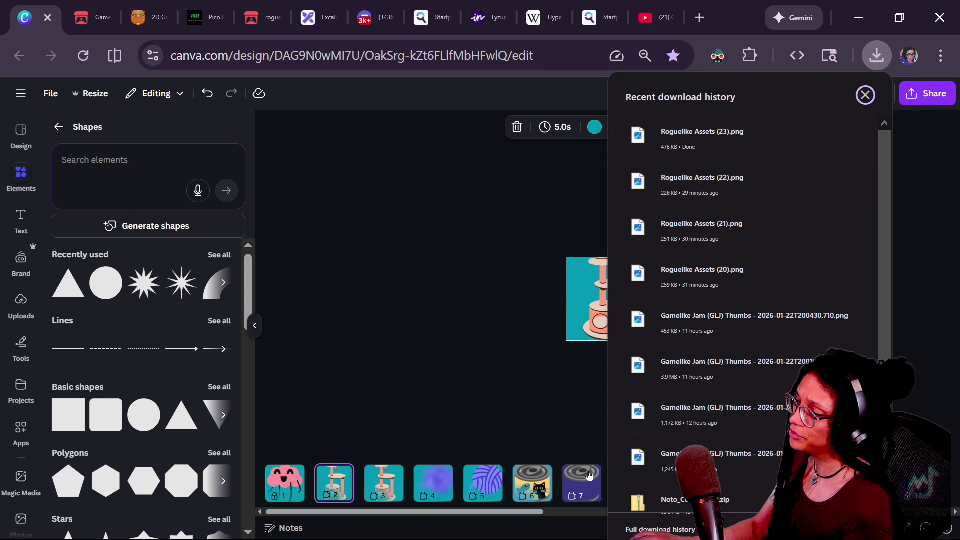
- Move page 4 into slot 6 and delete its yarn image, leaving the teal square
{"action": "left_click", "coordinate": [490, 481]}
{"action": "left_click", "coordinate": [450, 480]}
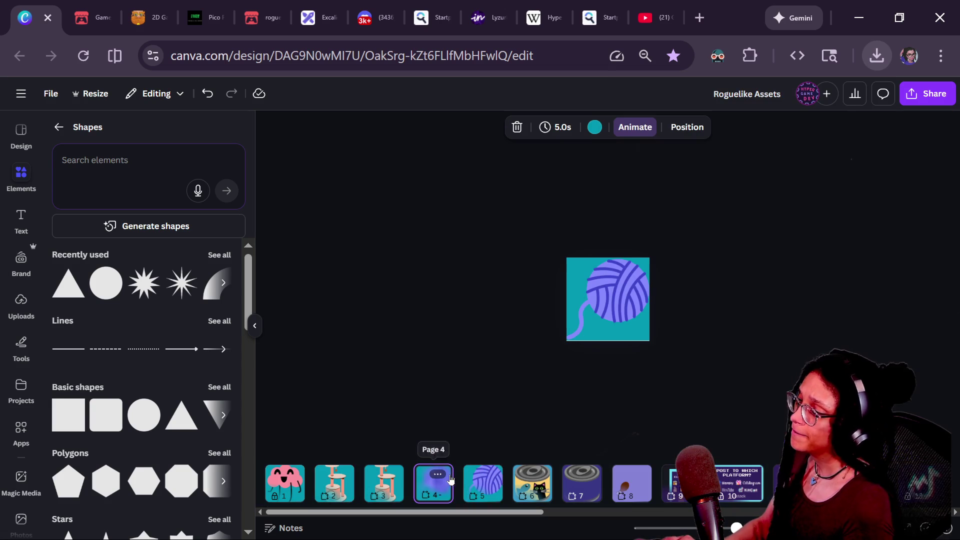
{"action": "mouse_move", "coordinate": [455, 472]}
{"action": "left_mouse_down"}
{"action": "mouse_move", "coordinate": [480, 488]}
{"action": "mouse_move", "coordinate": [555, 480]}
{"action": "left_mouse_up"}
{"action": "left_click", "coordinate": [605, 292]}
{"action": "key", "text": "Delete"}
{"action": "left_click", "coordinate": [623, 307]}
- Add the cat-and-can image to the teal page and enlarge it to fill the square
{"action": "left_click", "coordinate": [889, 52]}
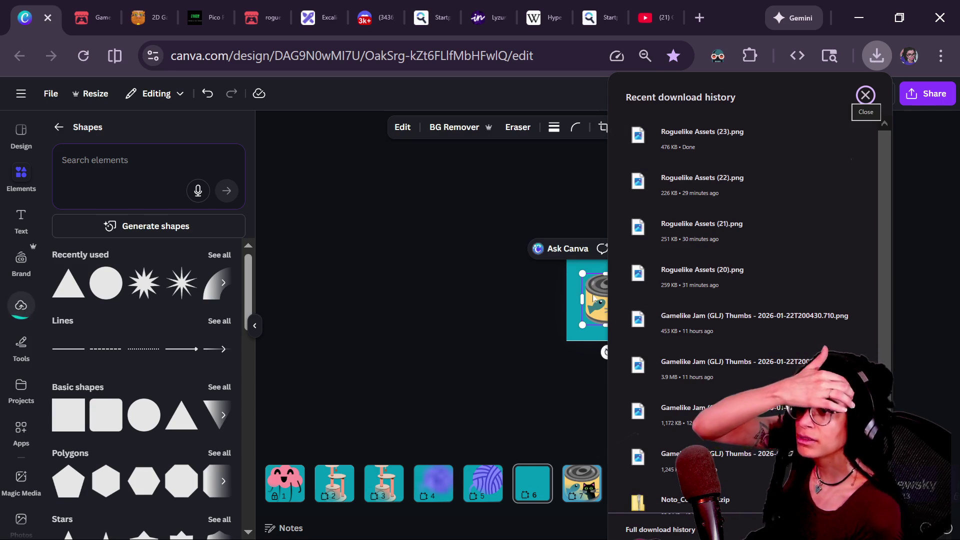
{"action": "left_click", "coordinate": [610, 310]}
{"action": "left_click", "coordinate": [610, 310]}
{"action": "left_click_drag", "start_coordinate": [633, 274], "coordinate": [650, 258]}
{"action": "left_click", "coordinate": [713, 285]}
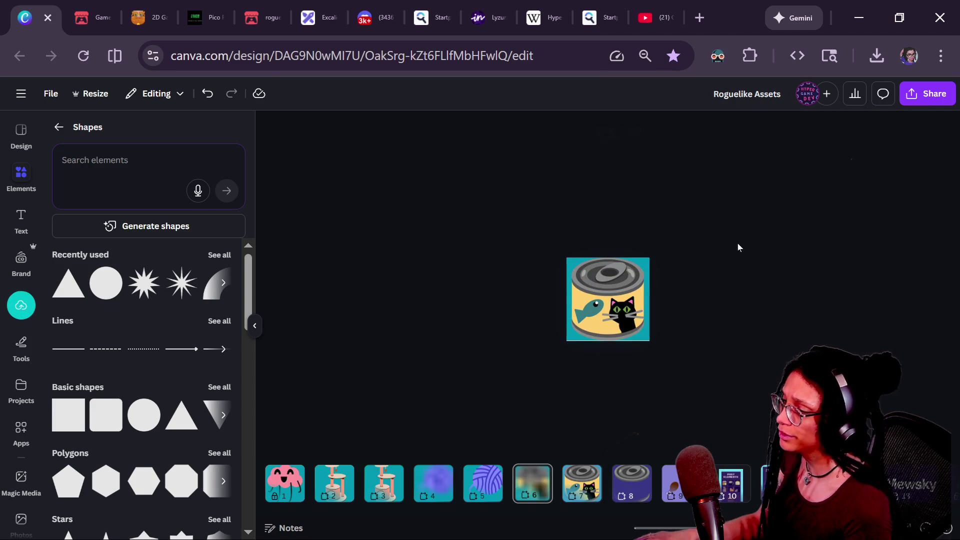
{"action": "key", "text": "Page_Up"}
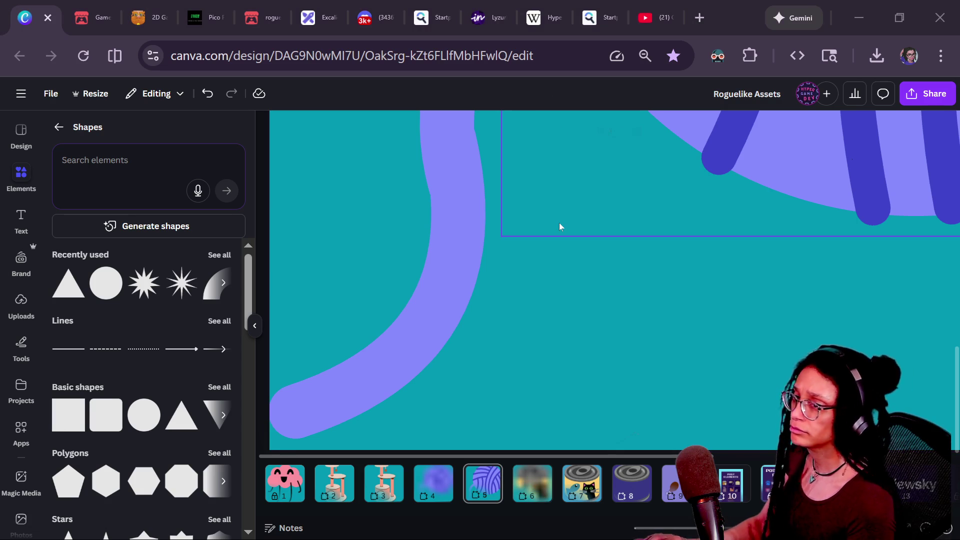
{"action": "key", "text": "alt+Tab"}
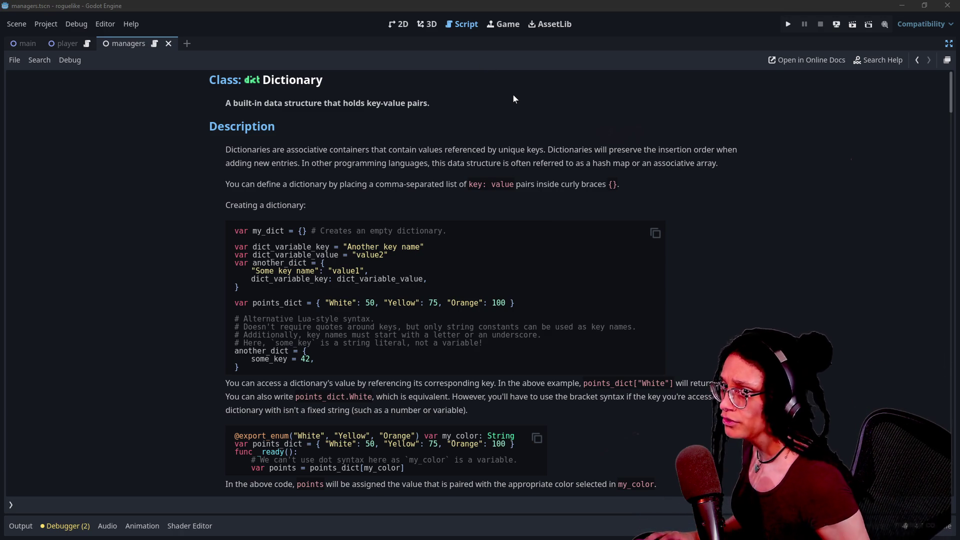
{"action": "key", "text": "alt+Tab"}
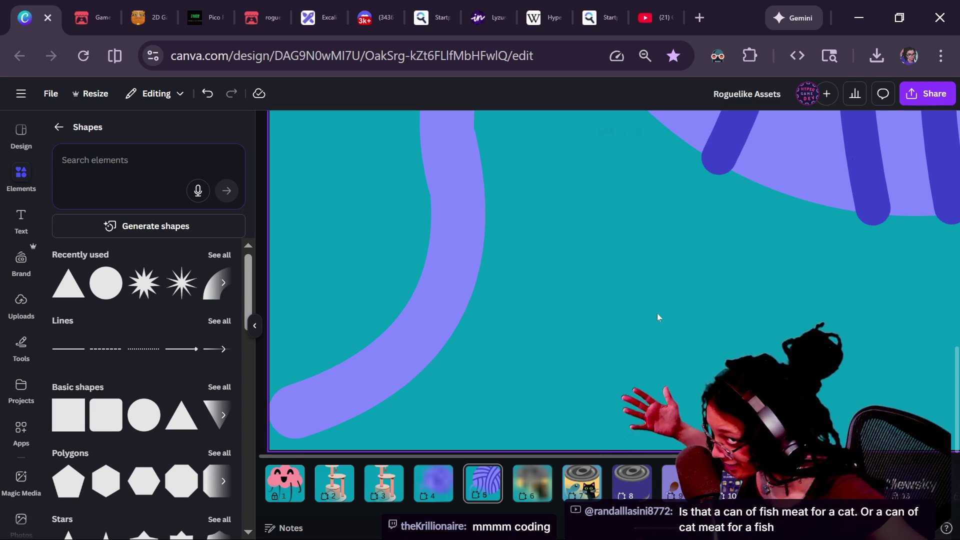
{"action": "scroll", "coordinate": [560, 311], "scroll_direction": "down", "scroll_amount": 3}
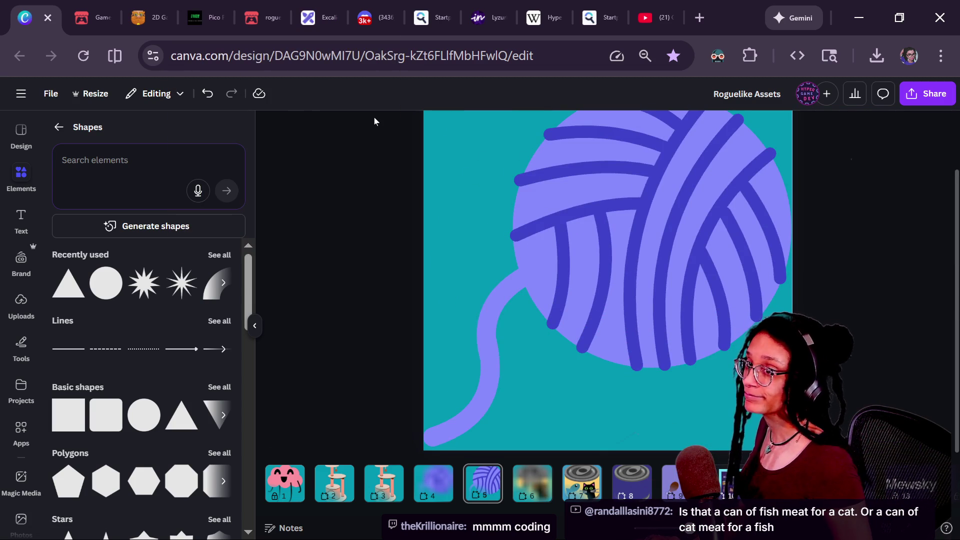
{"action": "key", "text": "alt+Tab"}
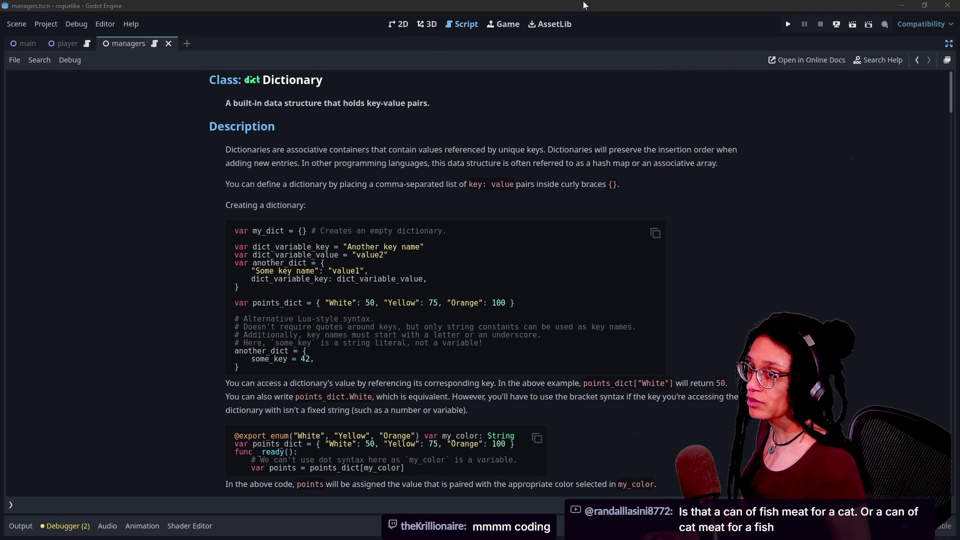
{"action": "key", "text": "alt+Tab"}
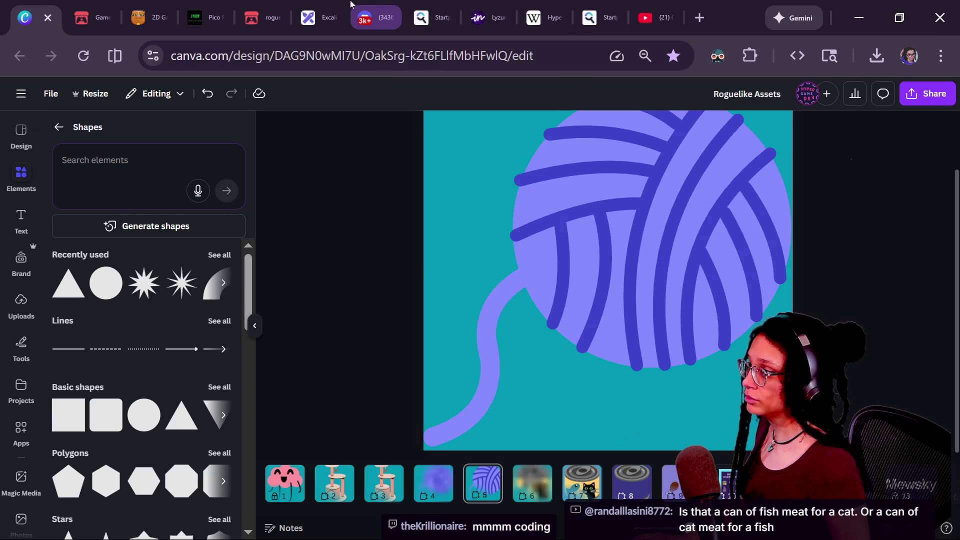
{"action": "left_click", "coordinate": [262, 17]}
- Undo the recent strokes, then move rooms 38 and 10 out of the queue to the right
{"action": "left_click", "coordinate": [320, 18]}
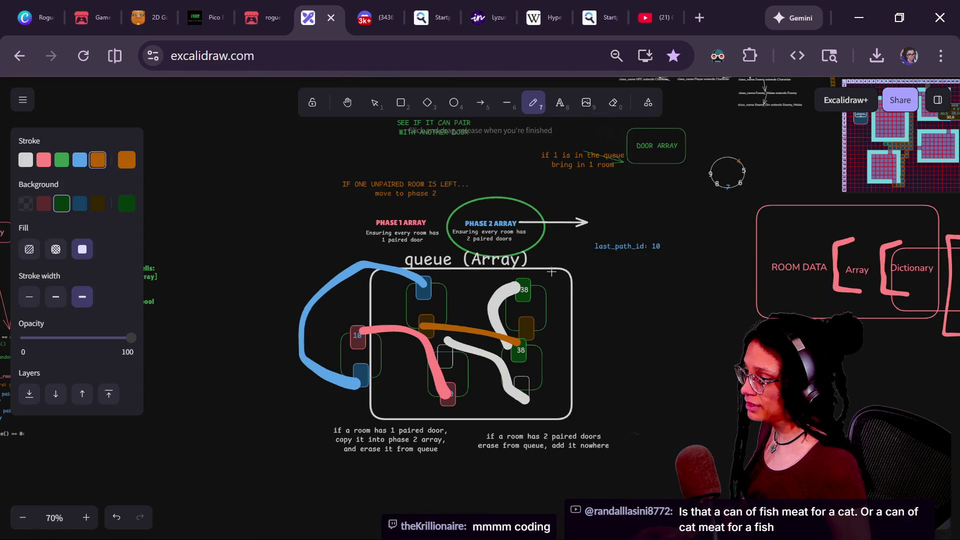
{"action": "scroll", "coordinate": [318, 311], "scroll_direction": "up", "scroll_amount": 5}
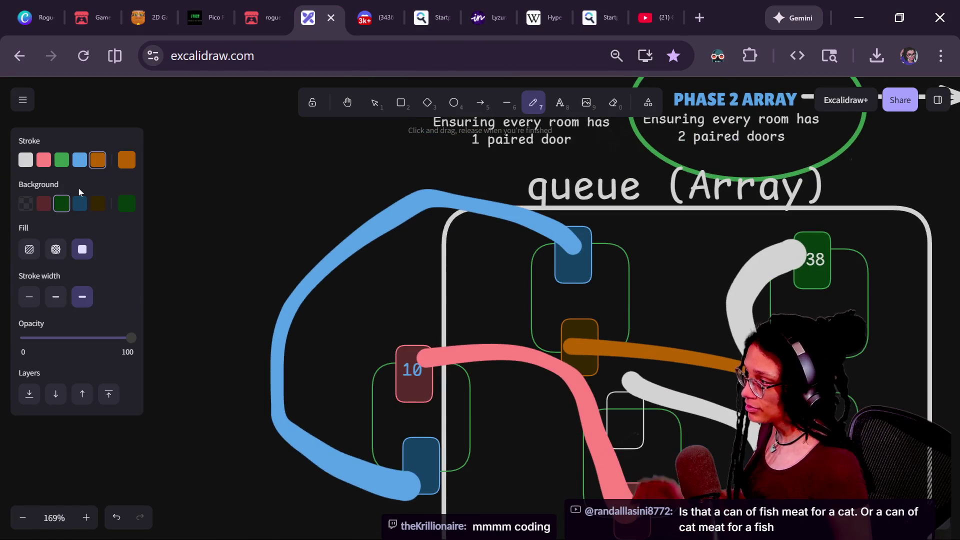
{"action": "left_click", "coordinate": [376, 102]}
{"action": "left_click", "coordinate": [422, 205]}
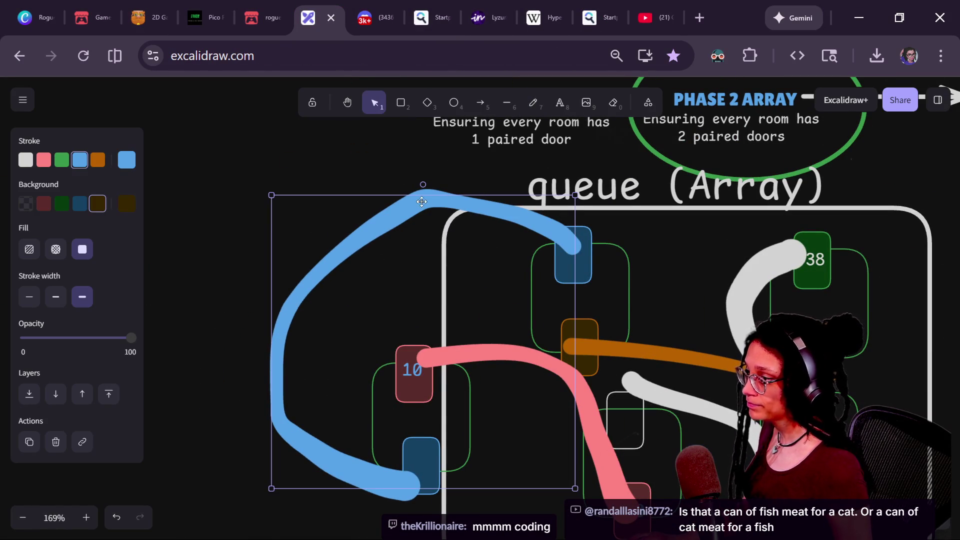
{"action": "key", "text": "ctrl+z"}
{"action": "key", "text": "ctrl+z"}
{"action": "key", "text": "ctrl+z"}
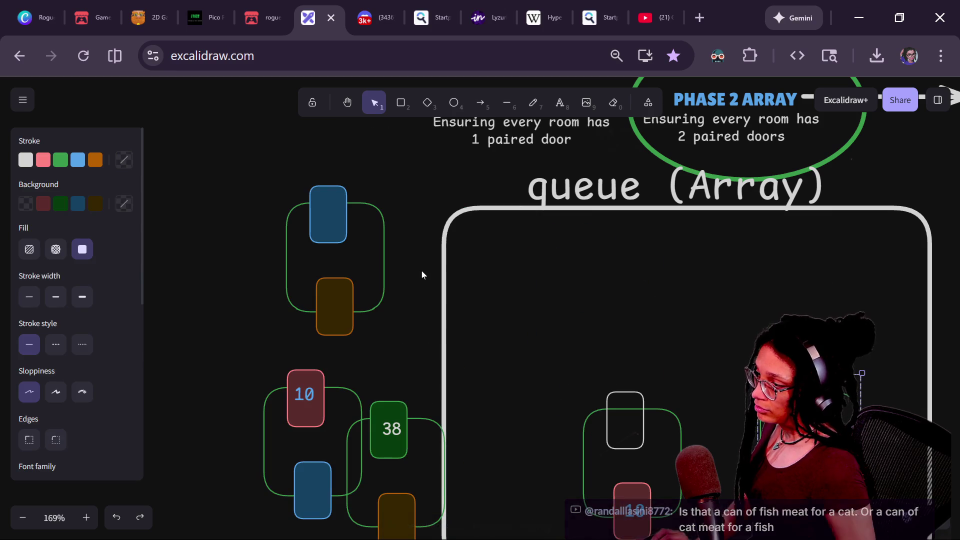
{"action": "scroll", "coordinate": [431, 278], "scroll_direction": "down", "scroll_amount": 3}
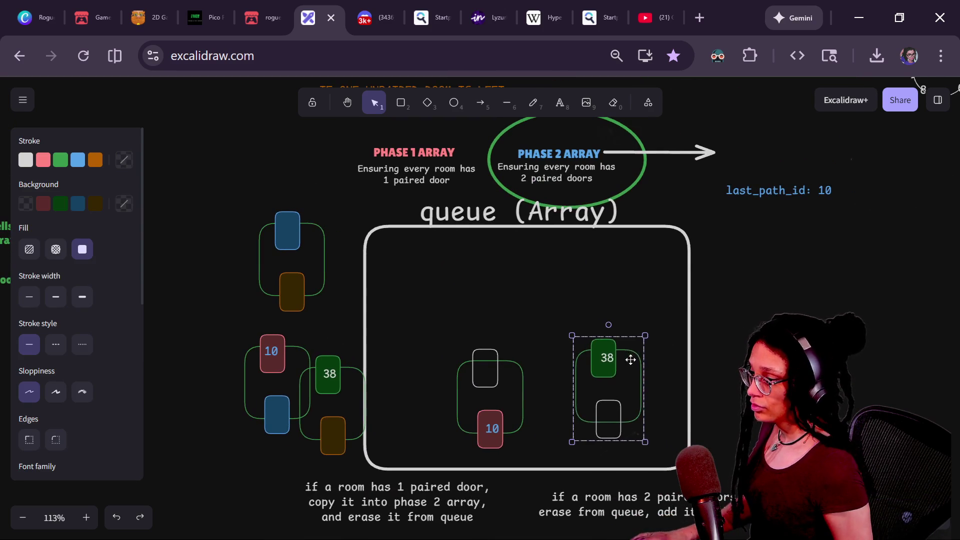
{"action": "left_click_drag", "start_coordinate": [632, 358], "coordinate": [785, 358]}
{"action": "mouse_move", "coordinate": [473, 380]}
{"action": "left_mouse_down"}
{"action": "mouse_move", "coordinate": [655, 302]}
{"action": "mouse_move", "coordinate": [813, 256]}
{"action": "left_mouse_up"}
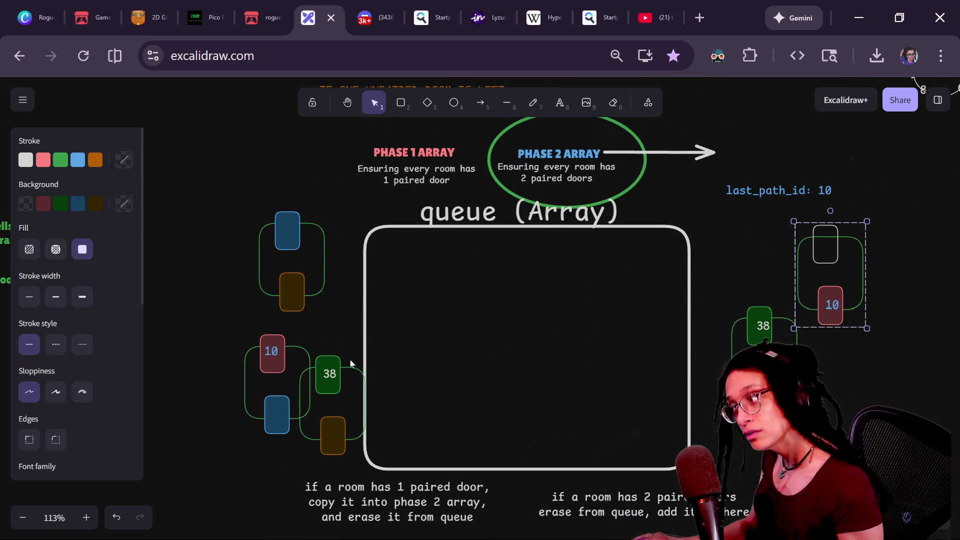
{"action": "left_click", "coordinate": [313, 289]}
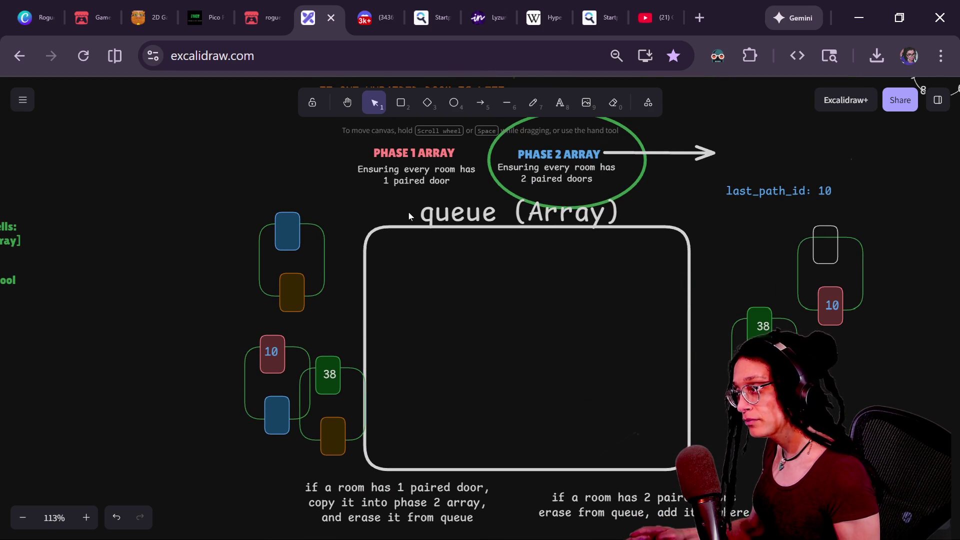
- Give the blank room's two doors a white outline and transparent background, then nudge it up
{"action": "scroll", "coordinate": [409, 212], "scroll_direction": "up", "scroll_amount": 5}
{"action": "left_click_drag", "start_coordinate": [446, 262], "coordinate": [463, 280]}
{"action": "left_click", "coordinate": [257, 275]}
{"action": "key", "text": "ctrl+d"}
{"action": "key", "text": "ctrl+z"}
{"action": "left_click", "coordinate": [219, 195]}
{"action": "double_click", "coordinate": [253, 264]}
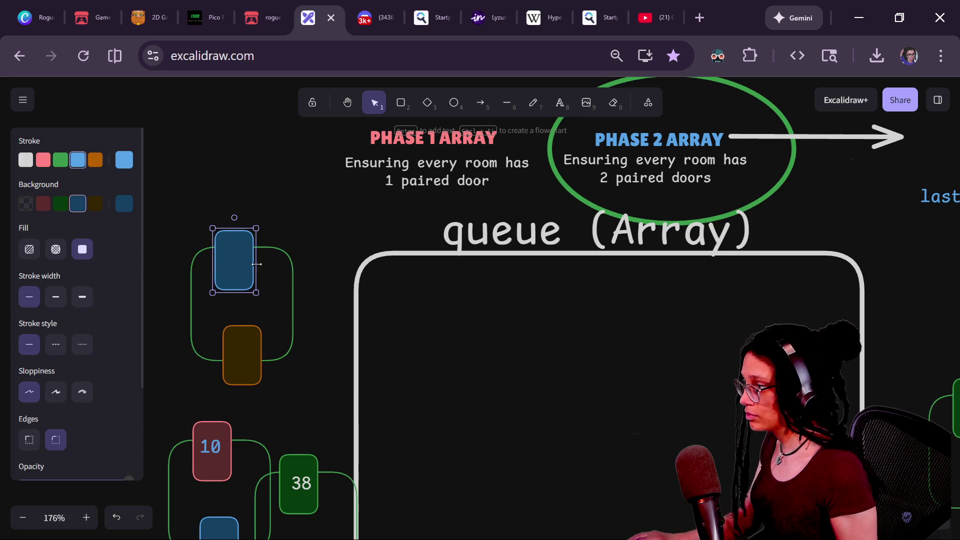
{"action": "left_click", "coordinate": [248, 333], "text": "shift"}
{"action": "left_click", "coordinate": [23, 156]}
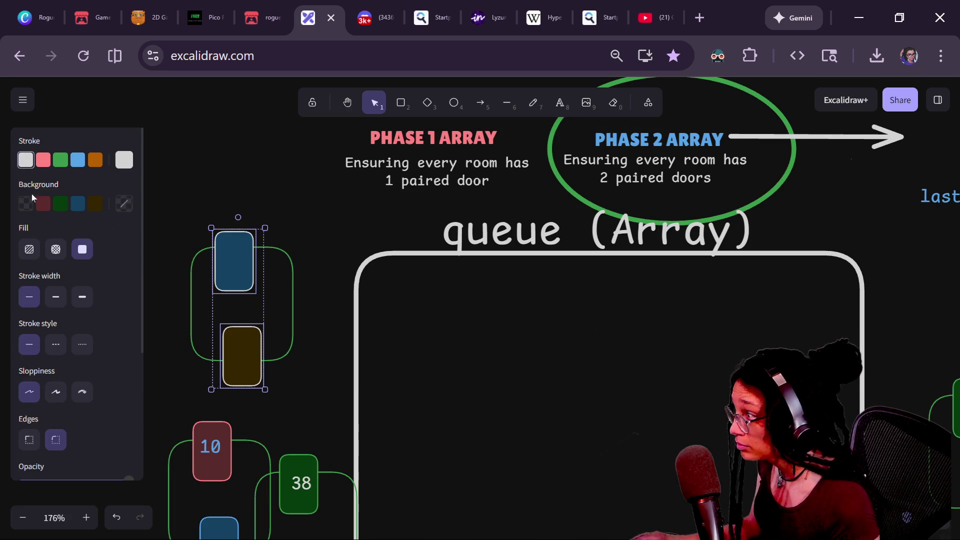
{"action": "left_click", "coordinate": [26, 204]}
{"action": "mouse_move", "coordinate": [202, 172]}
{"action": "left_mouse_down"}
{"action": "mouse_move", "coordinate": [219, 173]}
{"action": "mouse_move", "coordinate": [280, 416]}
{"action": "left_mouse_up"}
{"action": "mouse_move", "coordinate": [179, 229]}
{"action": "left_mouse_down"}
{"action": "mouse_move", "coordinate": [331, 452]}
{"action": "mouse_move", "coordinate": [327, 439]}
{"action": "left_mouse_up"}
{"action": "left_click_drag", "start_coordinate": [265, 327], "coordinate": [268, 285]}
- Move the green ellipse so it circles the PHASE 1 ARRAY label
{"action": "mouse_move", "coordinate": [551, 165]}
{"action": "left_mouse_down"}
{"action": "mouse_move", "coordinate": [346, 165]}
{"action": "mouse_move", "coordinate": [321, 180]}
{"action": "left_mouse_up"}
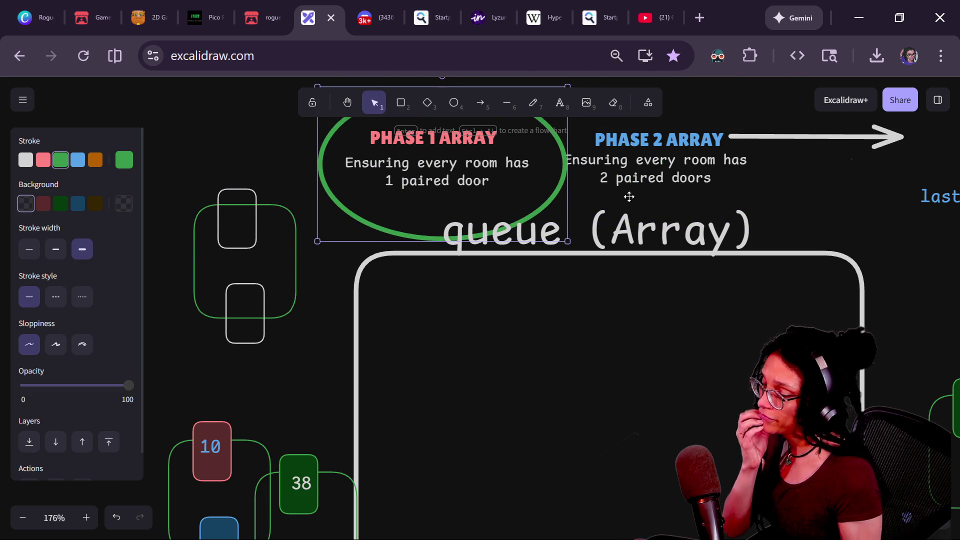
{"action": "scroll", "coordinate": [628, 324], "scroll_direction": "up", "scroll_amount": 3}
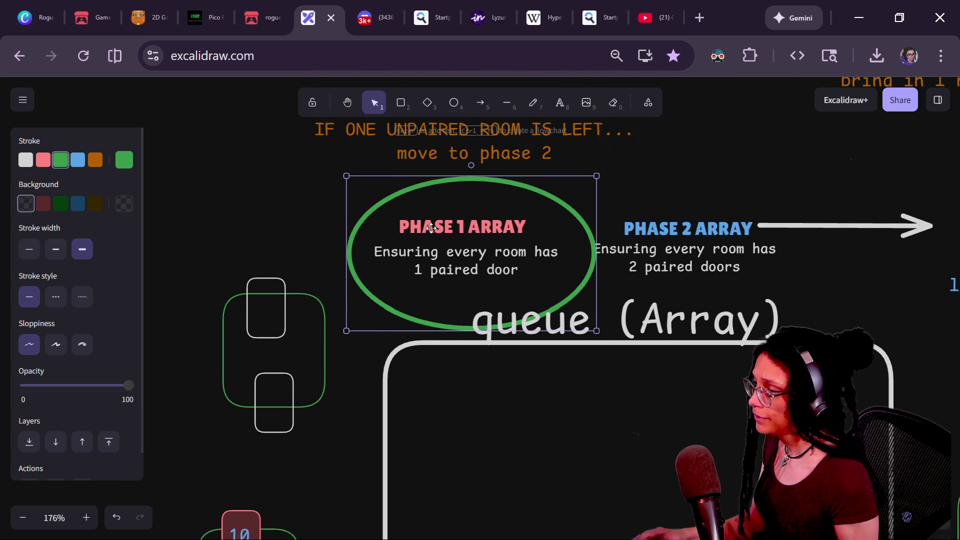
{"action": "scroll", "coordinate": [431, 228], "scroll_direction": "up", "scroll_amount": 3}
{"action": "scroll", "coordinate": [647, 359], "scroll_direction": "right", "scroll_amount": 3}
{"action": "scroll", "coordinate": [549, 351], "scroll_direction": "down", "scroll_amount": 2}
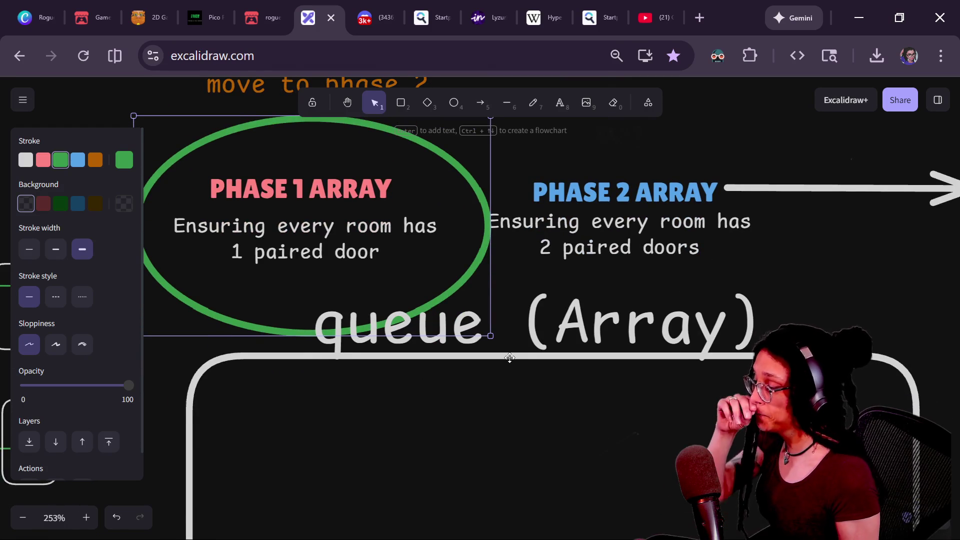
- Duplicate the blank white-door room and move the copy into the queue box
{"action": "left_click_drag", "start_coordinate": [289, 417], "coordinate": [515, 470]}
{"action": "left_click", "coordinate": [519, 431]}
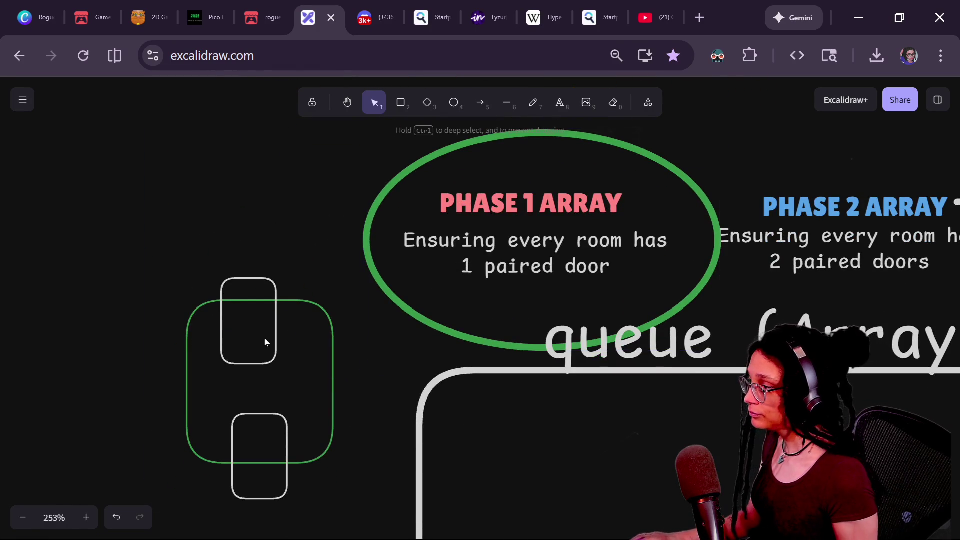
{"action": "mouse_move", "coordinate": [286, 305]}
{"action": "left_mouse_down"}
{"action": "mouse_move", "coordinate": [302, 212]}
{"action": "mouse_move", "coordinate": [274, 240]}
{"action": "left_mouse_up"}
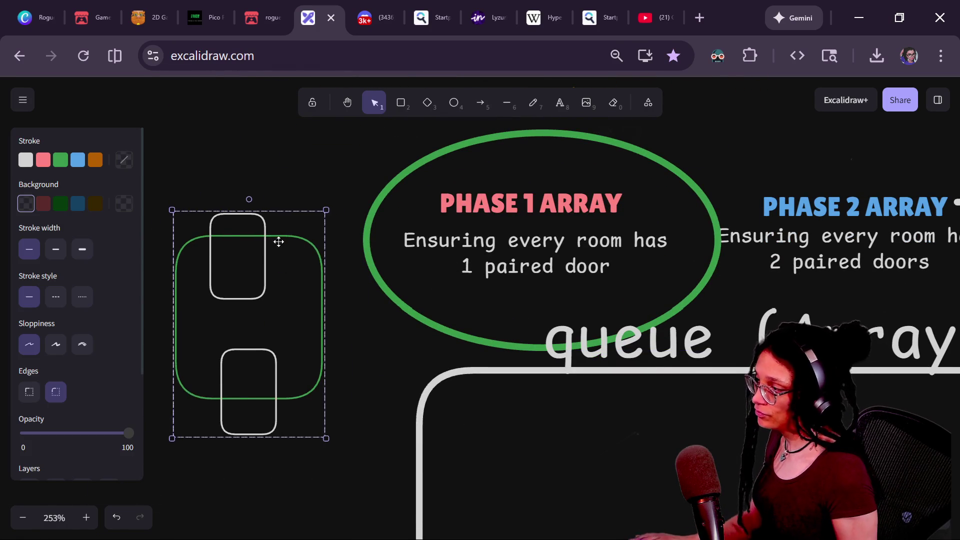
{"action": "key", "text": "ctrl+d"}
{"action": "key", "text": "ctrl+d"}
{"action": "mouse_move", "coordinate": [304, 290]}
{"action": "left_mouse_down"}
{"action": "mouse_move", "coordinate": [231, 253]}
{"action": "mouse_move", "coordinate": [583, 450]}
{"action": "left_mouse_up"}
{"action": "scroll", "coordinate": [303, 290], "scroll_direction": "down", "scroll_amount": 2, "text": "ctrl"}
{"action": "scroll", "coordinate": [583, 450], "scroll_direction": "down", "scroll_amount": 3}
{"action": "left_click", "coordinate": [174, 185]}
{"action": "left_click_drag", "start_coordinate": [175, 185], "coordinate": [620, 383]}
- Check the PHASE 1 ARRAY label and the two queued rooms, selecting the left room's top door
{"action": "scroll", "coordinate": [253, 188], "scroll_direction": "up", "scroll_amount": 2}
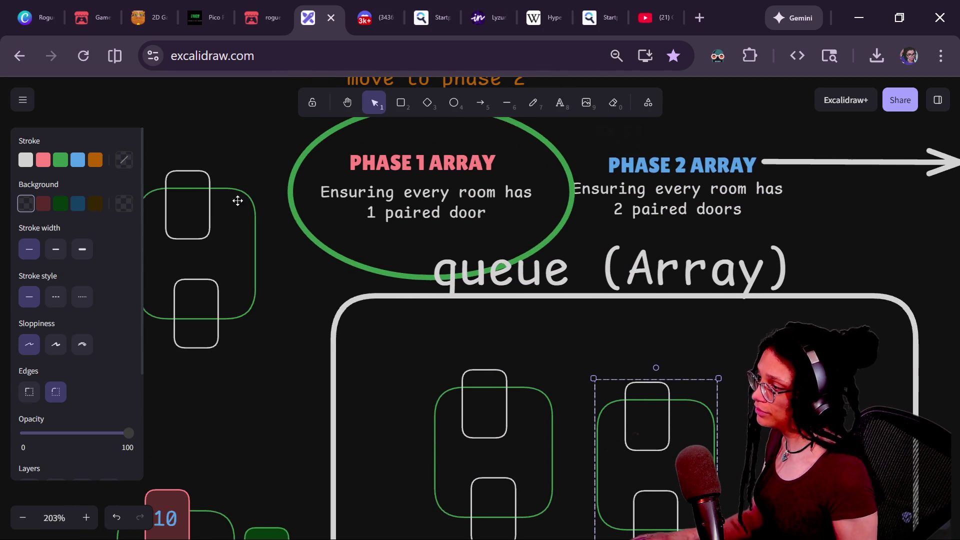
{"action": "left_click", "coordinate": [423, 163]}
{"action": "double_click", "coordinate": [423, 162]}
{"action": "left_click", "coordinate": [544, 415]}
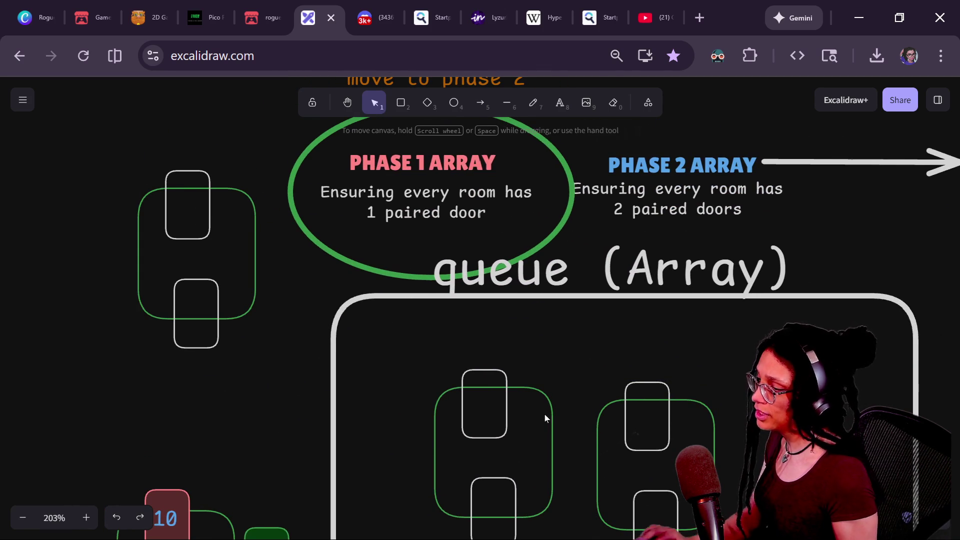
{"action": "scroll", "coordinate": [492, 352], "scroll_direction": "down", "scroll_amount": 1}
{"action": "scroll", "coordinate": [492, 352], "scroll_direction": "down", "scroll_amount": 2}
{"action": "left_click", "coordinate": [528, 375]}
{"action": "left_click", "coordinate": [590, 381], "text": "shift"}
{"action": "left_click", "coordinate": [389, 370]}
{"action": "left_click", "coordinate": [477, 357]}
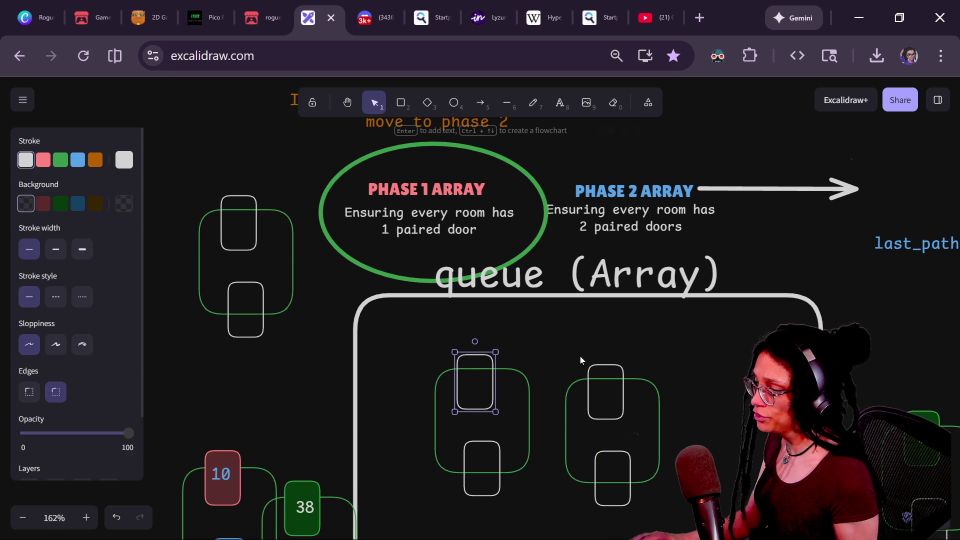
- Give both queued rooms' top doors an orange outline and dark brown fill
{"action": "left_click", "coordinate": [595, 361], "text": "shift"}
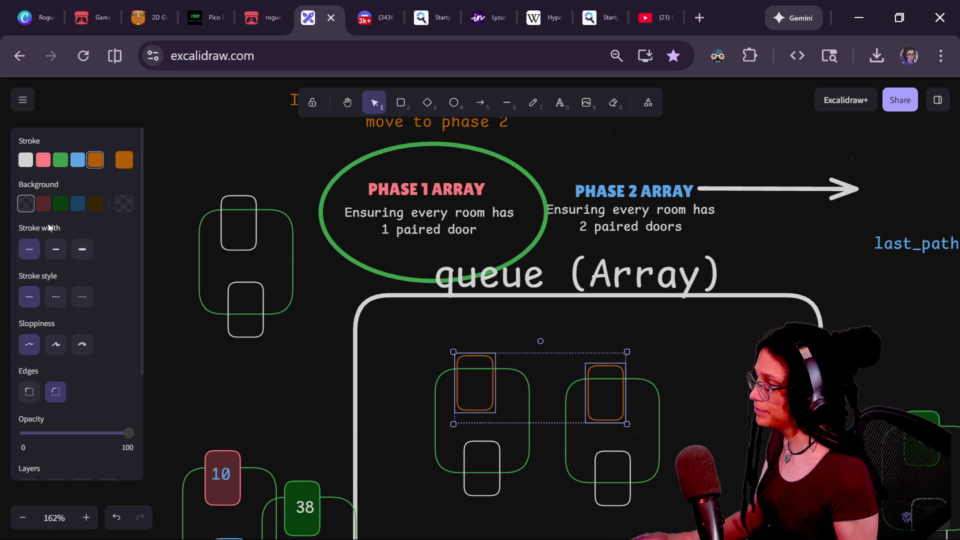
{"action": "left_click", "coordinate": [93, 205]}
{"action": "left_click", "coordinate": [314, 370]}
{"action": "left_click_drag", "start_coordinate": [422, 330], "coordinate": [560, 495]}
{"action": "key", "text": "ctrl+f"}
{"action": "left_click", "coordinate": [940, 100]}
{"action": "key", "text": "ctrl+f"}
{"action": "left_click", "coordinate": [940, 99]}
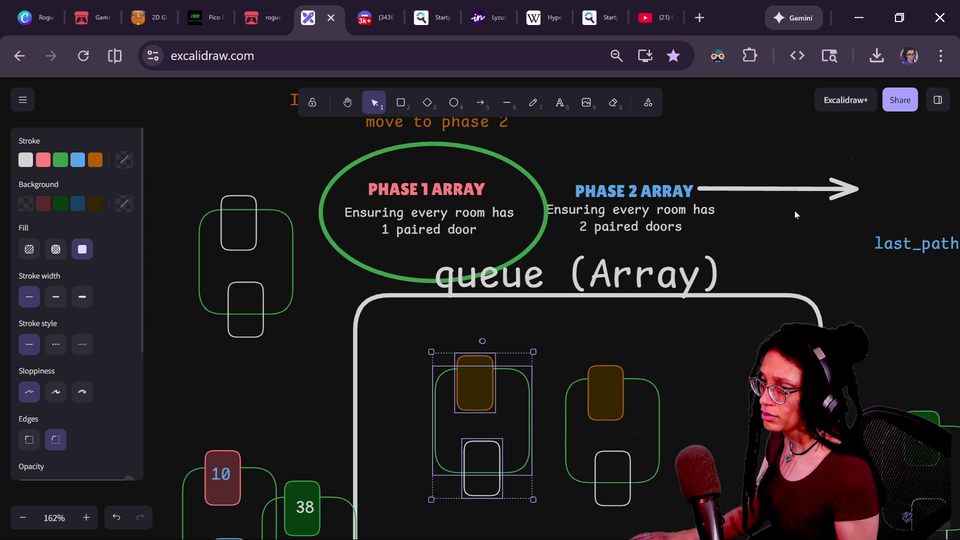
{"action": "key", "text": "Escape"}
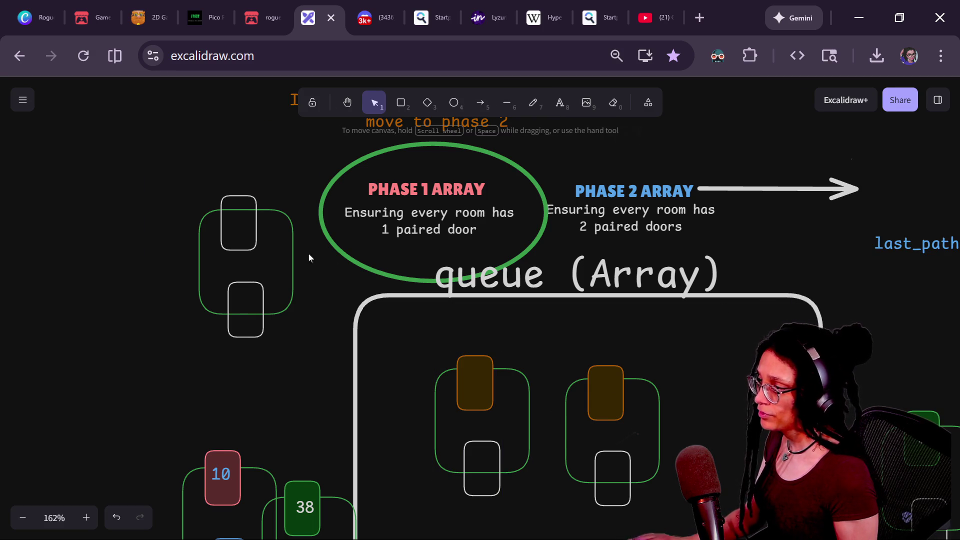
- Make a spare copy of the blank room and move both queued rooms up to the Phase 2 area
{"action": "left_click", "coordinate": [269, 213]}
{"action": "key", "text": "ctrl+d"}
{"action": "key", "text": "ctrl+d"}
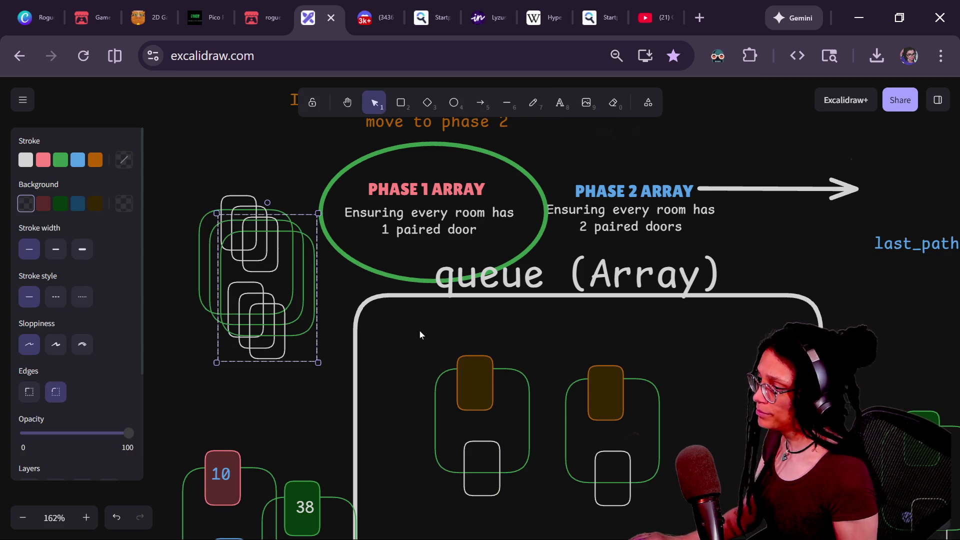
{"action": "left_click_drag", "start_coordinate": [419, 332], "coordinate": [574, 514]}
{"action": "key", "text": "ctrl+f"}
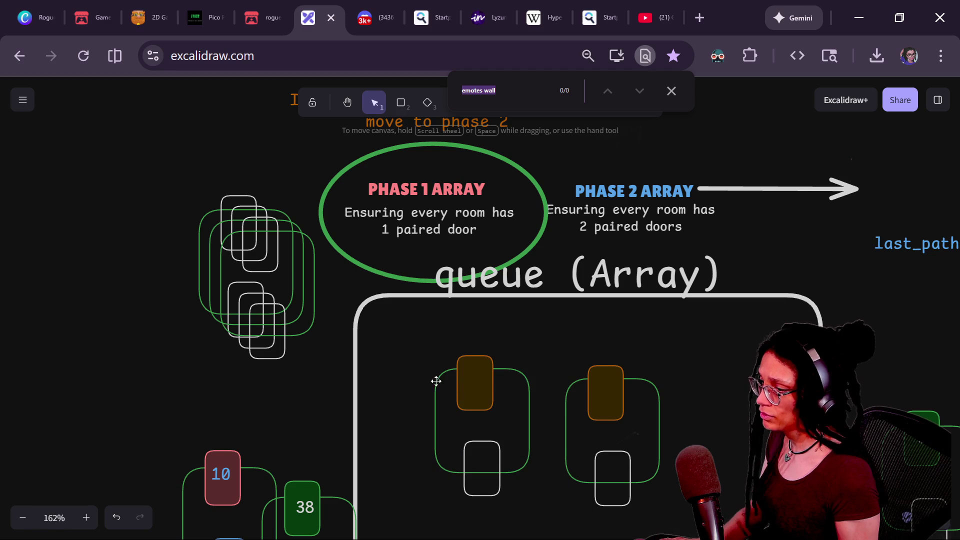
{"action": "left_click", "coordinate": [436, 381]}
{"action": "left_click_drag", "start_coordinate": [418, 350], "coordinate": [544, 535]}
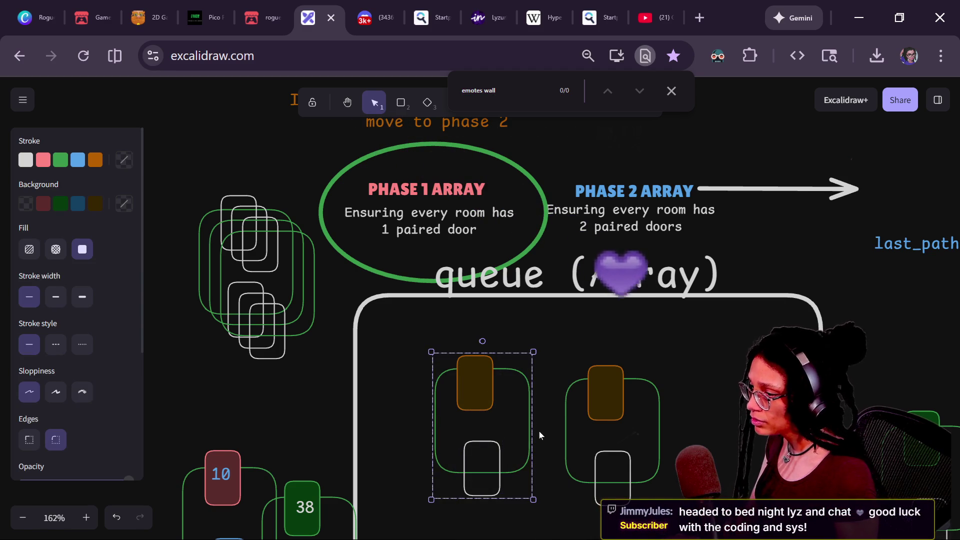
{"action": "left_click", "coordinate": [540, 435]}
{"action": "mouse_move", "coordinate": [547, 351]}
{"action": "left_mouse_down"}
{"action": "mouse_move", "coordinate": [631, 426]}
{"action": "mouse_move", "coordinate": [683, 520]}
{"action": "left_mouse_up"}
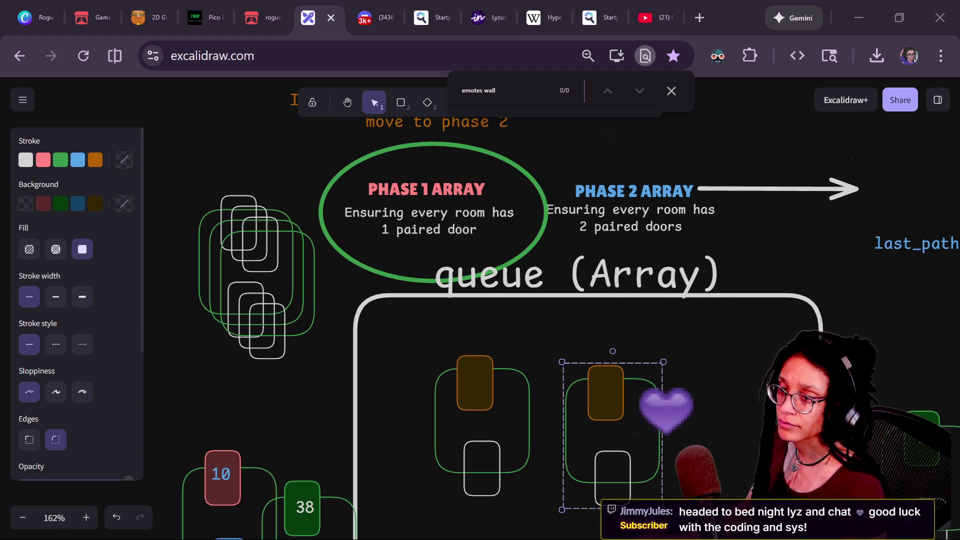
{"action": "mouse_move", "coordinate": [632, 423]}
{"action": "left_mouse_down"}
{"action": "mouse_move", "coordinate": [755, 211]}
{"action": "mouse_move", "coordinate": [748, 163]}
{"action": "mouse_move", "coordinate": [774, 183]}
{"action": "left_mouse_up"}
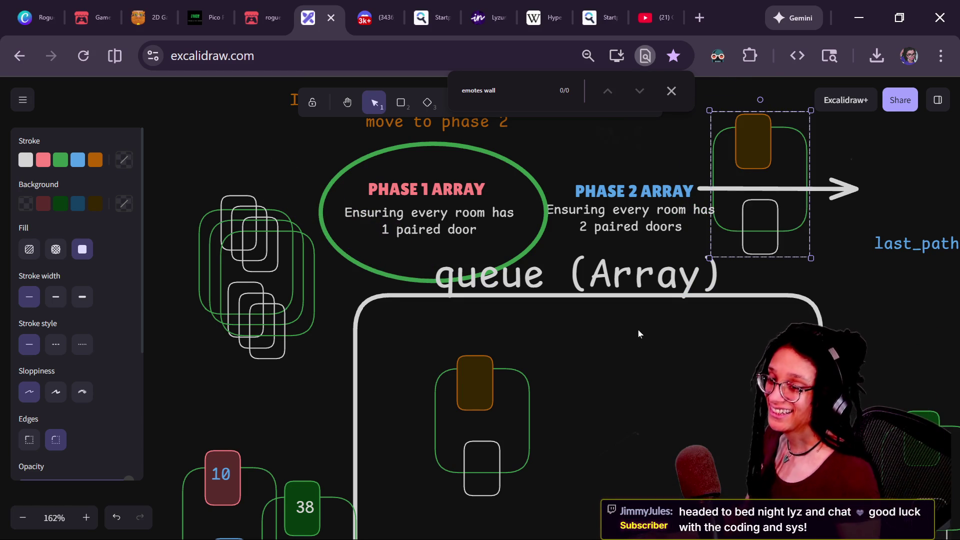
{"action": "mouse_move", "coordinate": [474, 375]}
{"action": "left_mouse_down"}
{"action": "mouse_move", "coordinate": [836, 163]}
{"action": "mouse_move", "coordinate": [807, 135]}
{"action": "mouse_move", "coordinate": [810, 125]}
{"action": "mouse_move", "coordinate": [809, 146]}
{"action": "left_mouse_up"}
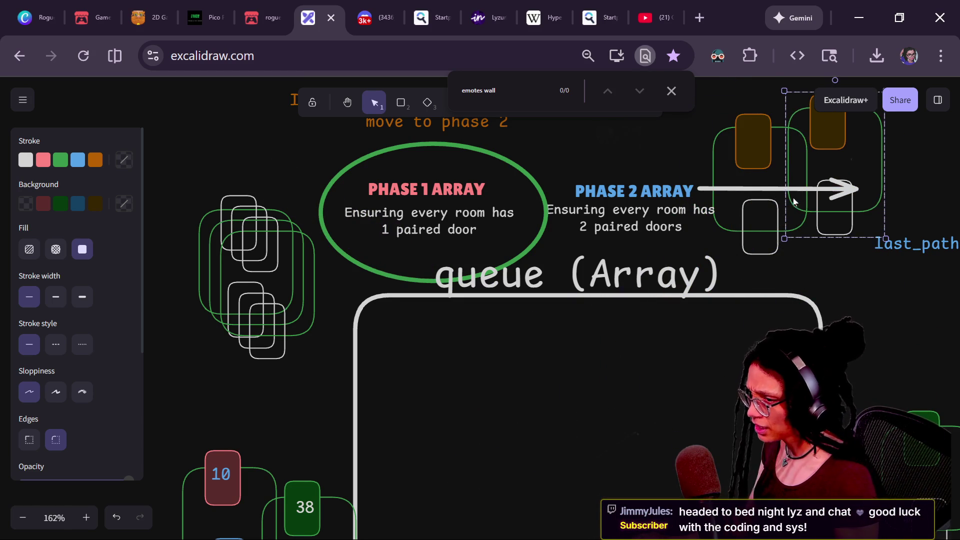
- Delete the arrow beside PHASE 2 ARRAY and drag a blank room into the queue
{"action": "left_click", "coordinate": [832, 205]}
{"action": "left_click", "coordinate": [831, 190]}
{"action": "key", "text": "Delete"}
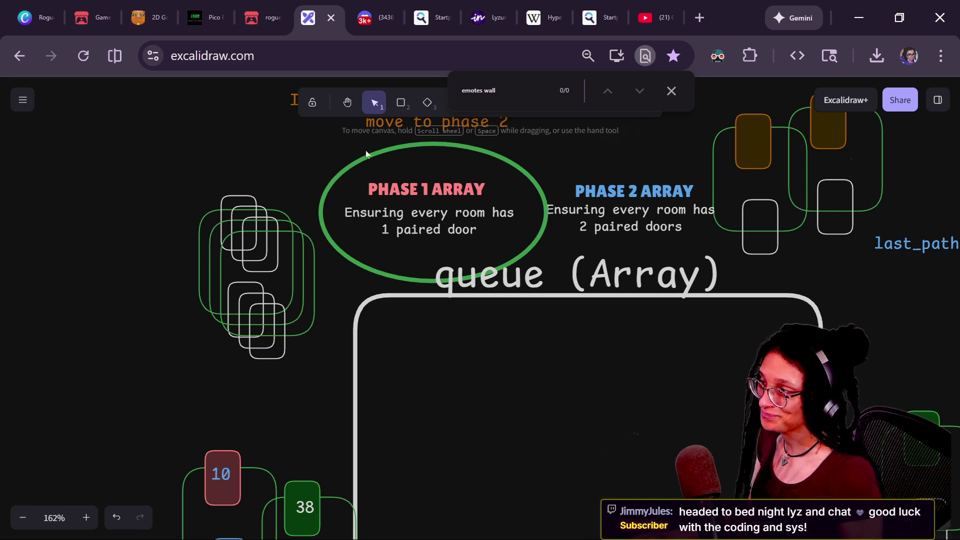
{"action": "mouse_move", "coordinate": [253, 238]}
{"action": "left_mouse_down"}
{"action": "mouse_move", "coordinate": [479, 400]}
{"action": "mouse_move", "coordinate": [474, 412]}
{"action": "left_mouse_up"}
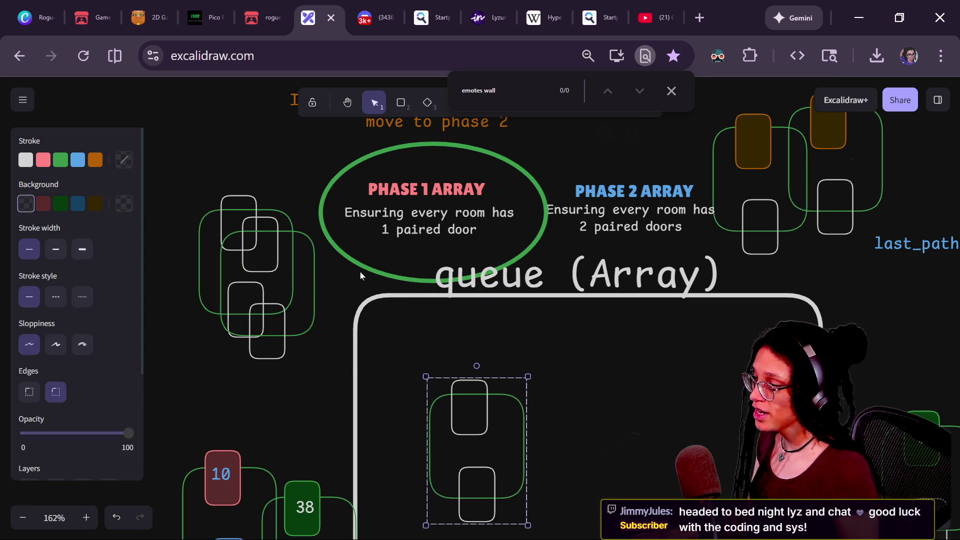
- Move a second blank room into the queue, then undo the room moves
{"action": "left_click_drag", "start_coordinate": [300, 230], "coordinate": [678, 378]}
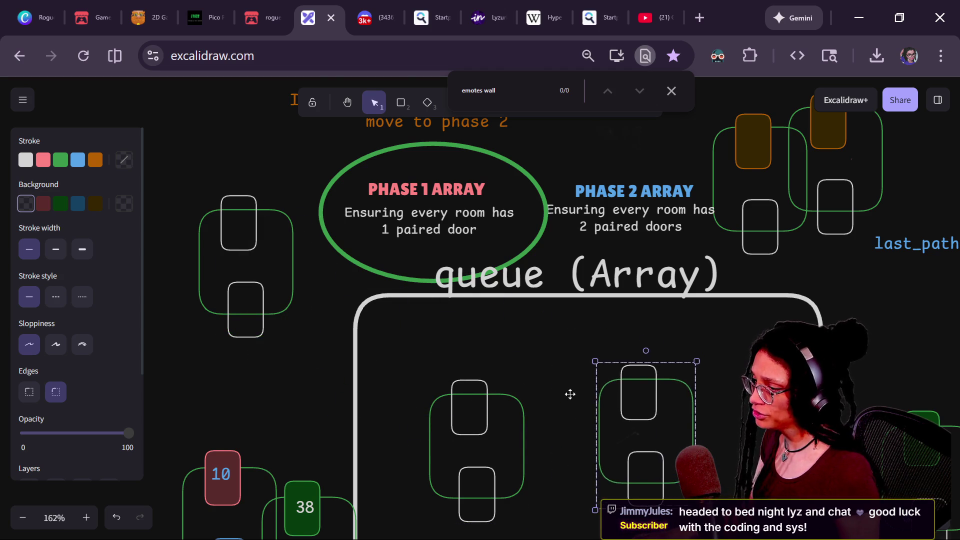
{"action": "scroll", "coordinate": [500, 325], "scroll_direction": "down", "scroll_amount": 3}
{"action": "scroll", "coordinate": [500, 325], "scroll_direction": "right", "scroll_amount": 3}
{"action": "left_click", "coordinate": [396, 344]}
{"action": "left_click", "coordinate": [534, 297], "text": "shift"}
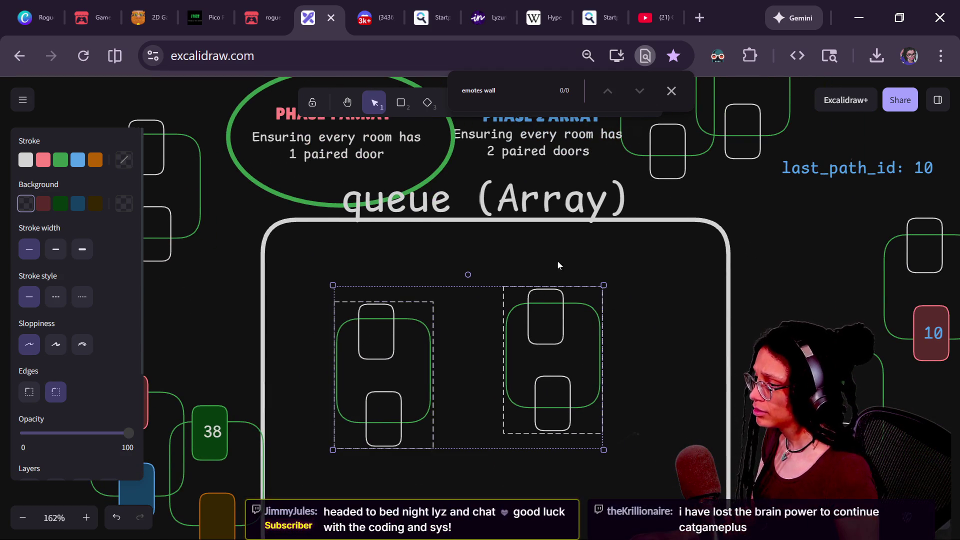
{"action": "scroll", "coordinate": [534, 298], "scroll_direction": "up", "scroll_amount": 3}
{"action": "scroll", "coordinate": [534, 298], "scroll_direction": "right", "scroll_amount": 4}
{"action": "key", "text": "ctrl+z"}
{"action": "key", "text": "ctrl+z"}
{"action": "key", "text": "ctrl+z"}
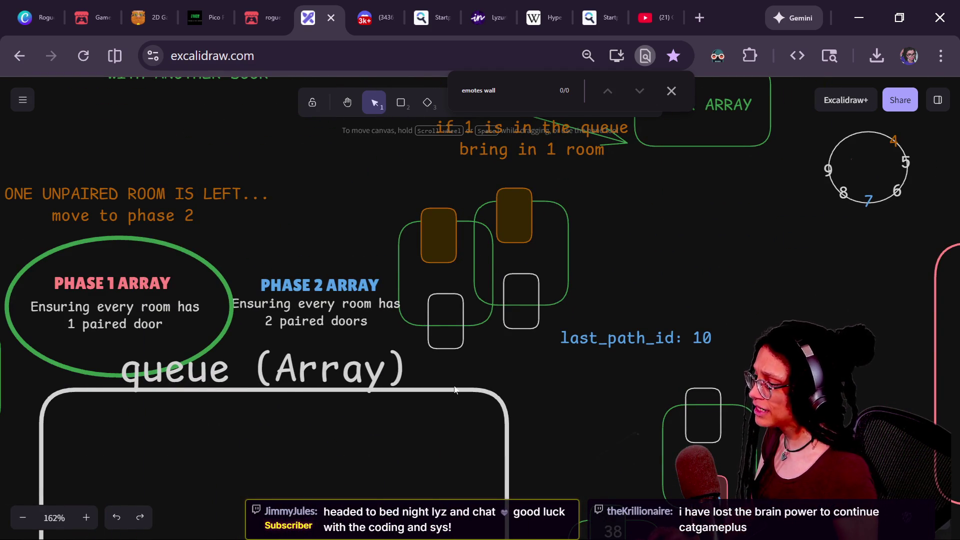
{"action": "scroll", "coordinate": [550, 303], "scroll_direction": "down", "scroll_amount": 3}
{"action": "scroll", "coordinate": [550, 303], "scroll_direction": "left", "scroll_amount": 4}
- Place the left blank room and the upper-right orange-door room inside the queue box
{"action": "mouse_move", "coordinate": [497, 189]}
{"action": "left_mouse_down"}
{"action": "mouse_move", "coordinate": [377, 463]}
{"action": "mouse_move", "coordinate": [257, 416]}
{"action": "left_mouse_up"}
{"action": "scroll", "coordinate": [517, 343], "scroll_direction": "down", "scroll_amount": 3}
{"action": "scroll", "coordinate": [517, 343], "scroll_direction": "left", "scroll_amount": 3}
{"action": "mouse_move", "coordinate": [693, 147]}
{"action": "left_mouse_down"}
{"action": "mouse_move", "coordinate": [562, 396]}
{"action": "mouse_move", "coordinate": [612, 289]}
{"action": "left_mouse_up"}
{"action": "mouse_move", "coordinate": [694, 192]}
{"action": "left_mouse_down"}
{"action": "mouse_move", "coordinate": [484, 449]}
{"action": "mouse_move", "coordinate": [537, 411]}
{"action": "left_mouse_up"}
{"action": "scroll", "coordinate": [537, 411], "scroll_direction": "down", "scroll_amount": 1}
{"action": "scroll", "coordinate": [537, 411], "scroll_direction": "left", "scroll_amount": 1}
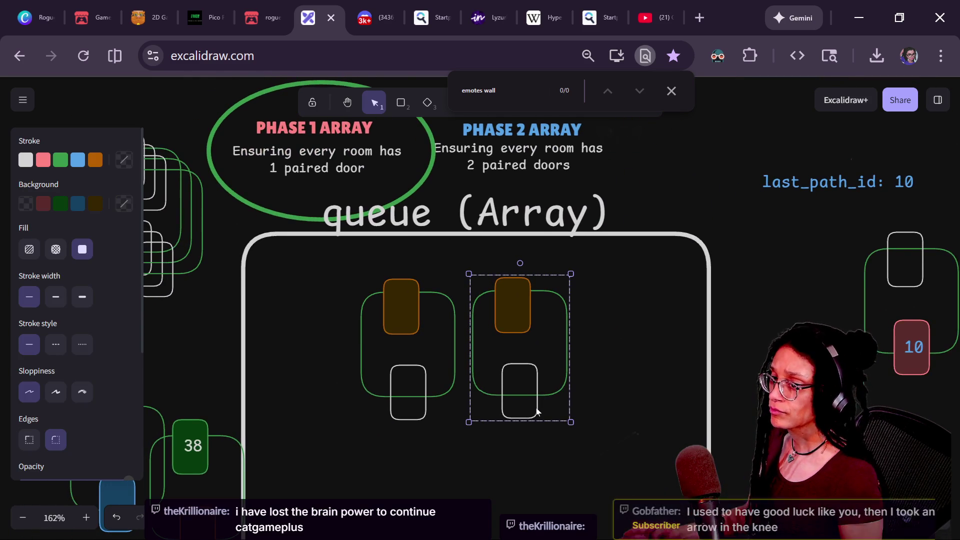
{"action": "scroll", "coordinate": [437, 394], "scroll_direction": "up", "scroll_amount": 2, "text": "ctrl"}
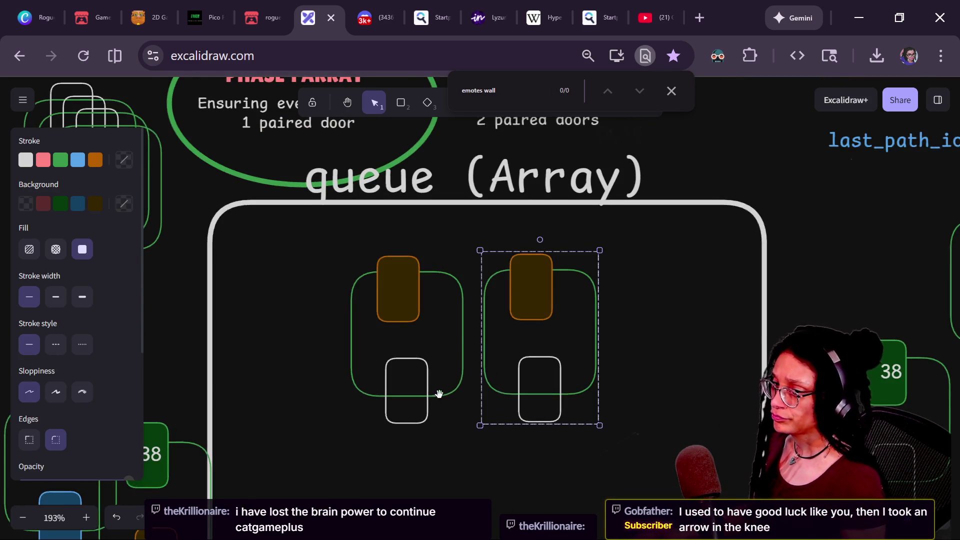
{"action": "scroll", "coordinate": [495, 388], "scroll_direction": "left", "scroll_amount": 1}
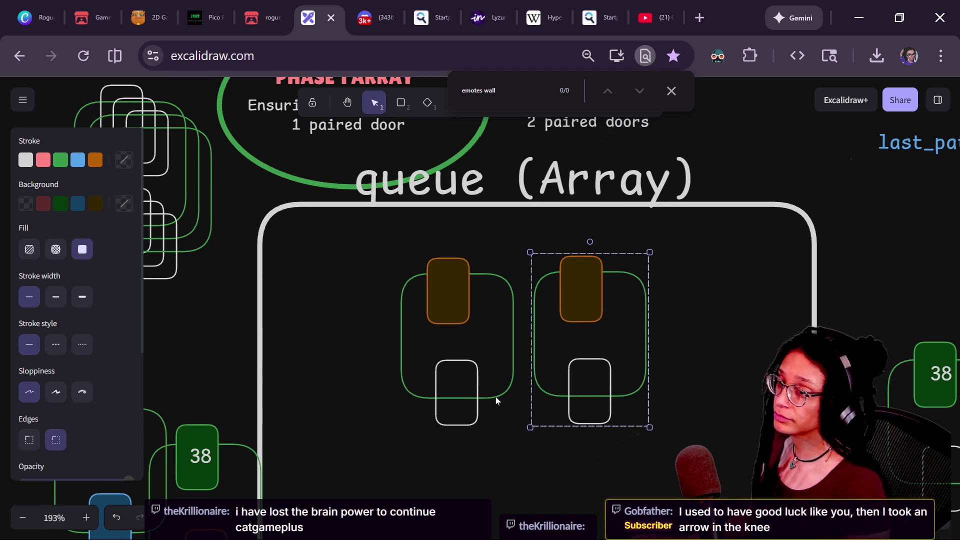
- Adjust the left room's position in the queue and start a label on its orange door
{"action": "mouse_move", "coordinate": [461, 324]}
{"action": "left_mouse_down"}
{"action": "mouse_move", "coordinate": [452, 380]}
{"action": "mouse_move", "coordinate": [419, 301]}
{"action": "mouse_move", "coordinate": [428, 284]}
{"action": "left_mouse_up"}
{"action": "scroll", "coordinate": [348, 317], "scroll_direction": "up", "scroll_amount": 2, "text": "ctrl"}
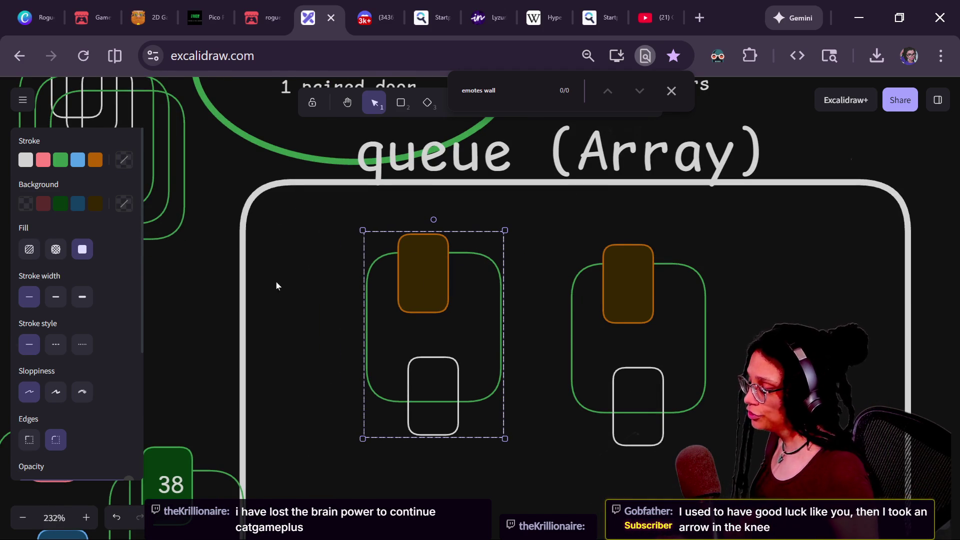
{"action": "left_click", "coordinate": [611, 270]}
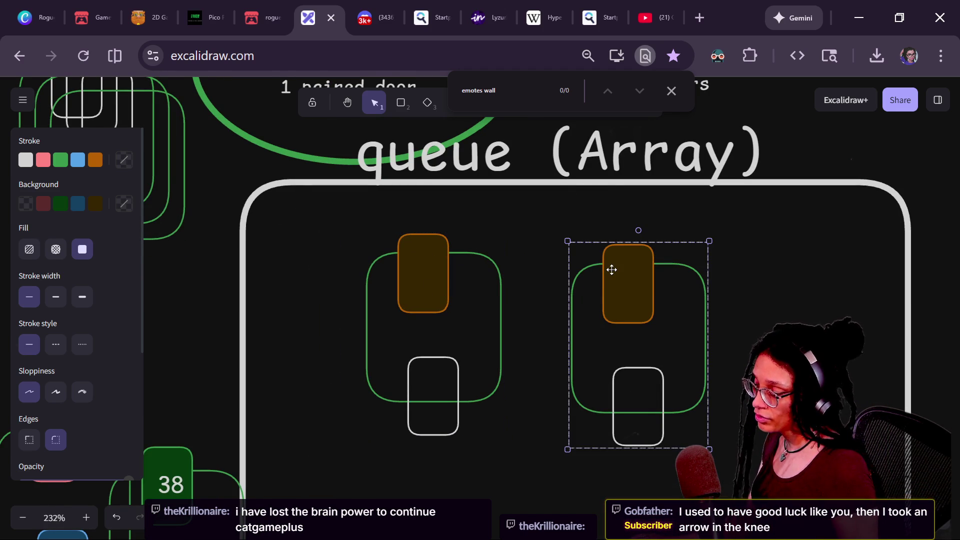
{"action": "left_click_drag", "start_coordinate": [445, 286], "coordinate": [443, 285]}
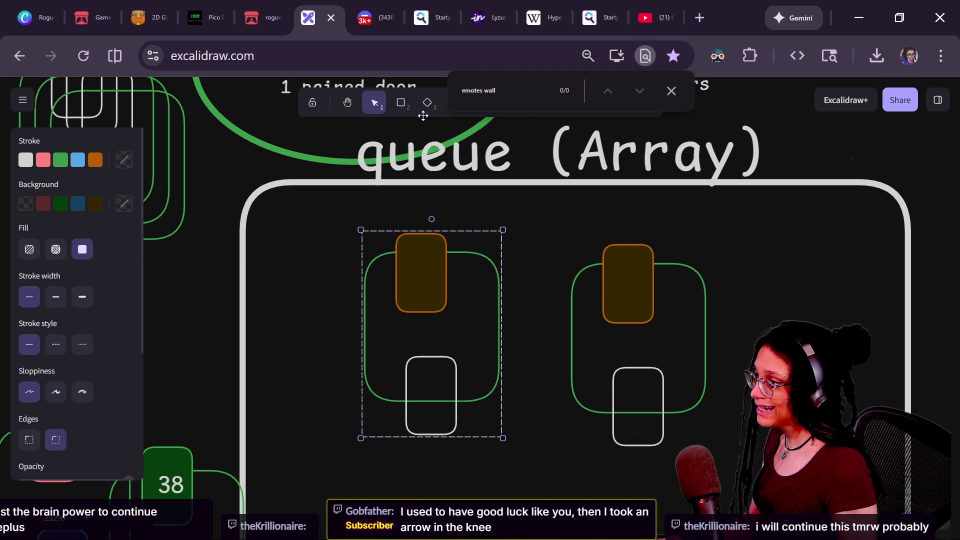
{"action": "left_click", "coordinate": [671, 91]}
{"action": "double_click", "coordinate": [403, 276]}
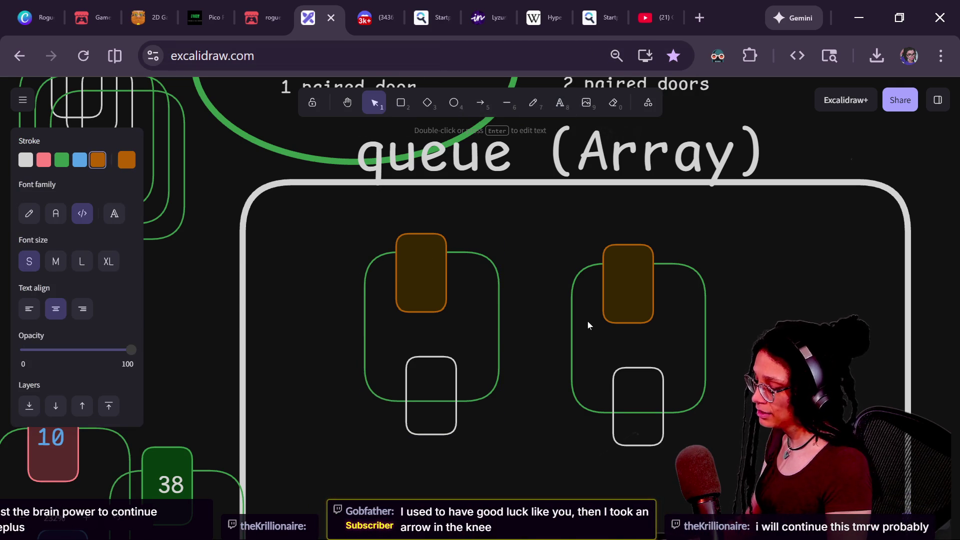
- Label the left orange door 43 and place a copy of 43 below the right room's door
{"action": "type", "text": "43"}
{"action": "key", "text": "Escape"}
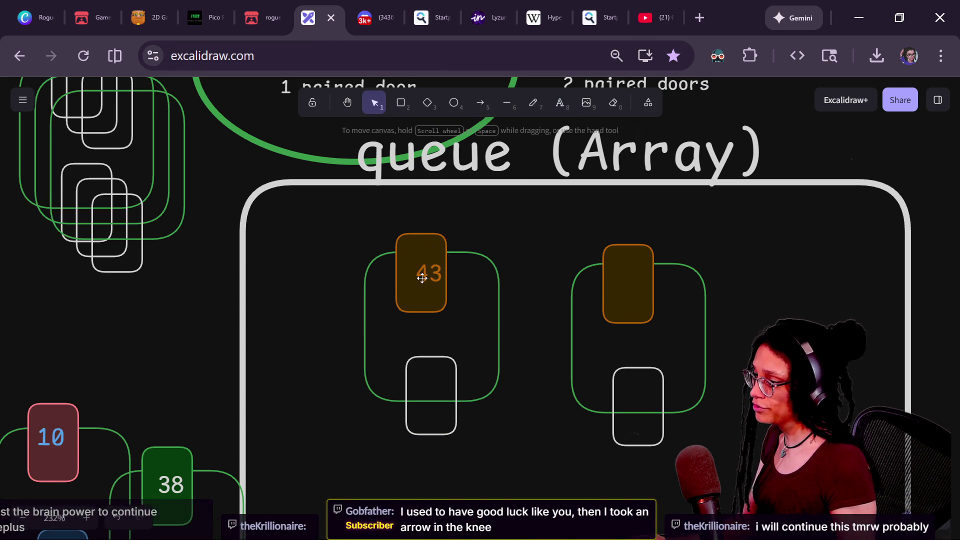
{"action": "left_click_drag", "start_coordinate": [430, 277], "coordinate": [452, 295]}
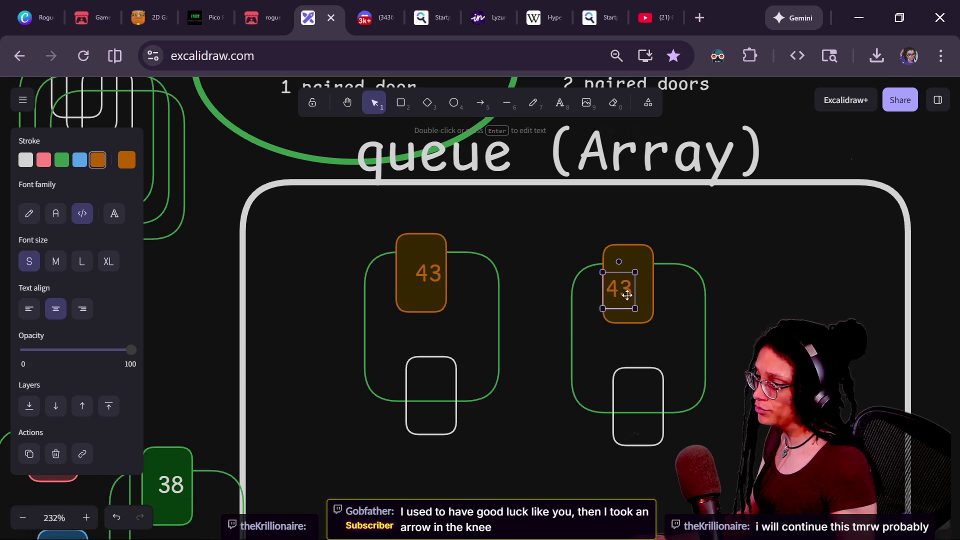
{"action": "mouse_move", "coordinate": [427, 286]}
{"action": "left_mouse_down"}
{"action": "mouse_move", "coordinate": [422, 335]}
{"action": "mouse_move", "coordinate": [450, 311]}
{"action": "mouse_move", "coordinate": [443, 317]}
{"action": "mouse_move", "coordinate": [487, 299]}
{"action": "left_mouse_up"}
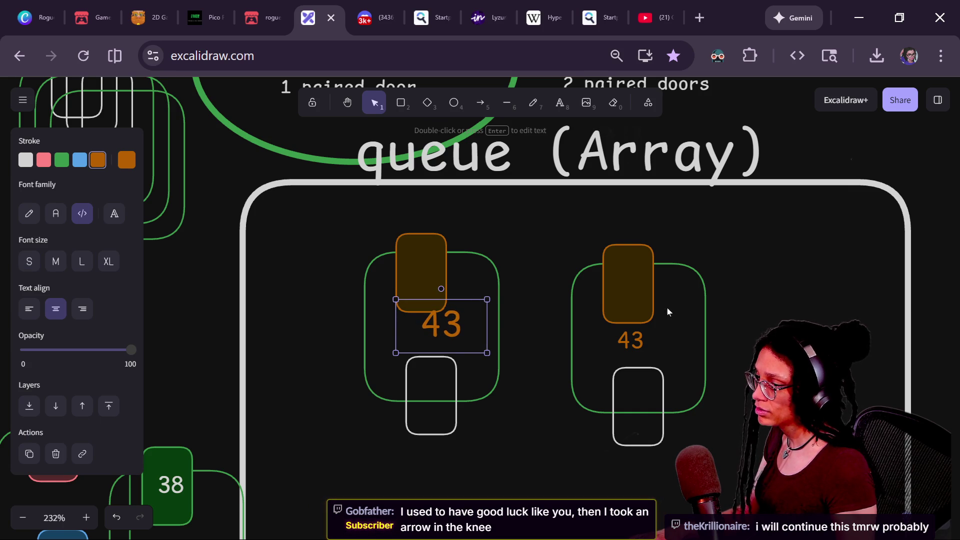
{"action": "left_click", "coordinate": [642, 329]}
{"action": "mouse_move", "coordinate": [644, 328]}
{"action": "left_mouse_down"}
{"action": "mouse_move", "coordinate": [655, 316]}
{"action": "mouse_move", "coordinate": [649, 340]}
{"action": "left_mouse_up"}
- Move both 43 rooms out of the queue up toward PHASE 2 ARRAY
{"action": "scroll", "coordinate": [649, 340], "scroll_direction": "down", "scroll_amount": 10}
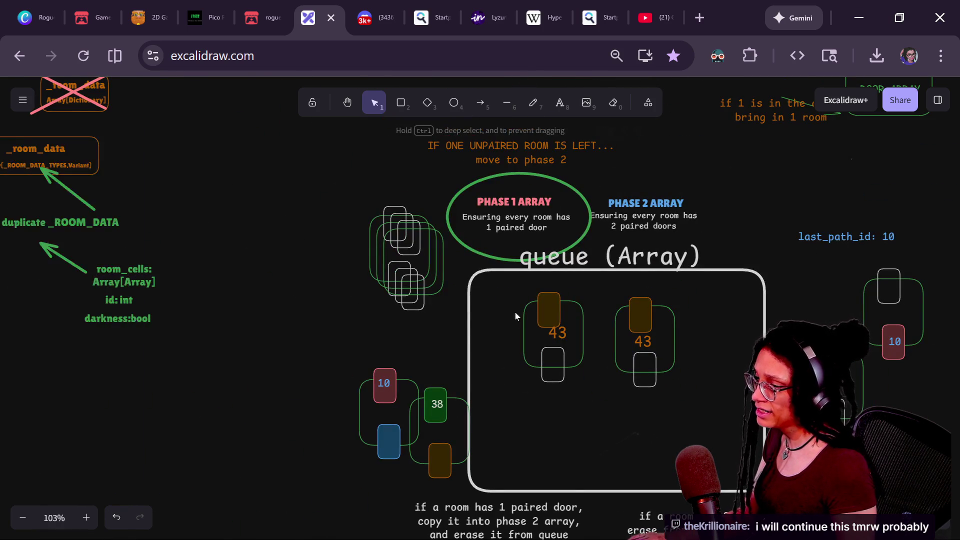
{"action": "left_click_drag", "start_coordinate": [500, 288], "coordinate": [594, 416]}
{"action": "key", "text": "ctrl+f"}
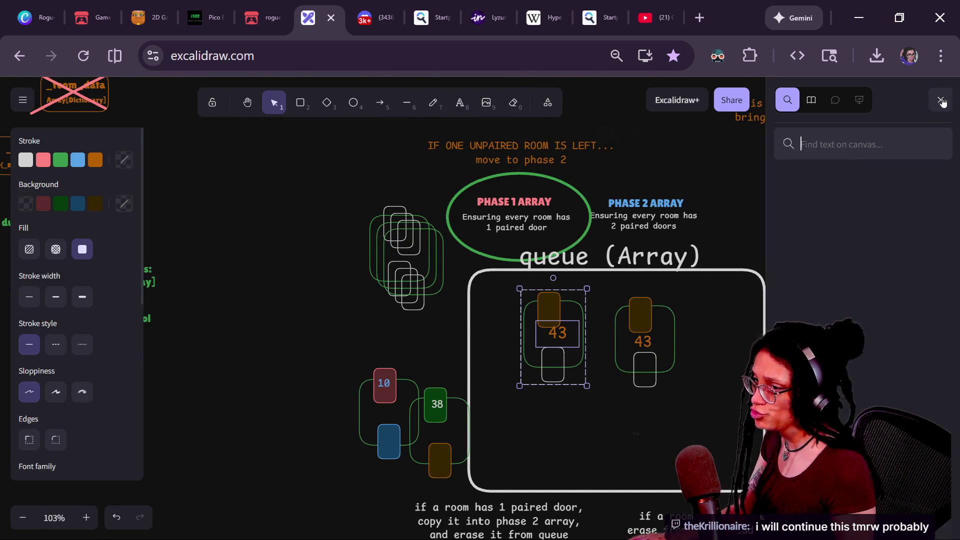
{"action": "left_click", "coordinate": [944, 97]}
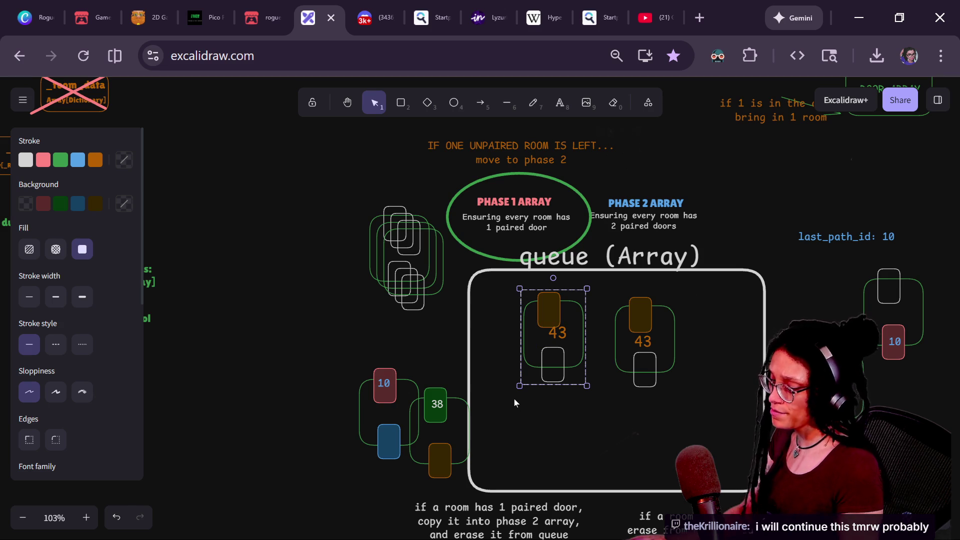
{"action": "mouse_move", "coordinate": [551, 336]}
{"action": "left_mouse_down"}
{"action": "mouse_move", "coordinate": [650, 294]}
{"action": "mouse_move", "coordinate": [749, 204]}
{"action": "mouse_move", "coordinate": [734, 227]}
{"action": "left_mouse_up"}
{"action": "mouse_move", "coordinate": [600, 282]}
{"action": "left_mouse_down"}
{"action": "mouse_move", "coordinate": [620, 300]}
{"action": "mouse_move", "coordinate": [679, 409]}
{"action": "left_mouse_up"}
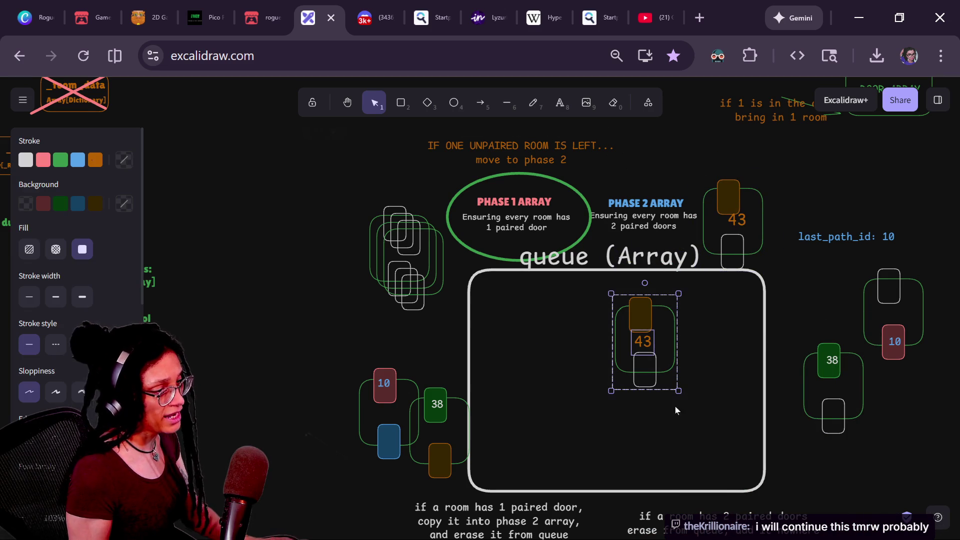
{"action": "key", "text": "ctrl+f"}
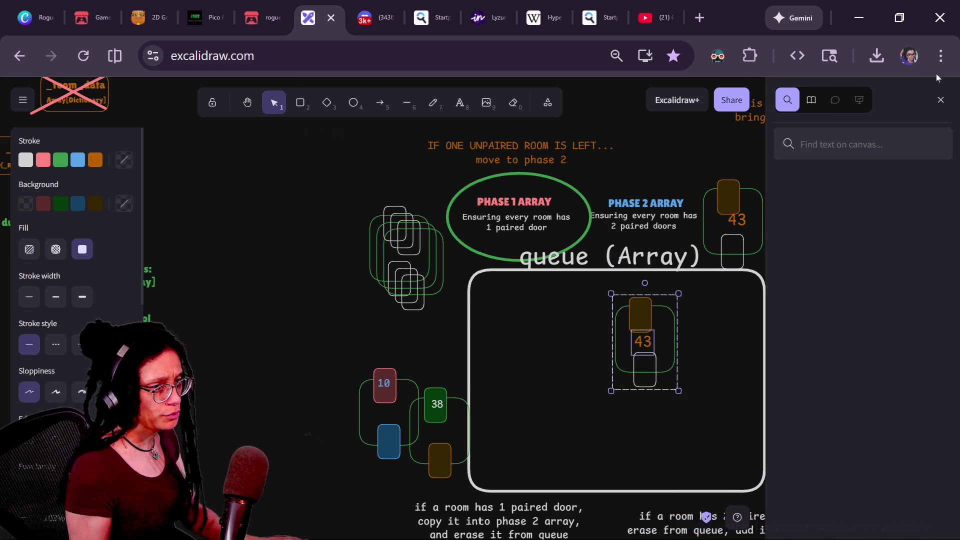
{"action": "left_click", "coordinate": [940, 100]}
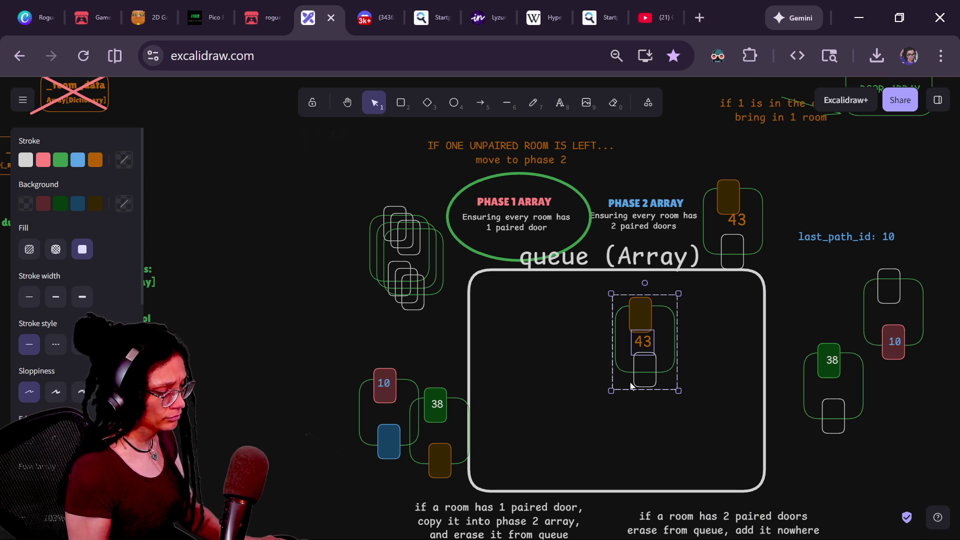
{"action": "mouse_move", "coordinate": [640, 333]}
{"action": "left_mouse_down"}
{"action": "mouse_move", "coordinate": [836, 210]}
{"action": "mouse_move", "coordinate": [802, 197]}
{"action": "mouse_move", "coordinate": [774, 162]}
{"action": "left_mouse_up"}
- Move two empty rooms from the pile into the queue, undoing a stray shift of PHASE 2 ARRAY
{"action": "scroll", "coordinate": [762, 164], "scroll_direction": "up", "scroll_amount": 10, "text": "ctrl"}
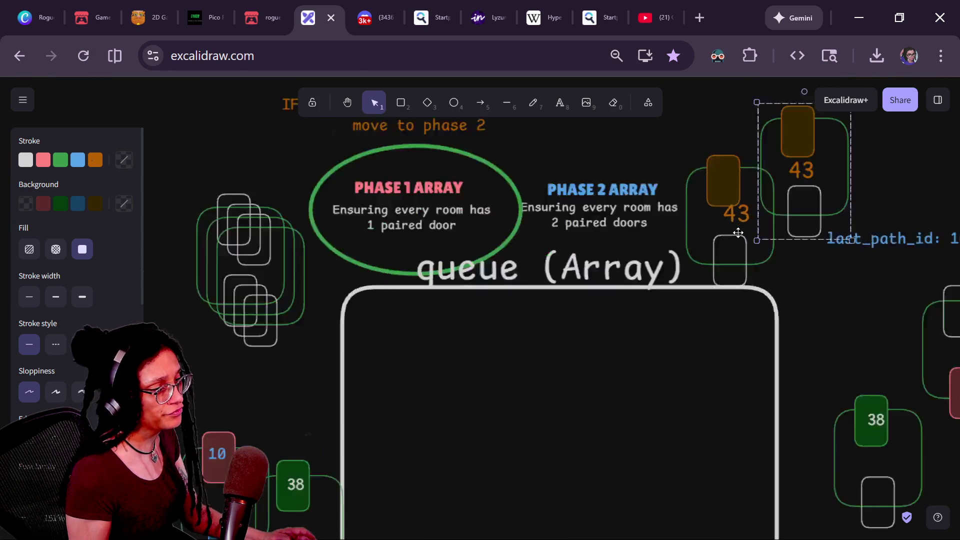
{"action": "left_click_drag", "start_coordinate": [394, 321], "coordinate": [484, 306]}
{"action": "key", "text": "ctrl+z"}
{"action": "scroll", "coordinate": [509, 364], "scroll_direction": "down", "scroll_amount": 10, "text": "ctrl"}
{"action": "scroll", "coordinate": [603, 328], "scroll_direction": "down", "scroll_amount": 2}
{"action": "scroll", "coordinate": [602, 328], "scroll_direction": "left", "scroll_amount": 2}
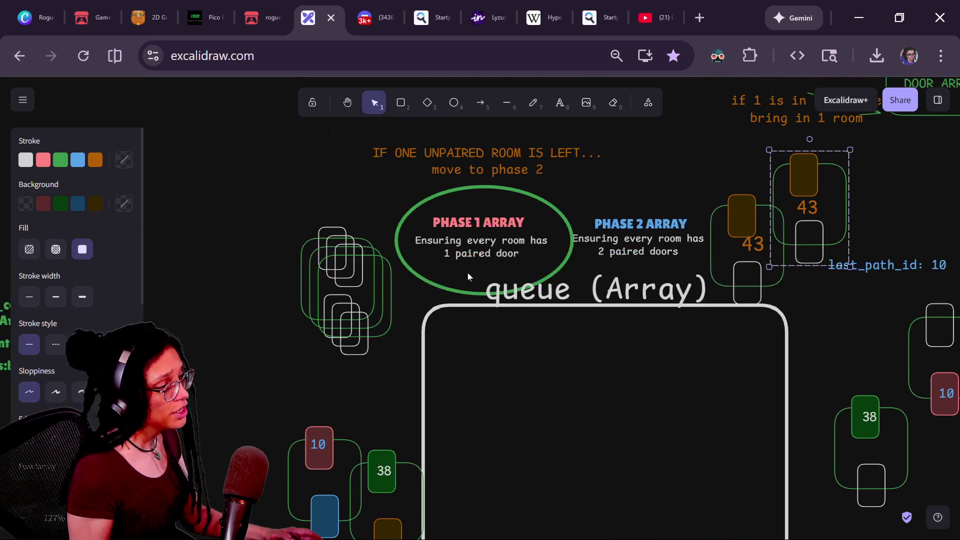
{"action": "left_click_drag", "start_coordinate": [375, 270], "coordinate": [557, 396]}
{"action": "mouse_move", "coordinate": [376, 274]}
{"action": "left_mouse_down"}
{"action": "mouse_move", "coordinate": [581, 405]}
{"action": "mouse_move", "coordinate": [377, 272]}
{"action": "mouse_move", "coordinate": [644, 403]}
{"action": "left_mouse_up"}
- Bring the queue box into view and line the right room up with the left room
{"action": "left_click_drag", "start_coordinate": [690, 383], "coordinate": [600, 419]}
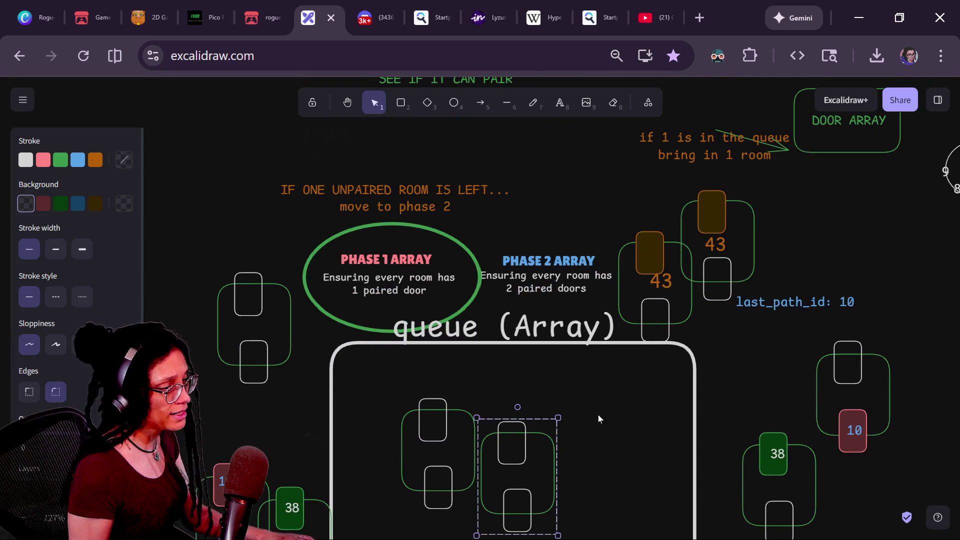
{"action": "scroll", "coordinate": [500, 295], "scroll_direction": "up", "scroll_amount": 5}
{"action": "scroll", "coordinate": [500, 295], "scroll_direction": "down", "scroll_amount": 7}
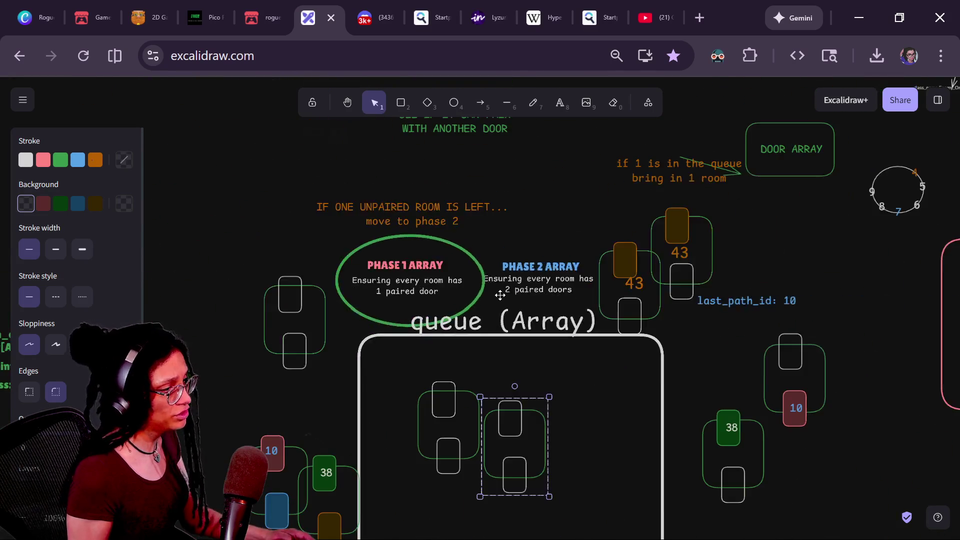
{"action": "left_click_drag", "start_coordinate": [500, 295], "coordinate": [483, 190]}
{"action": "left_click_drag", "start_coordinate": [487, 300], "coordinate": [491, 287]}
- Fill the right room's upper door and the left room's lower door blue
{"action": "left_click", "coordinate": [439, 274], "text": "shift"}
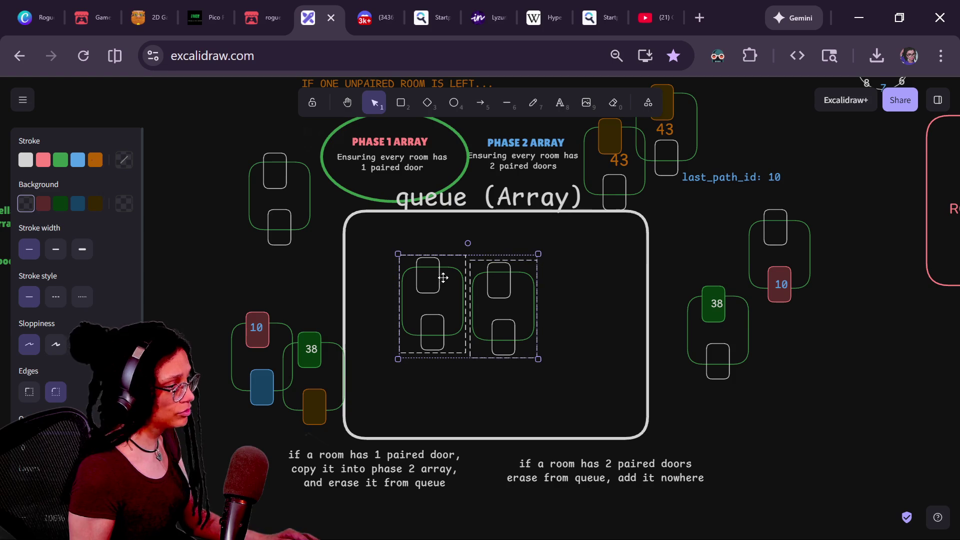
{"action": "left_click", "coordinate": [540, 265]}
{"action": "left_click", "coordinate": [503, 263]}
{"action": "left_click", "coordinate": [440, 318], "text": "shift"}
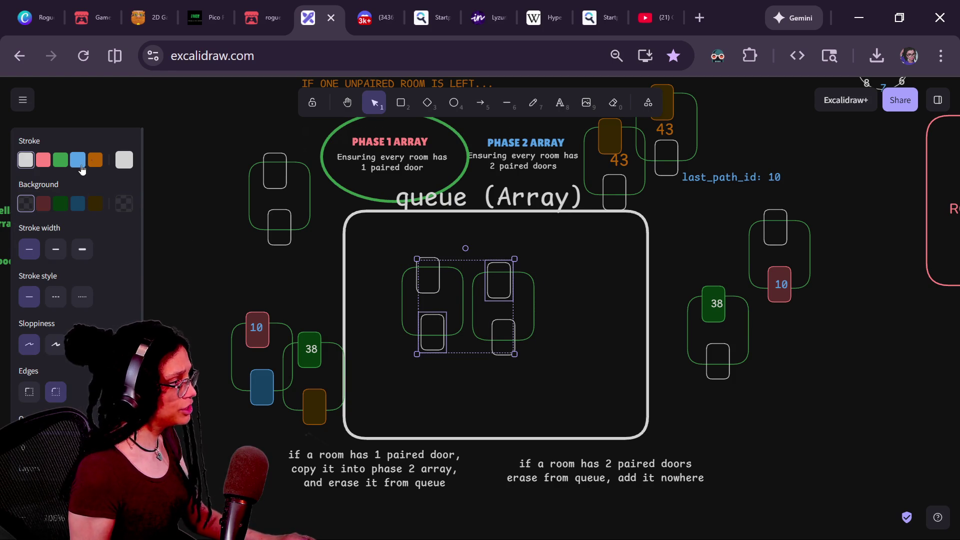
{"action": "left_click", "coordinate": [79, 203]}
- Delete the leftover 10 and 38 rooms on the left
{"action": "left_click", "coordinate": [239, 344]}
{"action": "key", "text": "Delete"}
{"action": "left_click", "coordinate": [310, 350]}
{"action": "key", "text": "Delete"}
- Move the 38 room on the right down to the bottom-right
{"action": "left_click_drag", "start_coordinate": [732, 309], "coordinate": [926, 444]}
{"action": "left_click_drag", "start_coordinate": [754, 322], "coordinate": [921, 431]}
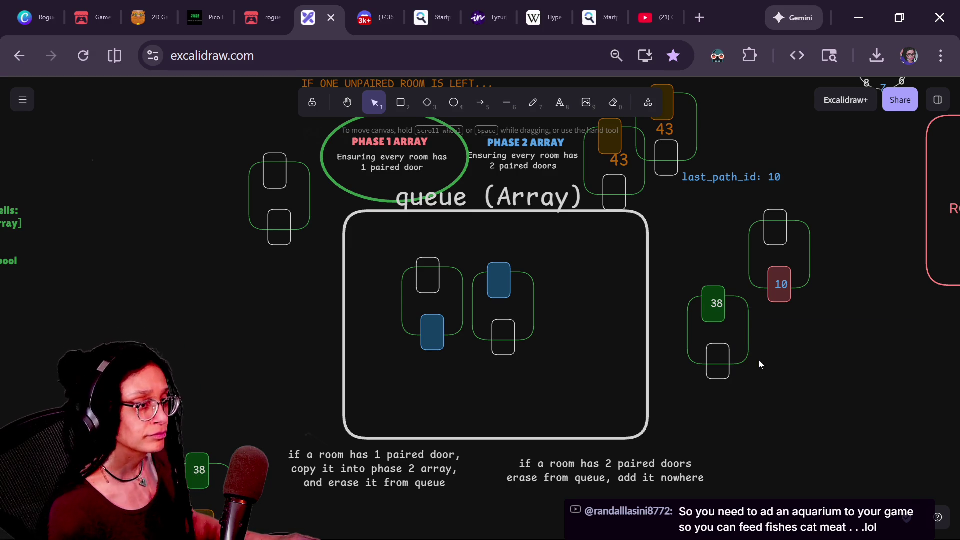
{"action": "left_click_drag", "start_coordinate": [717, 318], "coordinate": [890, 431]}
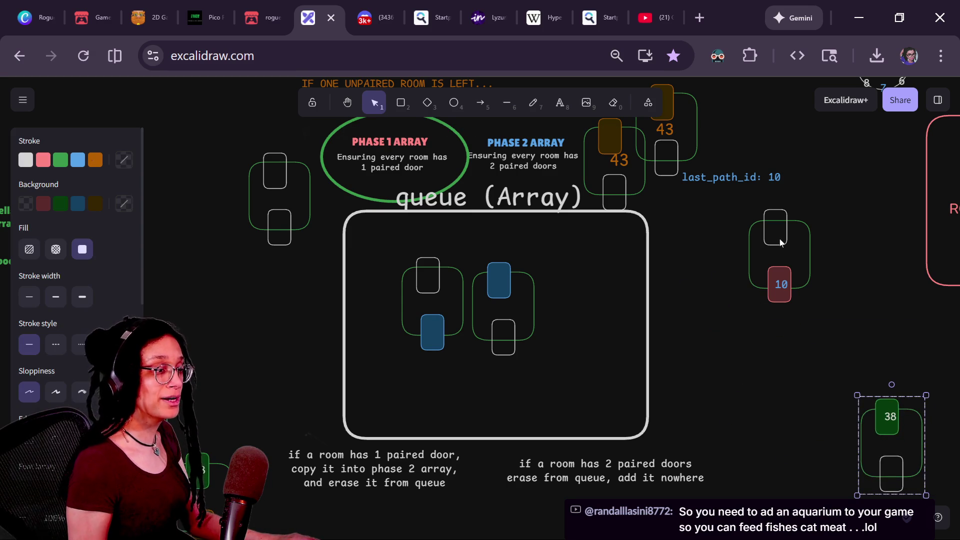
- Move the 10 room onto the 38 room, undoing a stray change and clearing the selection
{"action": "mouse_move", "coordinate": [784, 239]}
{"action": "left_mouse_down"}
{"action": "mouse_move", "coordinate": [913, 379]}
{"action": "mouse_move", "coordinate": [927, 376]}
{"action": "left_mouse_up"}
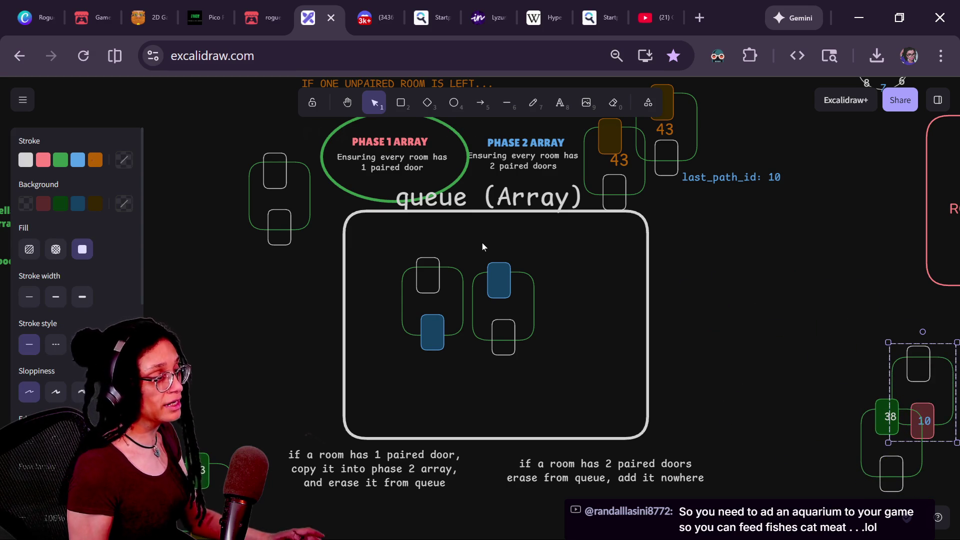
{"action": "scroll", "coordinate": [481, 246], "scroll_direction": "up", "scroll_amount": 2}
{"action": "scroll", "coordinate": [478, 293], "scroll_direction": "up", "scroll_amount": 2}
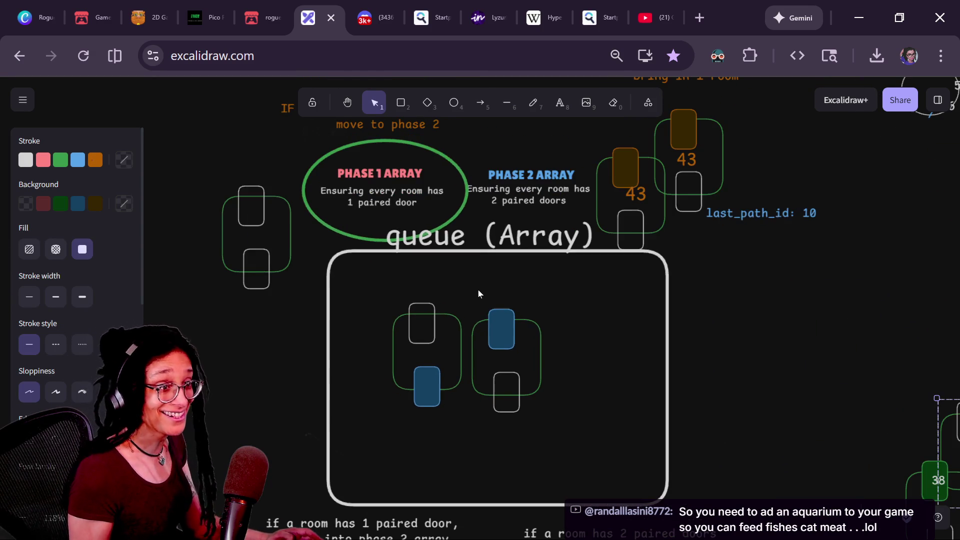
{"action": "left_click", "coordinate": [502, 328]}
{"action": "scroll", "coordinate": [501, 327], "scroll_direction": "up", "scroll_amount": 1}
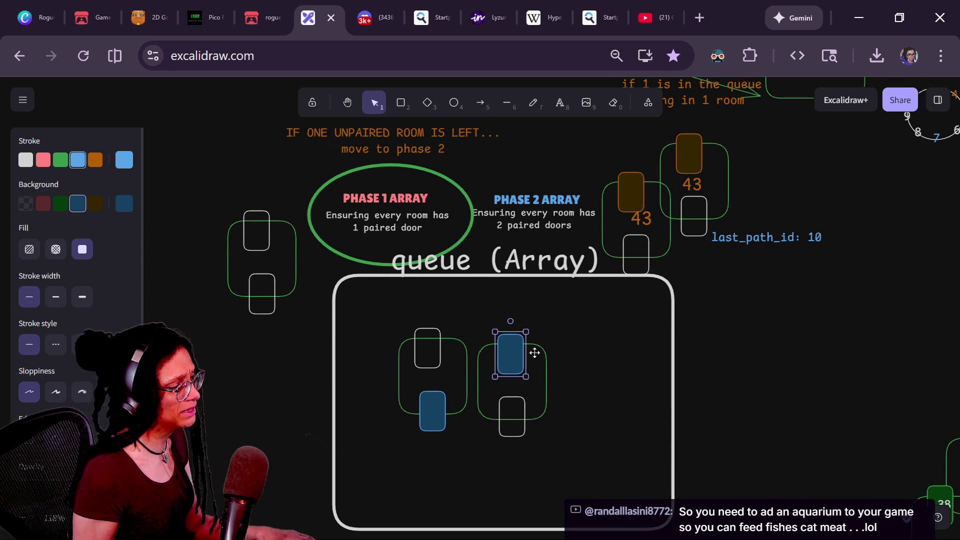
{"action": "key", "text": "ctrl+z"}
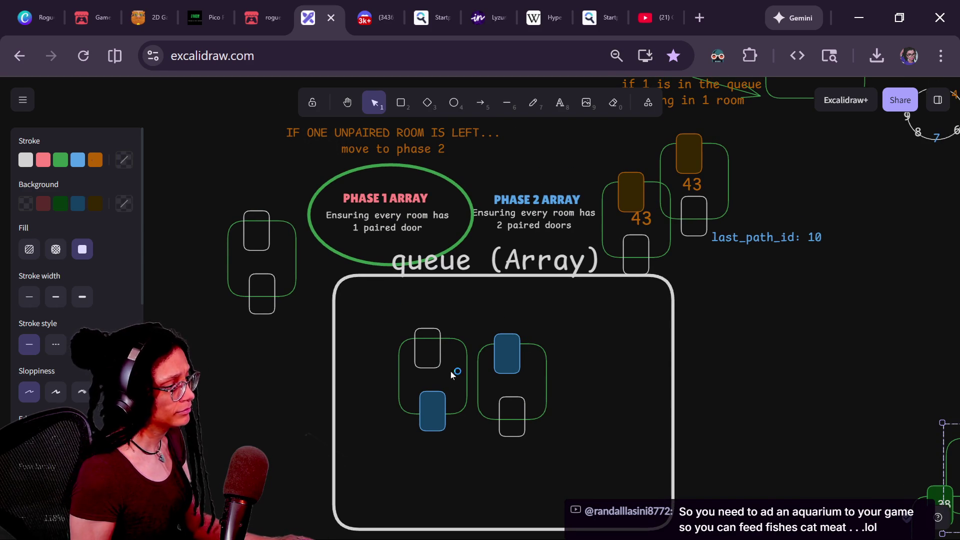
{"action": "scroll", "coordinate": [439, 393], "scroll_direction": "up", "scroll_amount": 3}
{"action": "left_click", "coordinate": [422, 368]}
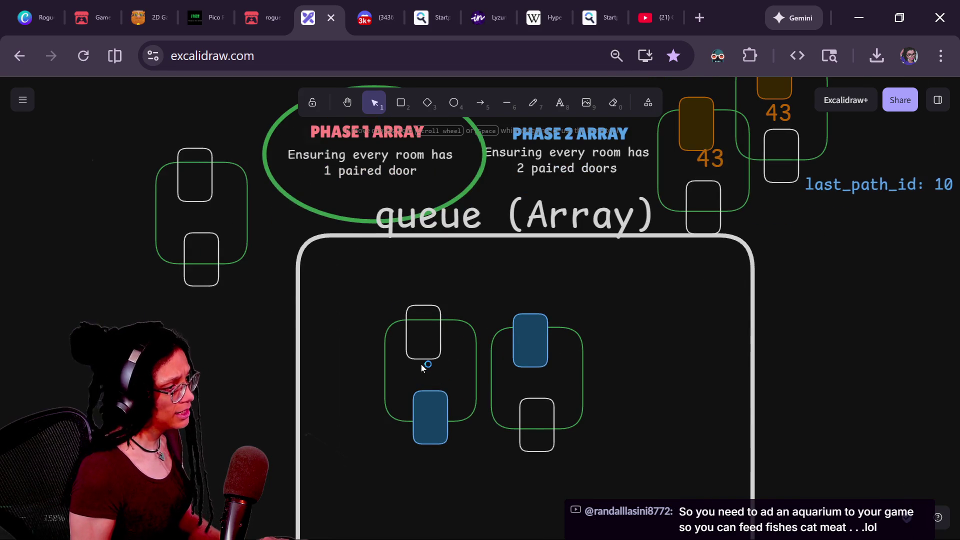
{"action": "left_click", "coordinate": [706, 147]}
{"action": "left_click", "coordinate": [405, 391]}
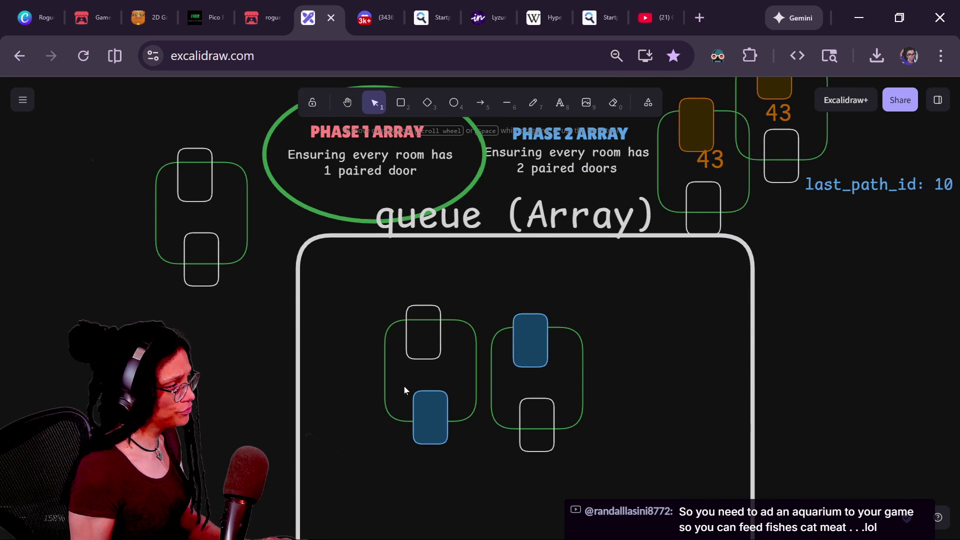
- Label the left queued room 32, copy the label into the right room, and reorder the Pico tab
{"action": "left_click", "coordinate": [551, 103]}
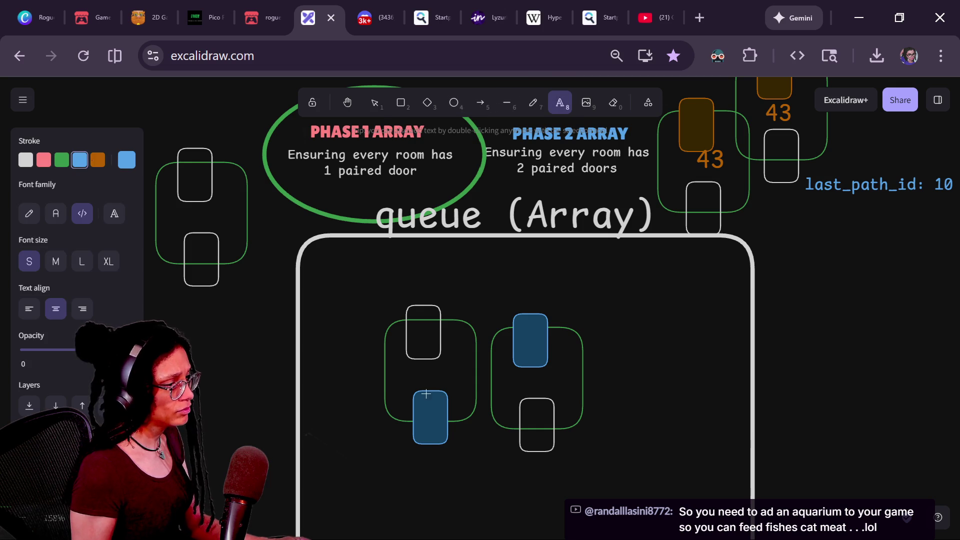
{"action": "left_click", "coordinate": [409, 378]}
{"action": "type", "text": "32"}
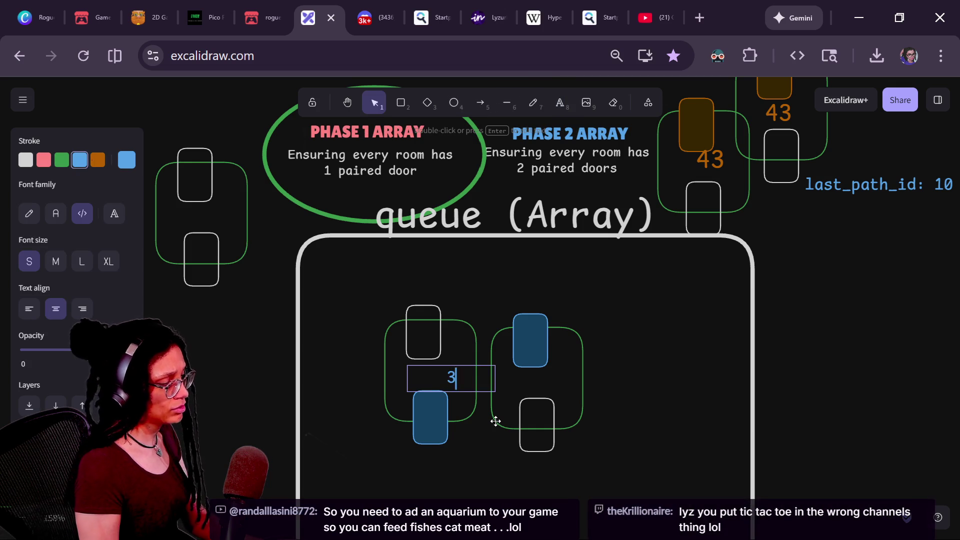
{"action": "left_click", "coordinate": [493, 421]}
{"action": "left_click", "coordinate": [460, 378]}
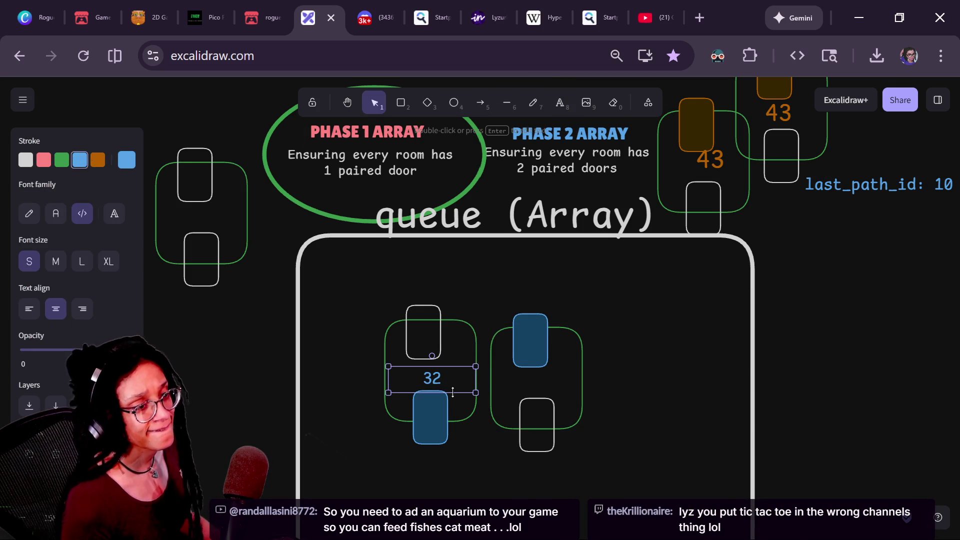
{"action": "left_click_drag", "start_coordinate": [468, 378], "coordinate": [560, 375]}
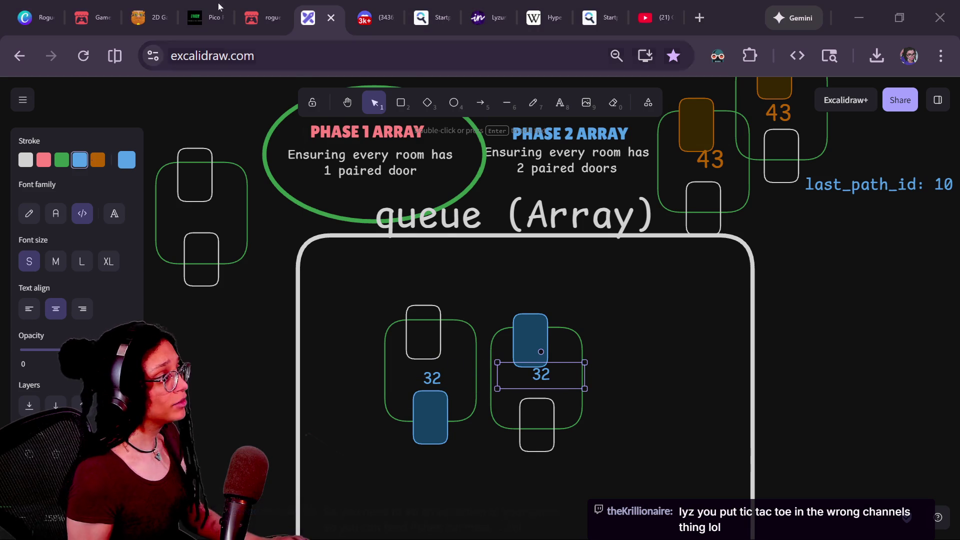
{"action": "left_click_drag", "start_coordinate": [179, 1], "coordinate": [353, 4]}
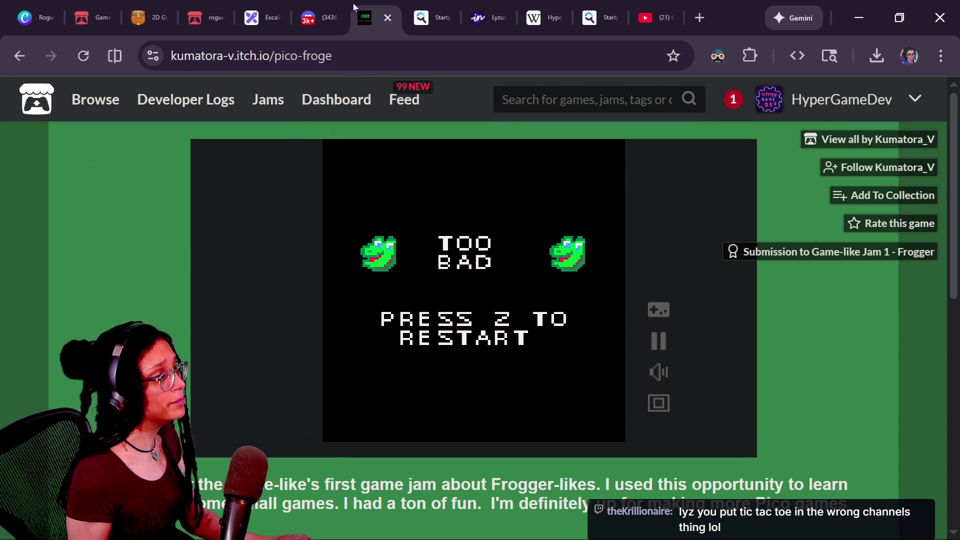
- Delete the Tic Tac Toe post from the Discord server
{"action": "left_click", "coordinate": [320, 17]}
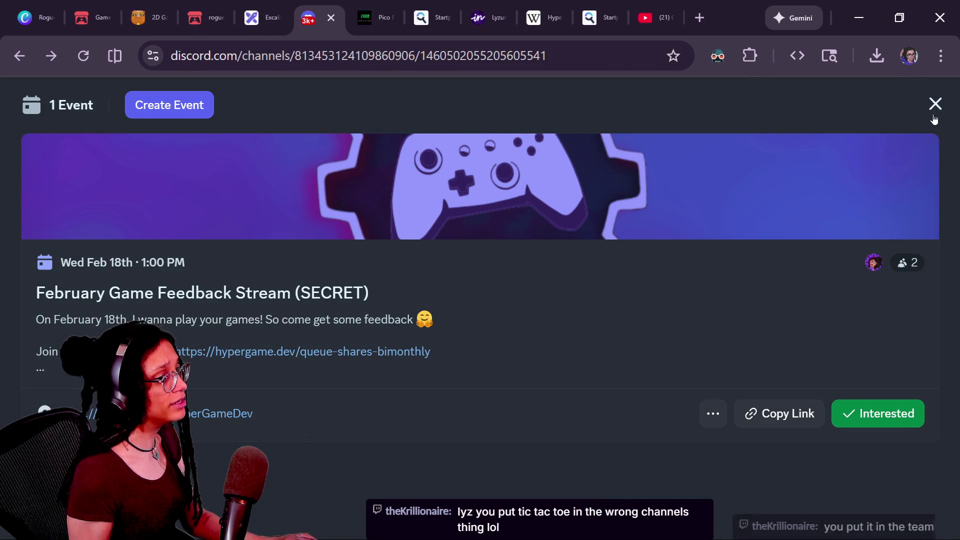
{"action": "key", "text": "Escape"}
{"action": "scroll", "coordinate": [199, 350], "scroll_direction": "up", "scroll_amount": 3}
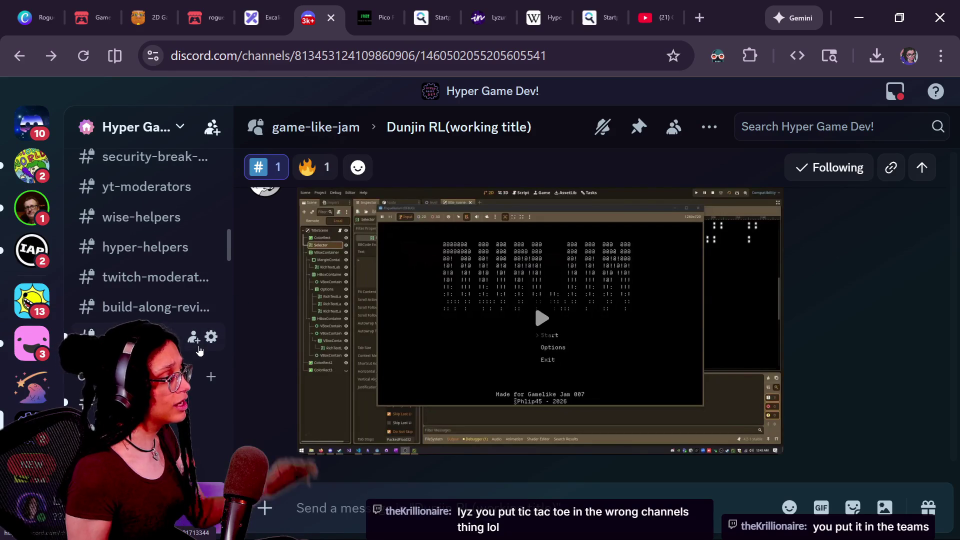
{"action": "scroll", "coordinate": [199, 350], "scroll_direction": "down", "scroll_amount": 3}
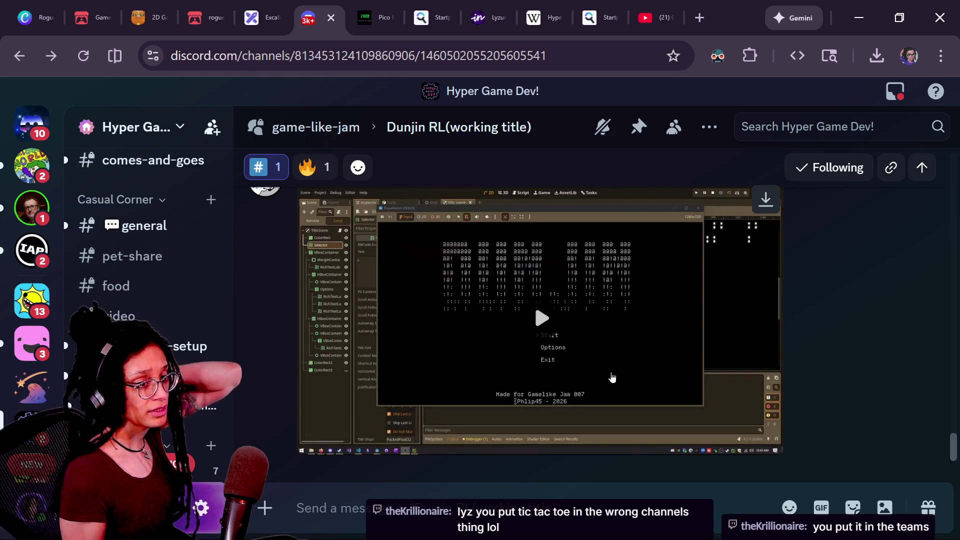
{"action": "scroll", "coordinate": [150, 235], "scroll_direction": "down", "scroll_amount": 10}
{"action": "scroll", "coordinate": [150, 235], "scroll_direction": "up", "scroll_amount": 5}
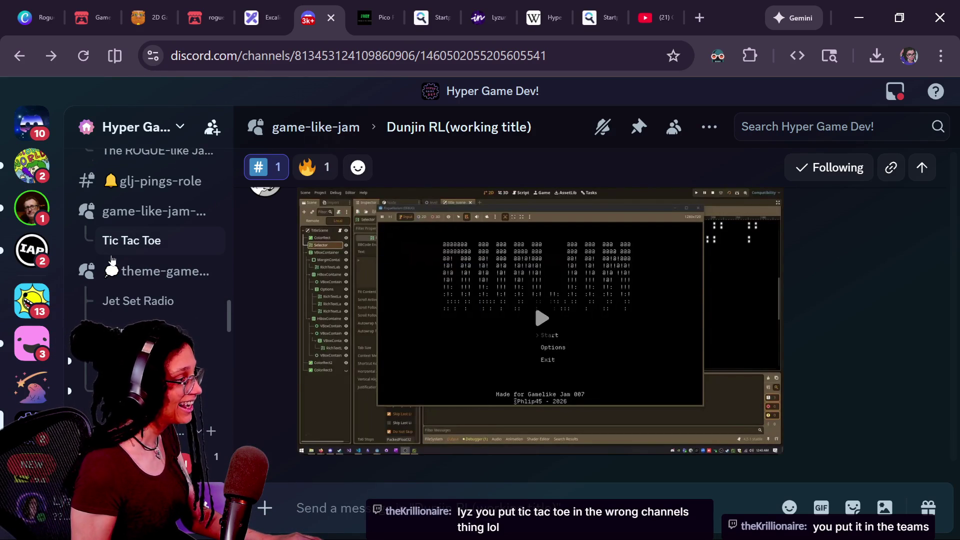
{"action": "left_click", "coordinate": [112, 253]}
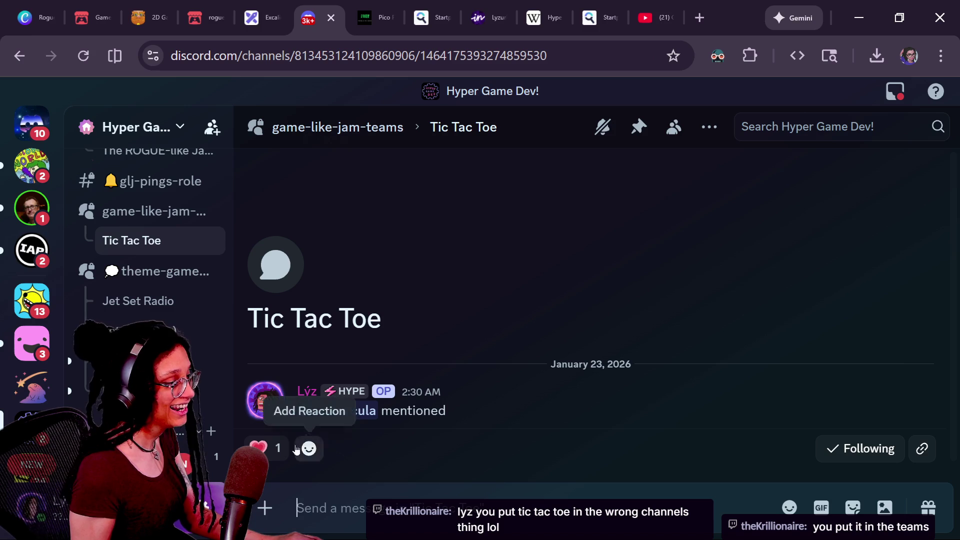
{"action": "mouse_move", "coordinate": [270, 453]}
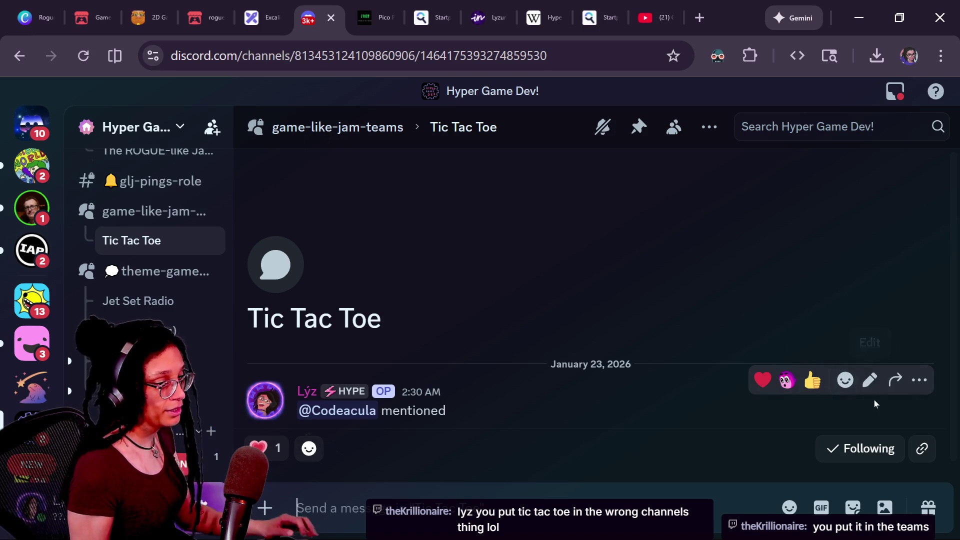
{"action": "right_click", "coordinate": [203, 254]}
{"action": "left_click", "coordinate": [225, 460]}
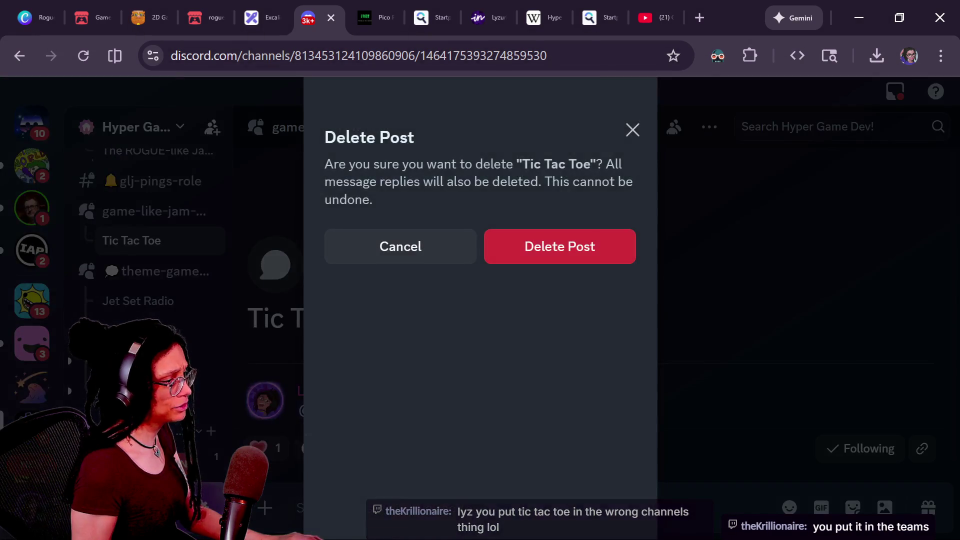
{"action": "left_click", "coordinate": [559, 245]}
- Publish a new 'tic tac toe' post in theme-game-ideas that mentions a member
{"action": "left_click", "coordinate": [165, 243]}
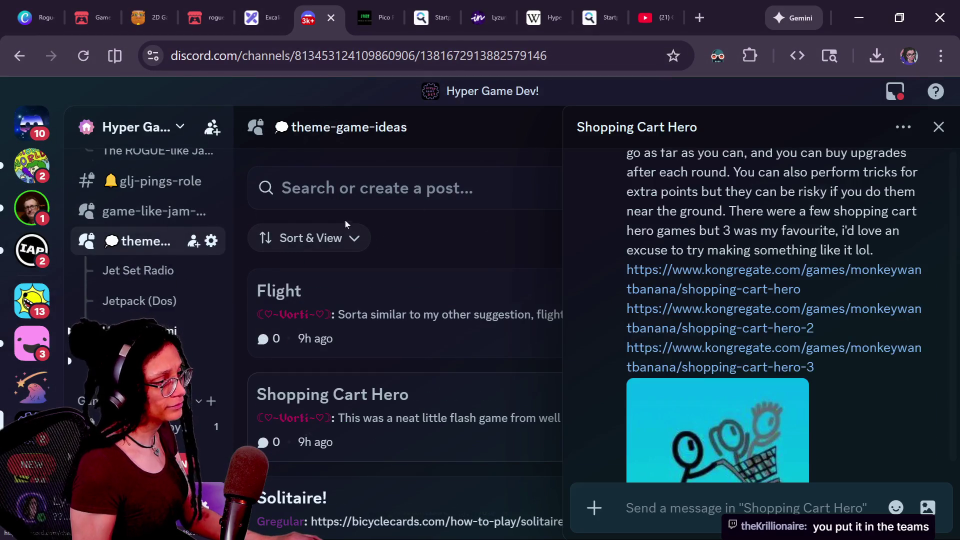
{"action": "left_click", "coordinate": [335, 202]}
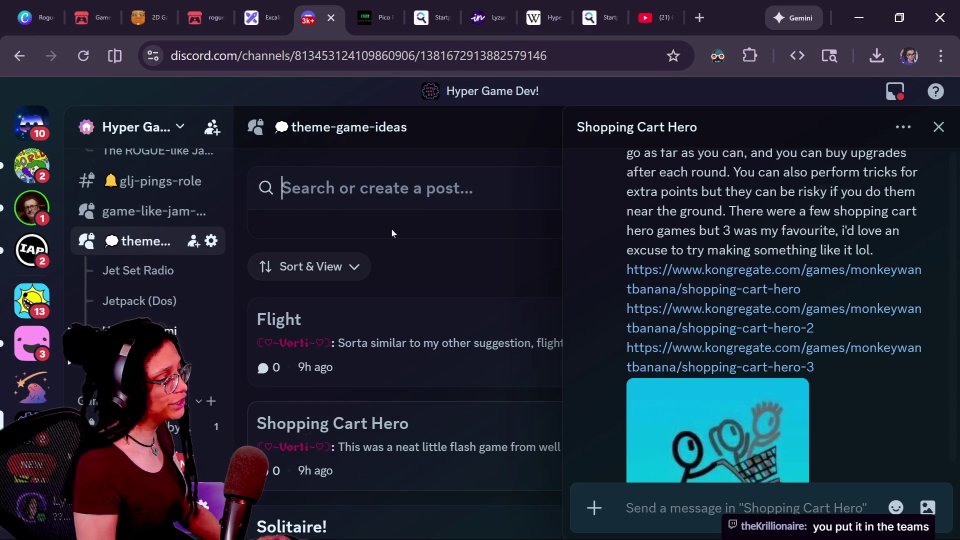
{"action": "type", "text": "tic tac toe"}
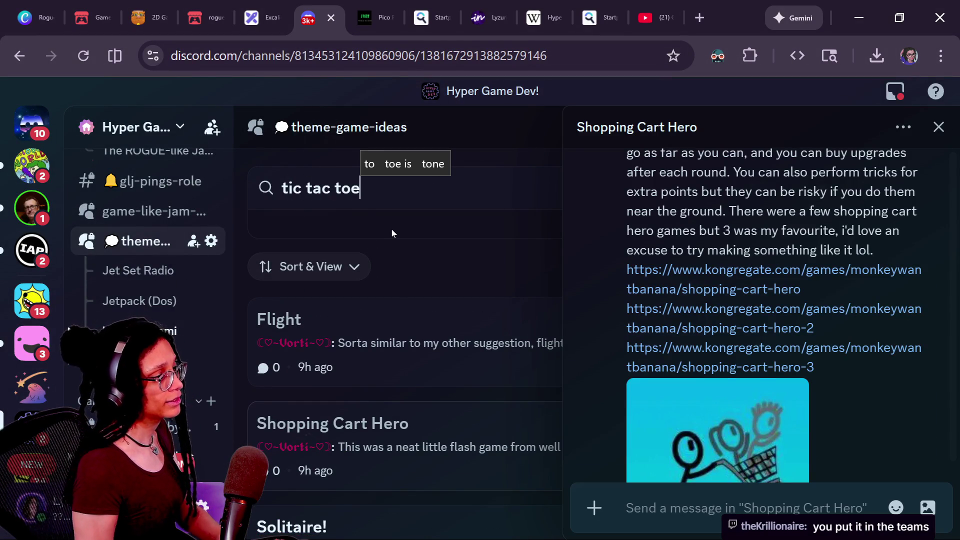
{"action": "left_click", "coordinate": [938, 127]}
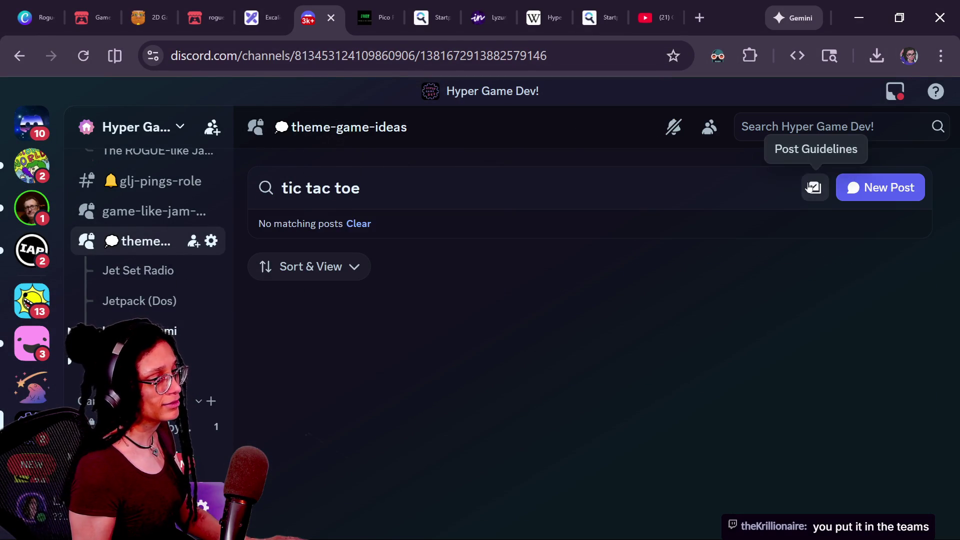
{"action": "left_click", "coordinate": [877, 190]}
{"action": "type", "text": "@code"}
{"action": "key", "text": "Return"}
{"action": "left_click", "coordinate": [881, 300]}
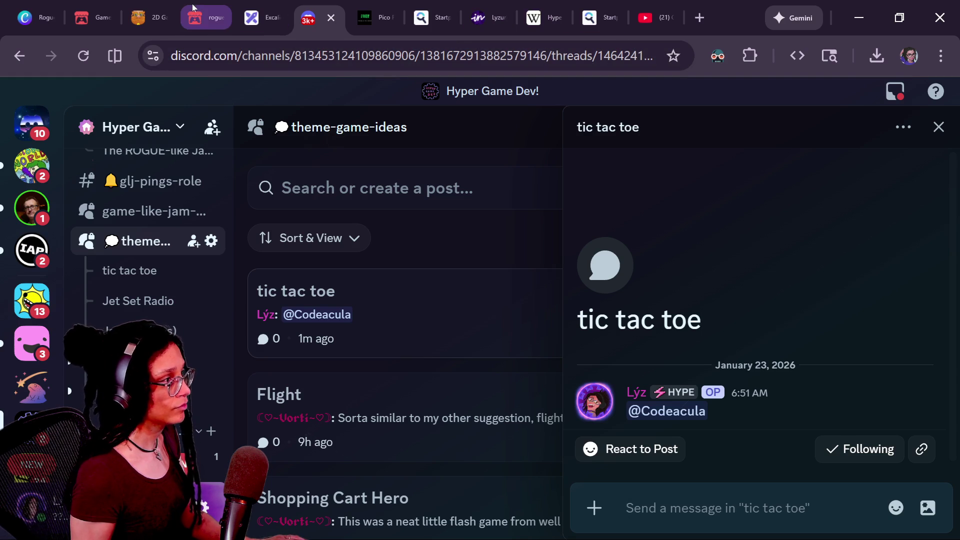
{"action": "left_click", "coordinate": [261, 17]}
- Select the right door group and move it up and to the right
{"action": "left_click_drag", "start_coordinate": [356, 280], "coordinate": [481, 459]}
{"action": "left_click_drag", "start_coordinate": [586, 305], "coordinate": [499, 478]}
{"action": "key", "text": "ctrl+f"}
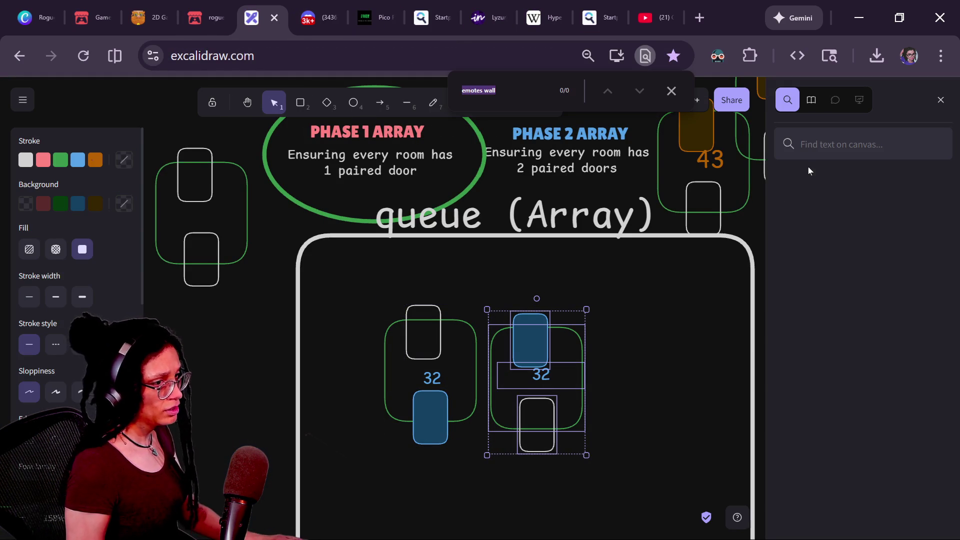
{"action": "left_click", "coordinate": [933, 109]}
{"action": "mouse_move", "coordinate": [491, 385]}
{"action": "left_mouse_down"}
{"action": "mouse_move", "coordinate": [619, 345]}
{"action": "mouse_move", "coordinate": [759, 238]}
{"action": "left_mouse_up"}
- Move the door group past the Phase 2 array and settle it inside the queue box
{"action": "scroll", "coordinate": [828, 288], "scroll_direction": "right", "scroll_amount": 3}
{"action": "scroll", "coordinate": [827, 288], "scroll_direction": "up", "scroll_amount": 2}
{"action": "mouse_move", "coordinate": [815, 260]}
{"action": "left_mouse_down"}
{"action": "mouse_move", "coordinate": [957, 273]}
{"action": "mouse_move", "coordinate": [958, 311]}
{"action": "left_mouse_up"}
{"action": "mouse_move", "coordinate": [358, 400]}
{"action": "left_mouse_down"}
{"action": "mouse_move", "coordinate": [761, 221]}
{"action": "mouse_move", "coordinate": [800, 172]}
{"action": "left_mouse_up"}
{"action": "scroll", "coordinate": [500, 225], "scroll_direction": "left", "scroll_amount": 5}
{"action": "scroll", "coordinate": [500, 225], "scroll_direction": "down", "scroll_amount": 1}
{"action": "left_click_drag", "start_coordinate": [374, 175], "coordinate": [657, 324]}
{"action": "scroll", "coordinate": [300, 285], "scroll_direction": "right", "scroll_amount": 4}
{"action": "scroll", "coordinate": [300, 285], "scroll_direction": "down", "scroll_amount": 2}
{"action": "mouse_move", "coordinate": [510, 270]}
{"action": "left_mouse_down"}
{"action": "mouse_move", "coordinate": [465, 314]}
{"action": "mouse_move", "coordinate": [602, 394]}
{"action": "mouse_move", "coordinate": [452, 349]}
{"action": "left_mouse_up"}
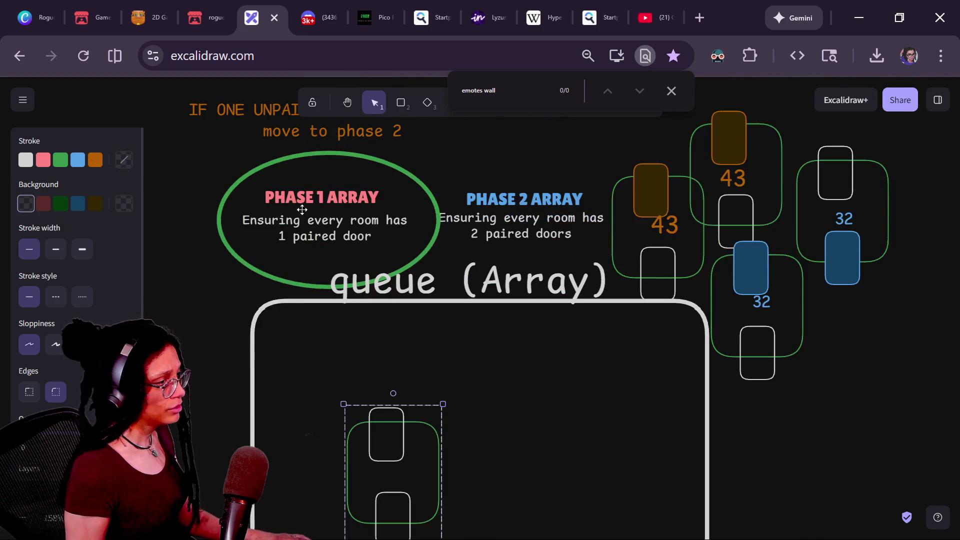
- Place the green ellipse around the PHASE 2 ARRAY text and nudge the small rectangle group
{"action": "mouse_move", "coordinate": [295, 172]}
{"action": "left_mouse_down"}
{"action": "mouse_move", "coordinate": [438, 158]}
{"action": "mouse_move", "coordinate": [502, 167]}
{"action": "mouse_move", "coordinate": [416, 231]}
{"action": "mouse_move", "coordinate": [482, 178]}
{"action": "left_mouse_up"}
{"action": "scroll", "coordinate": [484, 177], "scroll_direction": "right", "scroll_amount": 2}
{"action": "scroll", "coordinate": [484, 177], "scroll_direction": "up", "scroll_amount": 5, "text": "ctrl"}
{"action": "scroll", "coordinate": [483, 177], "scroll_direction": "right", "scroll_amount": 2}
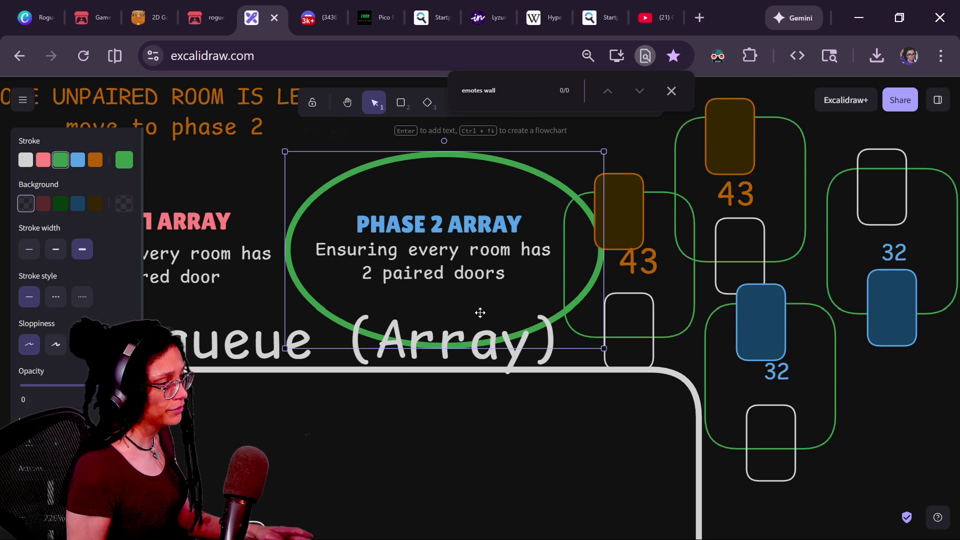
{"action": "scroll", "coordinate": [480, 313], "scroll_direction": "down", "scroll_amount": 3, "text": "ctrl"}
{"action": "scroll", "coordinate": [493, 300], "scroll_direction": "down", "scroll_amount": 2}
{"action": "scroll", "coordinate": [363, 454], "scroll_direction": "down", "scroll_amount": 1, "text": "ctrl"}
{"action": "mouse_move", "coordinate": [378, 379]}
{"action": "left_mouse_down"}
{"action": "mouse_move", "coordinate": [368, 337]}
{"action": "mouse_move", "coordinate": [383, 400]}
{"action": "left_mouse_up"}
- Move the orange 43 room and the 'last_path_id: 10' label into the queue box
{"action": "left_click_drag", "start_coordinate": [659, 179], "coordinate": [476, 454]}
{"action": "scroll", "coordinate": [590, 353], "scroll_direction": "down", "scroll_amount": 1}
{"action": "mouse_move", "coordinate": [923, 250]}
{"action": "left_mouse_down"}
{"action": "mouse_move", "coordinate": [339, 279]}
{"action": "mouse_move", "coordinate": [355, 288]}
{"action": "left_mouse_up"}
{"action": "scroll", "coordinate": [293, 322], "scroll_direction": "up", "scroll_amount": 5}
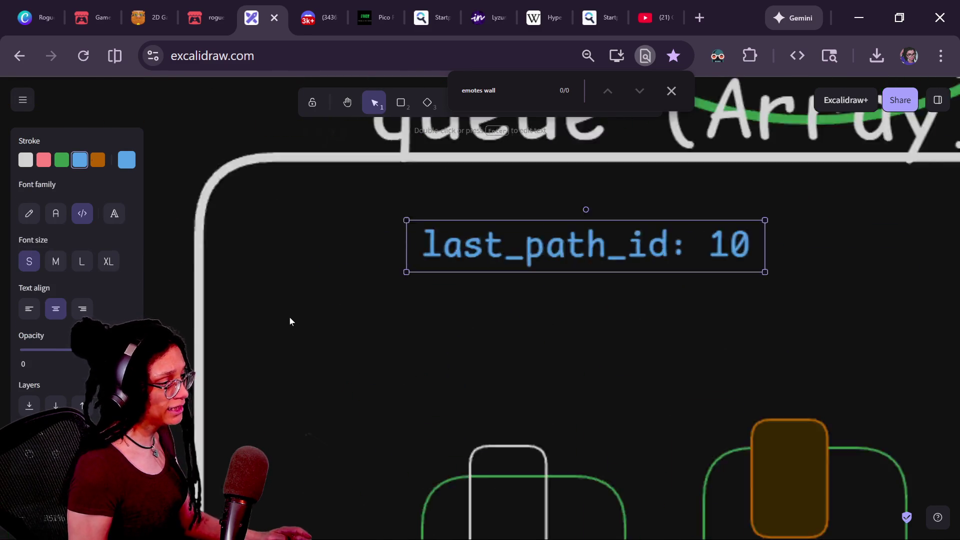
- Change the label to 'last_path_id: 43', colour it orange, and move it to the queue's top
{"action": "left_click_drag", "start_coordinate": [457, 253], "coordinate": [436, 277]}
{"action": "scroll", "coordinate": [552, 339], "scroll_direction": "down", "scroll_amount": 4}
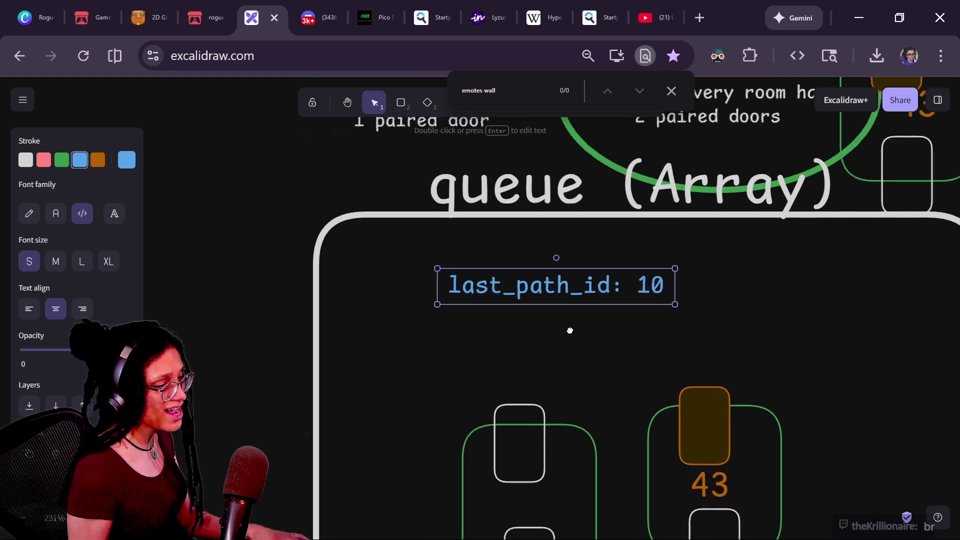
{"action": "scroll", "coordinate": [650, 400], "scroll_direction": "down", "scroll_amount": 1}
{"action": "double_click", "coordinate": [586, 240]}
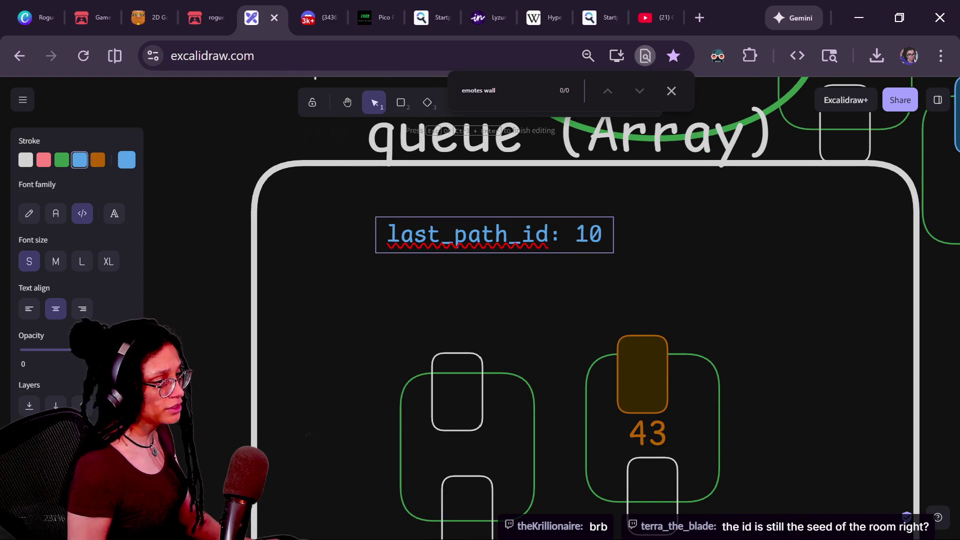
{"action": "key", "text": "BackSpace"}
{"action": "key", "text": "BackSpace"}
{"action": "type", "text": "43"}
{"action": "key", "text": "Escape"}
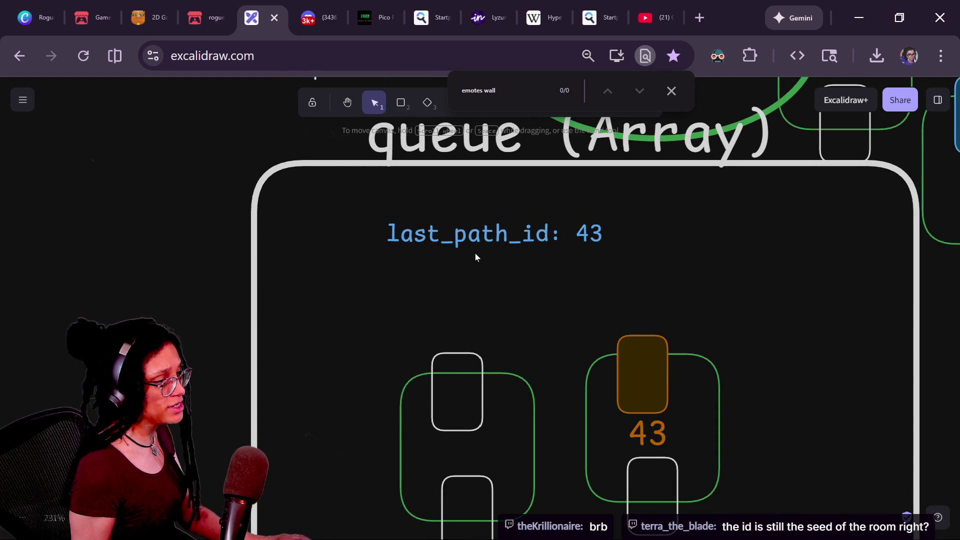
{"action": "left_click", "coordinate": [98, 160]}
{"action": "mouse_move", "coordinate": [467, 230]}
{"action": "left_mouse_down"}
{"action": "mouse_move", "coordinate": [460, 240]}
{"action": "mouse_move", "coordinate": [553, 198]}
{"action": "left_mouse_up"}
- Select the 43 room's bottom door together with the left room's top door
{"action": "scroll", "coordinate": [496, 238], "scroll_direction": "down", "scroll_amount": 5, "text": "ctrl"}
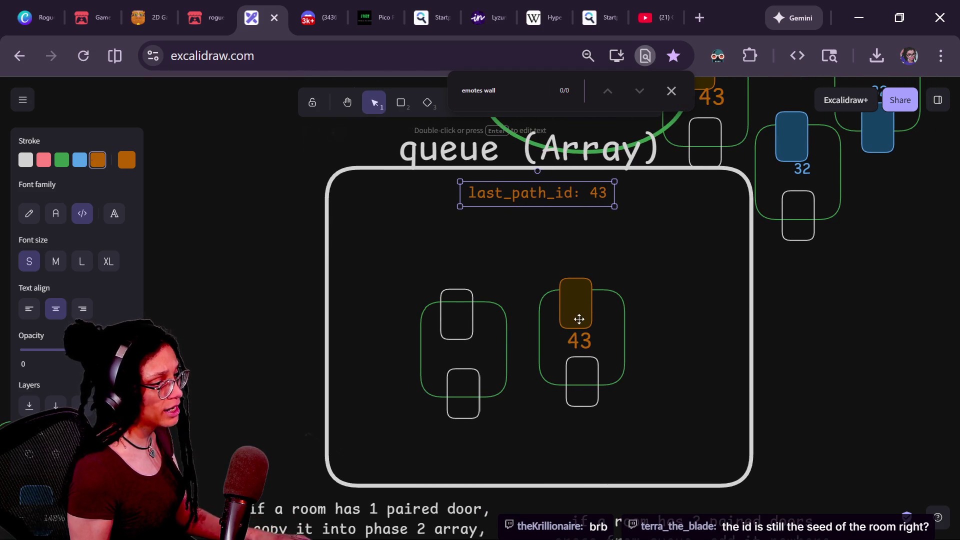
{"action": "left_click", "coordinate": [577, 317]}
{"action": "left_click", "coordinate": [471, 307], "text": "shift"}
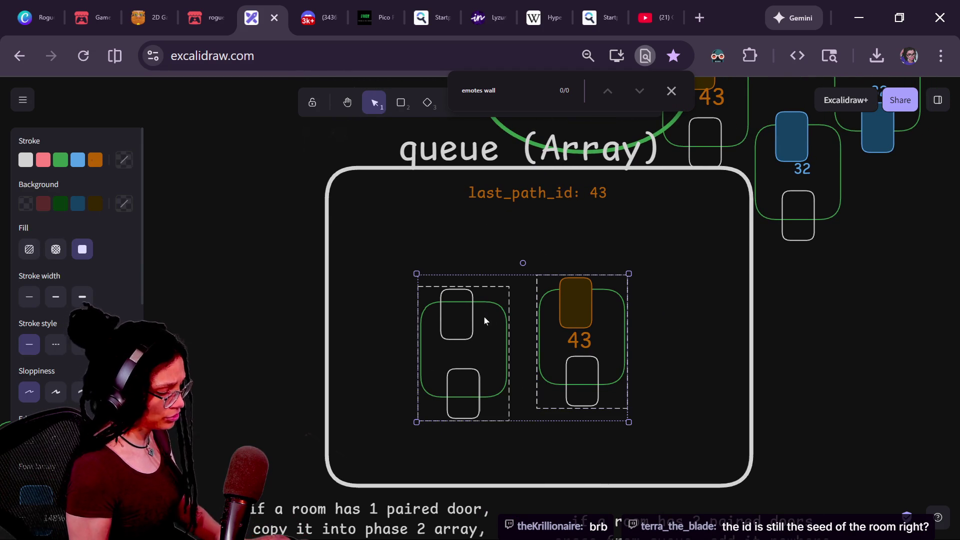
{"action": "left_click", "coordinate": [559, 268]}
{"action": "left_click", "coordinate": [585, 402]}
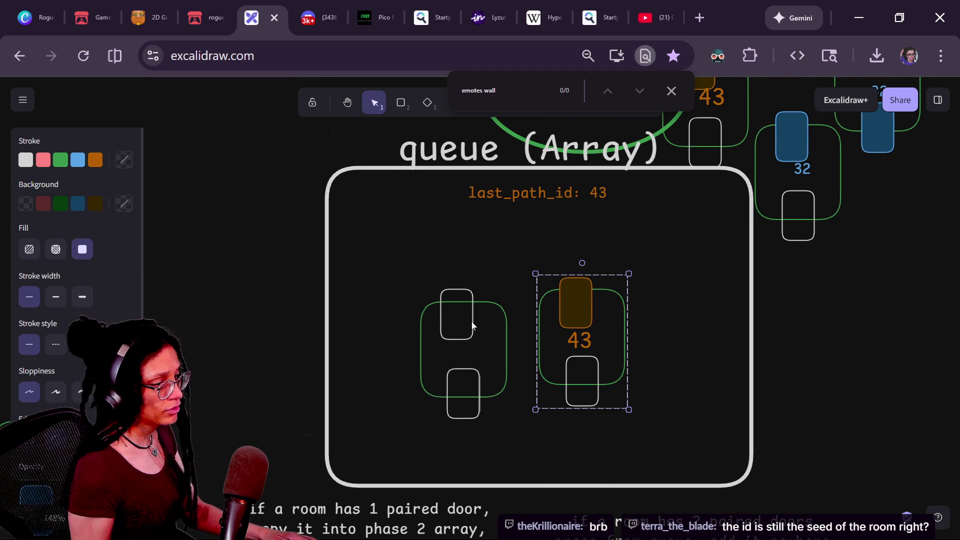
{"action": "left_click", "coordinate": [579, 442]}
{"action": "double_click", "coordinate": [595, 406]}
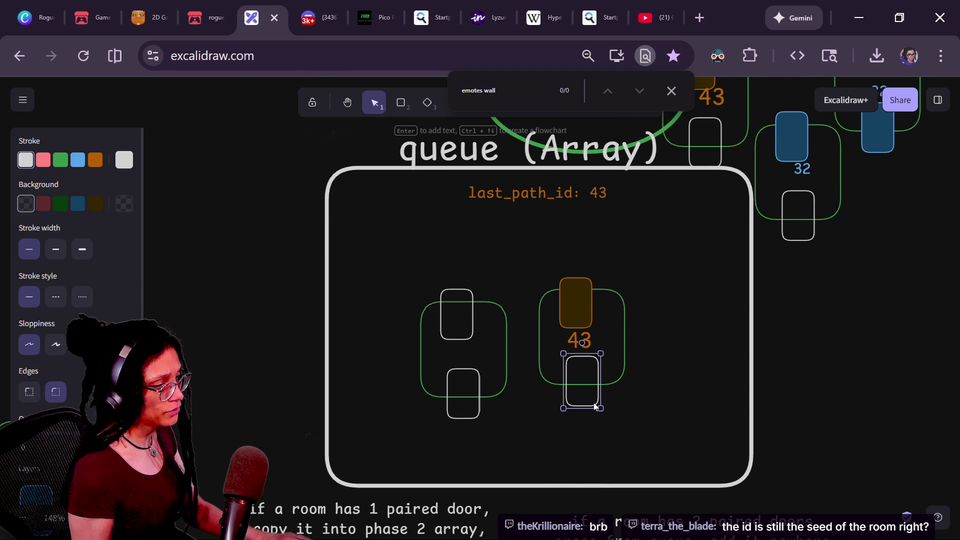
{"action": "left_click", "coordinate": [469, 290], "text": "shift"}
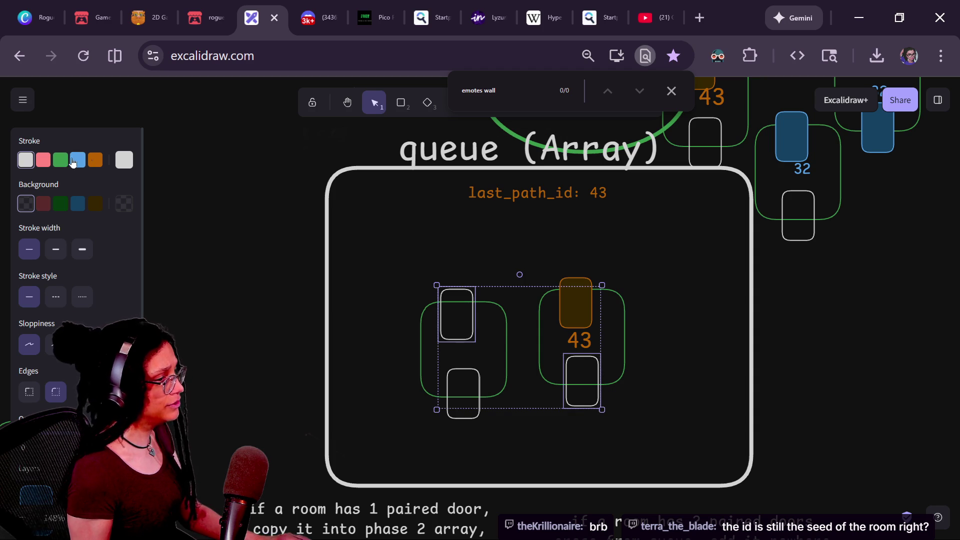
- Fill the two paired doors green and move the 43 room left out of the queue
{"action": "left_click", "coordinate": [60, 203]}
{"action": "left_click", "coordinate": [205, 283]}
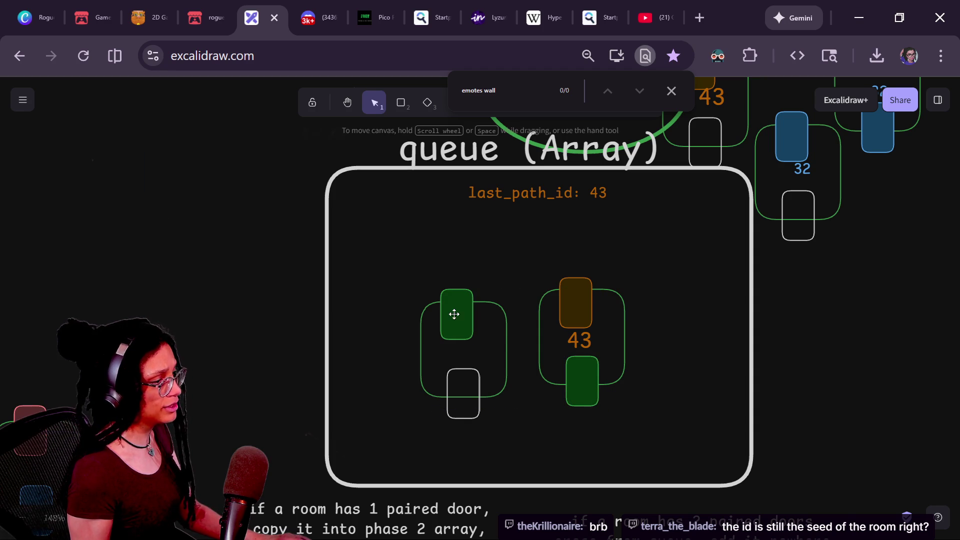
{"action": "left_click_drag", "start_coordinate": [529, 238], "coordinate": [676, 432]}
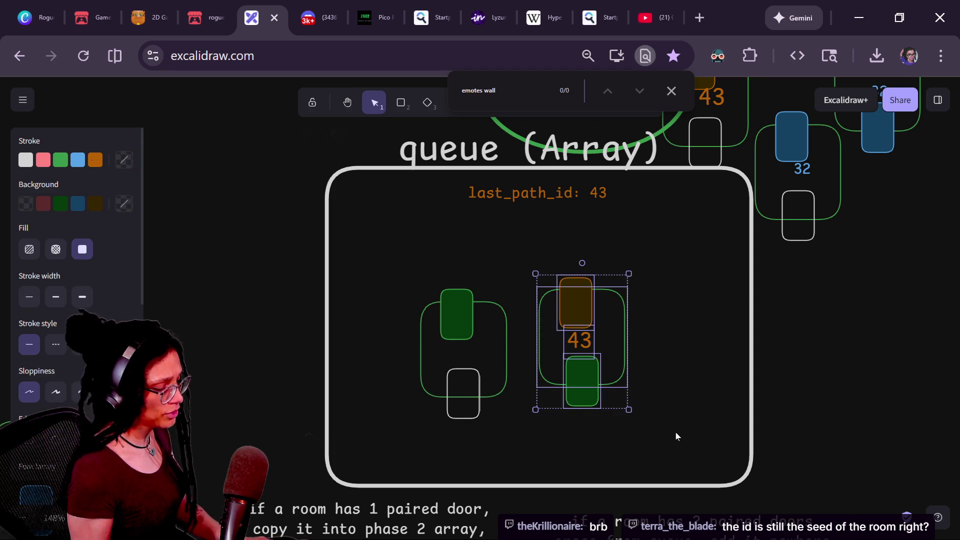
{"action": "left_click_drag", "start_coordinate": [607, 321], "coordinate": [256, 300]}
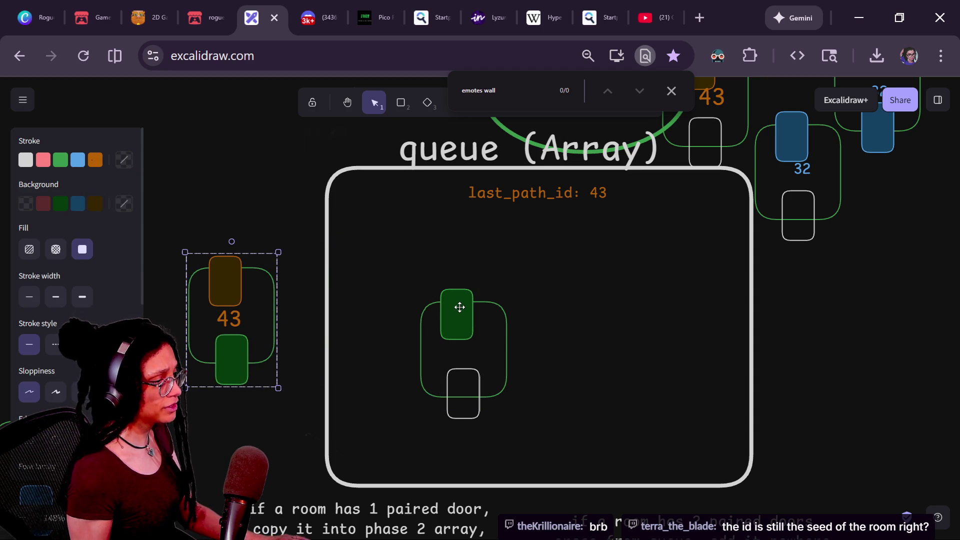
- Bring another orange 43 room into the queue, adjusting the blue 32 room and 'last_path_id: 43' label
{"action": "left_click", "coordinate": [461, 308]}
{"action": "left_click_drag", "start_coordinate": [358, 253], "coordinate": [529, 431]}
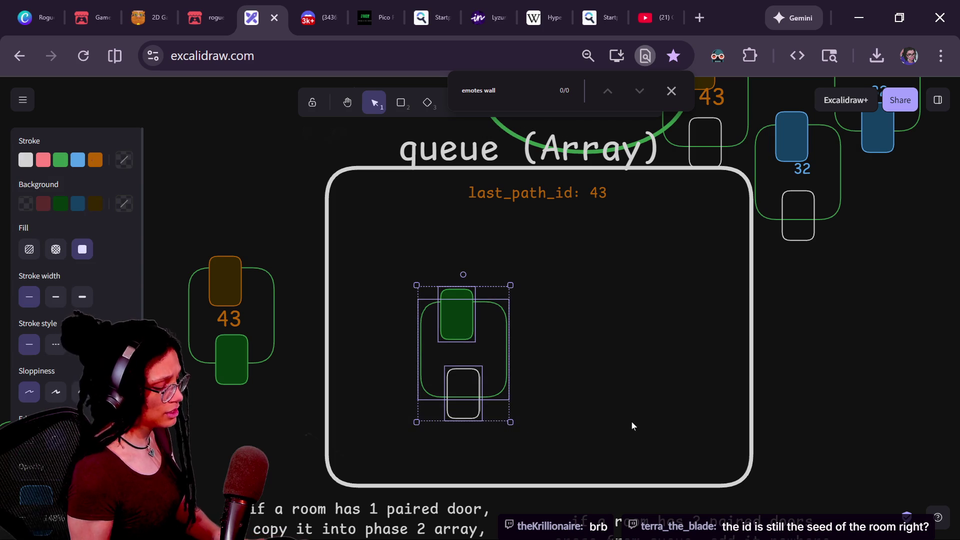
{"action": "left_click", "coordinate": [697, 383]}
{"action": "scroll", "coordinate": [773, 349], "scroll_direction": "up", "scroll_amount": 2}
{"action": "scroll", "coordinate": [773, 349], "scroll_direction": "right", "scroll_amount": 2}
{"action": "mouse_move", "coordinate": [725, 199]}
{"action": "left_mouse_down"}
{"action": "mouse_move", "coordinate": [712, 244]}
{"action": "mouse_move", "coordinate": [739, 198]}
{"action": "left_mouse_up"}
{"action": "mouse_move", "coordinate": [618, 144]}
{"action": "left_mouse_down"}
{"action": "mouse_move", "coordinate": [618, 206]}
{"action": "mouse_move", "coordinate": [518, 379]}
{"action": "mouse_move", "coordinate": [480, 382]}
{"action": "left_mouse_up"}
{"action": "scroll", "coordinate": [572, 353], "scroll_direction": "down", "scroll_amount": 2}
{"action": "scroll", "coordinate": [572, 353], "scroll_direction": "left", "scroll_amount": 2}
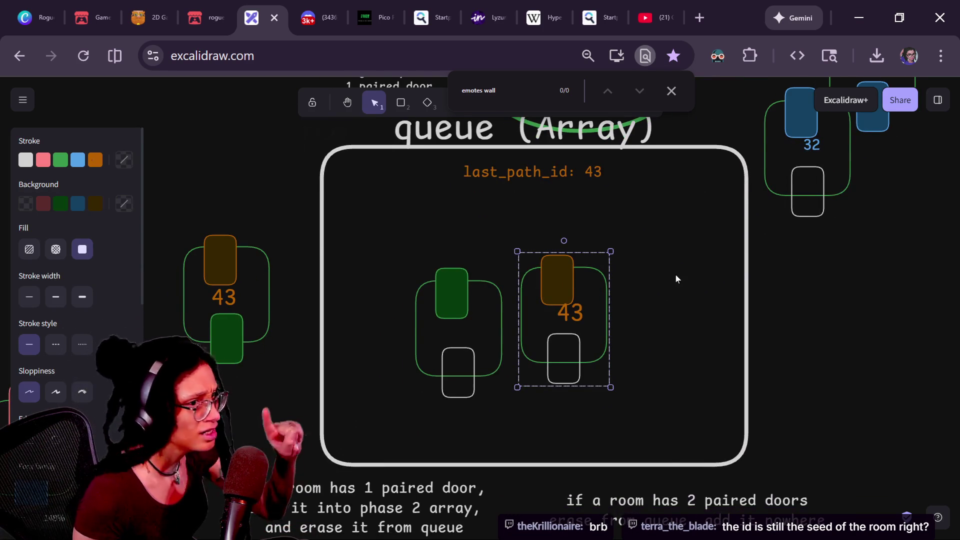
{"action": "mouse_move", "coordinate": [577, 179]}
{"action": "left_mouse_down"}
{"action": "mouse_move", "coordinate": [548, 200]}
{"action": "mouse_move", "coordinate": [552, 220]}
{"action": "mouse_move", "coordinate": [702, 184]}
{"action": "mouse_move", "coordinate": [567, 206]}
{"action": "mouse_move", "coordinate": [622, 196]}
{"action": "mouse_move", "coordinate": [573, 198]}
{"action": "left_mouse_up"}
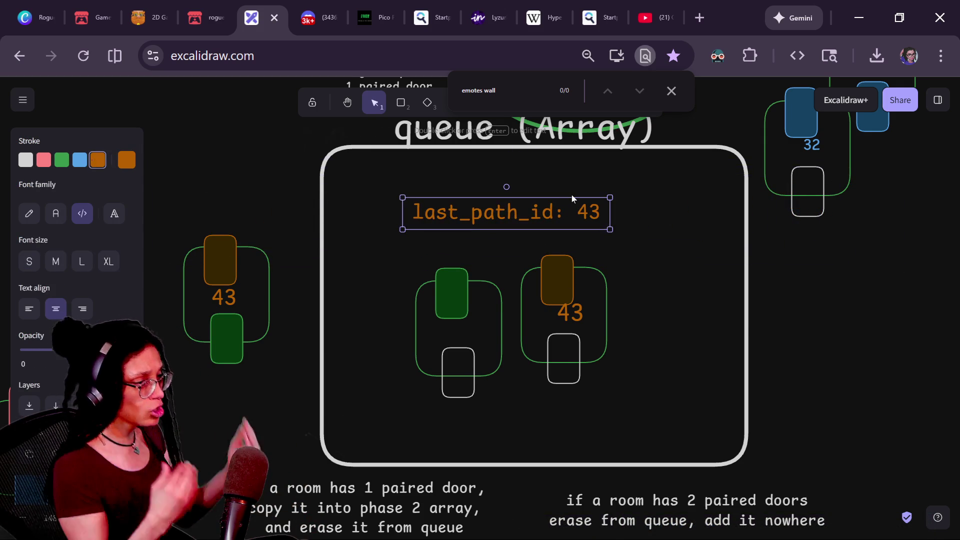
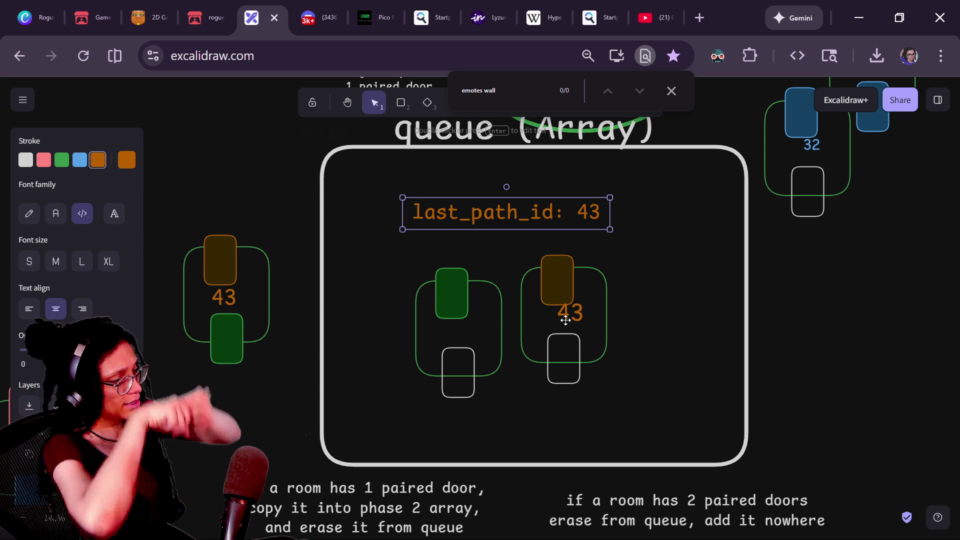
- Move room 43 out of the queue box and bring room 32 in beside the green room
{"action": "left_click", "coordinate": [536, 310]}
{"action": "left_click_drag", "start_coordinate": [557, 296], "coordinate": [553, 294]}
{"action": "left_click_drag", "start_coordinate": [718, 244], "coordinate": [750, 272]}
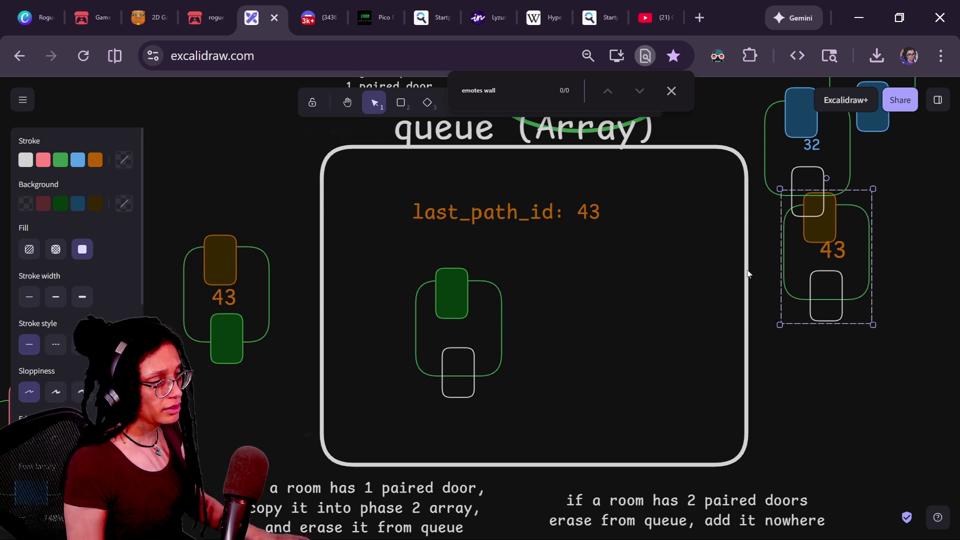
{"action": "scroll", "coordinate": [617, 360], "scroll_direction": "up", "scroll_amount": 3}
{"action": "mouse_move", "coordinate": [785, 315]}
{"action": "left_mouse_down"}
{"action": "mouse_move", "coordinate": [889, 272]}
{"action": "mouse_move", "coordinate": [590, 371]}
{"action": "mouse_move", "coordinate": [700, 336]}
{"action": "mouse_move", "coordinate": [700, 226]}
{"action": "mouse_move", "coordinate": [429, 379]}
{"action": "mouse_move", "coordinate": [433, 397]}
{"action": "left_mouse_up"}
- Change the label to last_path_id: 32, colour it blue, and shift room 32 slightly right
{"action": "scroll", "coordinate": [520, 353], "scroll_direction": "left", "scroll_amount": 2}
{"action": "left_click", "coordinate": [541, 278]}
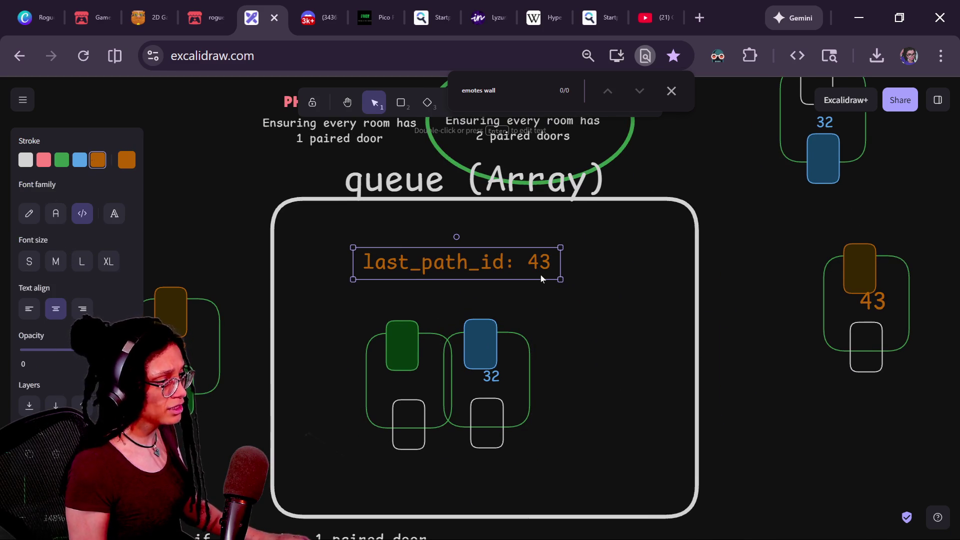
{"action": "key", "text": "Return"}
{"action": "key", "text": "End"}
{"action": "key", "text": "BackSpace"}
{"action": "key", "text": "BackSpace"}
{"action": "type", "text": "32"}
{"action": "key", "text": "Home"}
{"action": "key", "text": "ctrl+shift+Right"}
{"action": "key", "text": "shift+End"}
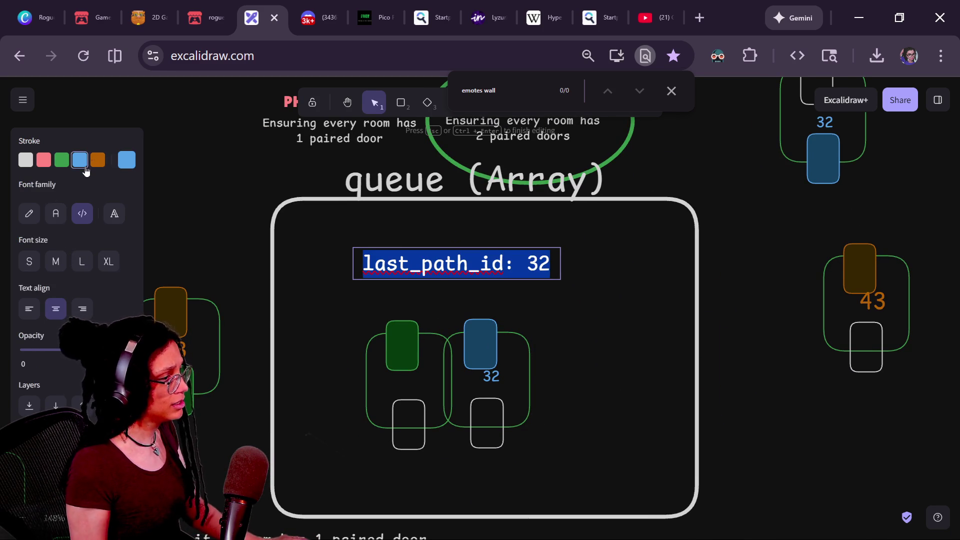
{"action": "left_click", "coordinate": [197, 218]}
{"action": "left_click_drag", "start_coordinate": [470, 403], "coordinate": [498, 408]}
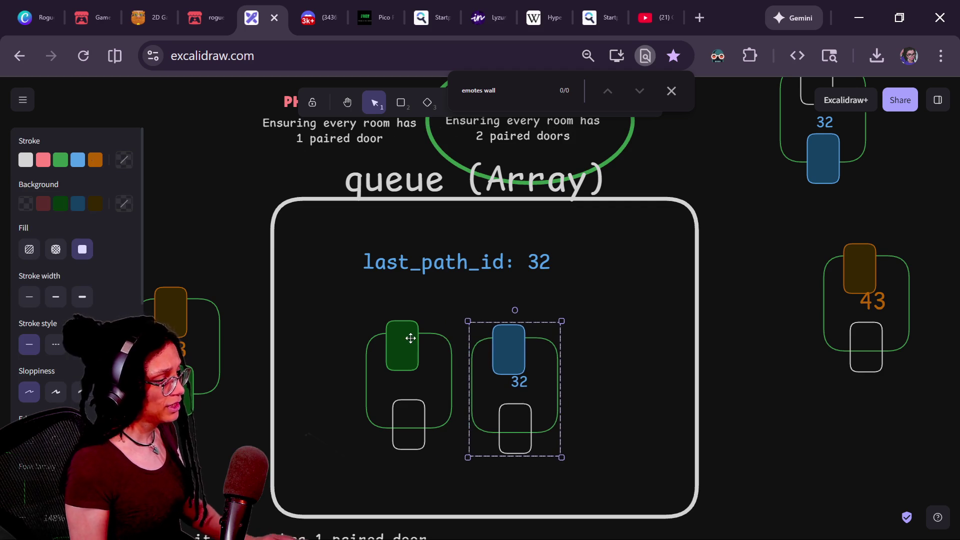
- Ungroup both room groups in the queue into separate pieces
{"action": "left_click", "coordinate": [411, 340]}
{"action": "left_click", "coordinate": [576, 371]}
{"action": "left_click", "coordinate": [497, 351]}
{"action": "left_click", "coordinate": [393, 353], "text": "shift"}
{"action": "key", "text": "ctrl+shift+g"}
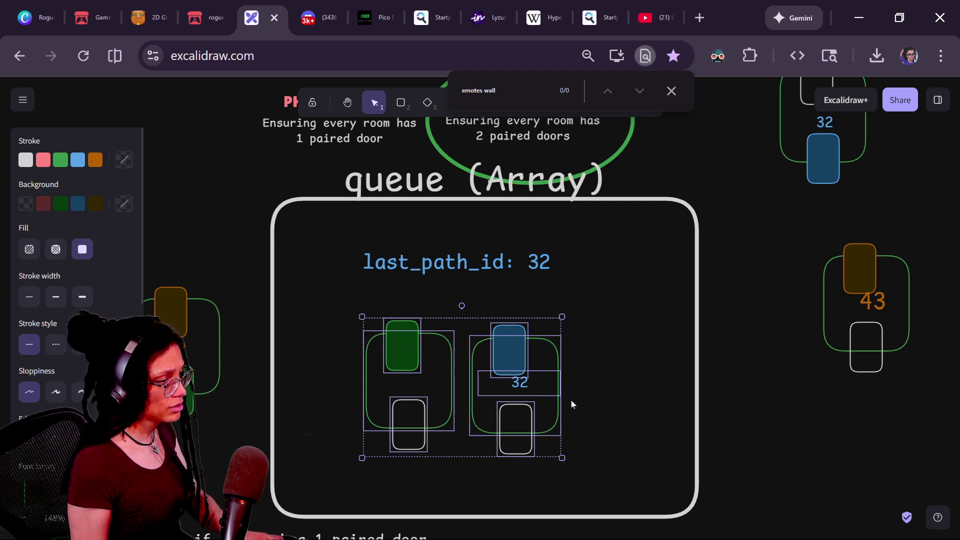
{"action": "left_click", "coordinate": [563, 400]}
- Give both white doors a pink outline and dark-red fill, then select both rooms
{"action": "left_click", "coordinate": [513, 407]}
{"action": "left_click", "coordinate": [394, 405], "text": "shift"}
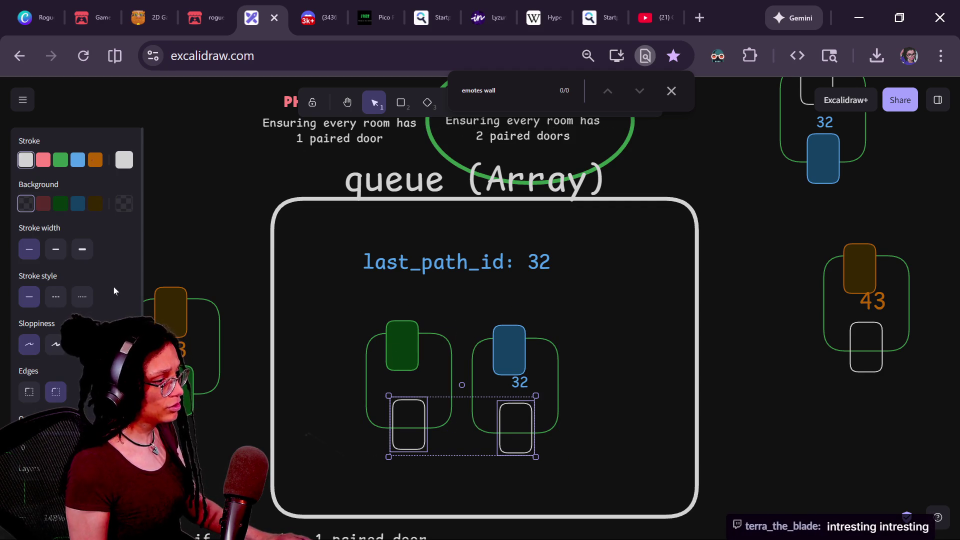
{"action": "left_click", "coordinate": [43, 159]}
{"action": "left_click", "coordinate": [43, 204]}
{"action": "left_click", "coordinate": [310, 332]}
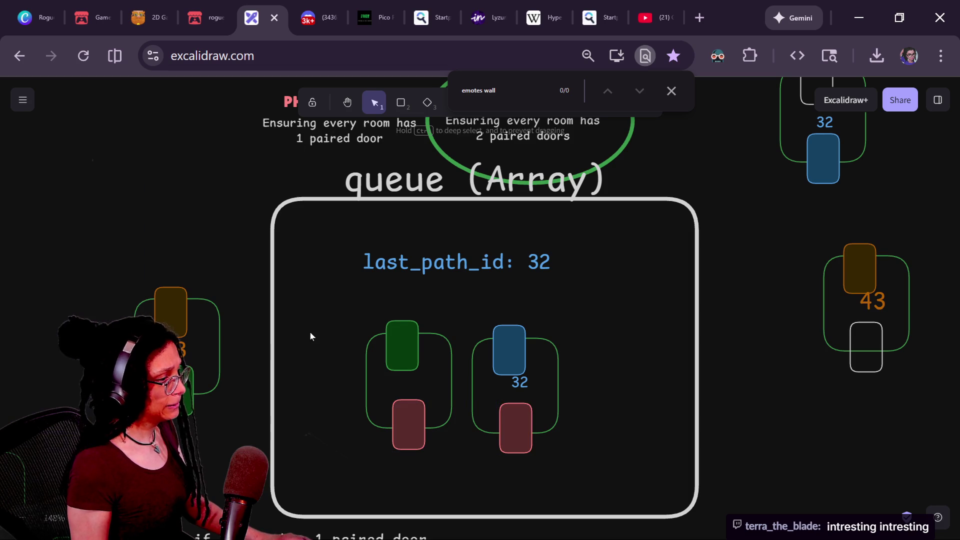
{"action": "mouse_move", "coordinate": [316, 300]}
{"action": "left_mouse_down"}
{"action": "mouse_move", "coordinate": [530, 470]}
{"action": "mouse_move", "coordinate": [574, 479]}
{"action": "mouse_move", "coordinate": [563, 439]}
{"action": "left_mouse_up"}
- Move both red-doored rooms to the upper left and park room 32 above room 43
{"action": "mouse_move", "coordinate": [393, 392]}
{"action": "left_mouse_down"}
{"action": "mouse_move", "coordinate": [313, 403]}
{"action": "mouse_move", "coordinate": [125, 246]}
{"action": "mouse_move", "coordinate": [83, 191]}
{"action": "left_mouse_up"}
{"action": "left_click", "coordinate": [700, 248]}
{"action": "mouse_move", "coordinate": [803, 170]}
{"action": "left_mouse_down"}
{"action": "mouse_move", "coordinate": [480, 403]}
{"action": "mouse_move", "coordinate": [354, 434]}
{"action": "left_mouse_up"}
{"action": "mouse_move", "coordinate": [877, 279]}
{"action": "left_mouse_down"}
{"action": "mouse_move", "coordinate": [484, 368]}
{"action": "mouse_move", "coordinate": [827, 283]}
{"action": "left_mouse_up"}
{"action": "mouse_move", "coordinate": [376, 378]}
{"action": "left_mouse_down"}
{"action": "mouse_move", "coordinate": [742, 220]}
{"action": "mouse_move", "coordinate": [769, 161]}
{"action": "left_mouse_up"}
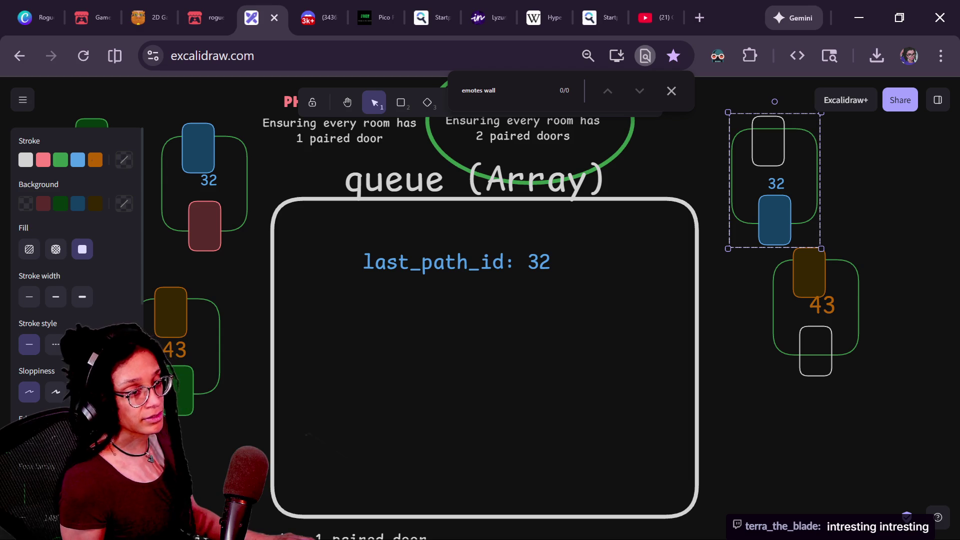
- Nudge the last_path_id label down and place room 32 inside the queue box
{"action": "scroll", "coordinate": [602, 350], "scroll_direction": "down", "scroll_amount": 3}
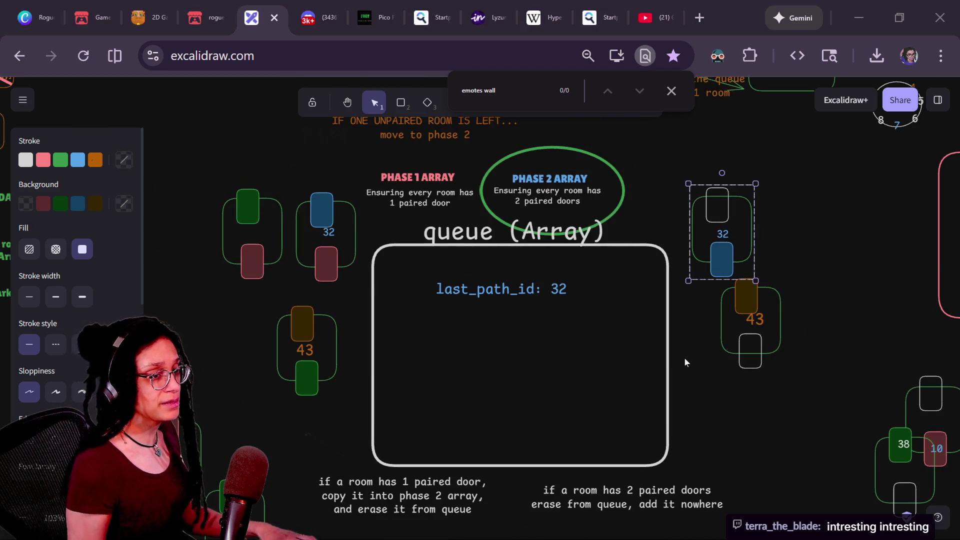
{"action": "left_click_drag", "start_coordinate": [688, 352], "coordinate": [727, 342]}
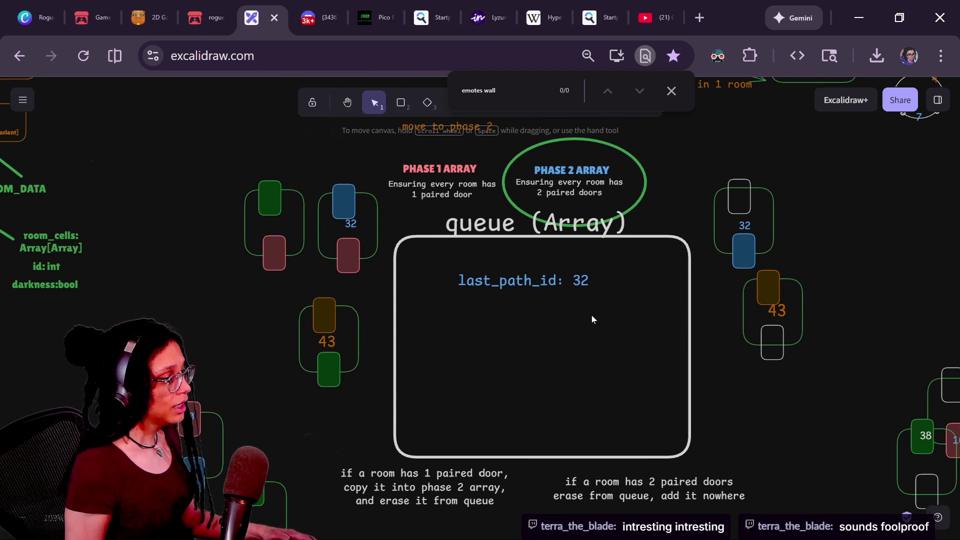
{"action": "left_click", "coordinate": [236, 417]}
{"action": "left_click", "coordinate": [317, 454]}
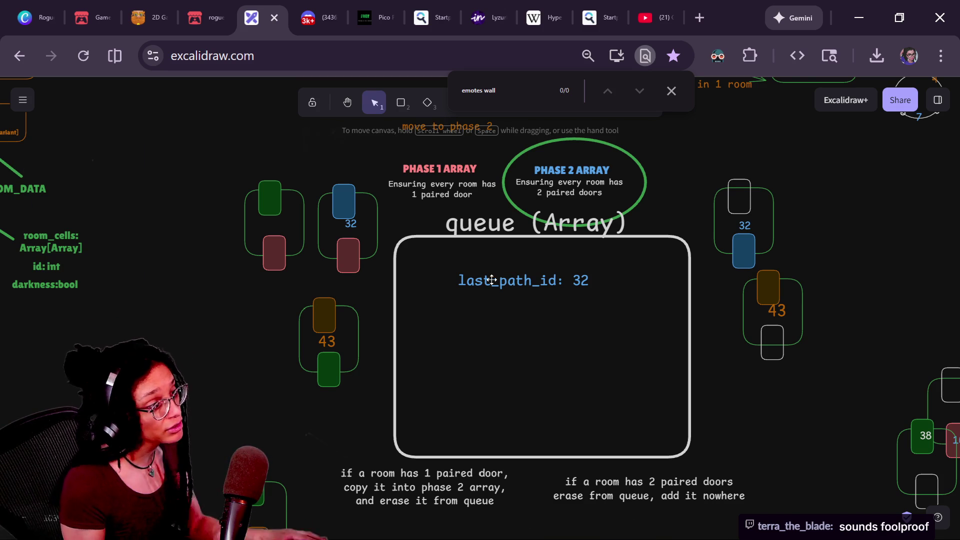
{"action": "left_click_drag", "start_coordinate": [492, 280], "coordinate": [501, 292]}
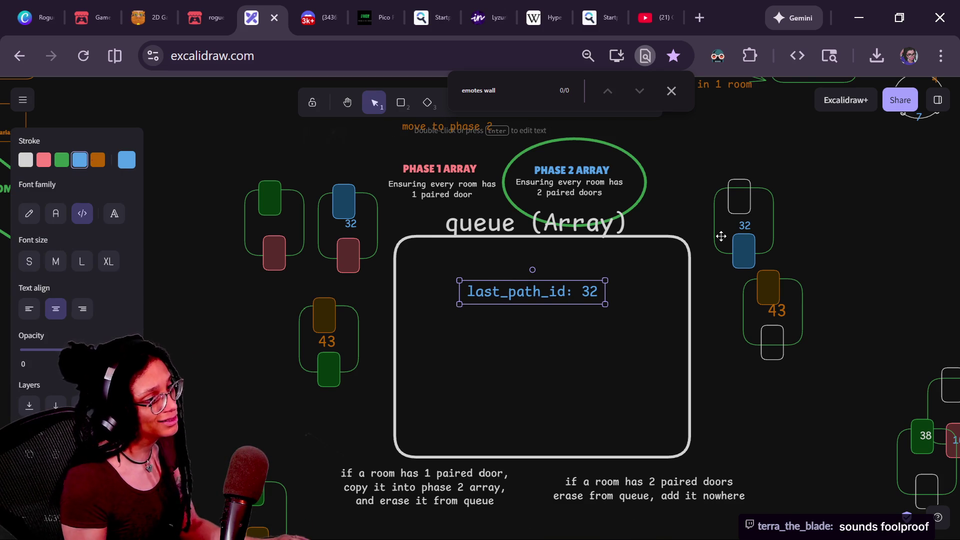
{"action": "left_click_drag", "start_coordinate": [720, 237], "coordinate": [486, 384]}
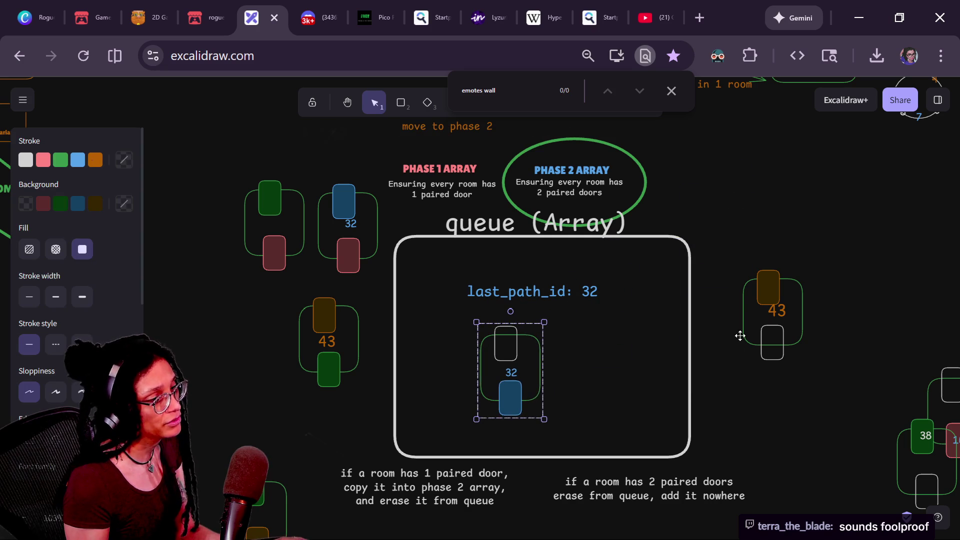
- Add the condition note with phase2array.size() above last_path_id, shifting the label right
{"action": "double_click", "coordinate": [632, 285]}
{"action": "type", "text": "if phase2array == 2:"}
{"action": "type", "text": ".size()"}
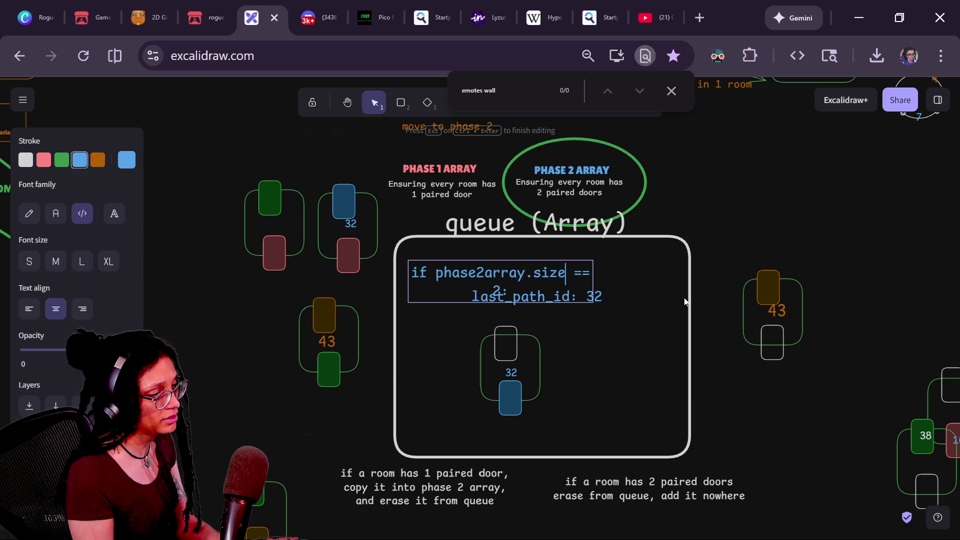
{"action": "key", "text": "Escape"}
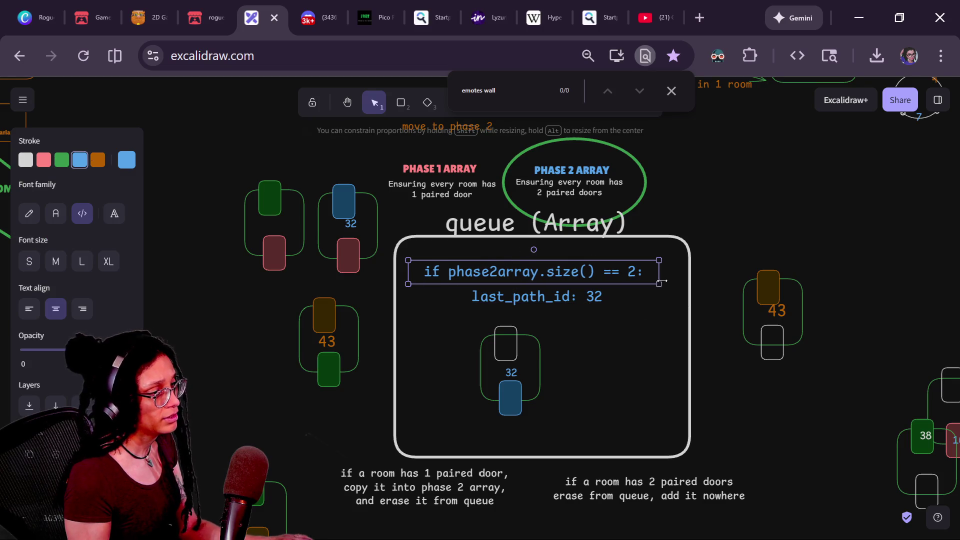
{"action": "left_click_drag", "start_coordinate": [575, 296], "coordinate": [603, 298]}
- Change the condition's == operator to > so it reads size() > 2
{"action": "left_click", "coordinate": [505, 274]}
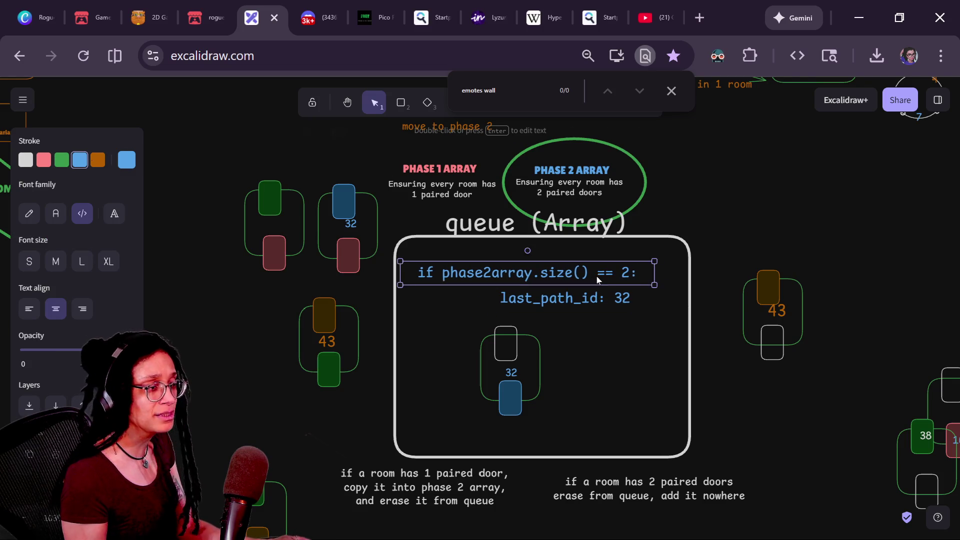
{"action": "key", "text": "Return"}
{"action": "left_click", "coordinate": [417, 274]}
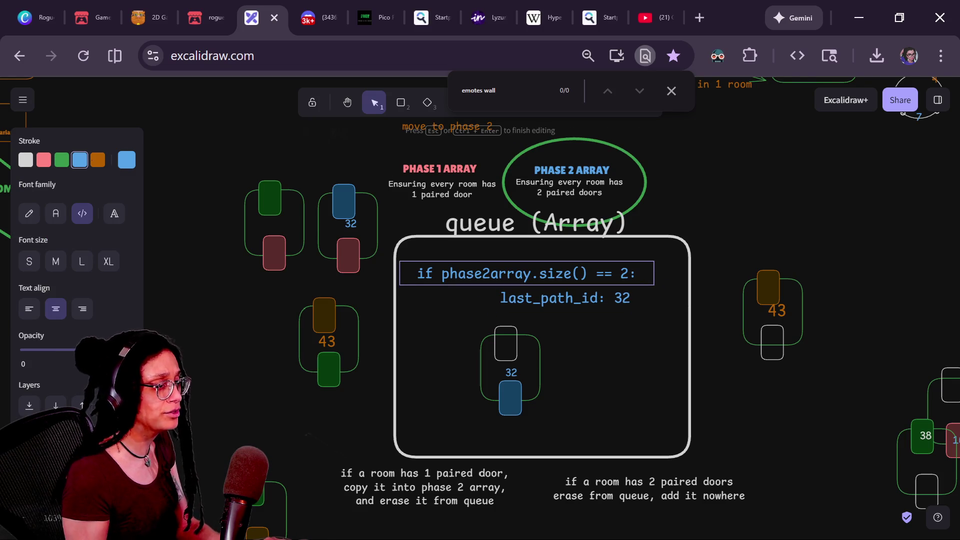
{"action": "key", "text": "BackSpace"}
{"action": "key", "text": "BackSpace"}
{"action": "type", "text": ">"}
{"action": "key", "text": "Escape"}
- Place room 43 inside the queue box beside room 32 and switch back to Godot
{"action": "mouse_move", "coordinate": [768, 277]}
{"action": "left_mouse_down"}
{"action": "mouse_move", "coordinate": [625, 358]}
{"action": "mouse_move", "coordinate": [593, 345]}
{"action": "left_mouse_up"}
{"action": "left_click_drag", "start_coordinate": [593, 304], "coordinate": [579, 304]}
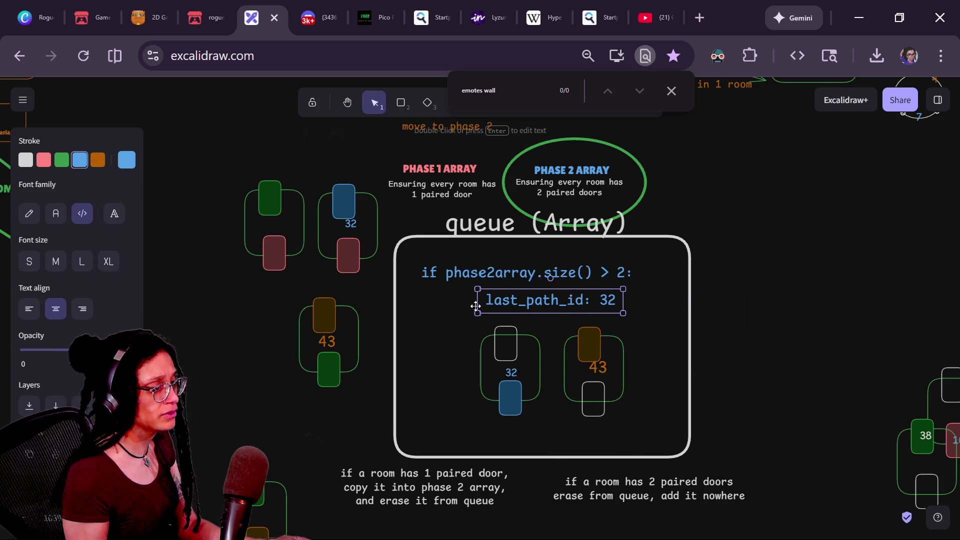
{"action": "left_click_drag", "start_coordinate": [578, 340], "coordinate": [572, 341]}
{"action": "left_click", "coordinate": [534, 337], "text": "shift"}
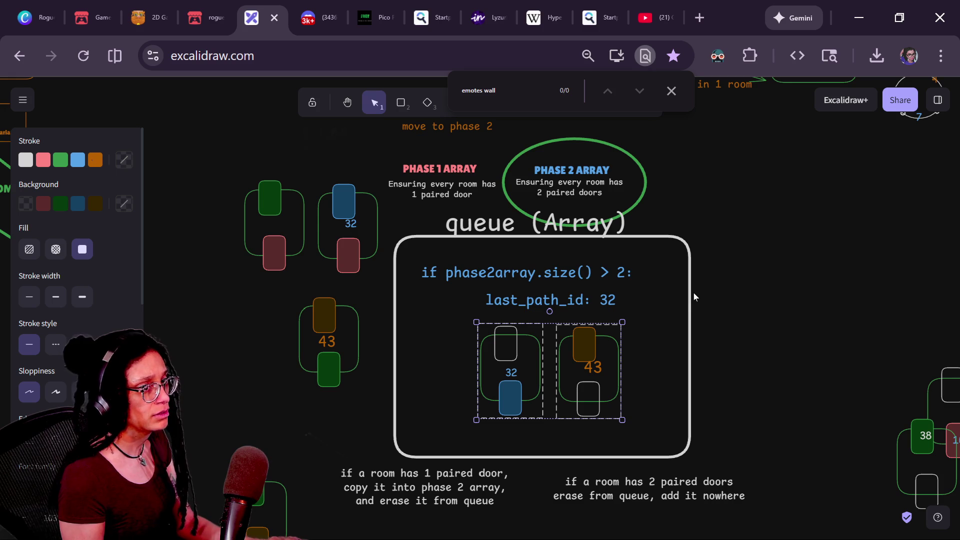
{"action": "key", "text": "alt+Tab"}
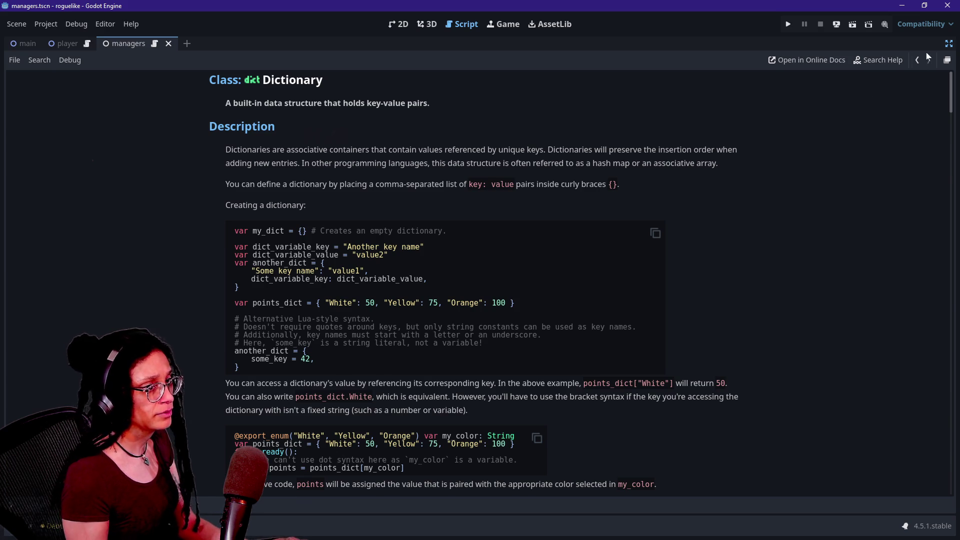
- Return to the managers script tab, opening and dismissing the Quick Open file picker
{"action": "left_click", "coordinate": [918, 61]}
{"action": "left_click", "coordinate": [918, 61]}
{"action": "key", "text": "shift+alt+o"}
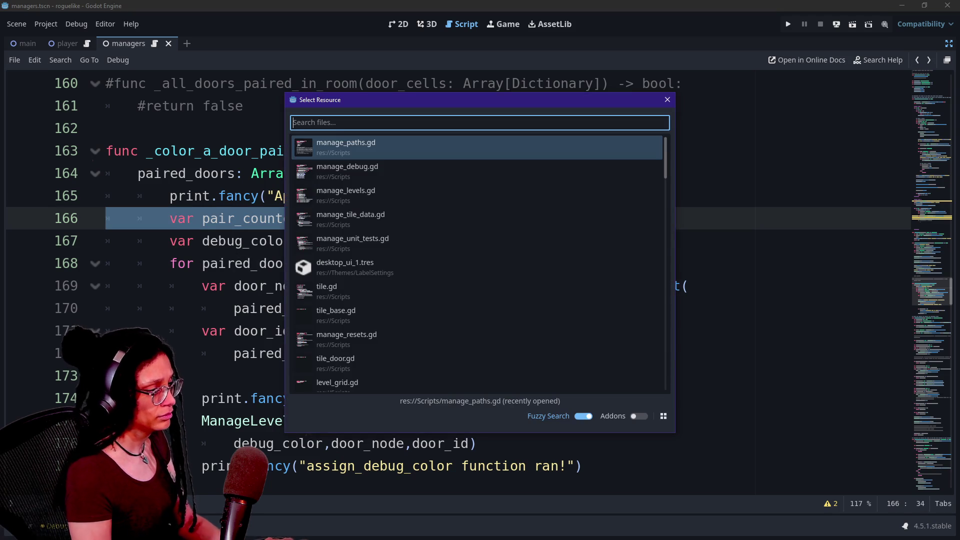
{"action": "key", "text": "Down"}
{"action": "key", "text": "Down"}
{"action": "key", "text": "Up"}
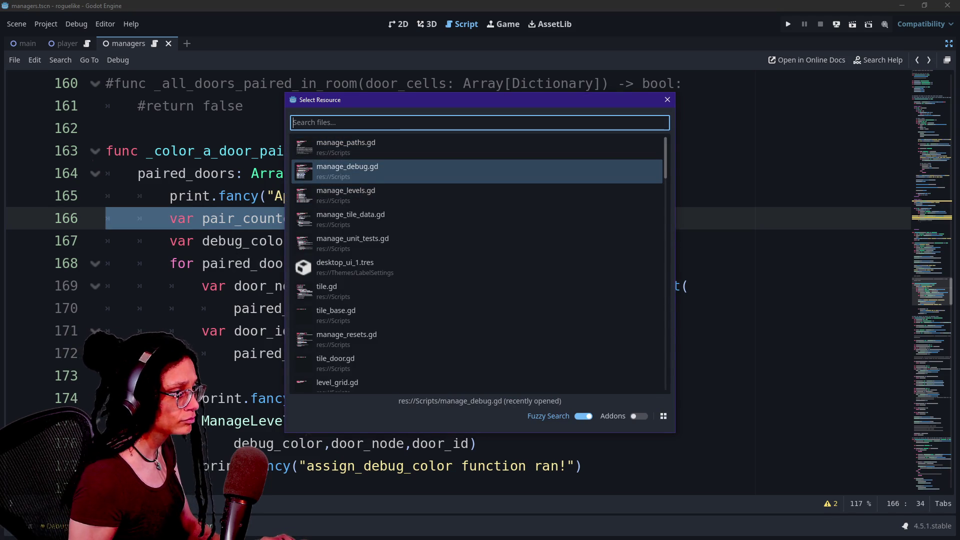
{"action": "key", "text": "Down"}
{"action": "key", "text": "Up"}
{"action": "key", "text": "Up"}
{"action": "key", "text": "Escape"}
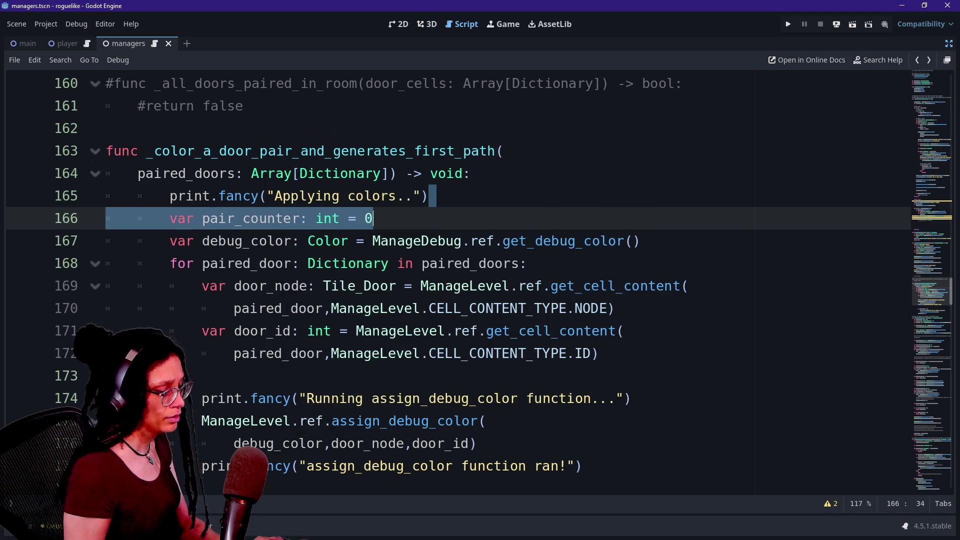
- Scroll up to the #region Phase 2 code and inspect the last_path_id and next_room lines
{"action": "scroll", "coordinate": [450, 280], "scroll_direction": "up", "scroll_amount": 3}
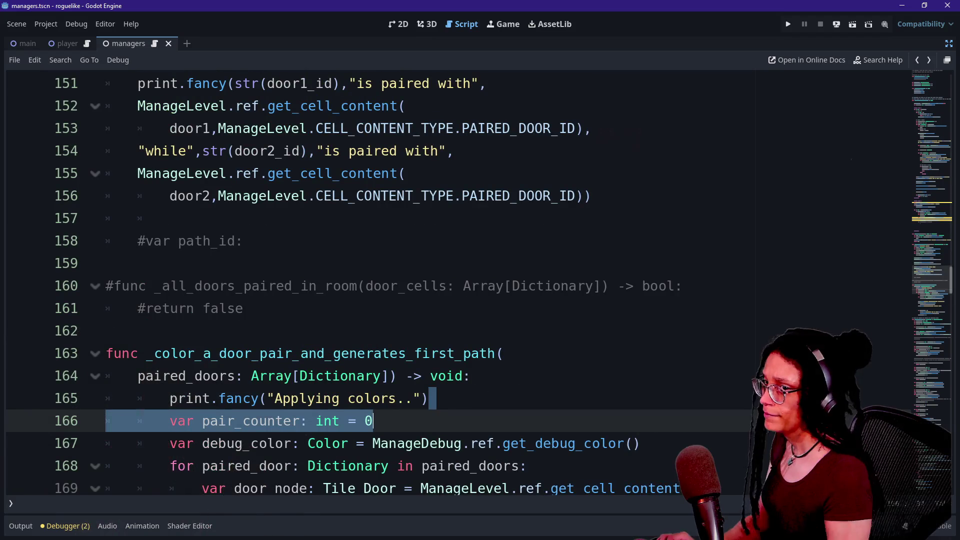
{"action": "scroll", "coordinate": [450, 280], "scroll_direction": "up", "scroll_amount": 8}
{"action": "scroll", "coordinate": [450, 280], "scroll_direction": "up", "scroll_amount": 9}
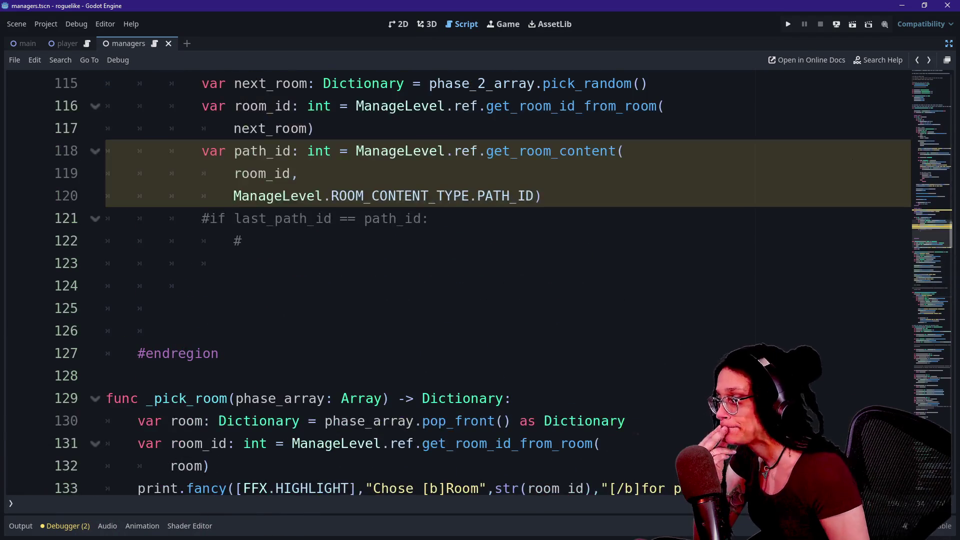
{"action": "scroll", "coordinate": [450, 280], "scroll_direction": "down", "scroll_amount": 2}
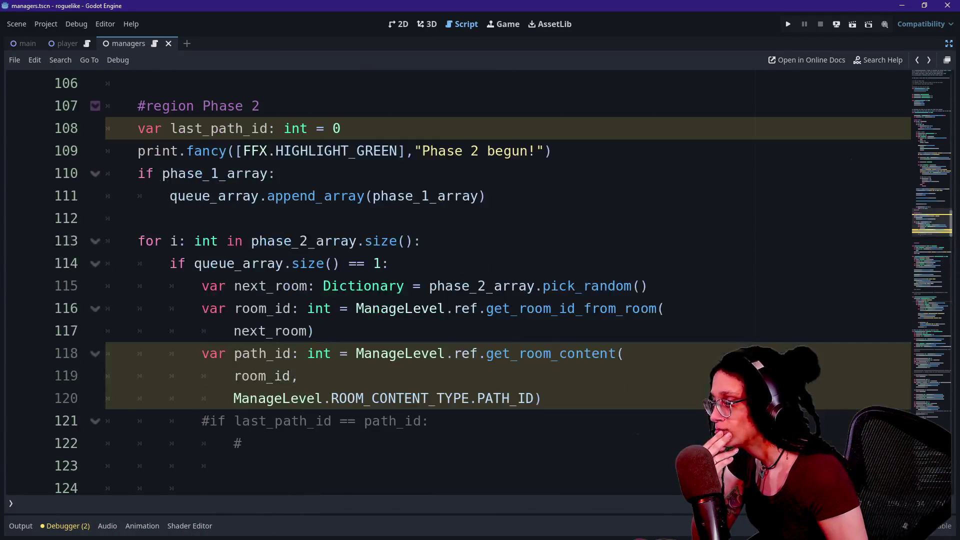
{"action": "left_click_drag", "start_coordinate": [170, 128], "coordinate": [350, 151]}
{"action": "left_click", "coordinate": [350, 150]}
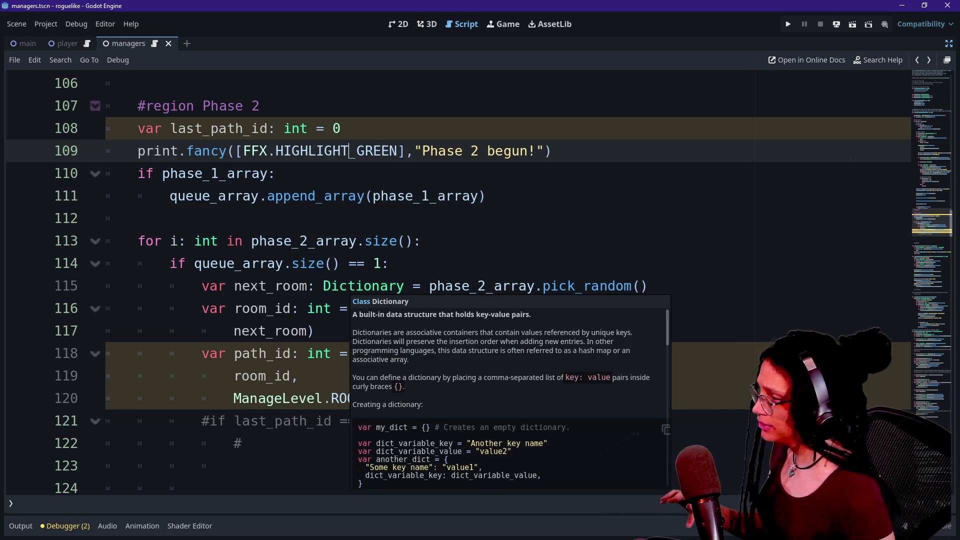
{"action": "left_click", "coordinate": [267, 286]}
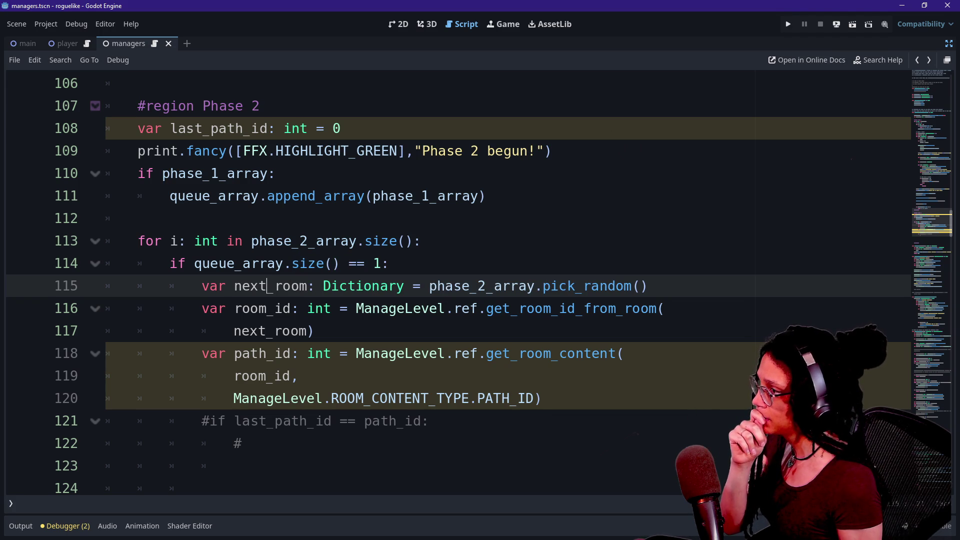
{"action": "left_click", "coordinate": [276, 173]}
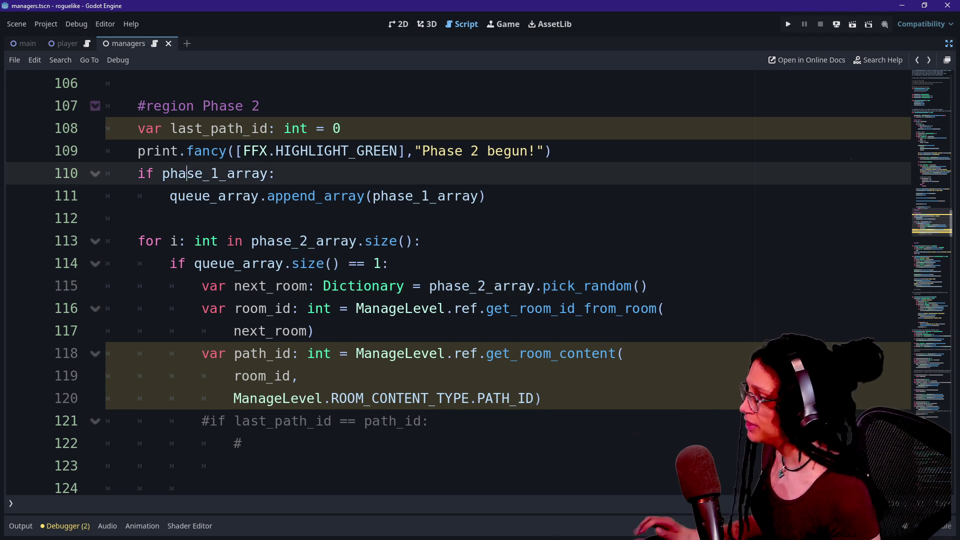
{"action": "key", "text": "shift+End"}
{"action": "key", "text": "Home"}
{"action": "key", "text": "shift+End"}
{"action": "key", "text": "Home"}
{"action": "left_click_drag", "start_coordinate": [251, 196], "coordinate": [430, 196]}
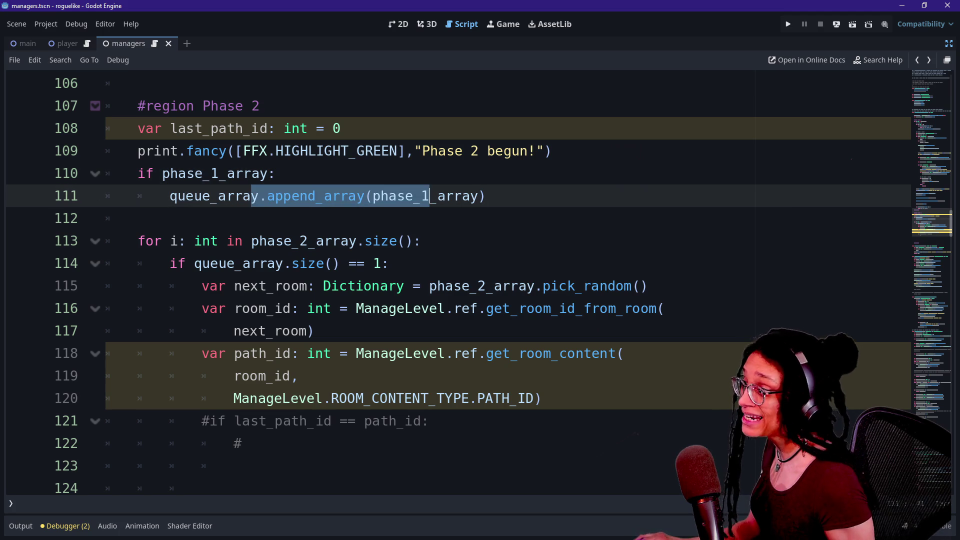
{"action": "key", "text": "alt+Tab"}
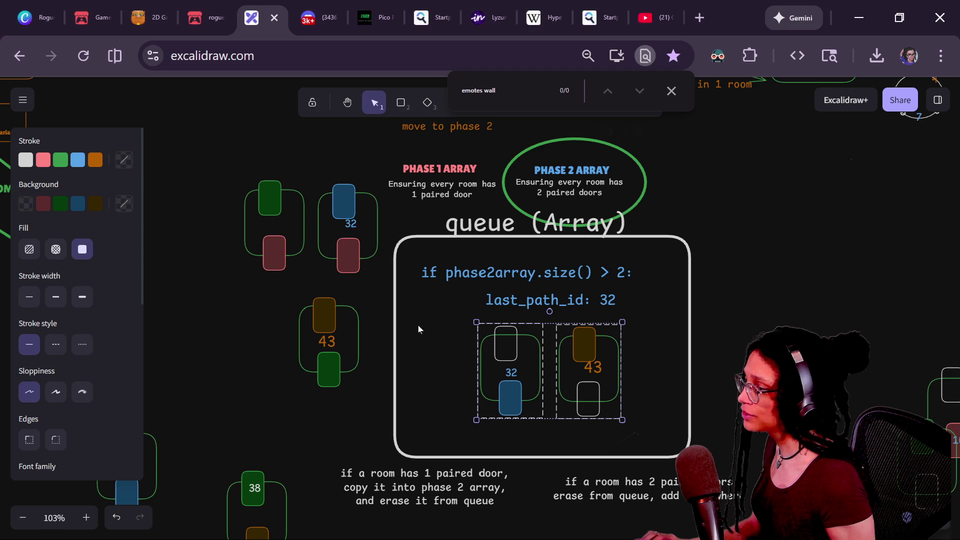
{"action": "key", "text": "alt+Tab"}
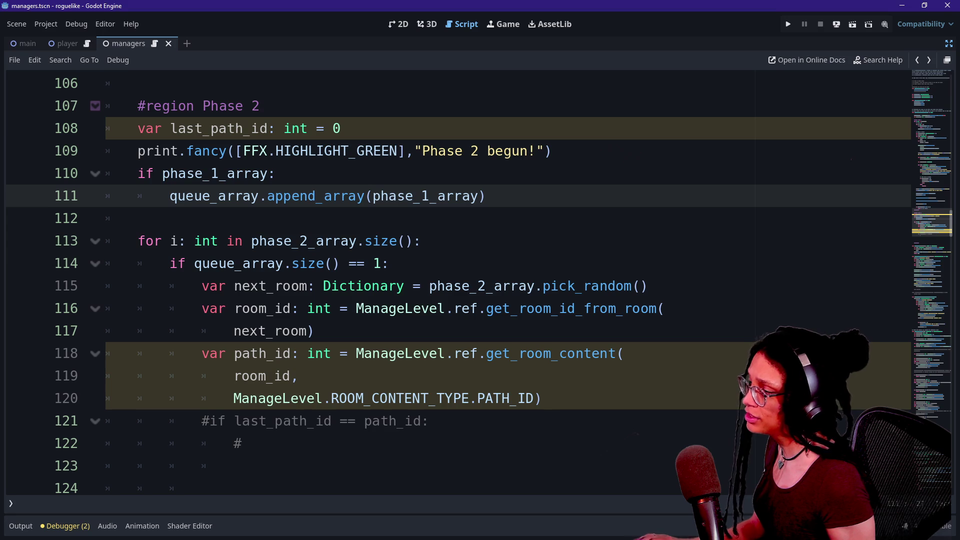
{"action": "left_click", "coordinate": [137, 218]}
{"action": "left_click", "coordinate": [273, 241]}
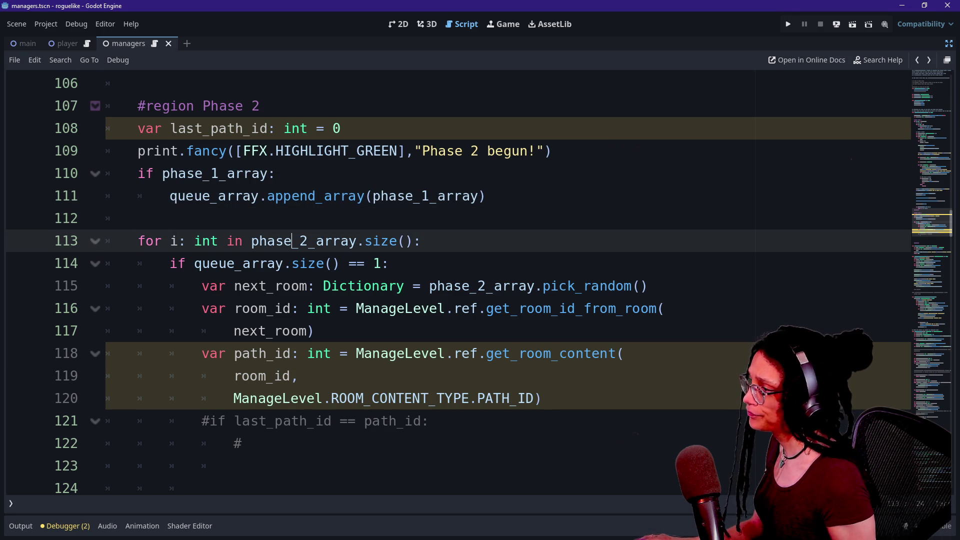
{"action": "left_click_drag", "start_coordinate": [253, 241], "coordinate": [375, 241]}
{"action": "left_click", "coordinate": [381, 241]}
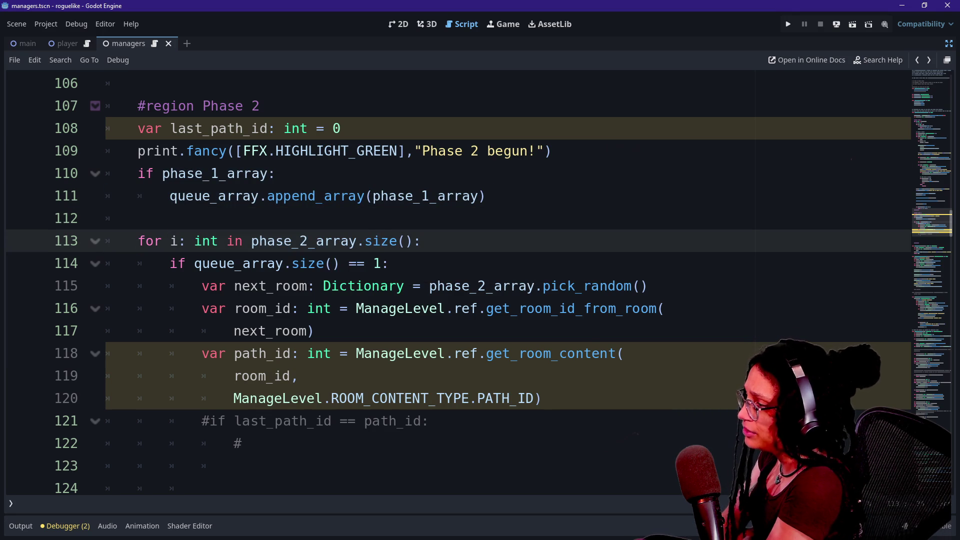
{"action": "double_click", "coordinate": [238, 264]}
{"action": "left_click", "coordinate": [340, 263]}
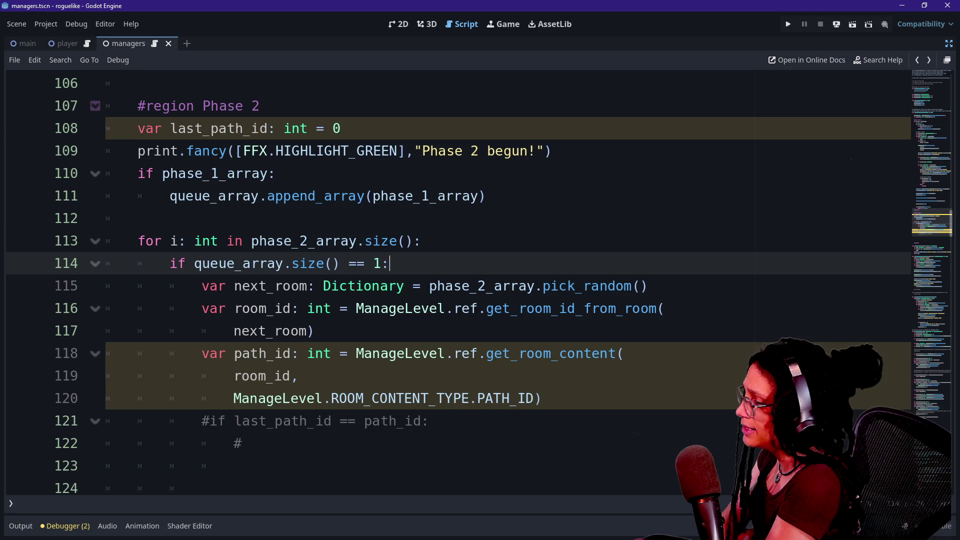
{"action": "scroll", "coordinate": [340, 263], "scroll_direction": "down", "scroll_amount": 1}
{"action": "left_click", "coordinate": [323, 219]}
{"action": "left_click_drag", "start_coordinate": [624, 218], "coordinate": [291, 219]}
{"action": "left_click", "coordinate": [292, 219]}
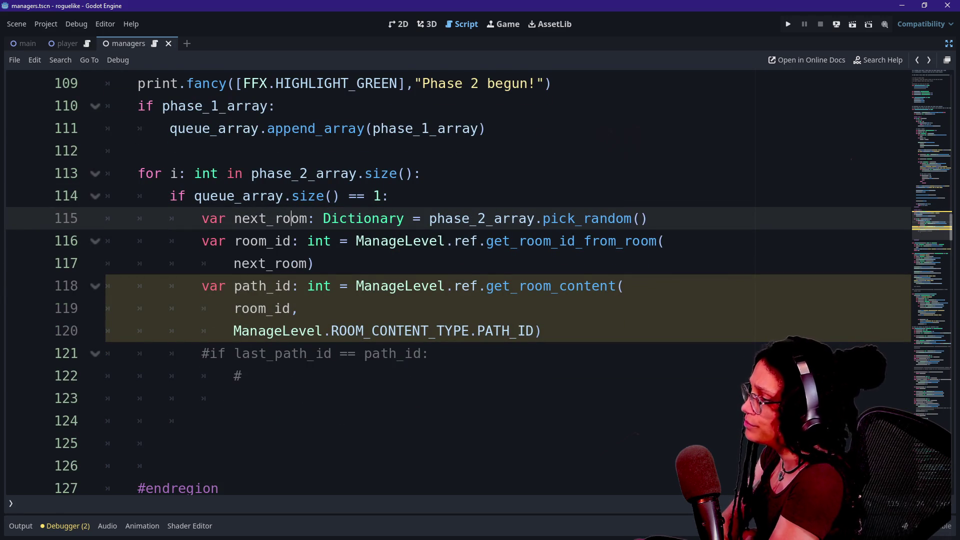
{"action": "left_click", "coordinate": [315, 264]}
{"action": "left_click", "coordinate": [265, 241]}
{"action": "left_click_drag", "start_coordinate": [301, 241], "coordinate": [314, 264]}
{"action": "left_click", "coordinate": [314, 263]}
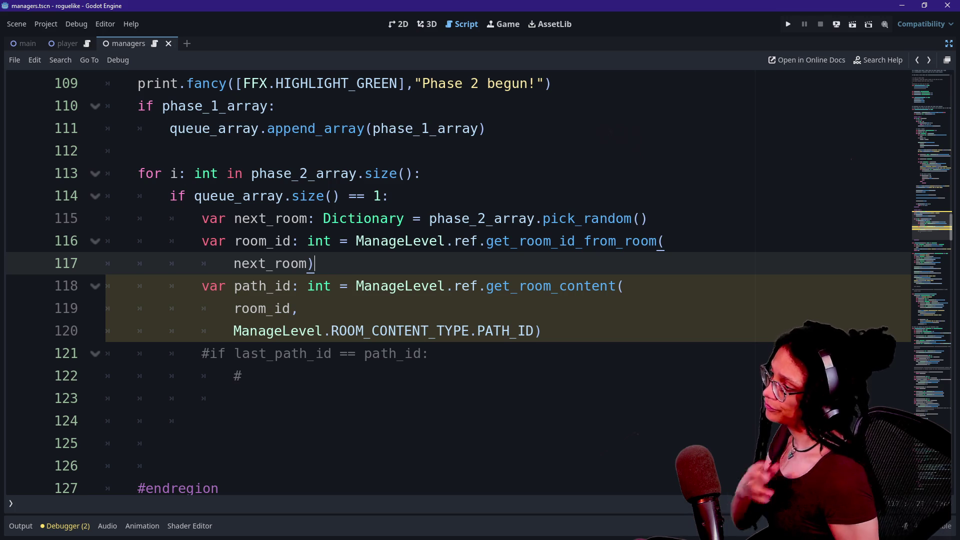
{"action": "left_click", "coordinate": [389, 195]}
- Begin a while line under the if condition, then remove the unfinished attempt
{"action": "key", "text": "Return"}
{"action": "type", "text": "while"}
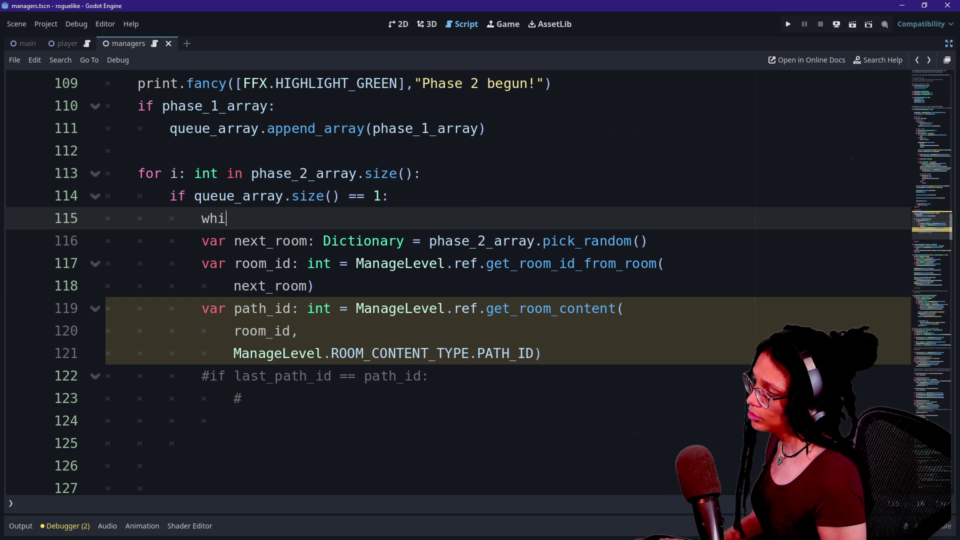
{"action": "scroll", "coordinate": [480, 280], "scroll_direction": "up", "scroll_amount": 2}
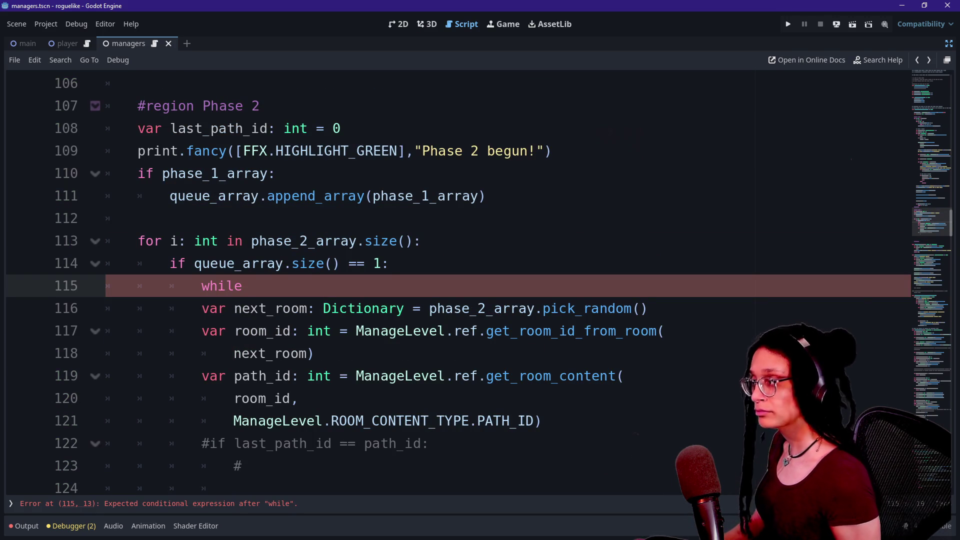
{"action": "type", "text": "phase"}
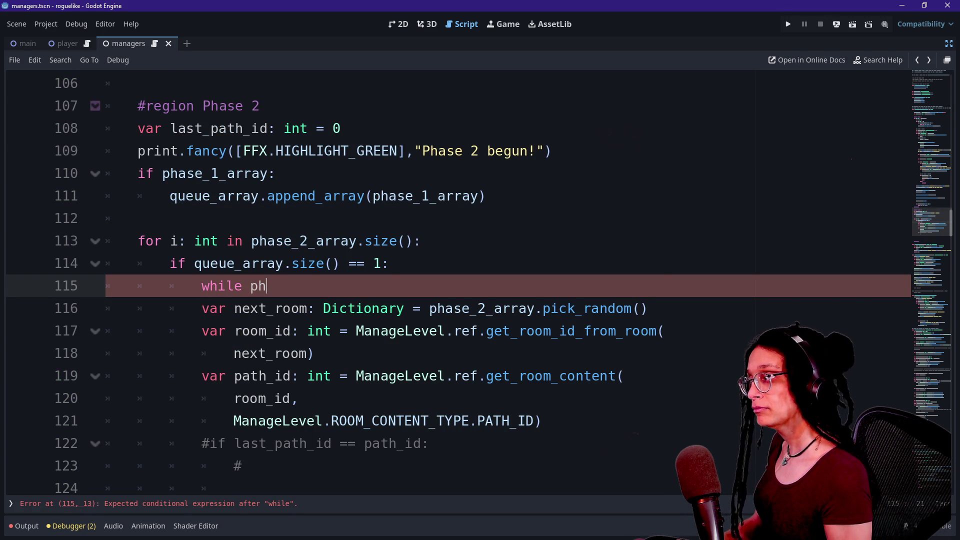
{"action": "key", "text": "BackSpace"}
{"action": "key", "text": "BackSpace"}
{"action": "key", "text": "BackSpace"}
{"action": "key", "text": "BackSpace"}
{"action": "key", "text": "BackSpace"}
{"action": "key", "text": "BackSpace"}
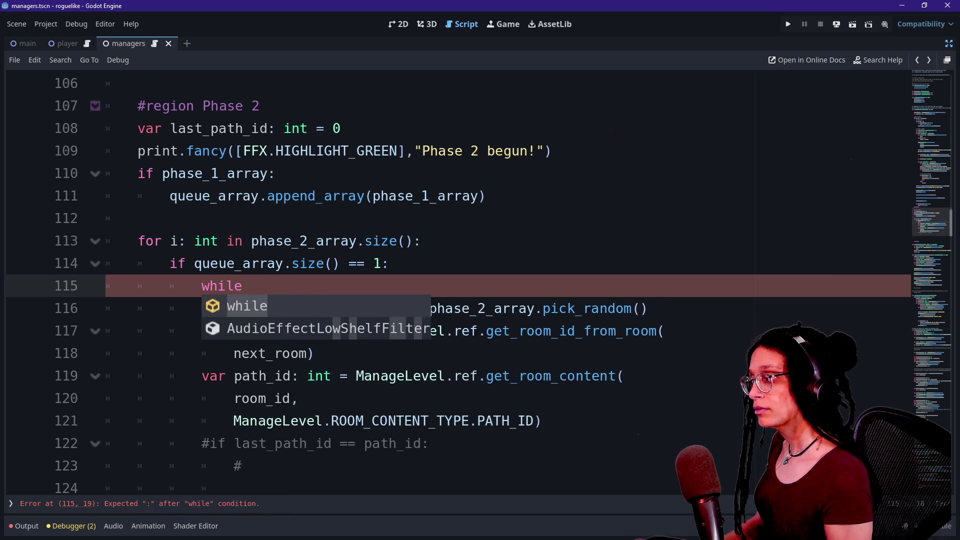
{"action": "key", "text": "BackSpace"}
{"action": "key", "text": "BackSpace"}
{"action": "key", "text": "BackSpace"}
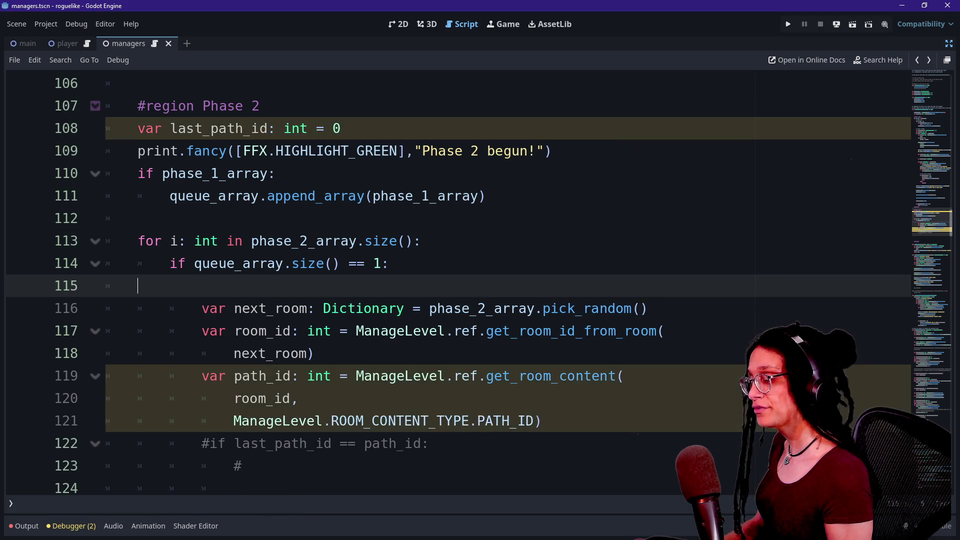
- Start a 'while next_room' line below the next_room declaration
{"action": "left_click", "coordinate": [648, 286]}
{"action": "key", "text": "Return"}
{"action": "type", "text": "while next_room"}
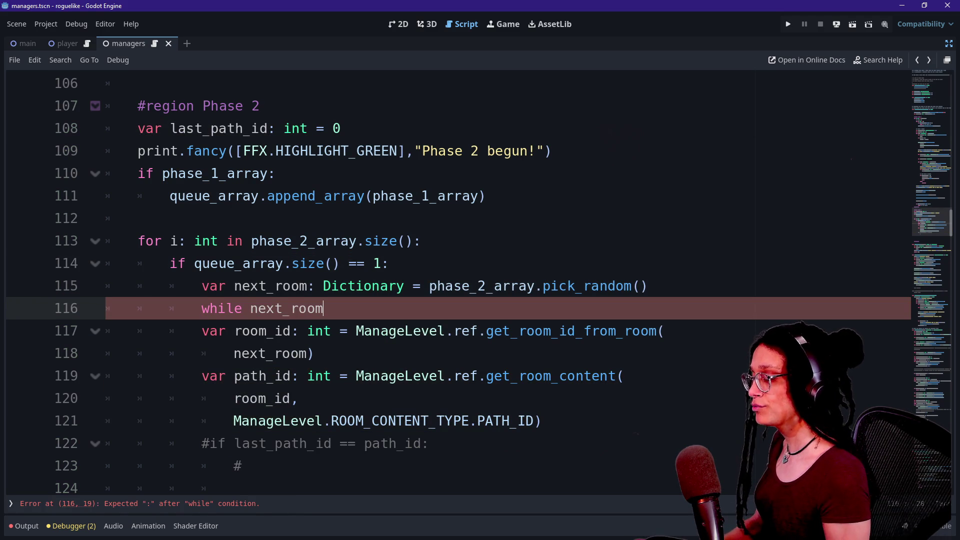
{"action": "type", "text": " not"}
{"action": "key", "text": "BackSpace"}
{"action": "key", "text": "BackSpace"}
{"action": "key", "text": "BackSpace"}
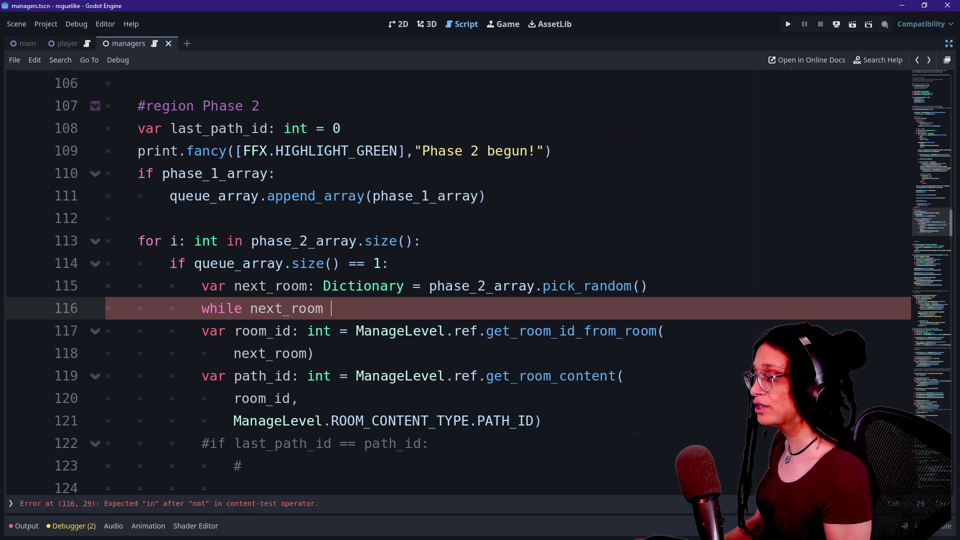
{"action": "key", "text": "ctrl+shift+Return"}
{"action": "type", "text": "va"}
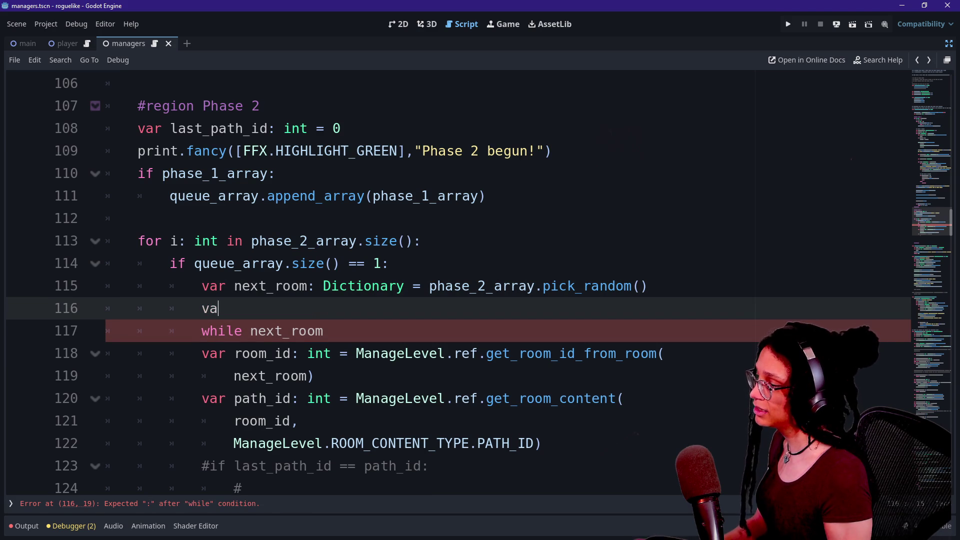
{"action": "key", "text": "BackSpace"}
{"action": "key", "text": "BackSpace"}
{"action": "key", "text": "BackSpace"}
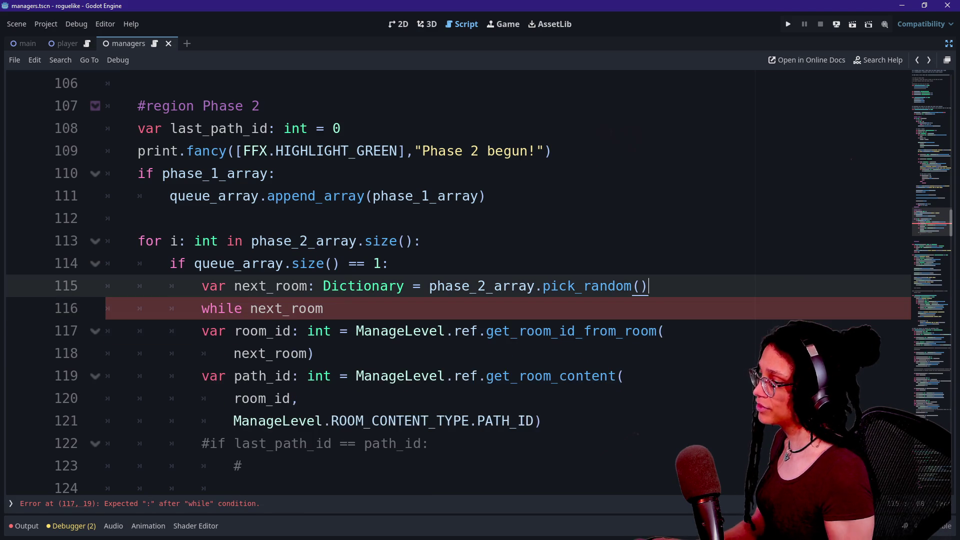
- Move the room_id declaration above the while line and rename it next_room_id
{"action": "key", "text": "Down"}
{"action": "key", "text": "Down"}
{"action": "key", "text": "Down"}
{"action": "key", "text": "shift+Up"}
{"action": "key", "text": "ctrl+shift+Left"}
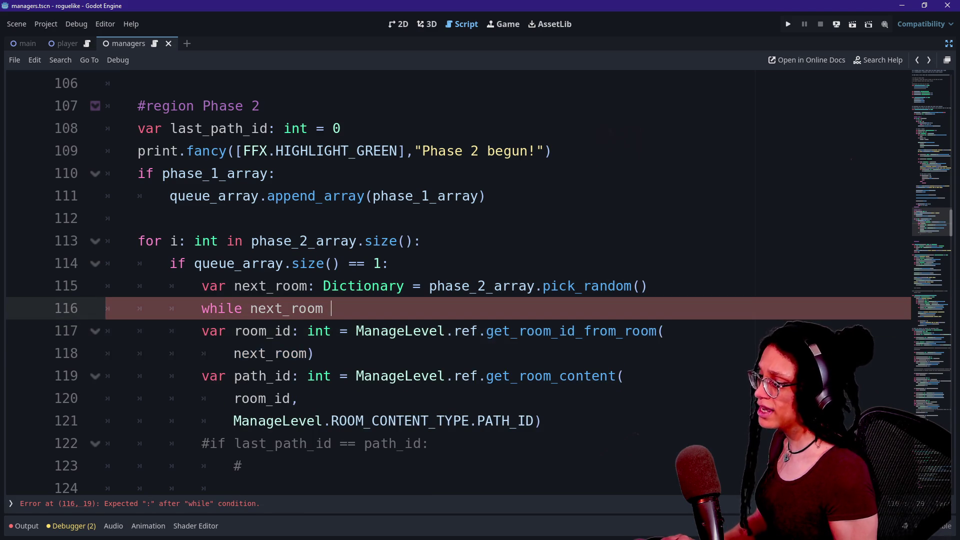
{"action": "left_click_drag", "start_coordinate": [334, 309], "coordinate": [591, 331]}
{"action": "key", "text": "shift+Down"}
{"action": "key", "text": "shift+End"}
{"action": "key", "text": "ctrl+x"}
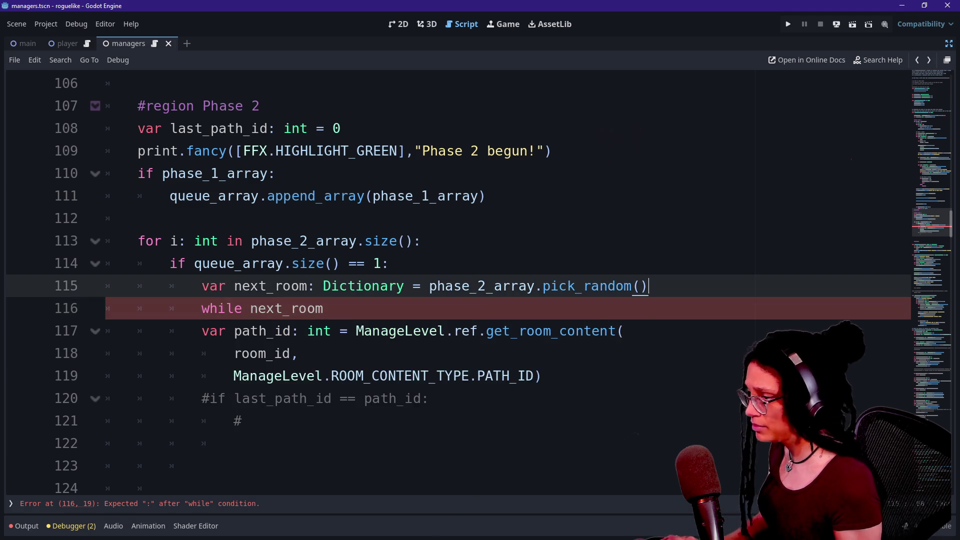
{"action": "key", "text": "Up"}
{"action": "key", "text": "End"}
{"action": "key", "text": "ctrl+v"}
{"action": "left_click", "coordinate": [234, 308]}
{"action": "type", "text": "next_"}
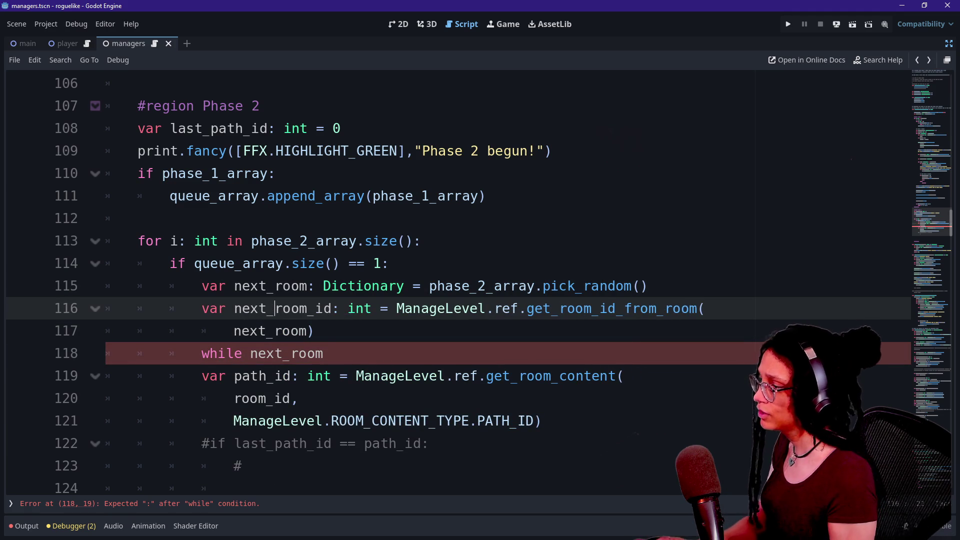
- Move the path_id lookup lines 119–121 above the while, adding blank lines around it
{"action": "scroll", "coordinate": [240, 350], "scroll_direction": "down", "scroll_amount": 2}
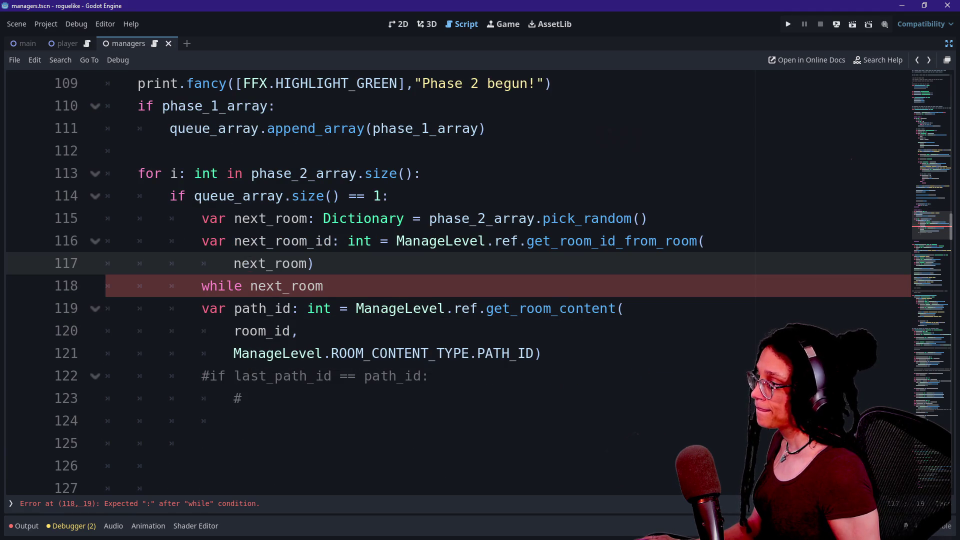
{"action": "key", "text": "Down"}
{"action": "key", "text": "End"}
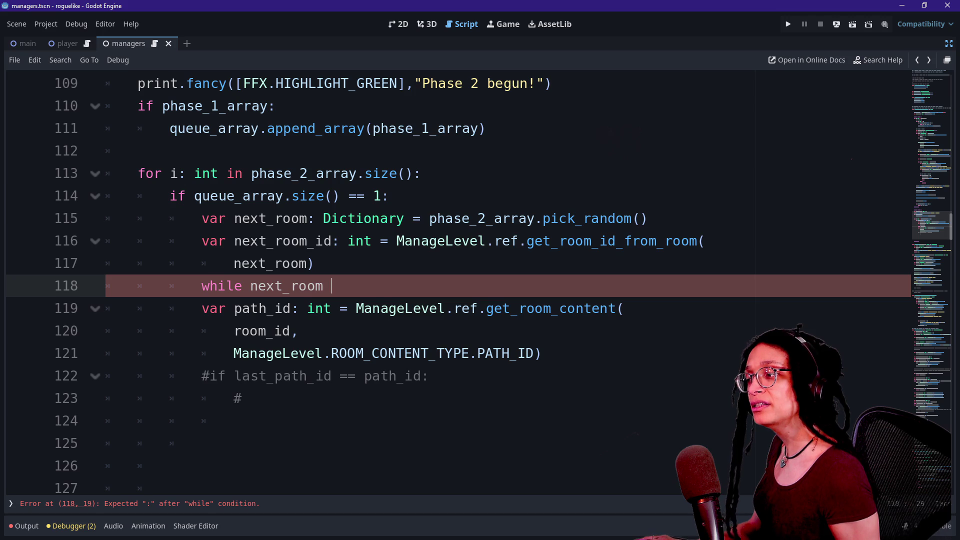
{"action": "key", "text": "shift+Down"}
{"action": "key", "text": "shift+Down"}
{"action": "key", "text": "Escape"}
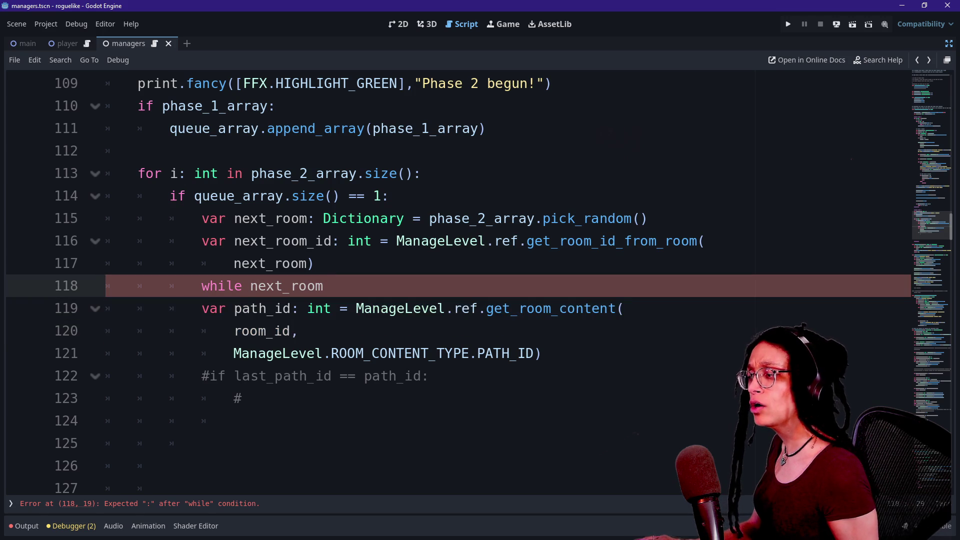
{"action": "key", "text": "shift+Down"}
{"action": "key", "text": "shift+Down"}
{"action": "key", "text": "shift+Down"}
{"action": "key", "text": "ctrl+x"}
{"action": "key", "text": "Up"}
{"action": "key", "text": "ctrl+v"}
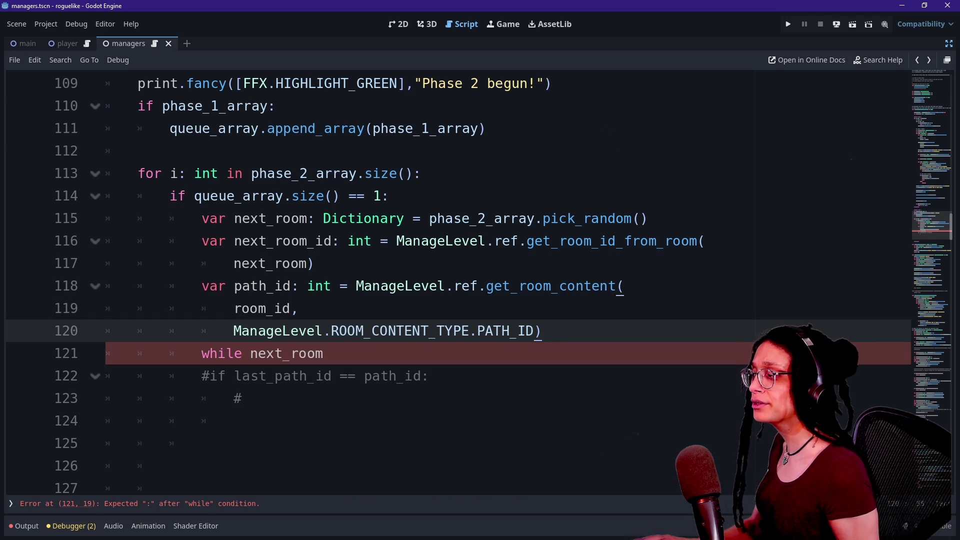
{"action": "key", "text": "Return"}
{"action": "key", "text": "Down"}
{"action": "key", "text": "End"}
{"action": "key", "text": "Return"}
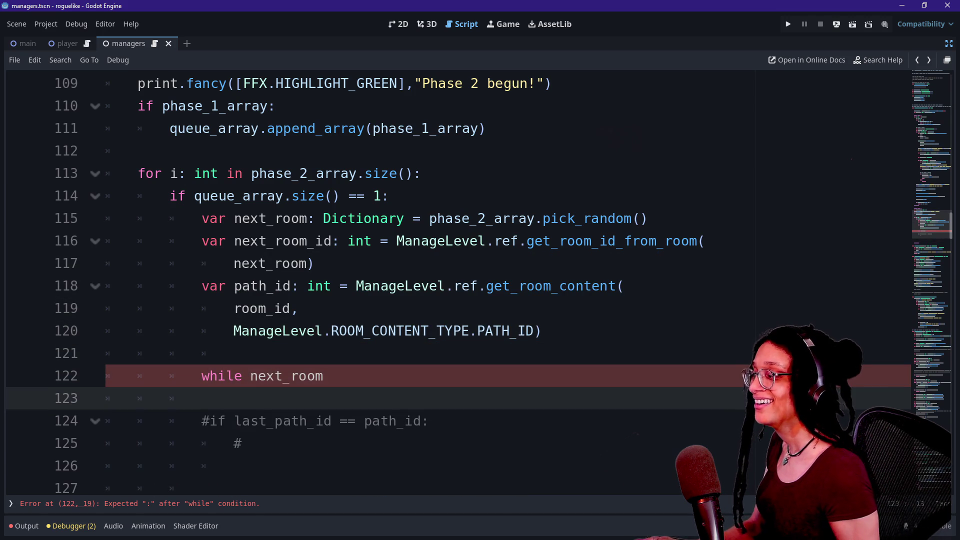
- Extend the while condition to compare next_room_id
{"action": "left_click", "coordinate": [323, 376]}
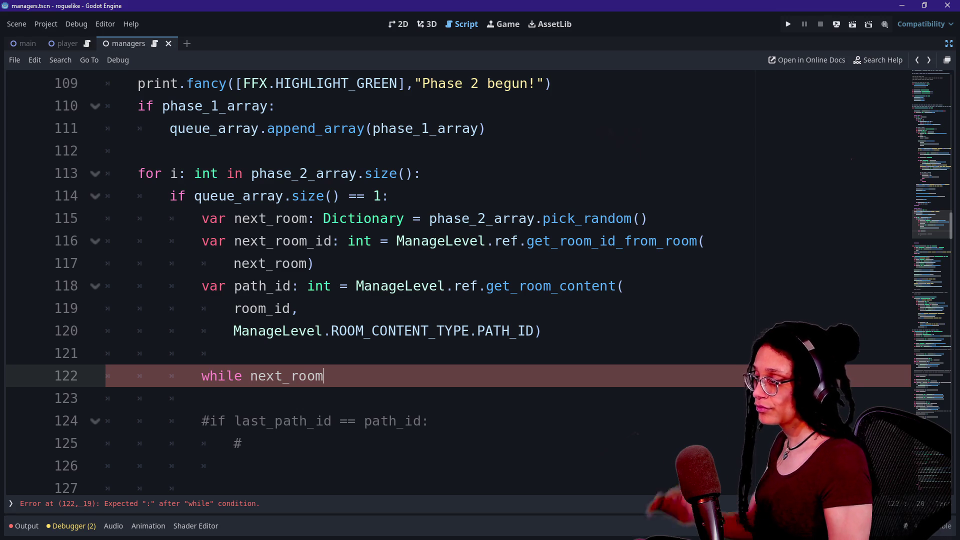
{"action": "type", "text": "roo"}
{"action": "key", "text": "BackSpace"}
{"action": "type", "text": "id "}
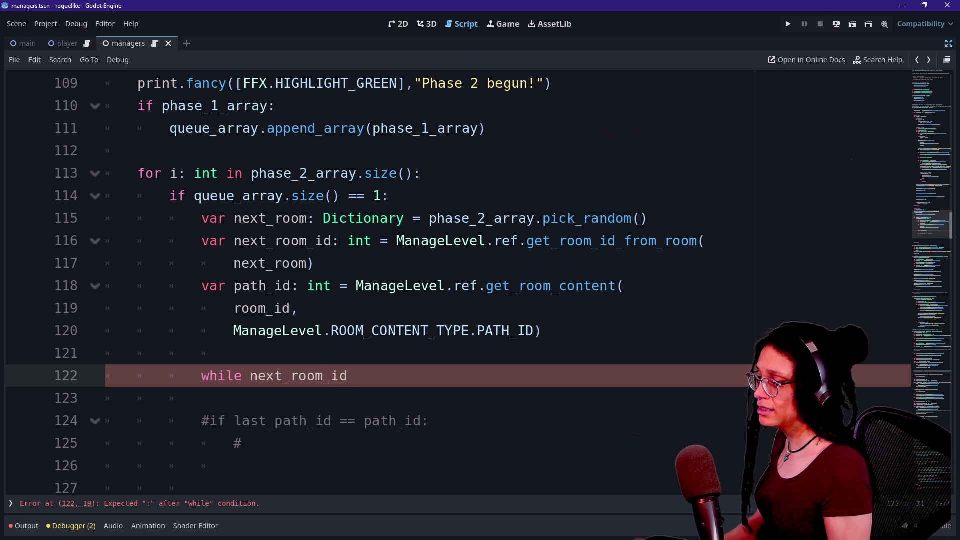
{"action": "type", "text": "not =="}
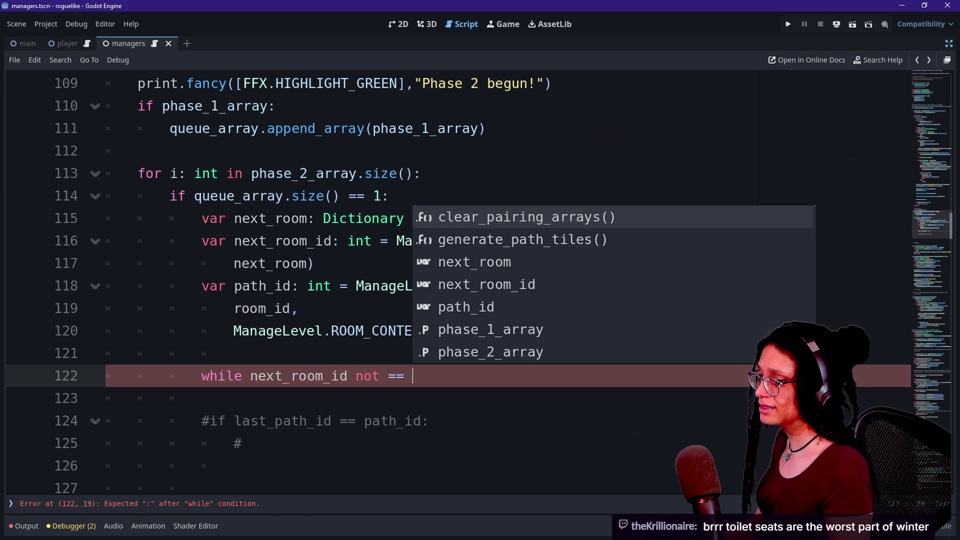
{"action": "key", "text": "BackSpace"}
{"action": "key", "text": "BackSpace"}
{"action": "key", "text": "BackSpace"}
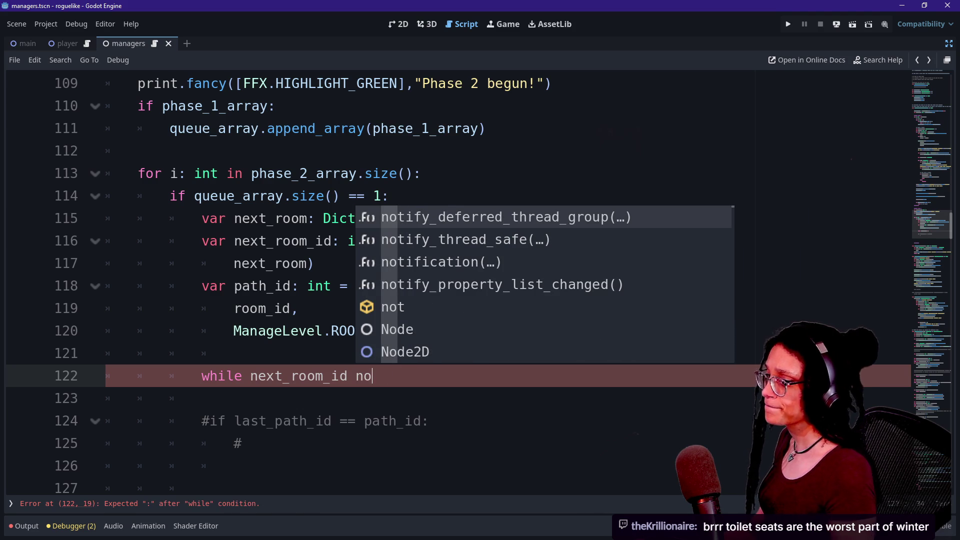
{"action": "key", "text": "Escape"}
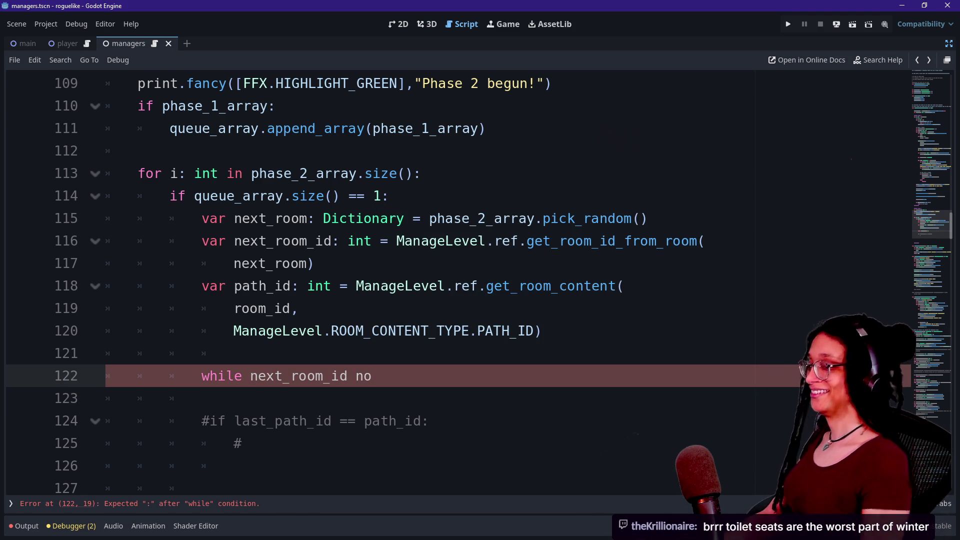
- Complete the condition as 'while next_room_id == last_path_id:' and copy line 115's next_room declaration
{"action": "scroll", "coordinate": [450, 280], "scroll_direction": "up", "scroll_amount": 2}
{"action": "left_click_drag", "start_coordinate": [146, 196], "coordinate": [341, 196]}
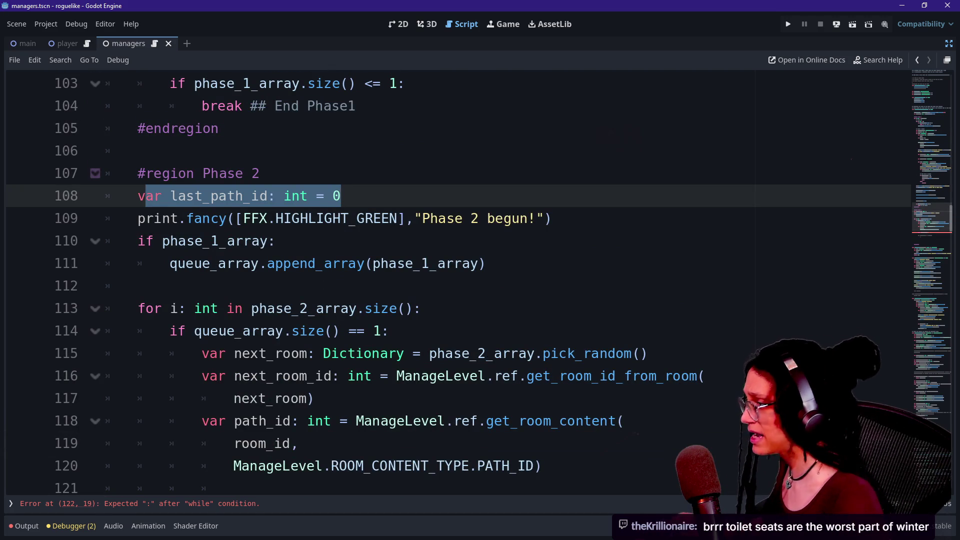
{"action": "scroll", "coordinate": [450, 280], "scroll_direction": "down", "scroll_amount": 12}
{"action": "scroll", "coordinate": [450, 280], "scroll_direction": "up", "scroll_amount": 10}
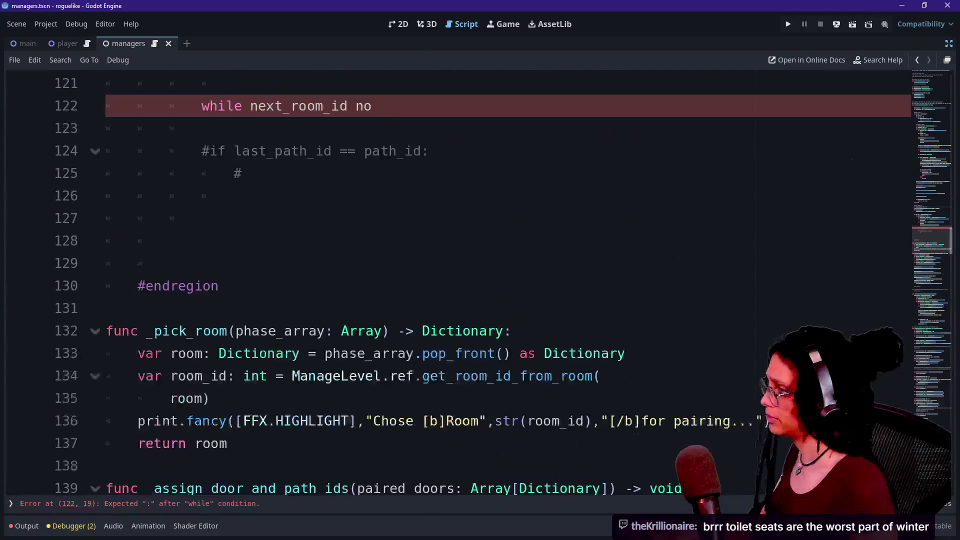
{"action": "left_click", "coordinate": [204, 398]}
{"action": "left_click", "coordinate": [373, 376]}
{"action": "key", "text": "BackSpace"}
{"action": "key", "text": "BackSpace"}
{"action": "type", "text": "== ;"}
{"action": "type", "text": "as"}
{"action": "key", "text": "Return"}
{"action": "key", "text": "Return"}
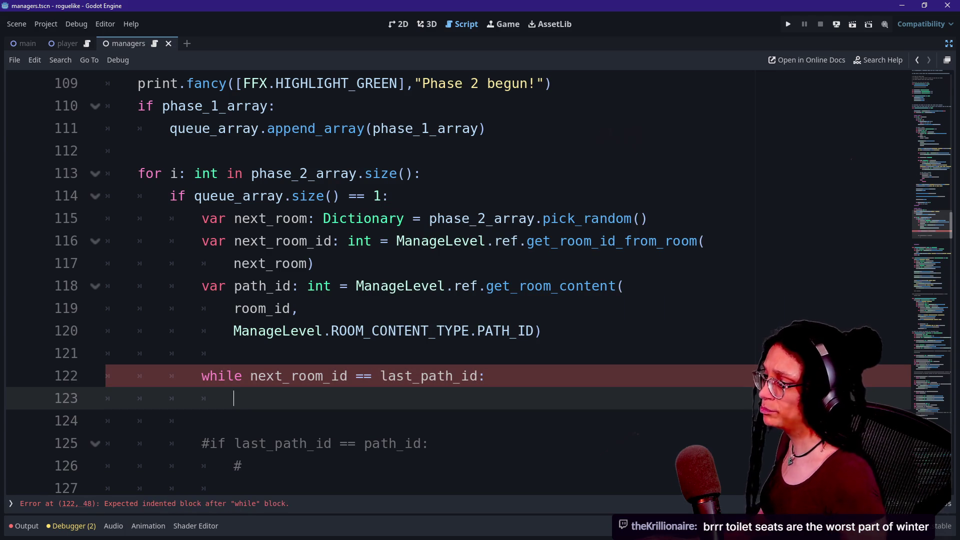
{"action": "left_click_drag", "start_coordinate": [648, 218], "coordinate": [201, 218]}
{"action": "key", "text": "ctrl+c"}
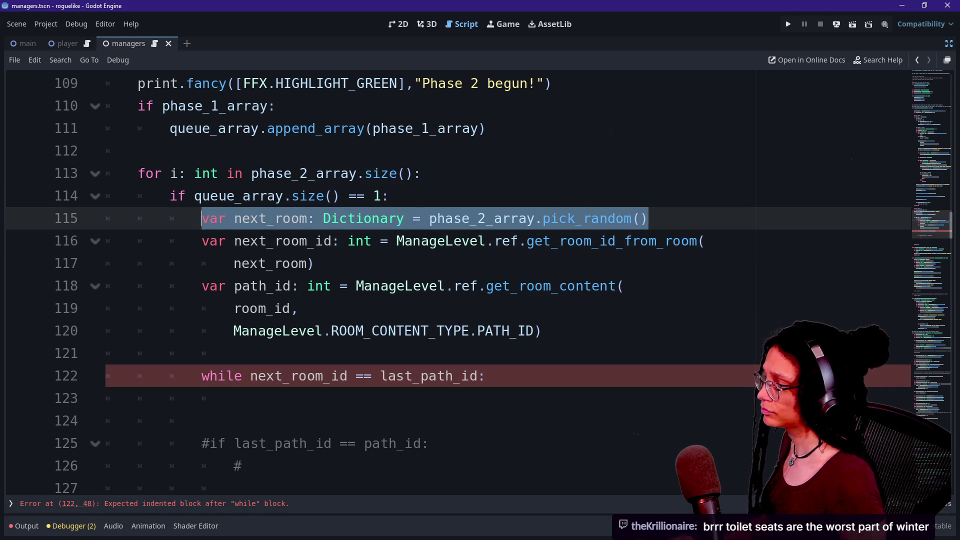
- Inside the while loop, reassign next_room = phase_2_array.pick_random() with no var or Dictionary type
{"action": "left_click", "coordinate": [427, 399]}
{"action": "key", "text": "ctrl+v"}
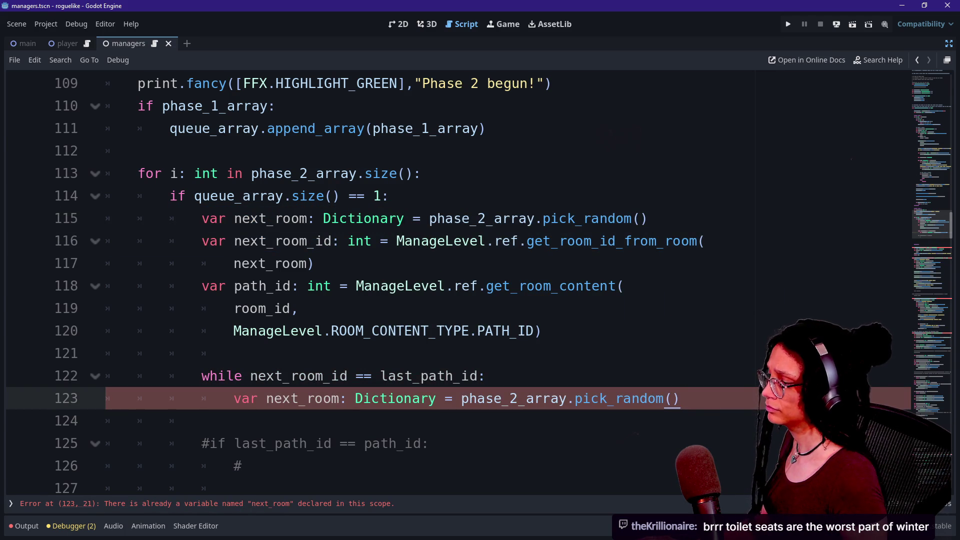
{"action": "double_click", "coordinate": [245, 399]}
{"action": "key", "text": "BackSpace"}
{"action": "key", "text": "BackSpace"}
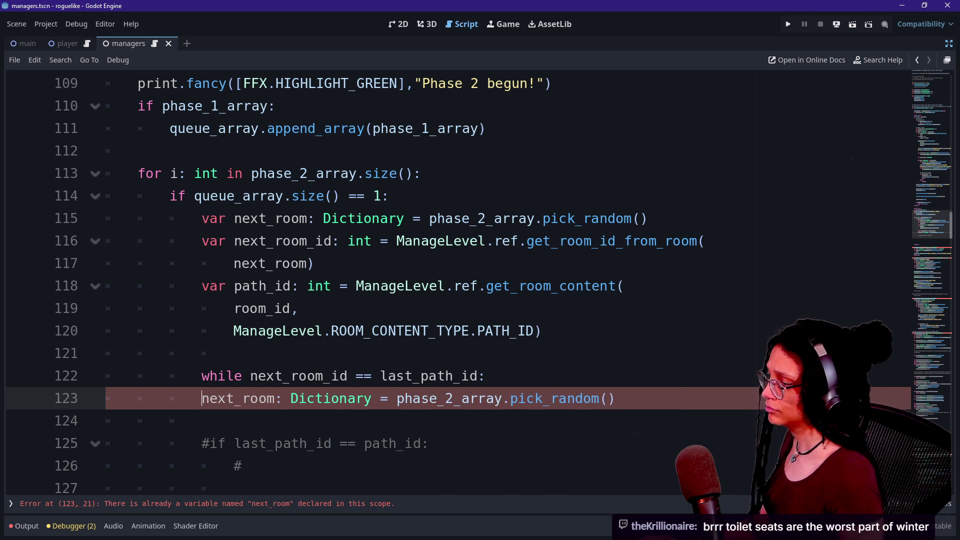
{"action": "key", "text": "Delete"}
{"action": "key", "text": "Tab"}
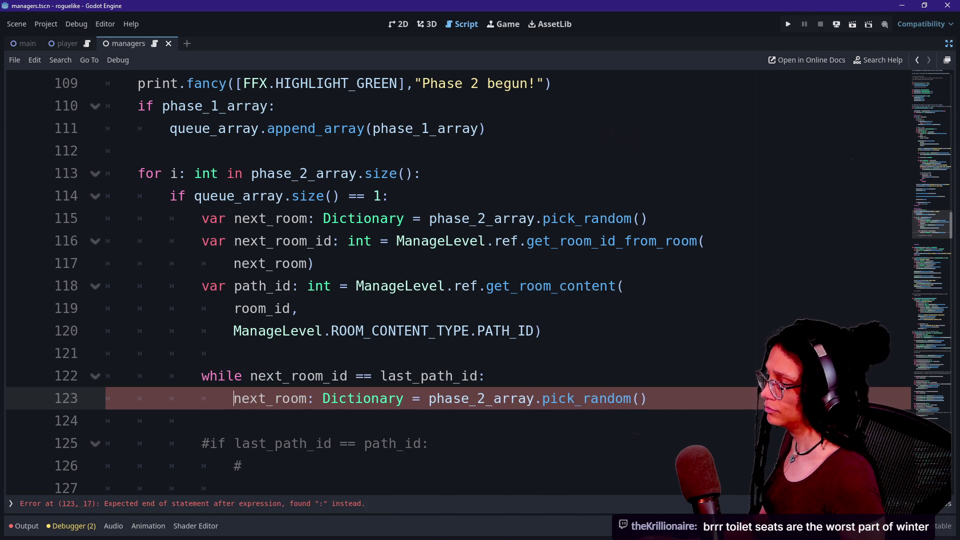
{"action": "double_click", "coordinate": [363, 398]}
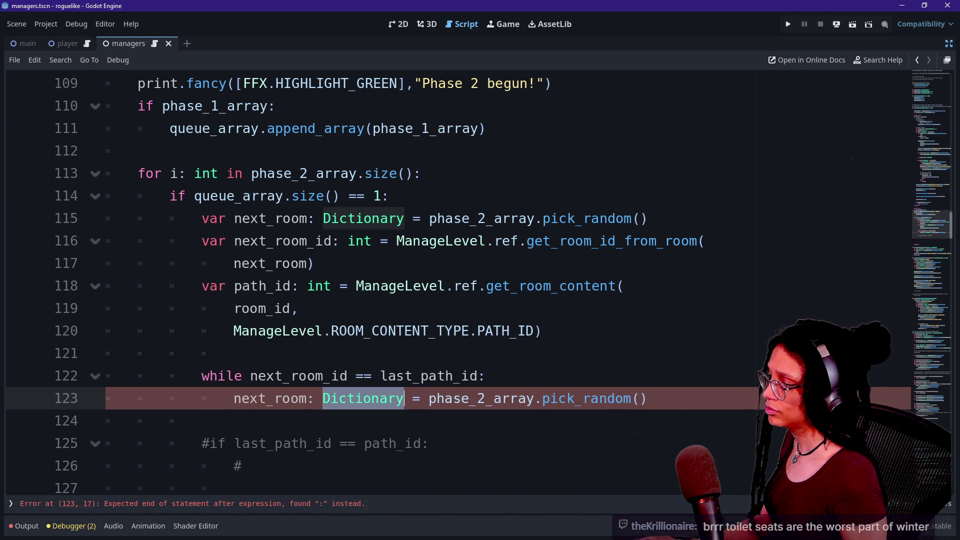
{"action": "key", "text": "BackSpace"}
{"action": "key", "text": "BackSpace"}
{"action": "key", "text": "BackSpace"}
{"action": "left_click", "coordinate": [451, 398]}
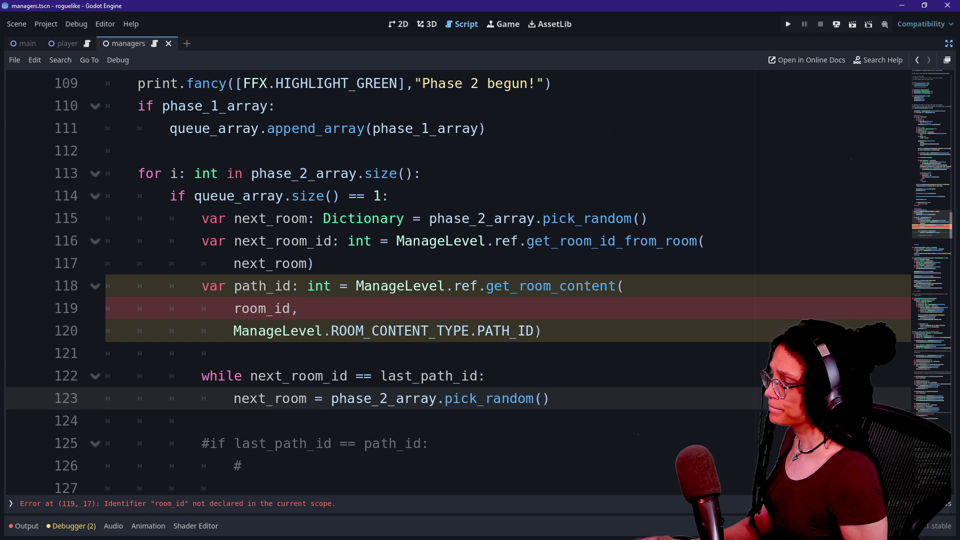
- Change the room_id argument on line 119 to next_room_id
{"action": "left_click", "coordinate": [298, 308]}
{"action": "type", "text": "next_"}
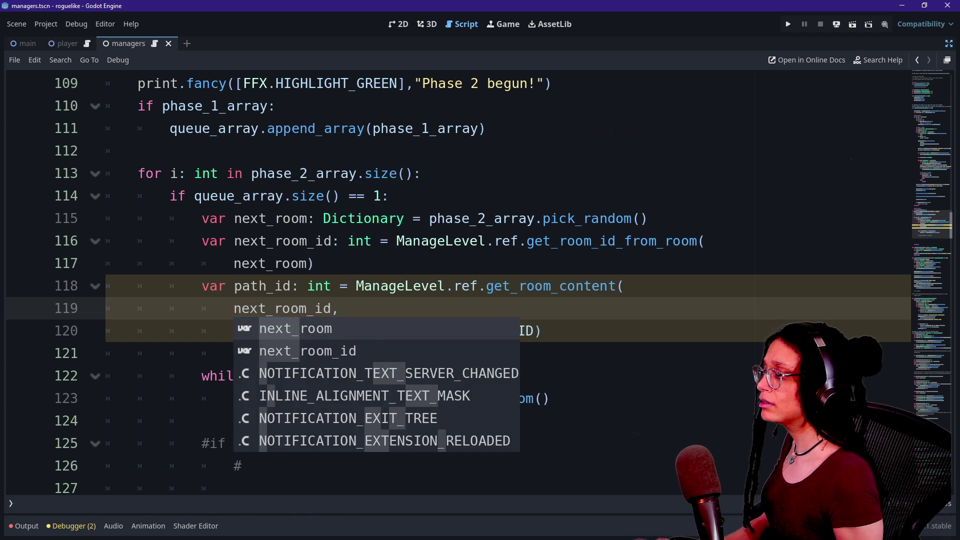
{"action": "left_click", "coordinate": [300, 264]}
{"action": "left_click", "coordinate": [438, 398]}
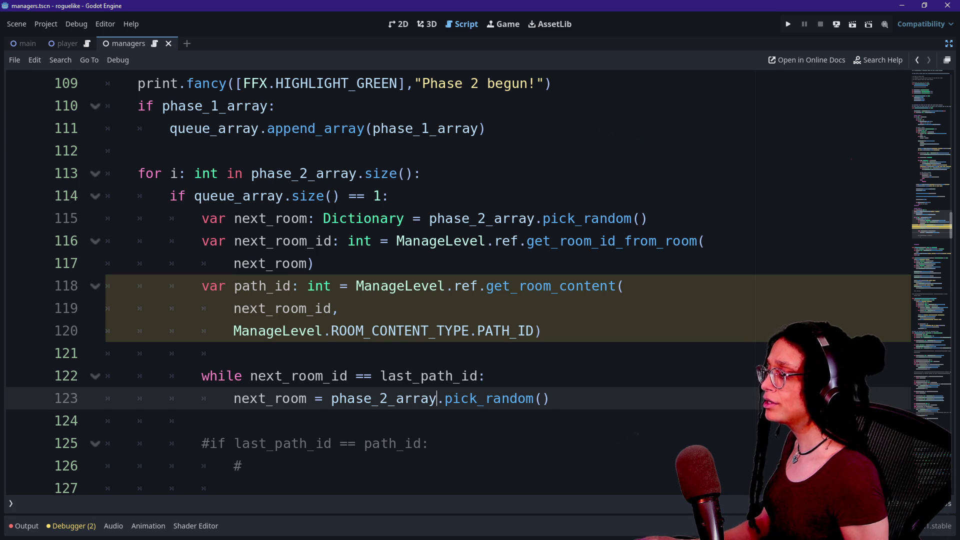
- Copy the room lookup lines 115–120 and paste them below line 123
{"action": "left_click_drag", "start_coordinate": [542, 331], "coordinate": [394, 196]}
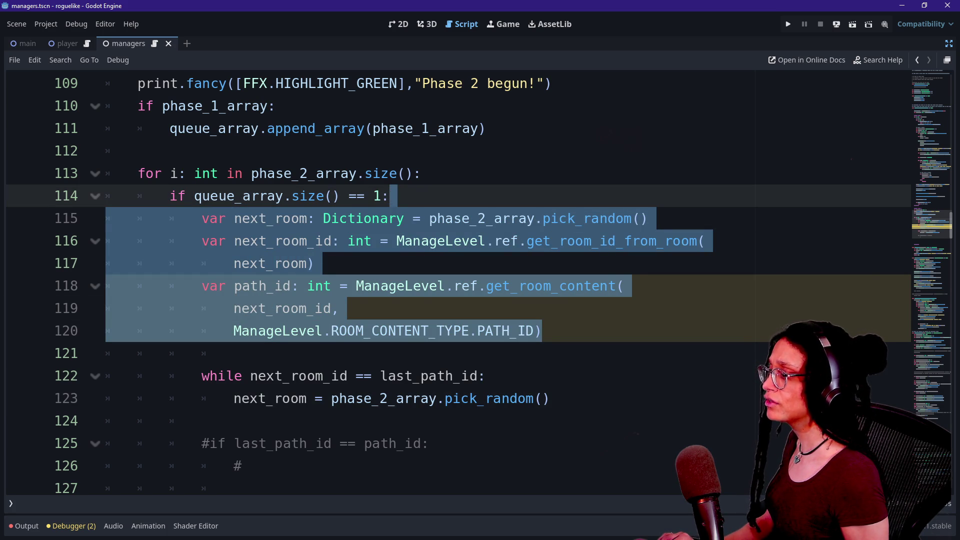
{"action": "left_click", "coordinate": [486, 375]}
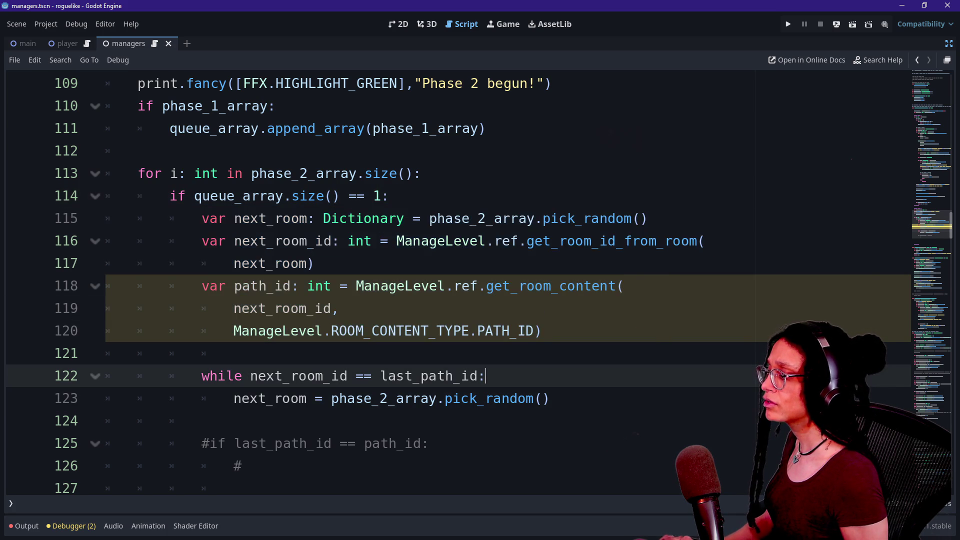
{"action": "left_click", "coordinate": [549, 399]}
{"action": "key", "text": "Return"}
{"action": "key", "text": "ctrl+v"}
{"action": "left_click_drag", "start_coordinate": [396, 376], "coordinate": [339, 466]}
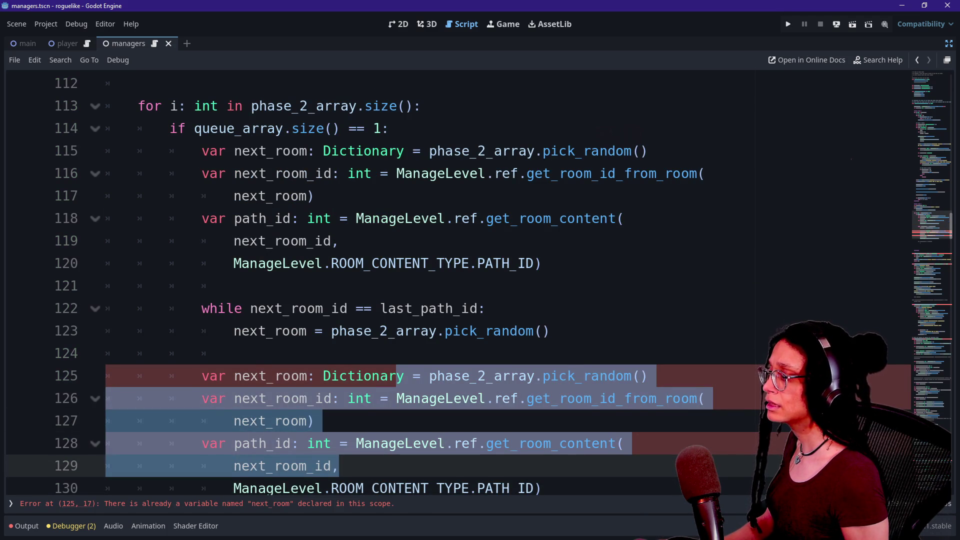
- Indent the pasted lines into the loop and delete the duplicate next_room declaration
{"action": "scroll", "coordinate": [350, 450], "scroll_direction": "down", "scroll_amount": 1}
{"action": "left_click", "coordinate": [456, 420], "text": "shift"}
{"action": "key", "text": "Tab"}
{"action": "left_click", "coordinate": [233, 286]}
{"action": "key", "text": "BackSpace"}
{"action": "key", "text": "BackSpace"}
{"action": "key", "text": "BackSpace"}
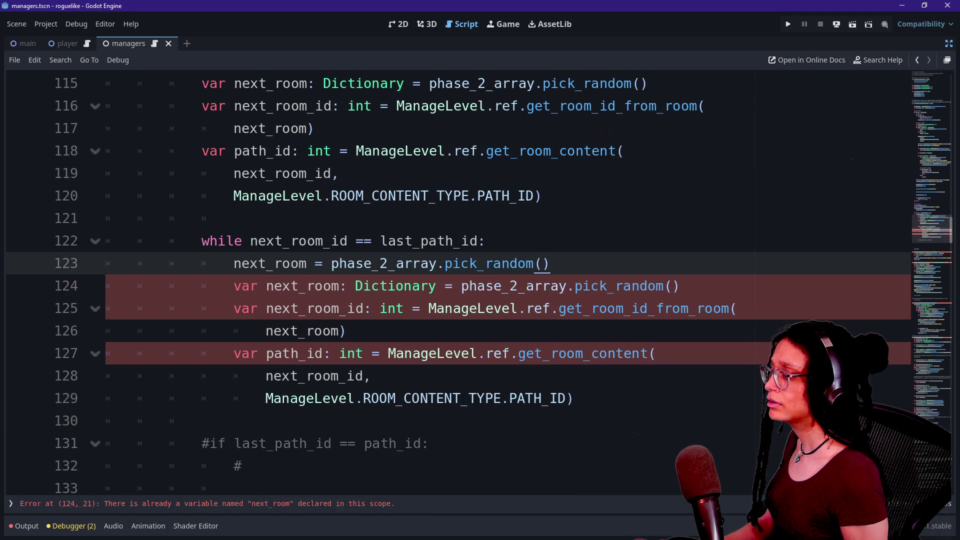
{"action": "left_click", "coordinate": [233, 286]}
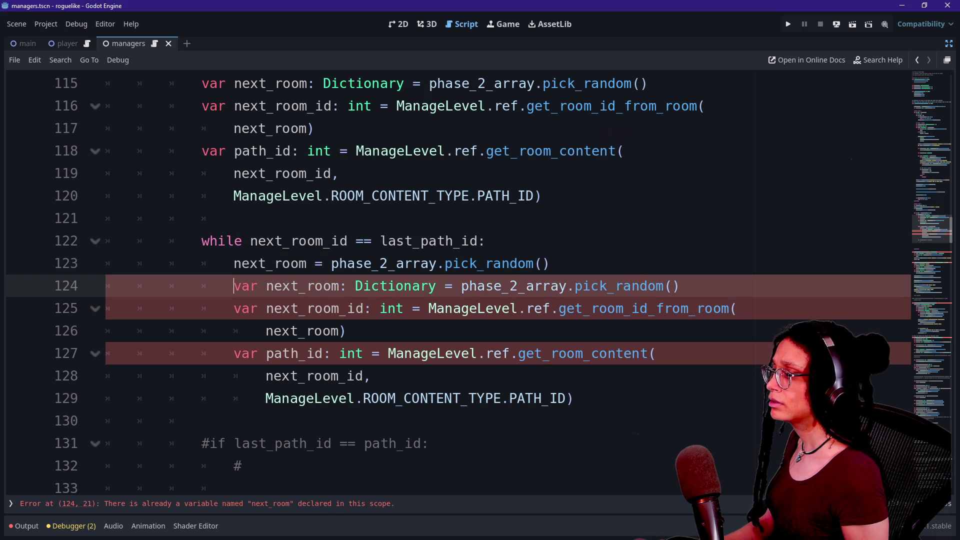
{"action": "key", "text": "shift+End"}
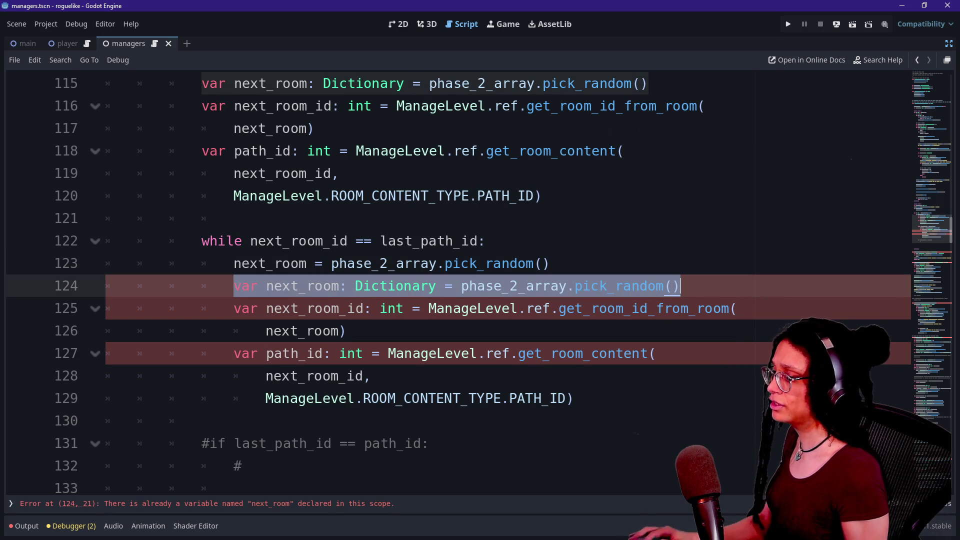
{"action": "key", "text": "ctrl+x"}
{"action": "key", "text": "BackSpace"}
{"action": "key", "text": "BackSpace"}
{"action": "key", "text": "BackSpace"}
{"action": "key", "text": "Down"}
- Remove var from the next_room_id and path_id lines and dedent their argument lines
{"action": "key", "text": "Home"}
{"action": "key", "text": "Delete"}
{"action": "key", "text": "Delete"}
{"action": "key", "text": "Delete"}
{"action": "double_click", "coordinate": [245, 331]}
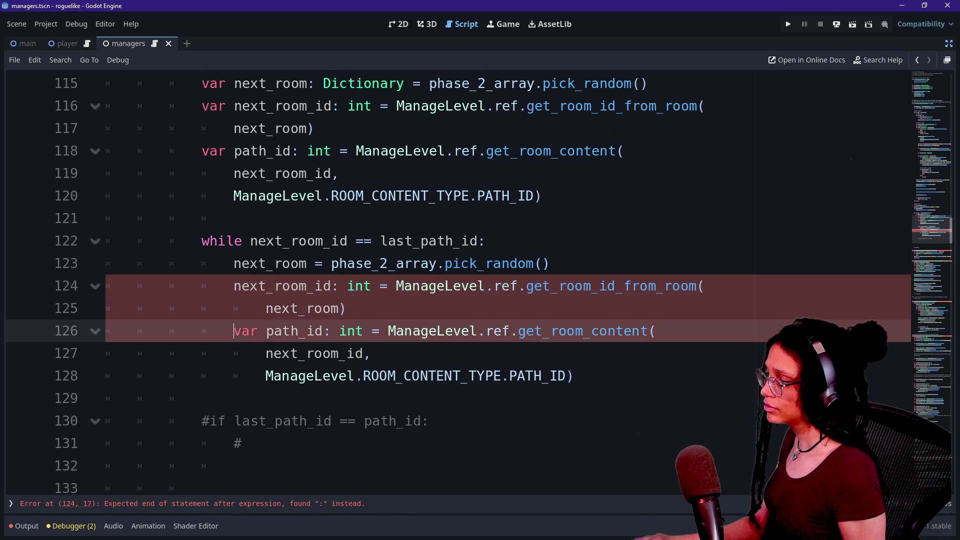
{"action": "key", "text": "BackSpace"}
{"action": "left_click_drag", "start_coordinate": [265, 353], "coordinate": [575, 376]}
{"action": "key", "text": "shift+Tab"}
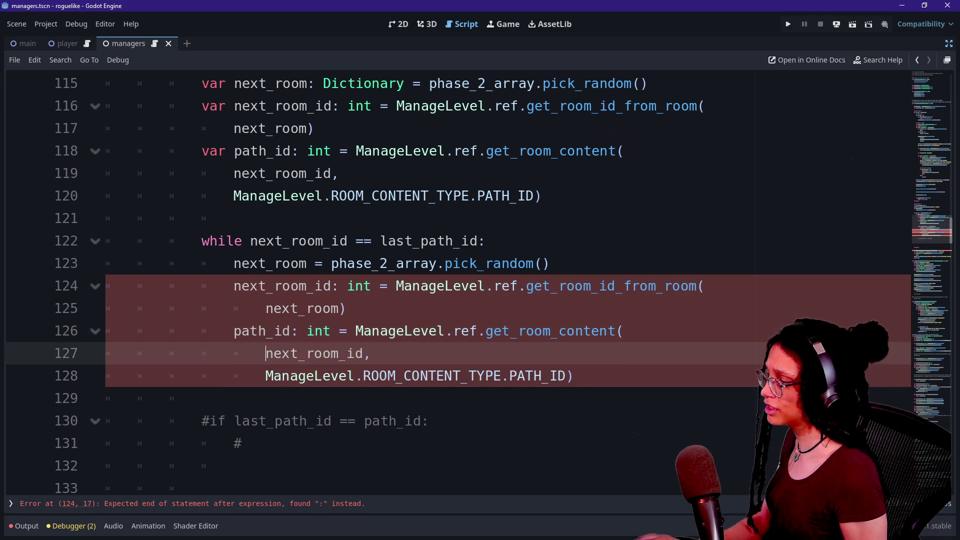
{"action": "left_click", "coordinate": [283, 309]}
{"action": "key", "text": "Tab"}
{"action": "key", "text": "BackSpace"}
{"action": "key", "text": "shift+Tab"}
{"action": "key", "text": "End"}
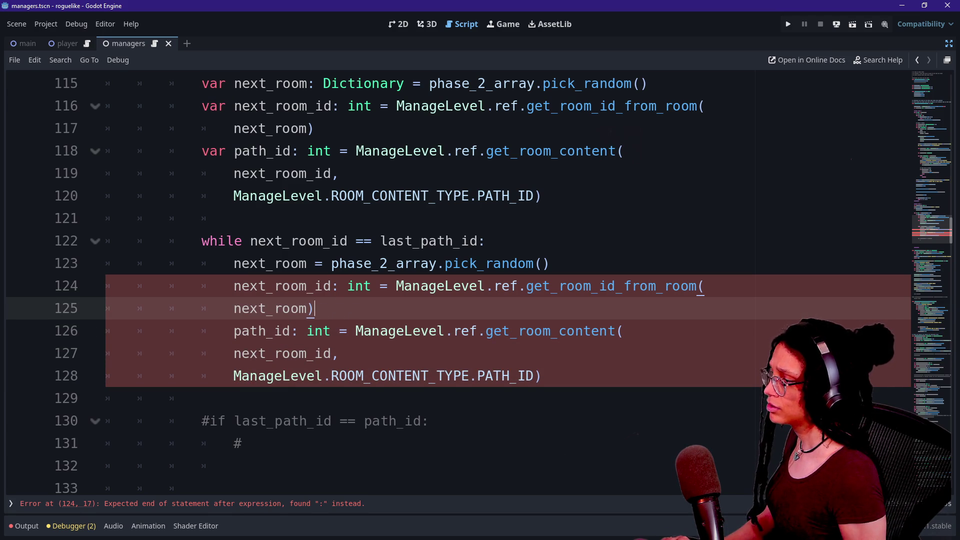
- Strip ': int' from both reassignment lines and re-indent the next_room argument line
{"action": "left_click_drag", "start_coordinate": [331, 286], "coordinate": [372, 285]}
{"action": "key", "text": "ctrl+d"}
{"action": "key", "text": "BackSpace"}
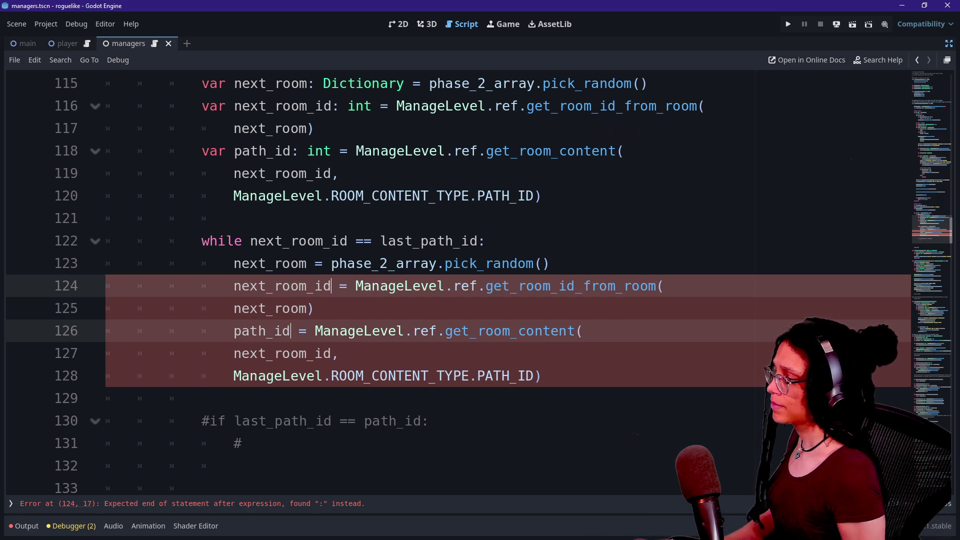
{"action": "left_click", "coordinate": [372, 240]}
{"action": "left_click", "coordinate": [233, 308]}
{"action": "key", "text": "Tab"}
{"action": "left_click", "coordinate": [338, 353]}
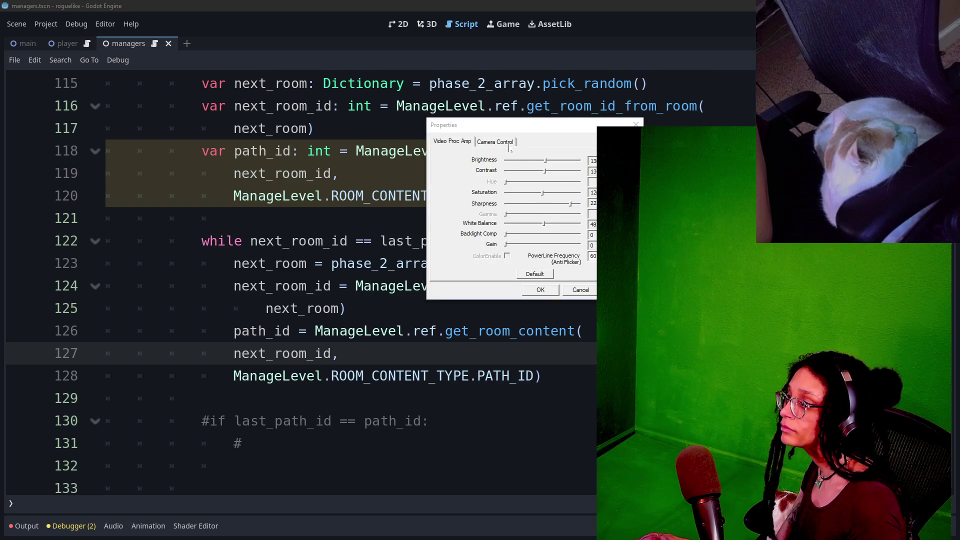
- Increase webcam White Balance slightly, set Camera Control Tilt from -7 to -6, and confirm with OK
{"action": "mouse_move", "coordinate": [544, 224]}
{"action": "left_mouse_down"}
{"action": "mouse_move", "coordinate": [530, 226]}
{"action": "mouse_move", "coordinate": [551, 227]}
{"action": "left_mouse_up"}
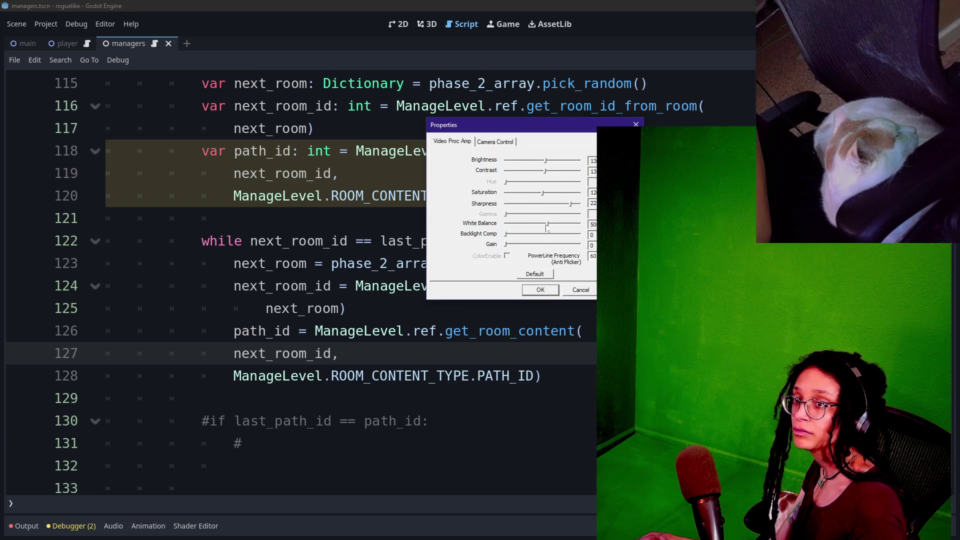
{"action": "left_click_drag", "start_coordinate": [545, 227], "coordinate": [554, 227]}
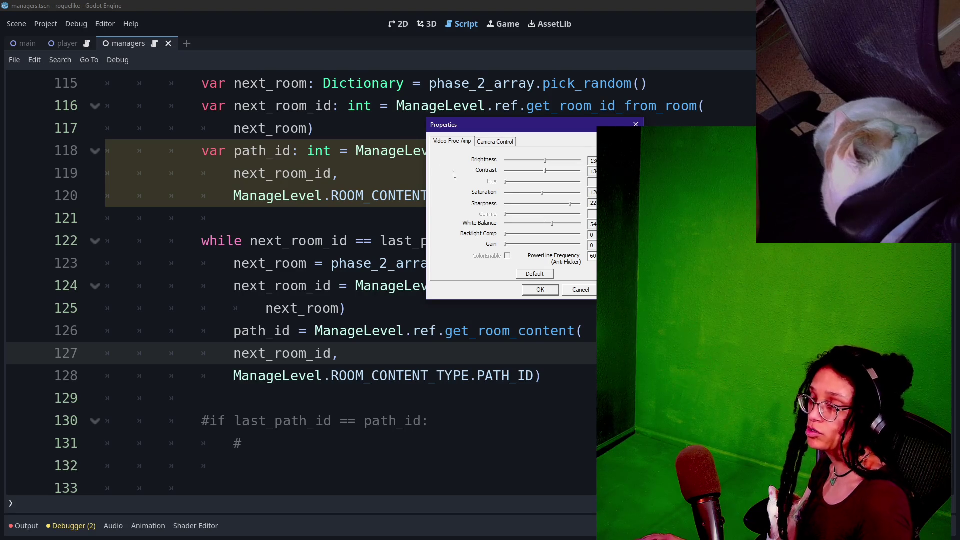
{"action": "left_click", "coordinate": [501, 142]}
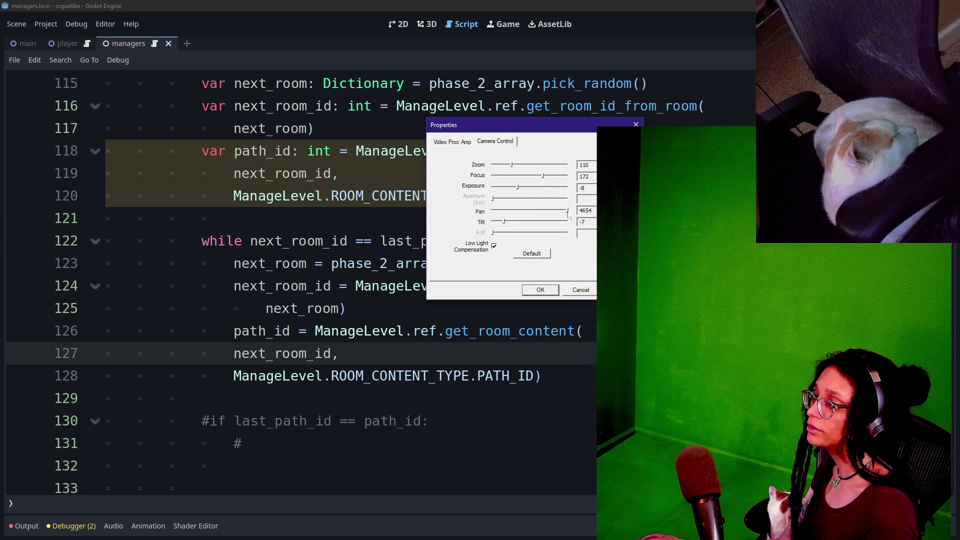
{"action": "mouse_move", "coordinate": [506, 225]}
{"action": "left_mouse_down"}
{"action": "mouse_move", "coordinate": [520, 225]}
{"action": "mouse_move", "coordinate": [498, 231]}
{"action": "left_mouse_up"}
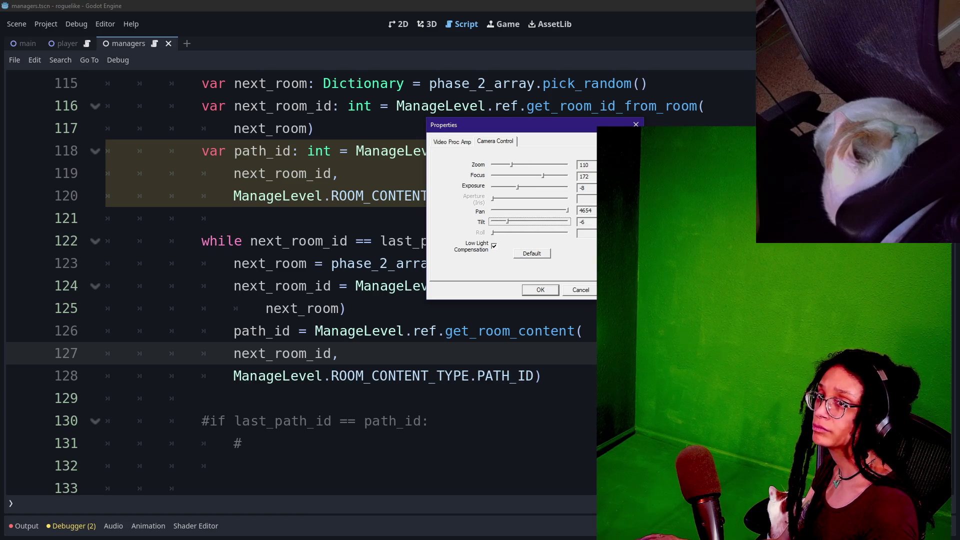
{"action": "left_click", "coordinate": [540, 290]}
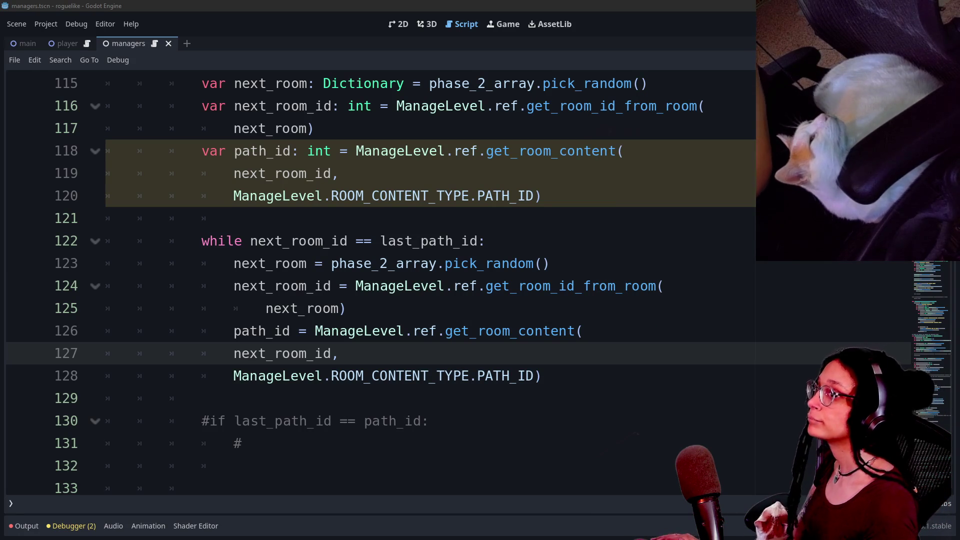
- Insert a blank line at while-loop indentation after line 128, above the commented-out #if block
{"action": "left_click", "coordinate": [380, 195]}
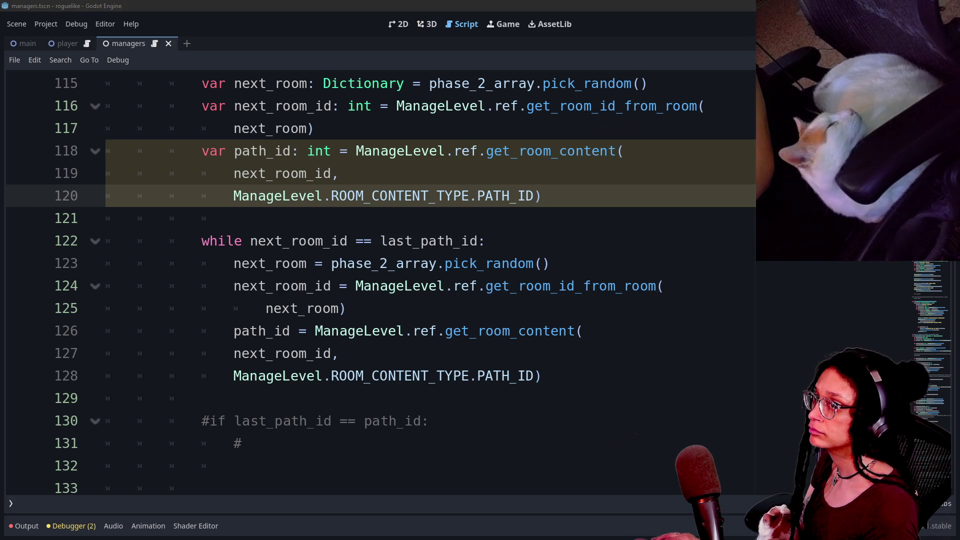
{"action": "left_click", "coordinate": [486, 240]}
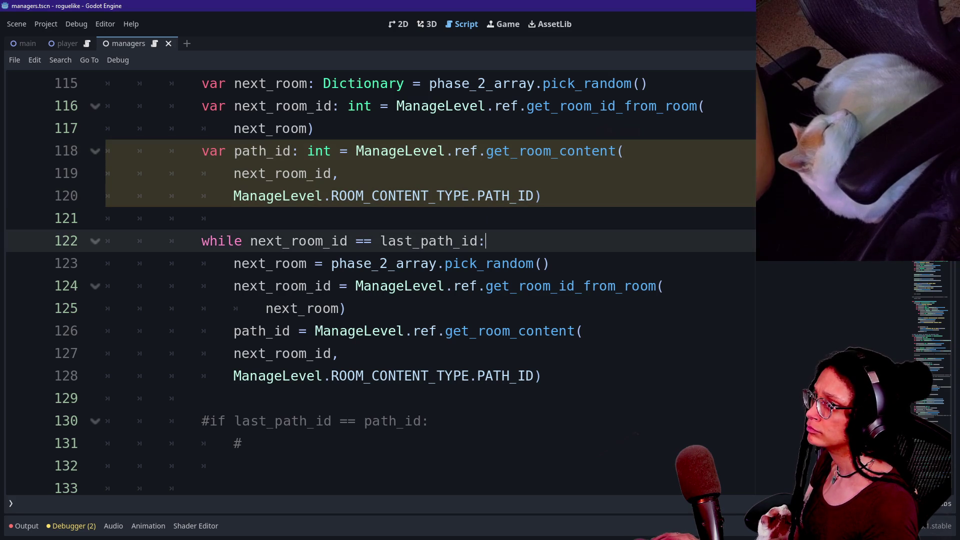
{"action": "scroll", "coordinate": [380, 280], "scroll_direction": "up", "scroll_amount": 2}
{"action": "scroll", "coordinate": [380, 280], "scroll_direction": "down", "scroll_amount": 2}
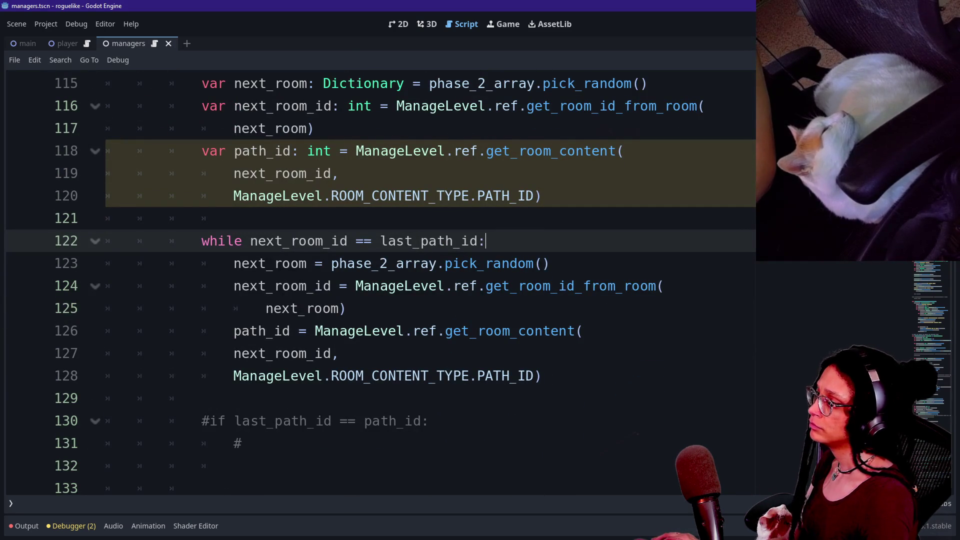
{"action": "left_click_drag", "start_coordinate": [276, 264], "coordinate": [340, 353]}
{"action": "left_click", "coordinate": [339, 353]}
{"action": "left_click", "coordinate": [510, 331]}
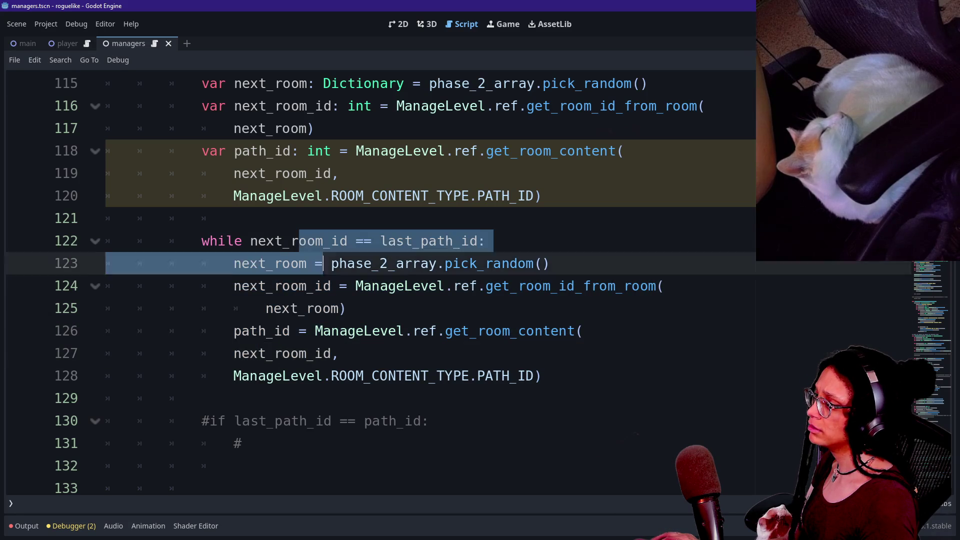
{"action": "left_click_drag", "start_coordinate": [278, 240], "coordinate": [488, 264]}
{"action": "left_click", "coordinate": [488, 264]}
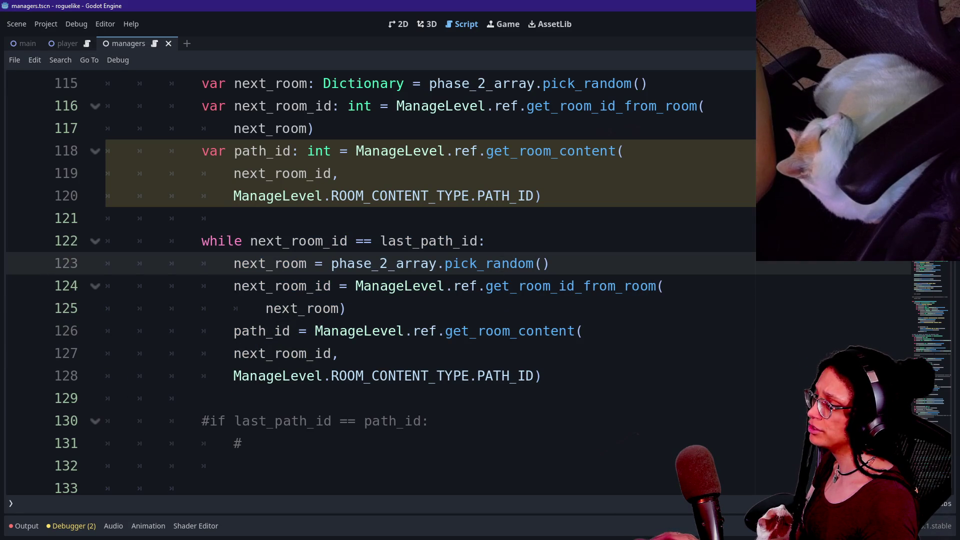
{"action": "left_click", "coordinate": [202, 398]}
{"action": "key", "text": "Return"}
{"action": "key", "text": "Up"}
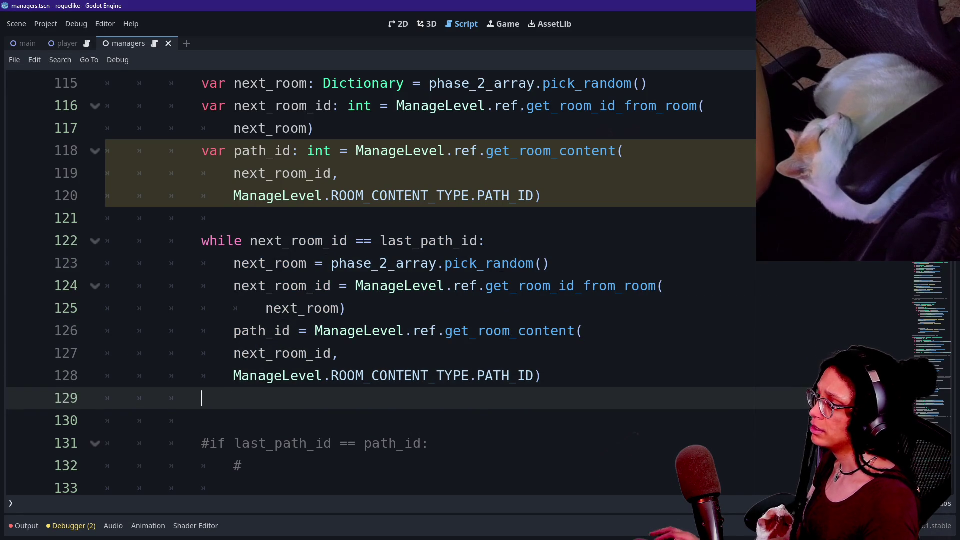
- Start a new line after the loop and autocomplete queue_array
{"action": "key", "text": "Return"}
{"action": "scroll", "coordinate": [380, 280], "scroll_direction": "up", "scroll_amount": 3}
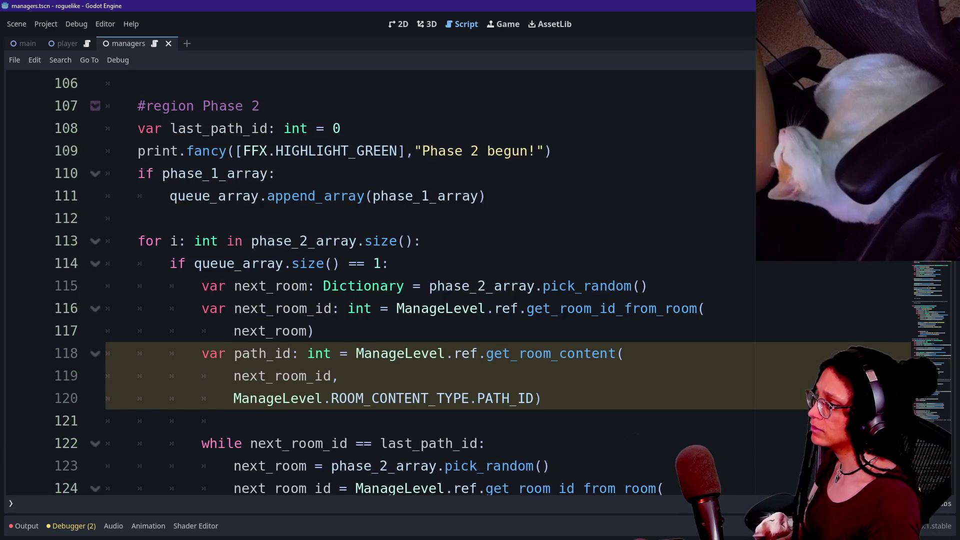
{"action": "scroll", "coordinate": [380, 280], "scroll_direction": "down", "scroll_amount": 1}
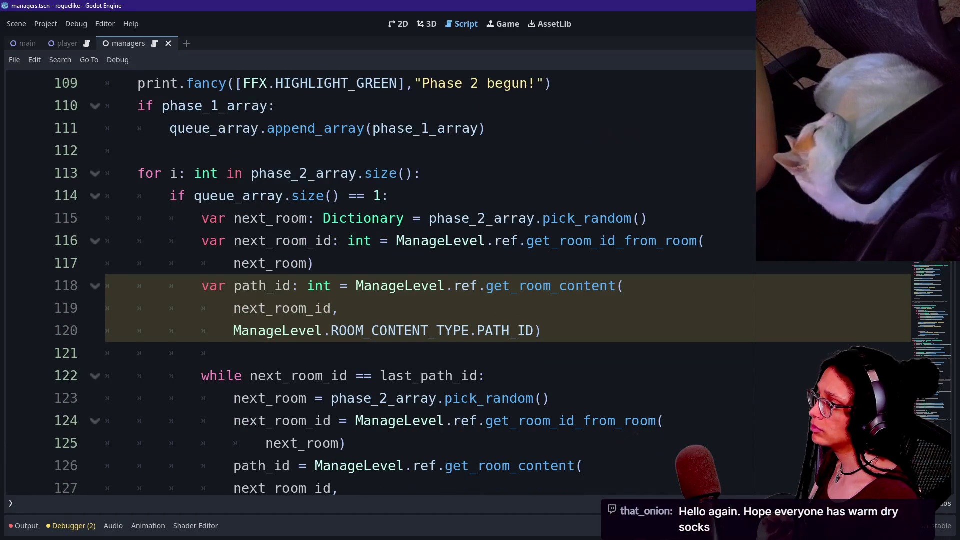
{"action": "scroll", "coordinate": [280, 300], "scroll_direction": "down", "scroll_amount": 1}
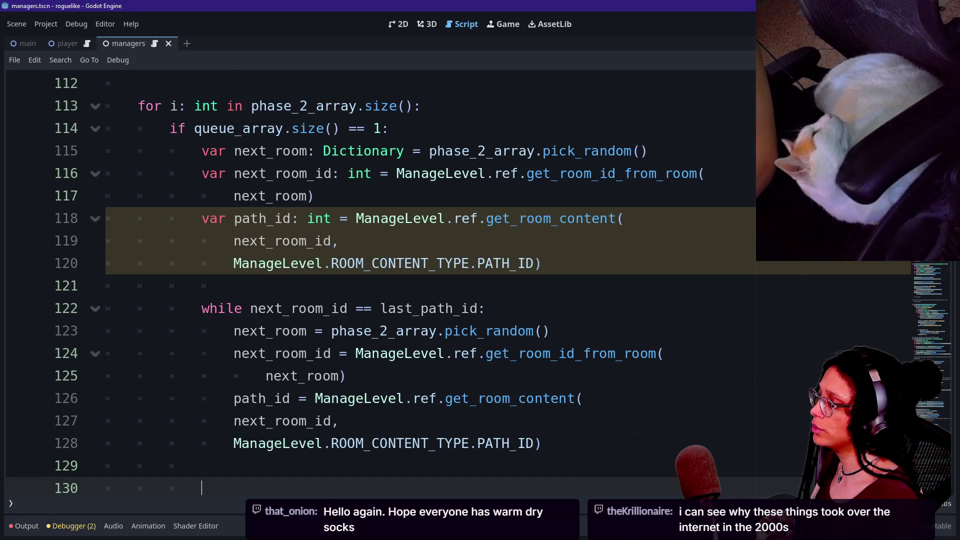
{"action": "type", "text": "queue"}
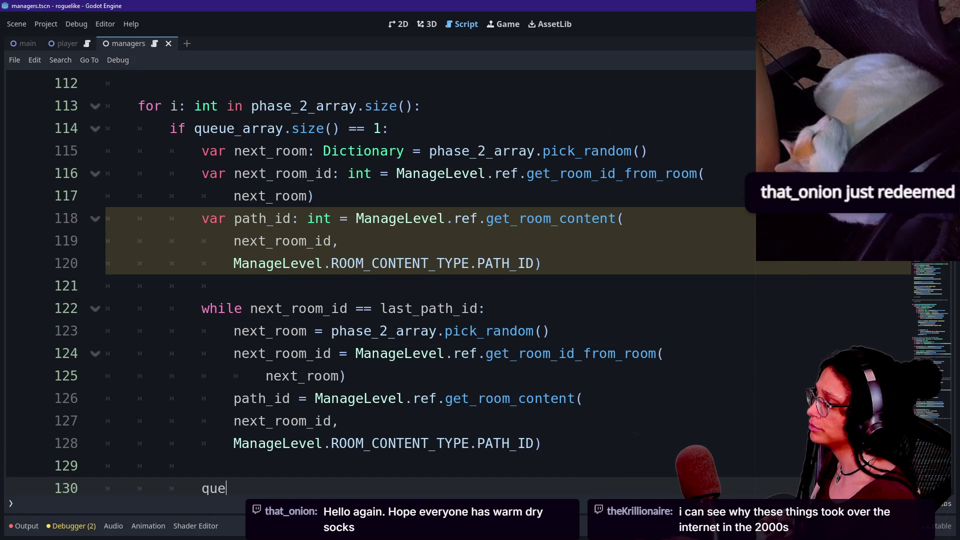
{"action": "key", "text": "Return"}
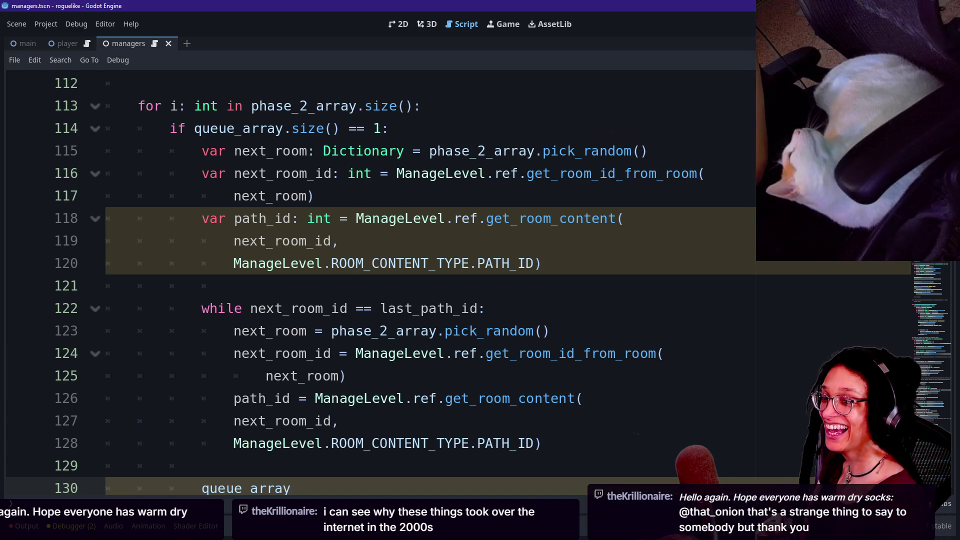
- Review the next_room_id and path_id lookups inside the while loop
{"action": "key", "text": "Up"}
{"action": "key", "text": "Up"}
{"action": "key", "text": "Up"}
{"action": "key", "text": "Up"}
{"action": "key", "text": "End"}
{"action": "key", "text": "Up"}
{"action": "key", "text": "Down"}
{"action": "key", "text": "Down"}
{"action": "key", "text": "Down"}
{"action": "key", "text": "Down"}
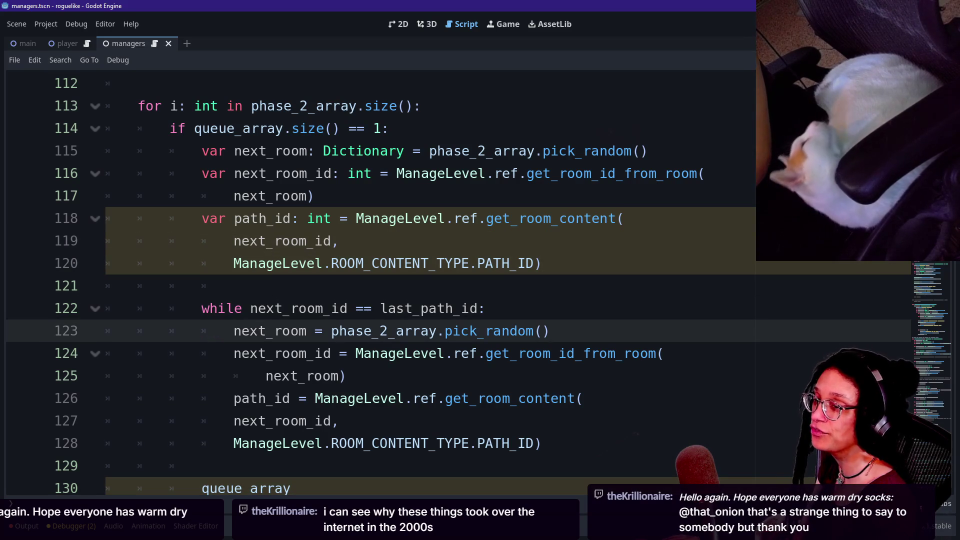
{"action": "key", "text": "Up"}
{"action": "key", "text": "Up"}
{"action": "key", "text": "Up"}
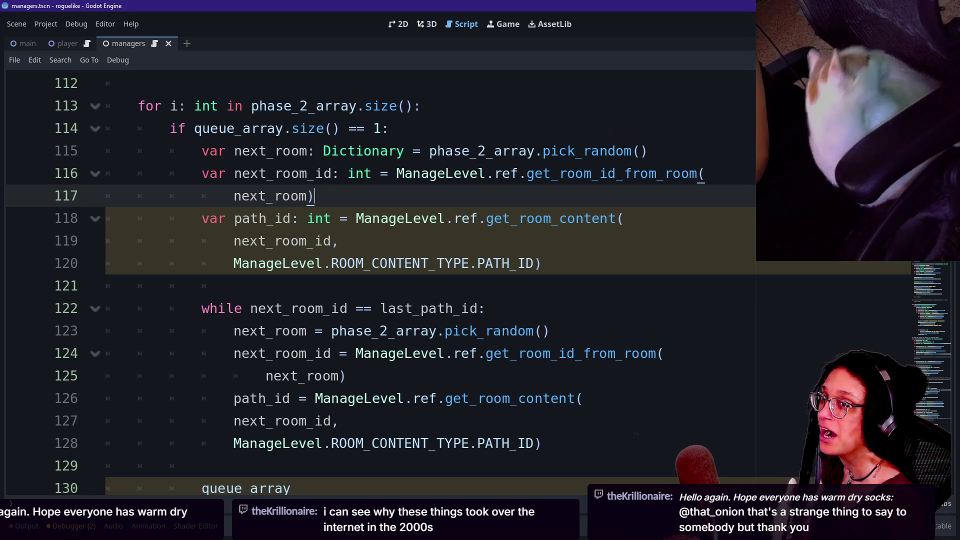
{"action": "key", "text": "Down"}
{"action": "key", "text": "Down"}
{"action": "left_click", "coordinate": [575, 353]}
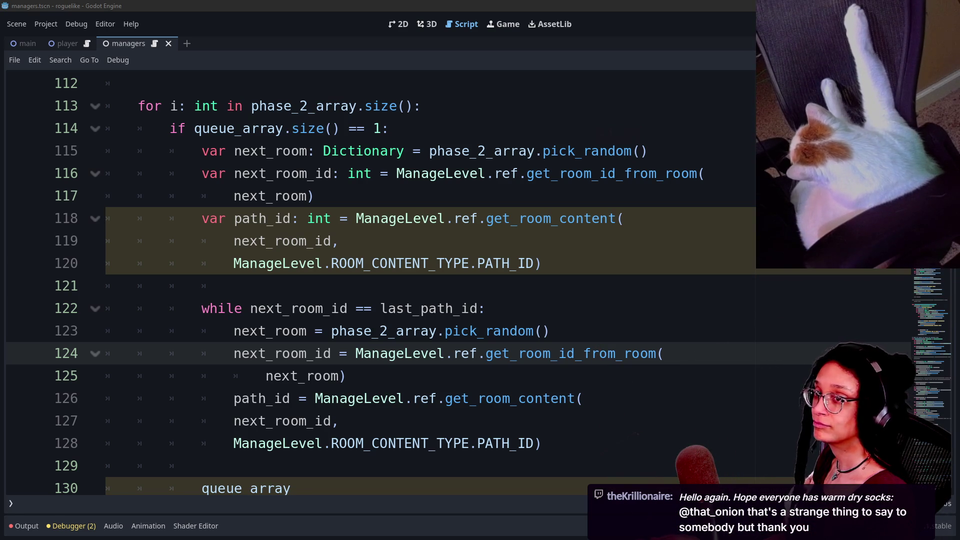
{"action": "left_click", "coordinate": [350, 308]}
{"action": "left_click", "coordinate": [340, 420]}
{"action": "left_click", "coordinate": [350, 331]}
{"action": "left_click", "coordinate": [346, 376]}
{"action": "scroll", "coordinate": [380, 280], "scroll_direction": "down", "scroll_amount": 1}
- Complete the line as queue_array.append(next_room), correcting the misspelled append
{"action": "key", "text": "Down"}
{"action": "key", "text": "Down"}
{"action": "key", "text": "Down"}
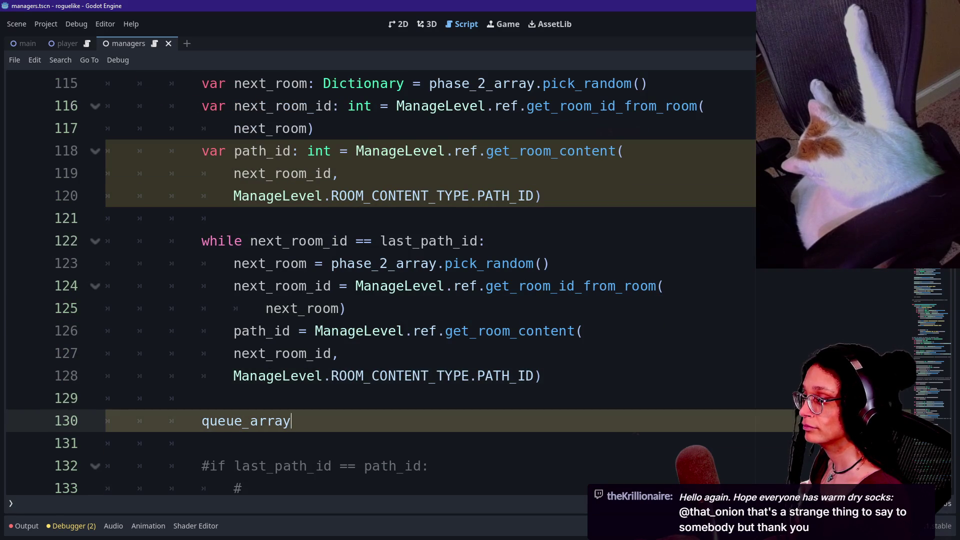
{"action": "key", "text": "Up"}
{"action": "key", "text": "Up"}
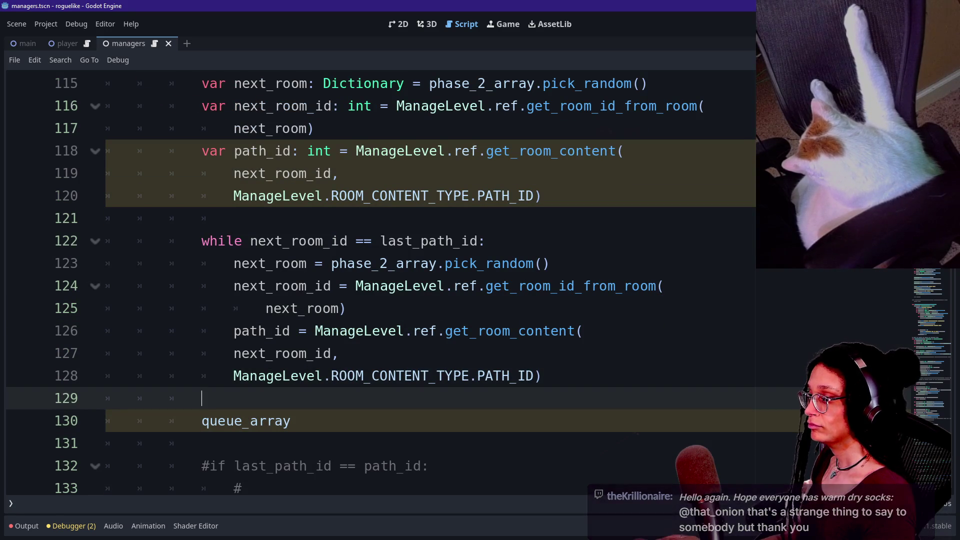
{"action": "key", "text": "Down"}
{"action": "key", "text": "End"}
{"action": "type", "text": "."}
{"action": "type", "text": "pand("}
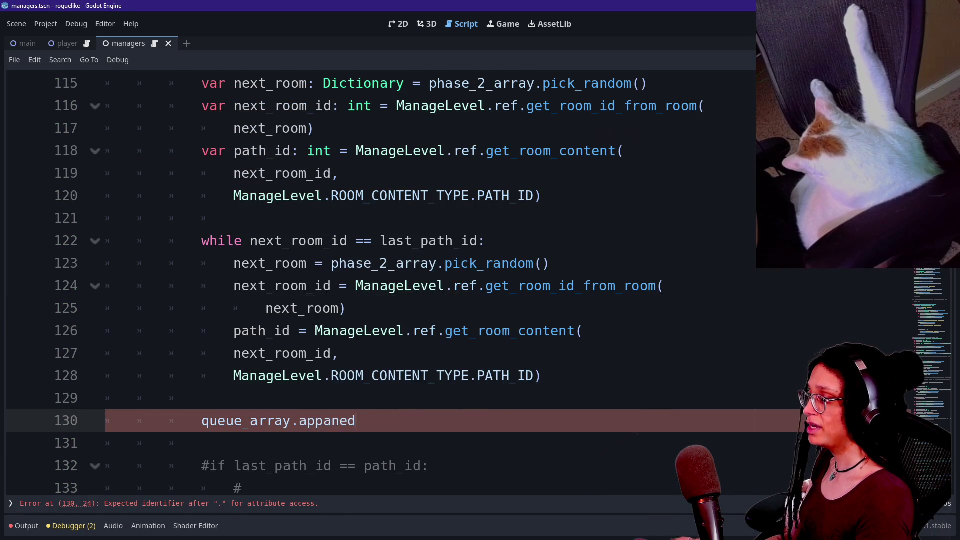
{"action": "key", "text": "BackSpace"}
{"action": "key", "text": "BackSpace"}
{"action": "key", "text": "BackSpace"}
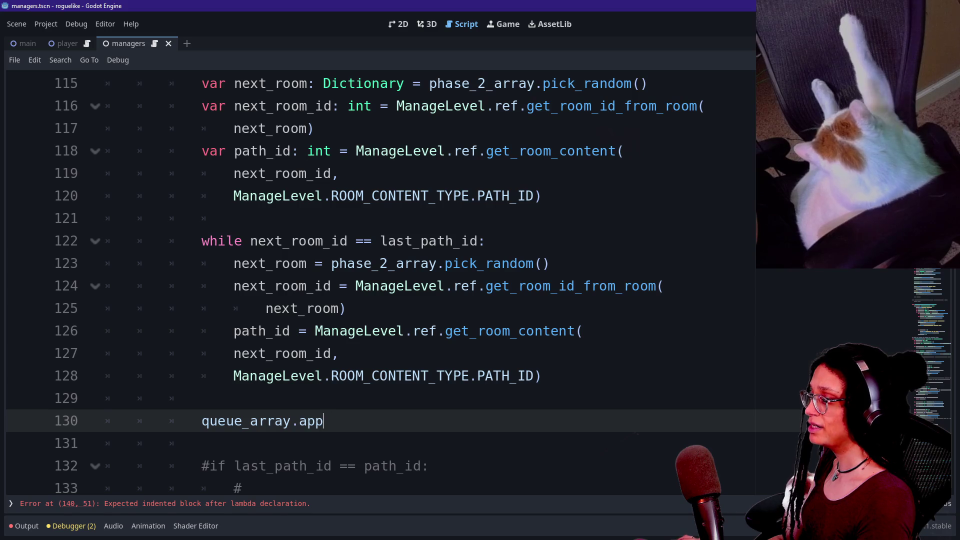
{"action": "type", "text": "(next_ro"}
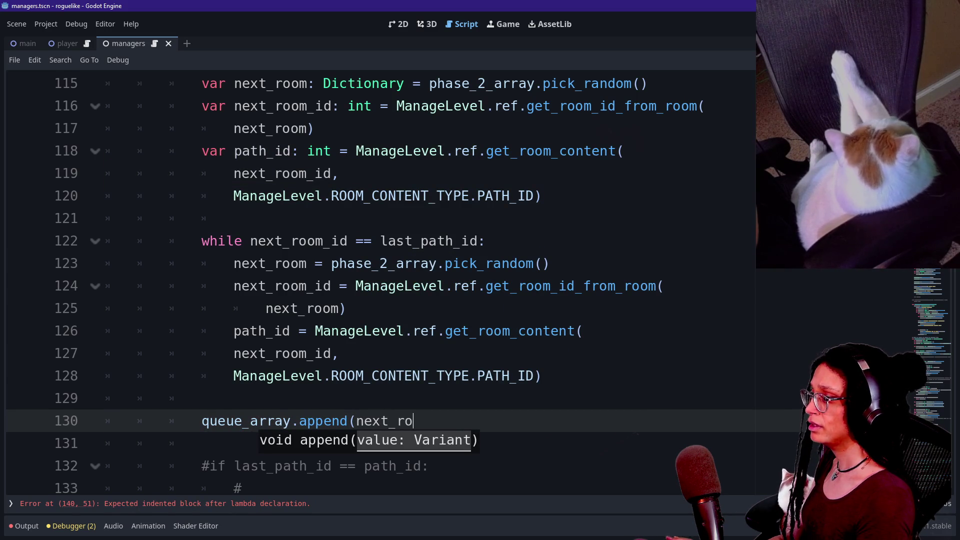
{"action": "type", "text": "m)"}
- Start a new line below the queue_array.append(next_room) line
{"action": "scroll", "coordinate": [380, 280], "scroll_direction": "up", "scroll_amount": 3}
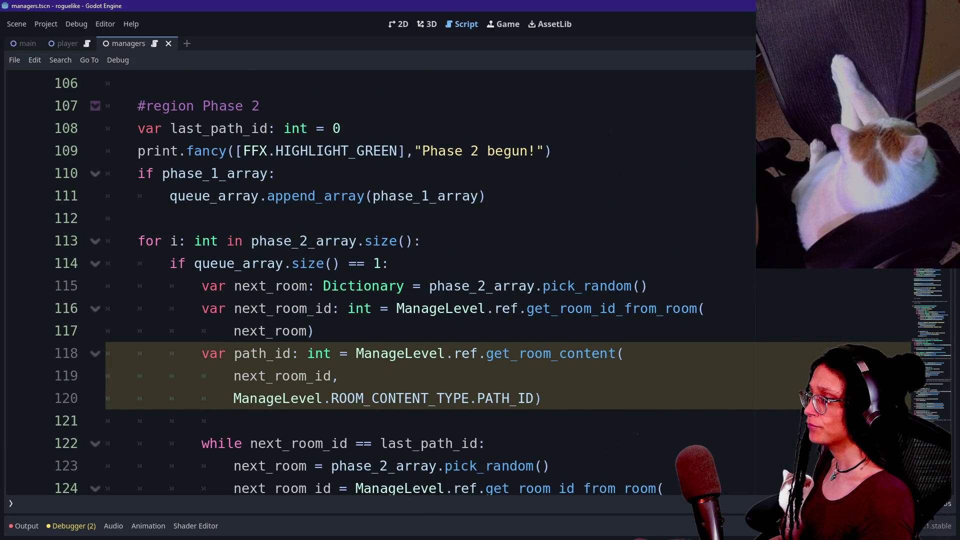
{"action": "scroll", "coordinate": [398, 305], "scroll_direction": "down", "scroll_amount": 4}
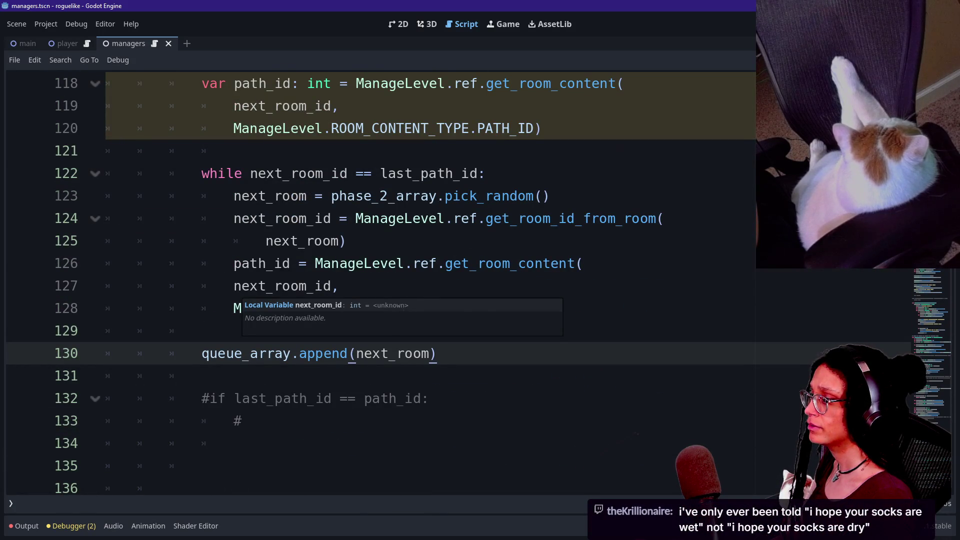
{"action": "scroll", "coordinate": [398, 305], "scroll_direction": "up", "scroll_amount": 2}
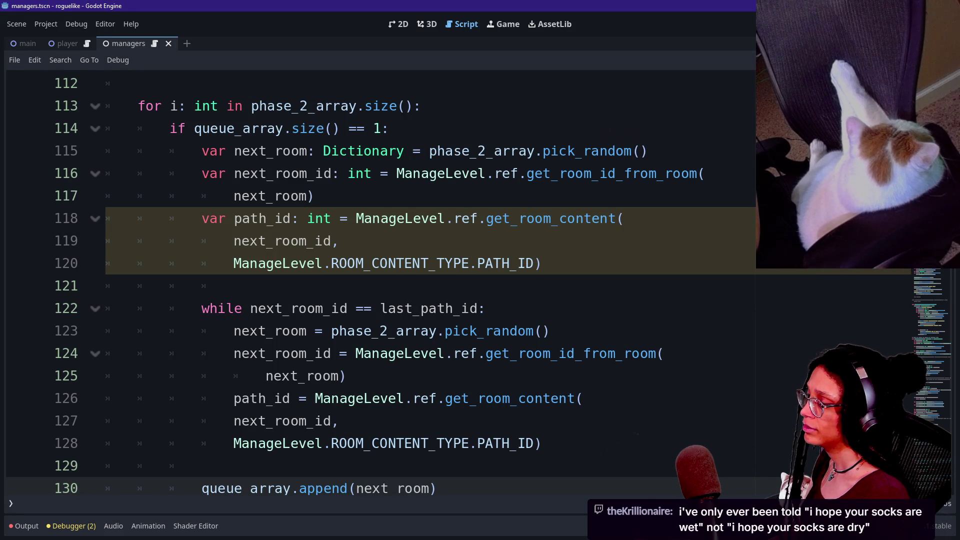
{"action": "left_click", "coordinate": [202, 465]}
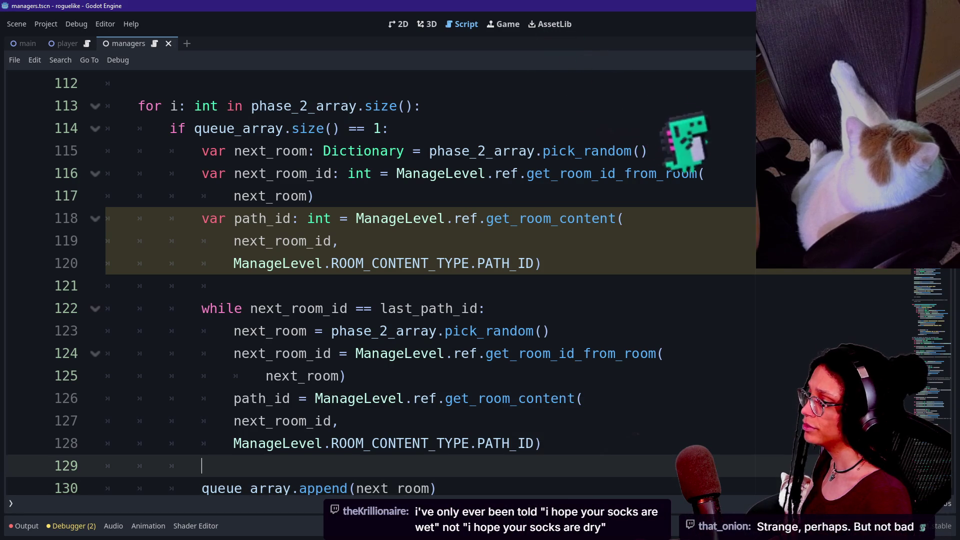
{"action": "scroll", "coordinate": [380, 285], "scroll_direction": "down", "scroll_amount": 2}
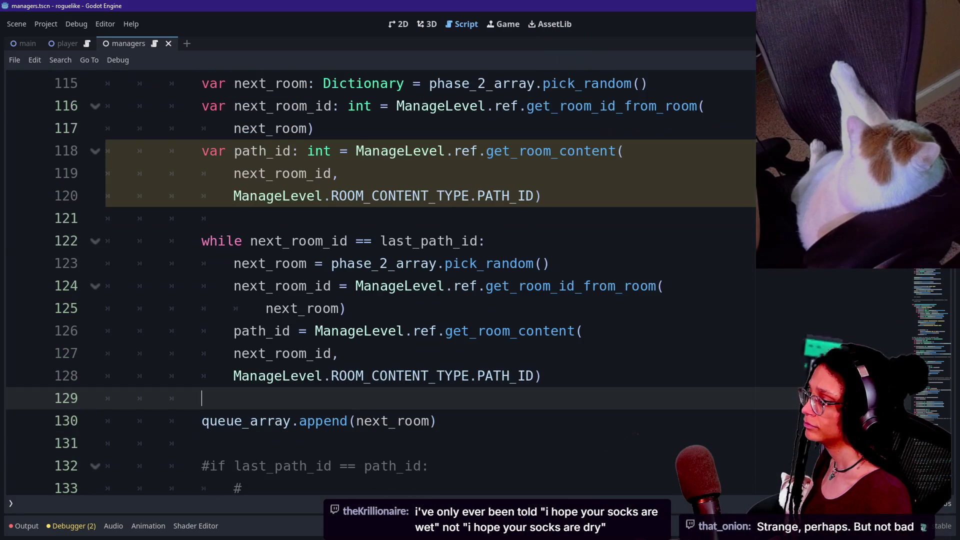
{"action": "left_click", "coordinate": [437, 421]}
{"action": "key", "text": "Return"}
- Type last_path_id = path_id on the new line, fixing the path_id typo
{"action": "type", "text": "p"}
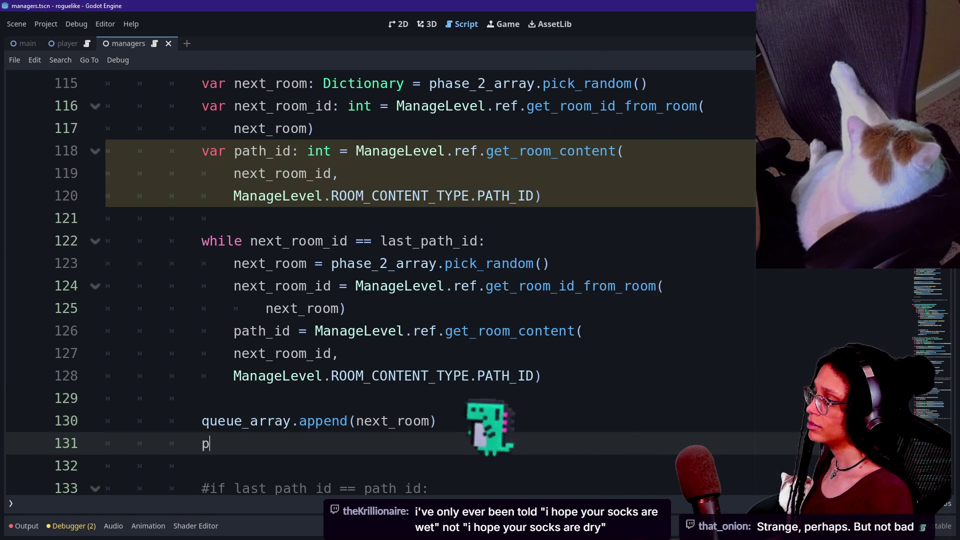
{"action": "key", "text": "BackSpace"}
{"action": "type", "text": "last"}
{"action": "key", "text": "Return"}
{"action": "type", "text": "= past"}
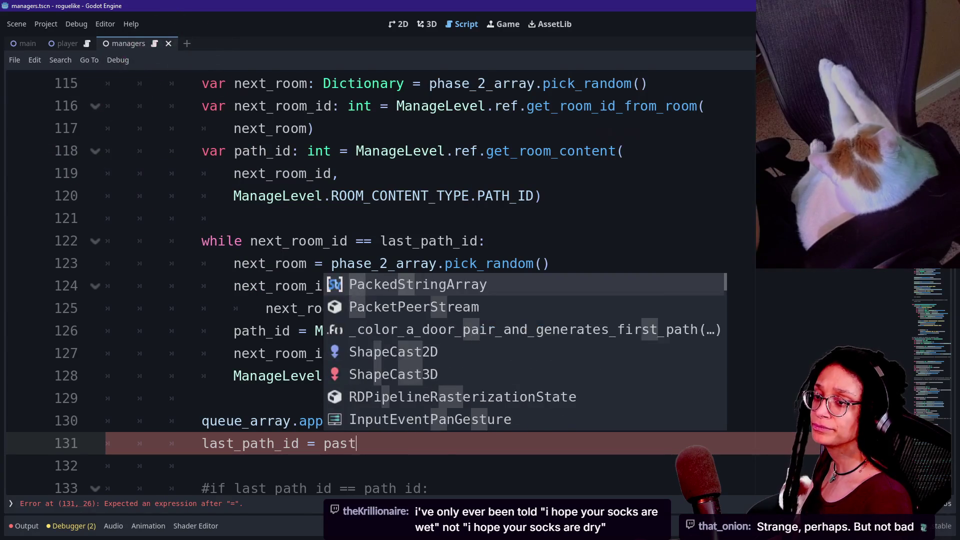
{"action": "type", "text": "h_"}
{"action": "key", "text": "BackSpace"}
{"action": "key", "text": "BackSpace"}
{"action": "key", "text": "BackSpace"}
{"action": "type", "text": "id"}
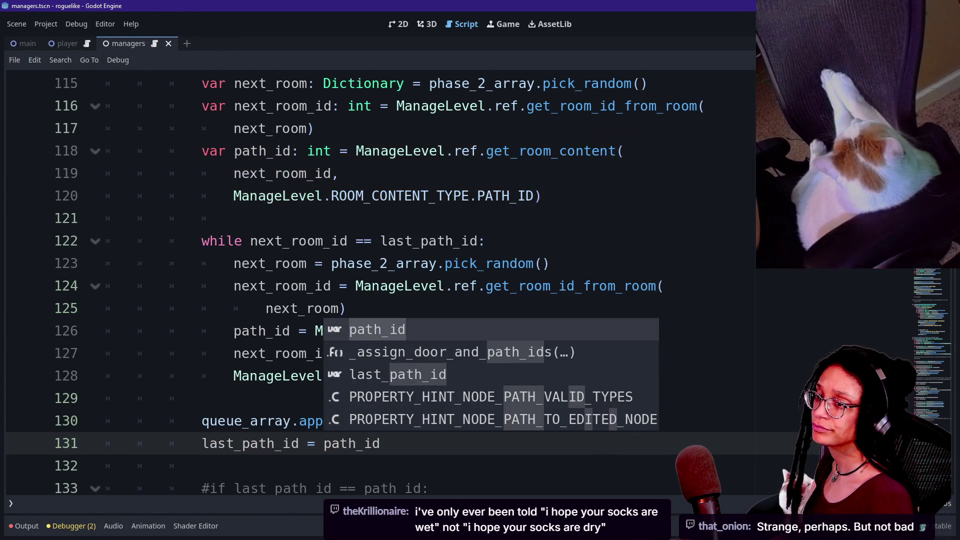
- Review the lines around the new last_path_id assignment and the path_id lookup
{"action": "left_click", "coordinate": [450, 264]}
{"action": "left_click", "coordinate": [440, 331]}
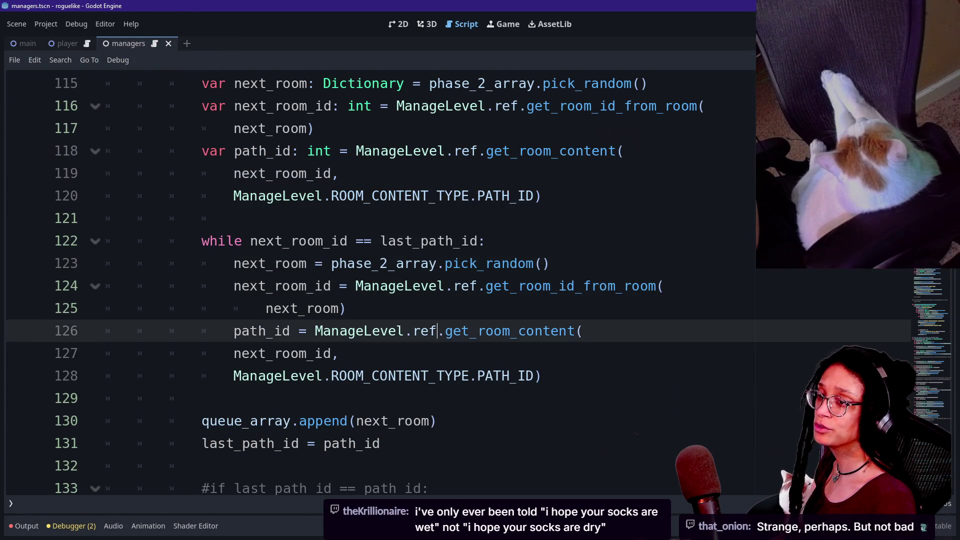
{"action": "left_click", "coordinate": [436, 376]}
{"action": "left_click", "coordinate": [435, 421]}
{"action": "left_click", "coordinate": [436, 375]}
{"action": "left_click", "coordinate": [203, 398]}
{"action": "left_click", "coordinate": [381, 443]}
{"action": "left_click", "coordinate": [202, 398]}
{"action": "left_click", "coordinate": [203, 465]}
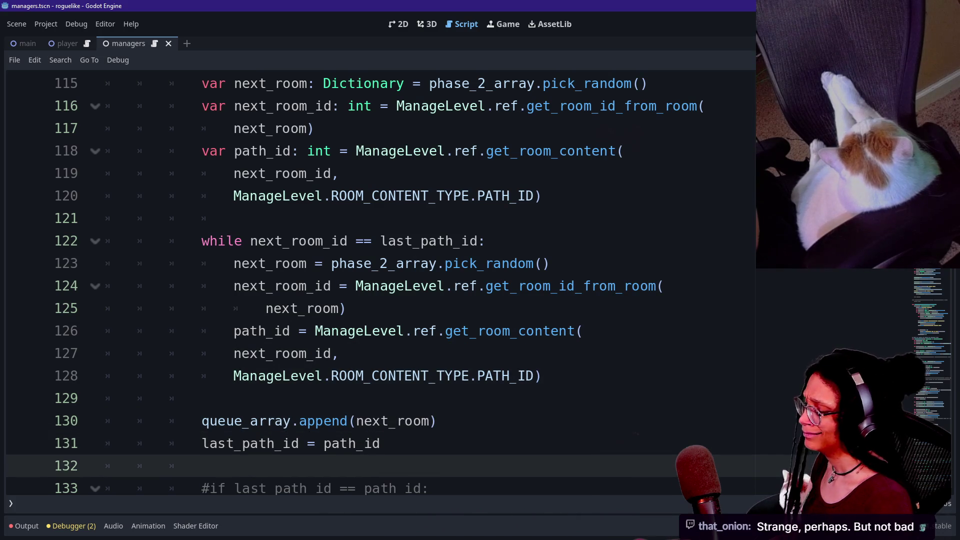
{"action": "left_click", "coordinate": [381, 443]}
{"action": "left_click", "coordinate": [435, 421]}
{"action": "left_click", "coordinate": [203, 398]}
{"action": "left_click", "coordinate": [380, 375]}
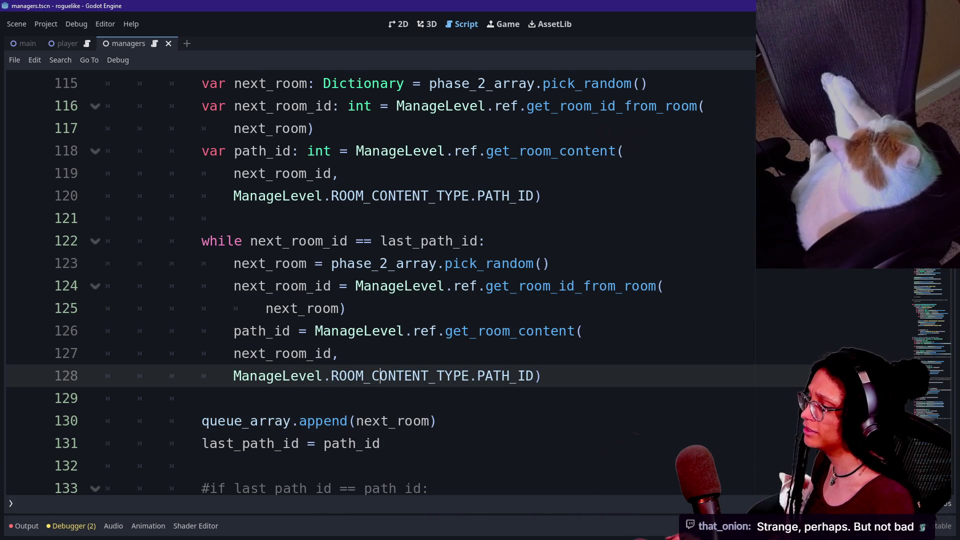
- Review the next_room and path_id declarations at the start of the loop
{"action": "scroll", "coordinate": [640, 290], "scroll_direction": "up", "scroll_amount": 2}
{"action": "scroll", "coordinate": [640, 290], "scroll_direction": "down", "scroll_amount": 3}
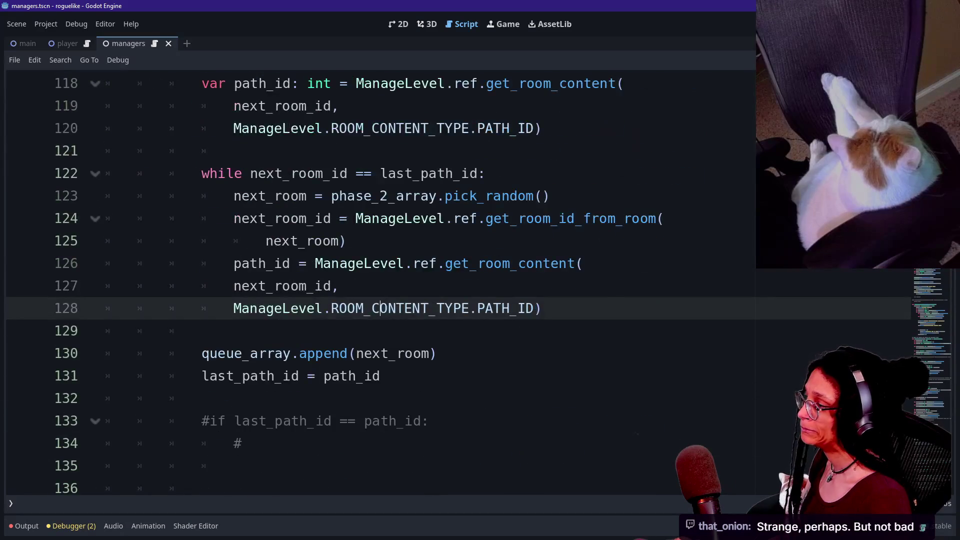
{"action": "scroll", "coordinate": [487, 310], "scroll_direction": "up", "scroll_amount": 4}
{"action": "scroll", "coordinate": [488, 310], "scroll_direction": "down", "scroll_amount": 1}
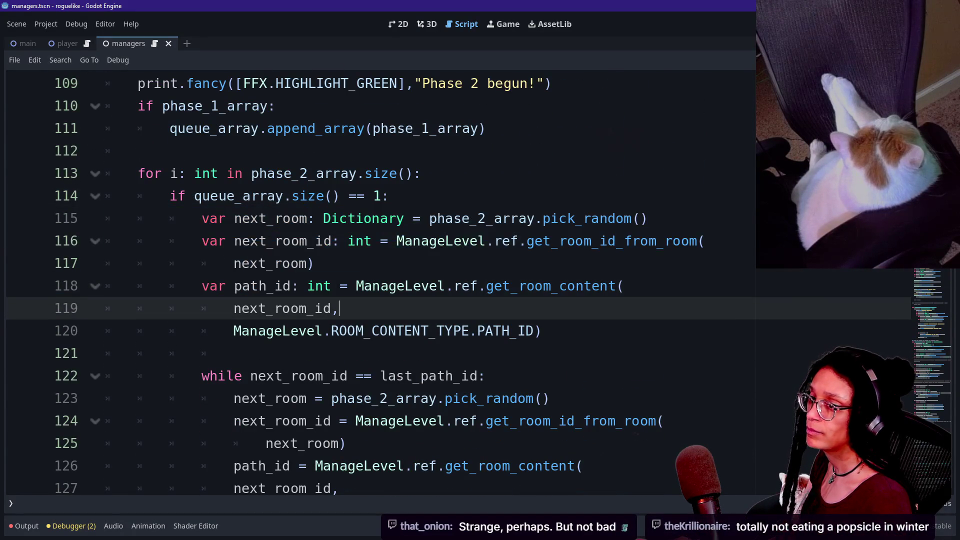
{"action": "left_click", "coordinate": [234, 353]}
{"action": "left_click", "coordinate": [280, 308]}
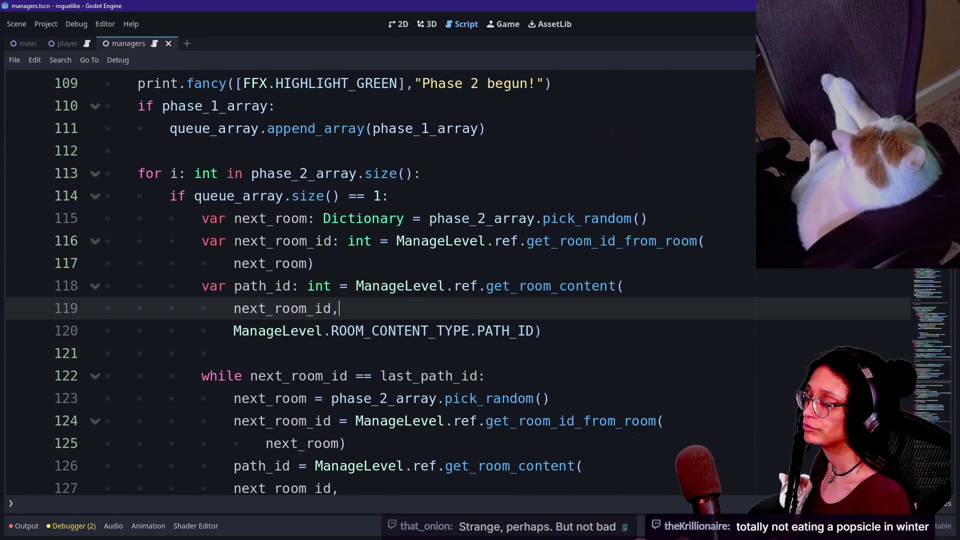
{"action": "mouse_move", "coordinate": [324, 286]}
{"action": "left_mouse_down"}
{"action": "mouse_move", "coordinate": [300, 173]}
{"action": "mouse_move", "coordinate": [324, 286]}
{"action": "left_mouse_up"}
{"action": "left_click_drag", "start_coordinate": [201, 219], "coordinate": [300, 241]}
{"action": "left_click", "coordinate": [274, 264]}
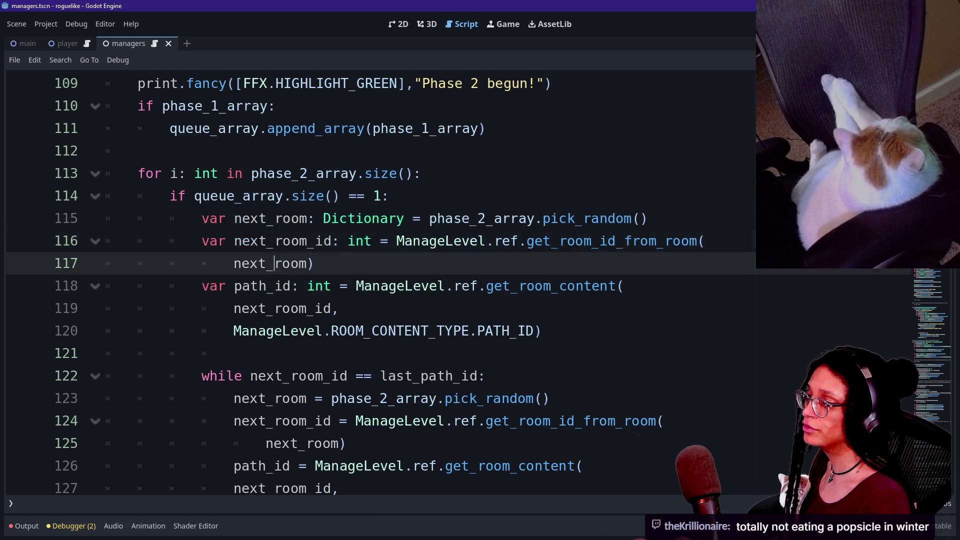
- Delete the commented-out #if block below last_path_id and add a fresh indented line
{"action": "scroll", "coordinate": [310, 250], "scroll_direction": "down", "scroll_amount": 1}
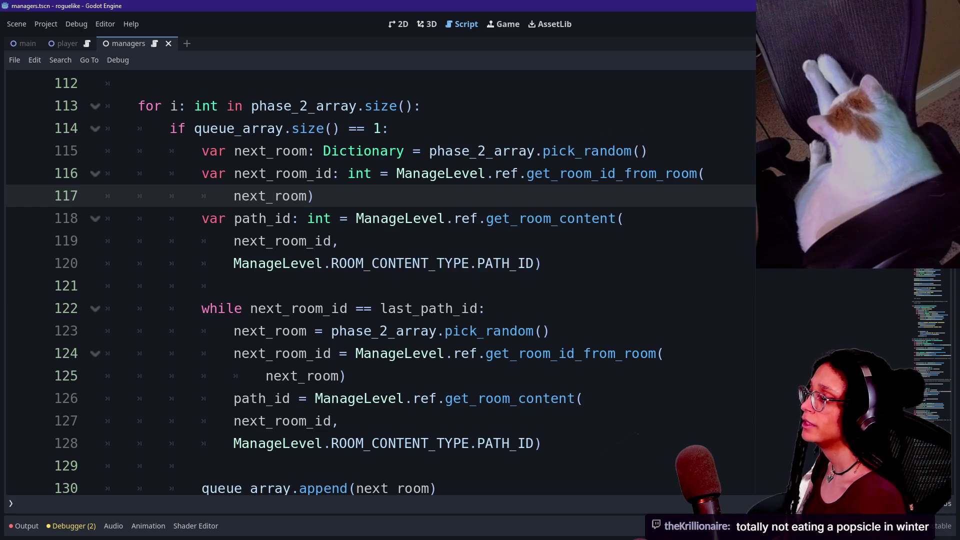
{"action": "scroll", "coordinate": [310, 250], "scroll_direction": "down", "scroll_amount": 1}
{"action": "scroll", "coordinate": [350, 280], "scroll_direction": "down", "scroll_amount": 1}
{"action": "left_click", "coordinate": [381, 375]}
{"action": "left_click_drag", "start_coordinate": [242, 443], "coordinate": [381, 375]}
{"action": "key", "text": "BackSpace"}
{"action": "key", "text": "Return"}
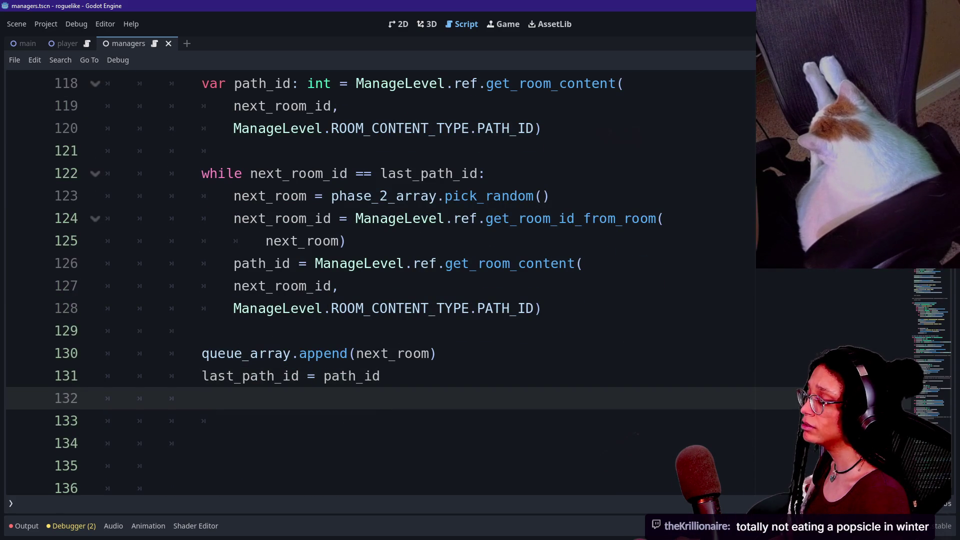
{"action": "scroll", "coordinate": [380, 280], "scroll_direction": "up", "scroll_amount": 7}
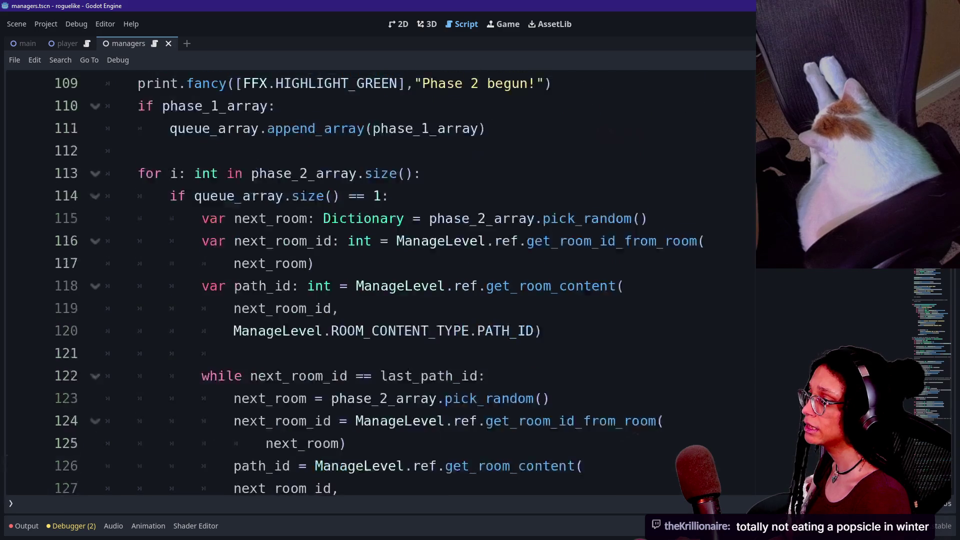
{"action": "scroll", "coordinate": [380, 280], "scroll_direction": "down", "scroll_amount": 12}
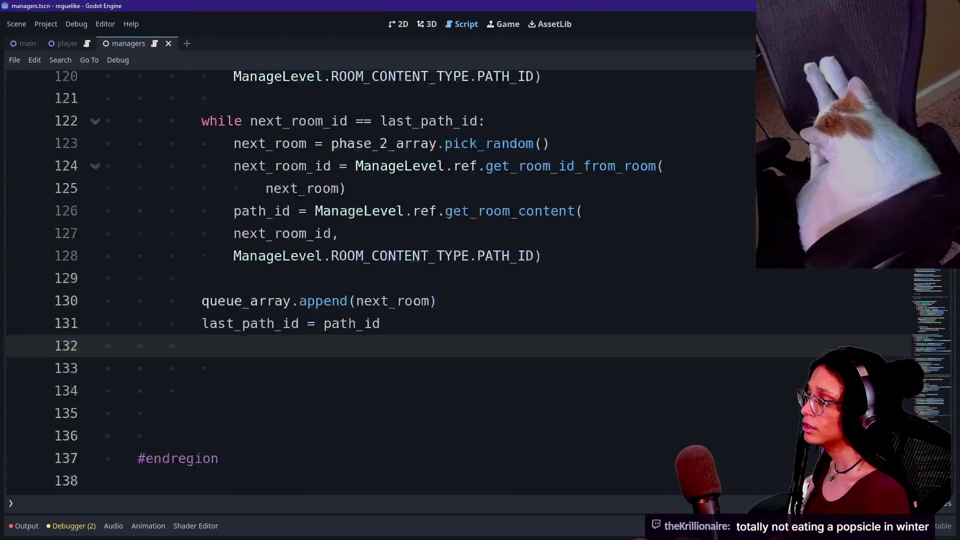
{"action": "scroll", "coordinate": [380, 280], "scroll_direction": "down", "scroll_amount": 1}
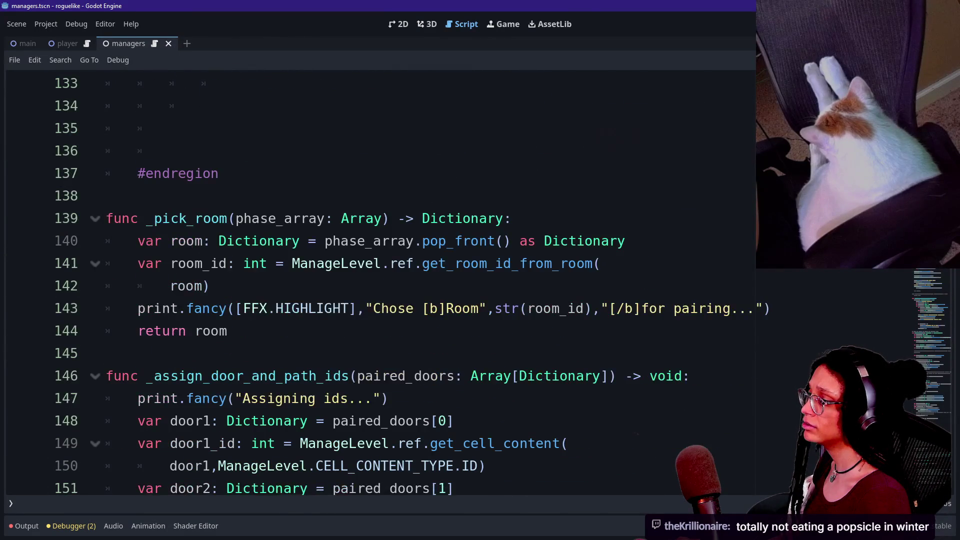
{"action": "scroll", "coordinate": [283, 398], "scroll_direction": "down", "scroll_amount": 1}
{"action": "left_click", "coordinate": [284, 398]}
{"action": "scroll", "coordinate": [283, 398], "scroll_direction": "down", "scroll_amount": 2}
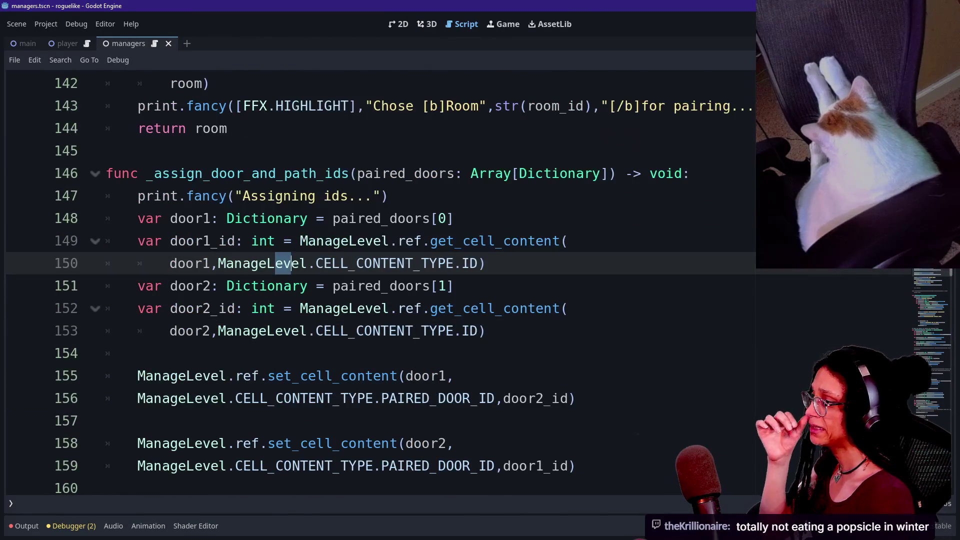
{"action": "scroll", "coordinate": [380, 280], "scroll_direction": "down", "scroll_amount": 1}
{"action": "scroll", "coordinate": [380, 280], "scroll_direction": "up", "scroll_amount": 10}
{"action": "scroll", "coordinate": [380, 280], "scroll_direction": "up", "scroll_amount": 9}
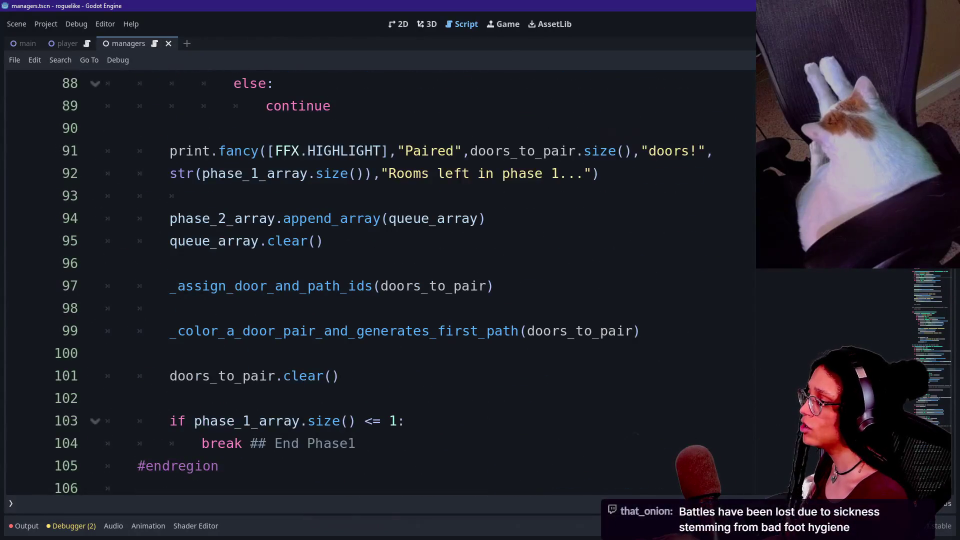
{"action": "left_click_drag", "start_coordinate": [170, 286], "coordinate": [640, 331]}
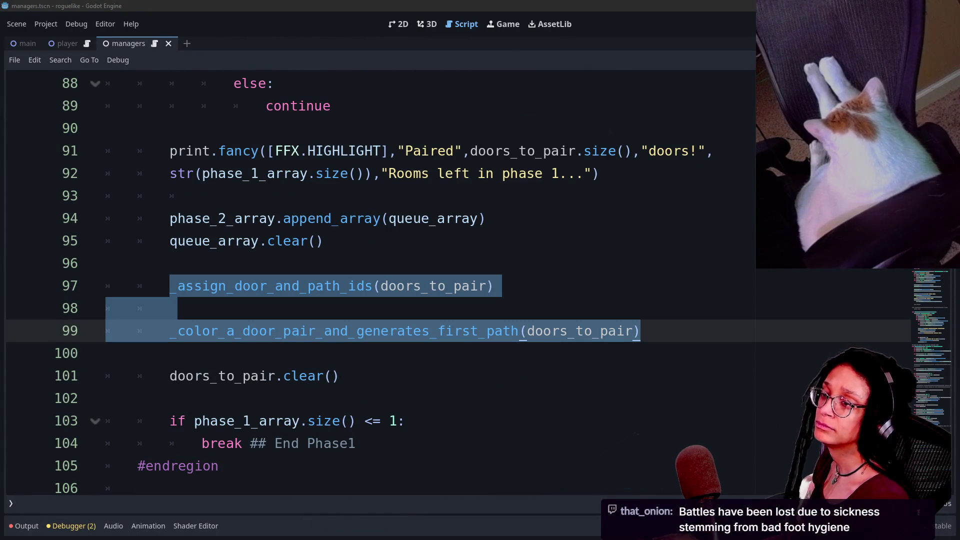
{"action": "left_click", "coordinate": [323, 241]}
{"action": "mouse_move", "coordinate": [640, 331]}
{"action": "left_mouse_down"}
{"action": "mouse_move", "coordinate": [243, 331]}
{"action": "mouse_move", "coordinate": [138, 286]}
{"action": "left_mouse_up"}
{"action": "key", "text": "ctrl+c"}
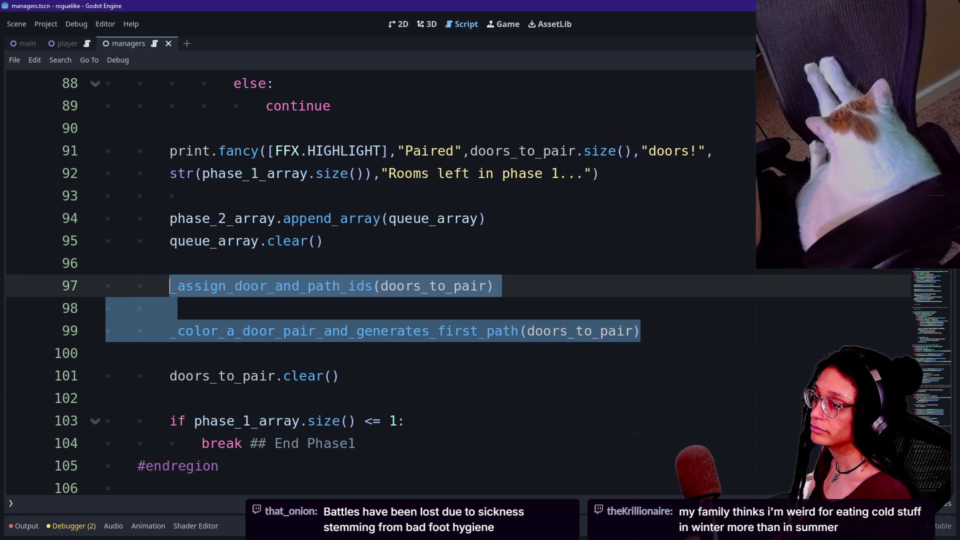
{"action": "scroll", "coordinate": [138, 286], "scroll_direction": "down", "scroll_amount": 4}
{"action": "scroll", "coordinate": [380, 280], "scroll_direction": "down", "scroll_amount": 4}
{"action": "left_click", "coordinate": [350, 331]}
{"action": "scroll", "coordinate": [350, 330], "scroll_direction": "down", "scroll_amount": 3}
{"action": "left_click", "coordinate": [202, 330]}
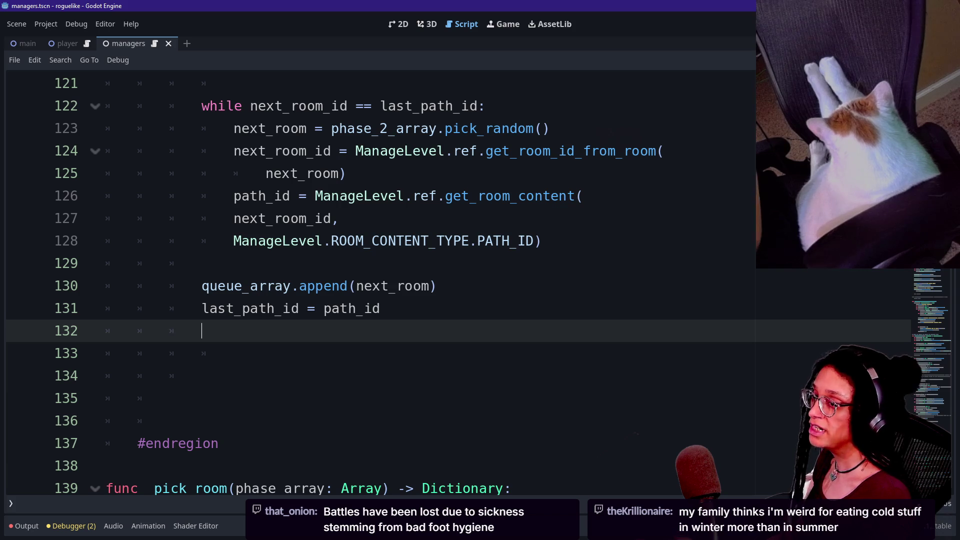
- Paste the two door-pairing calls below the loop, indent the second and close the gap between them
{"action": "key", "text": "Return"}
{"action": "key", "text": "ctrl+v"}
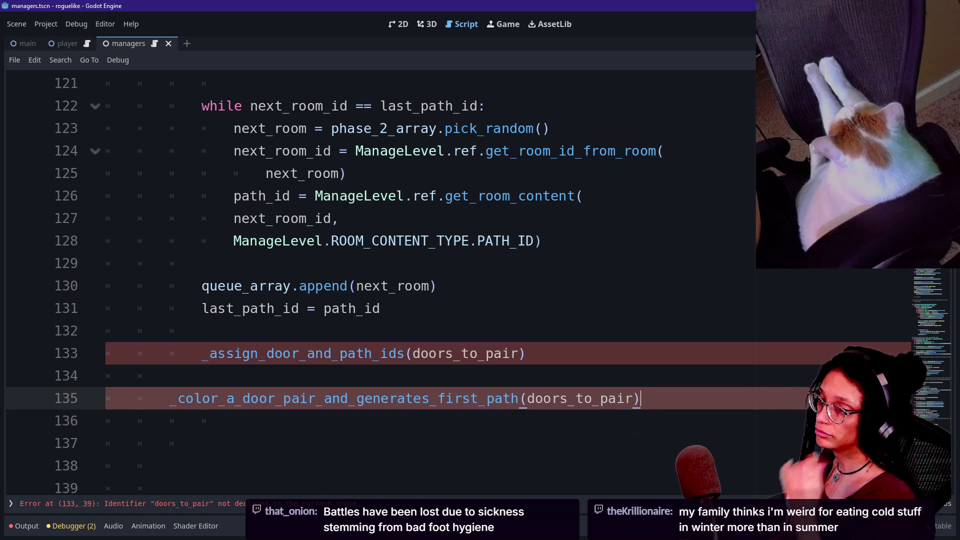
{"action": "key", "text": "Up"}
{"action": "key", "text": "Up"}
{"action": "key", "text": "Down"}
{"action": "key", "text": "Down"}
{"action": "key", "text": "Home"}
{"action": "key", "text": "Tab"}
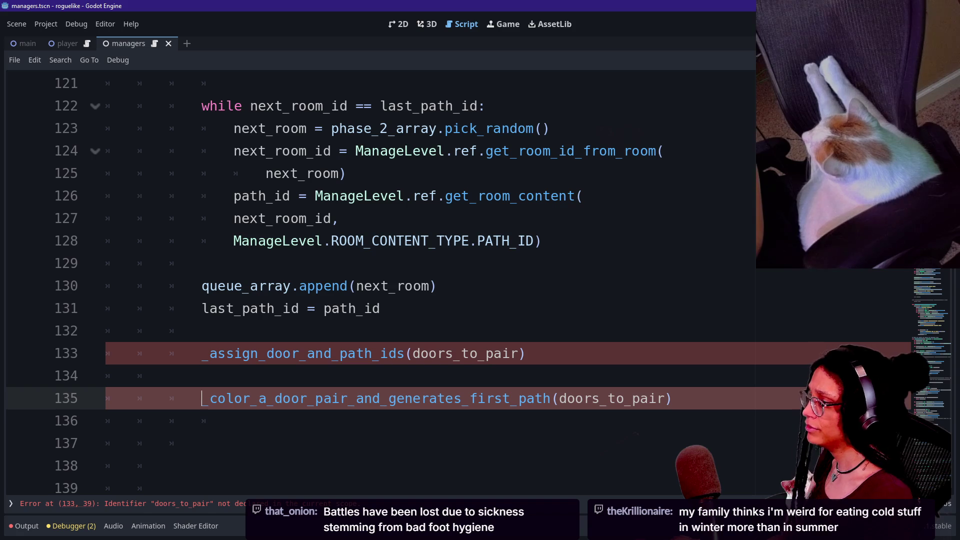
{"action": "key", "text": "Up"}
{"action": "key", "text": "Up"}
{"action": "key", "text": "Down"}
{"action": "key", "text": "Down"}
{"action": "key", "text": "Up"}
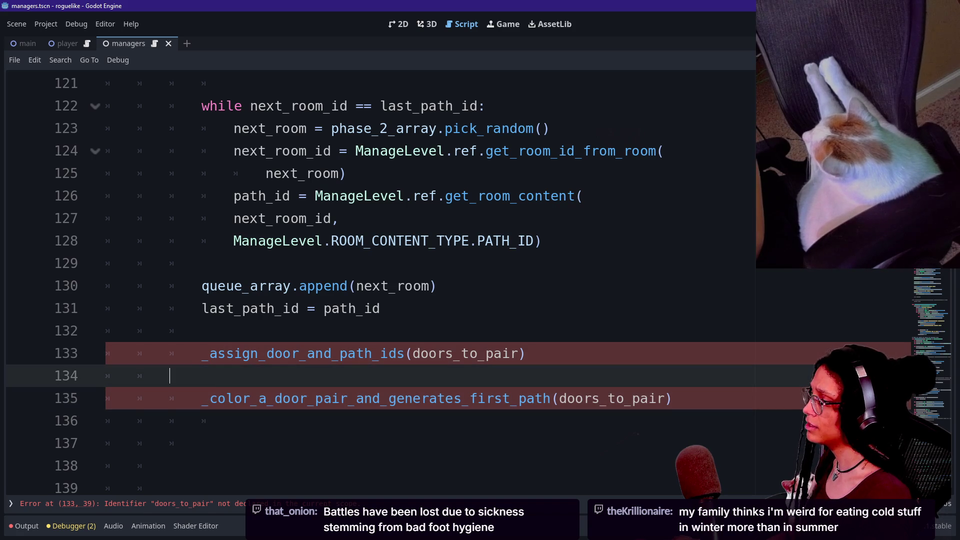
{"action": "key", "text": "BackSpace"}
{"action": "key", "text": "Down"}
{"action": "key", "text": "Down"}
{"action": "key", "text": "Down"}
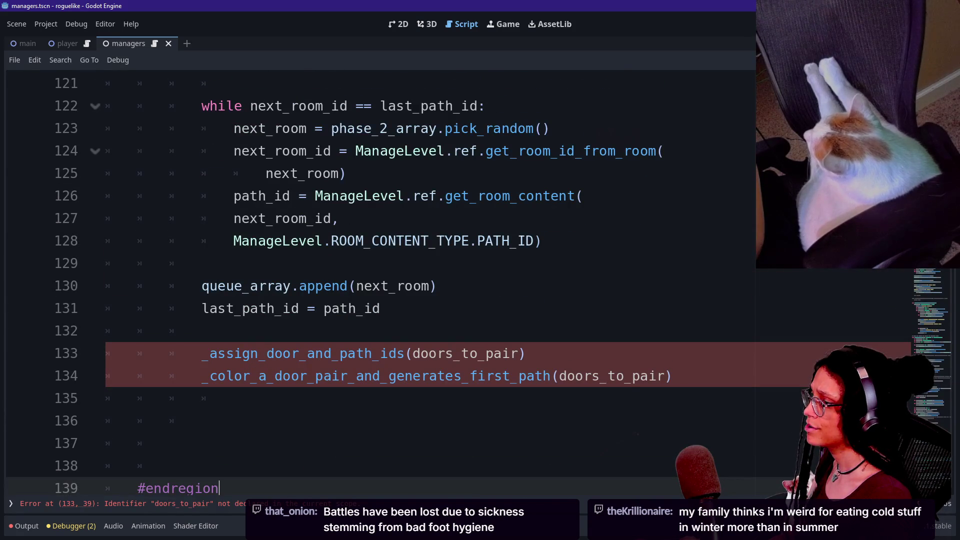
- Add a blank line after last_path_id = path_id and comment out both pasted calls with Ctrl+K
{"action": "left_click", "coordinate": [381, 308]}
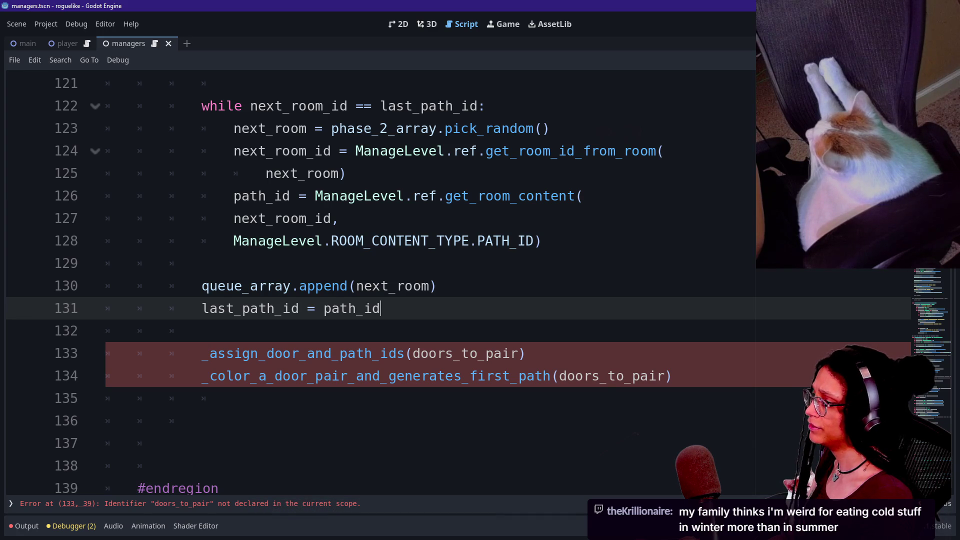
{"action": "key", "text": "Return"}
{"action": "key", "text": "Up"}
{"action": "key", "text": "Up"}
{"action": "key", "text": "Down"}
{"action": "key", "text": "Down"}
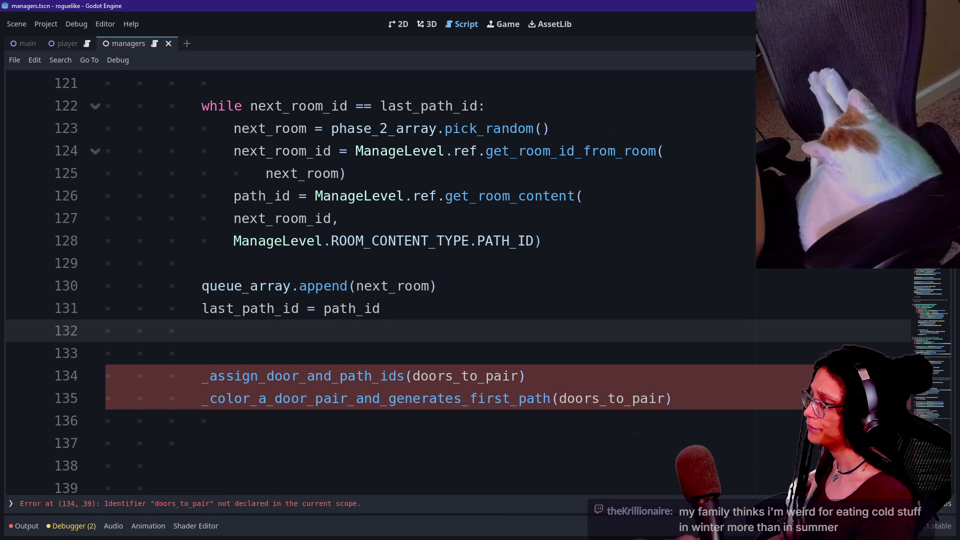
{"action": "left_click", "coordinate": [422, 375]}
{"action": "left_click_drag", "start_coordinate": [413, 375], "coordinate": [413, 399]}
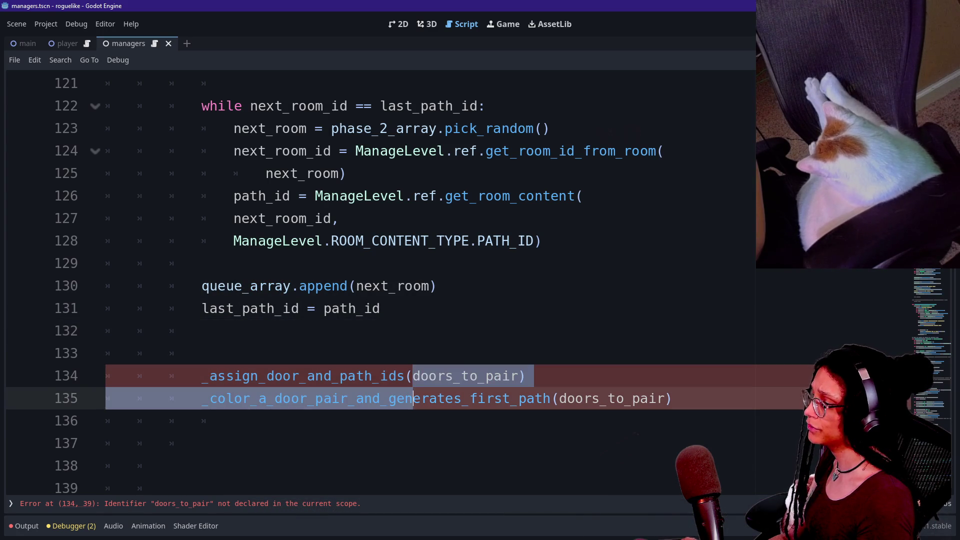
{"action": "key", "text": "ctrl+k"}
{"action": "left_click", "coordinate": [348, 308]}
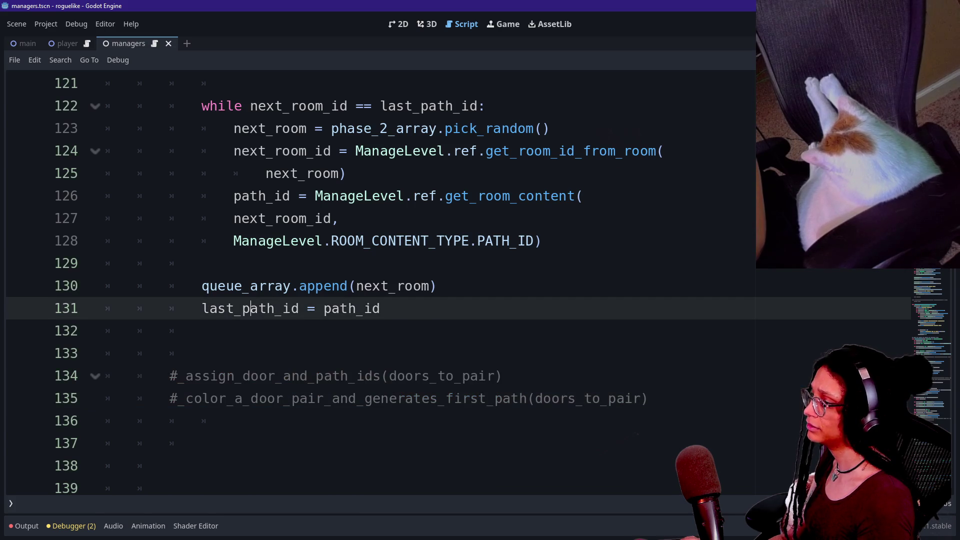
- Select lines 130–131, then go back up to the queue_array loop near line 60
{"action": "left_click_drag", "start_coordinate": [250, 285], "coordinate": [349, 308]}
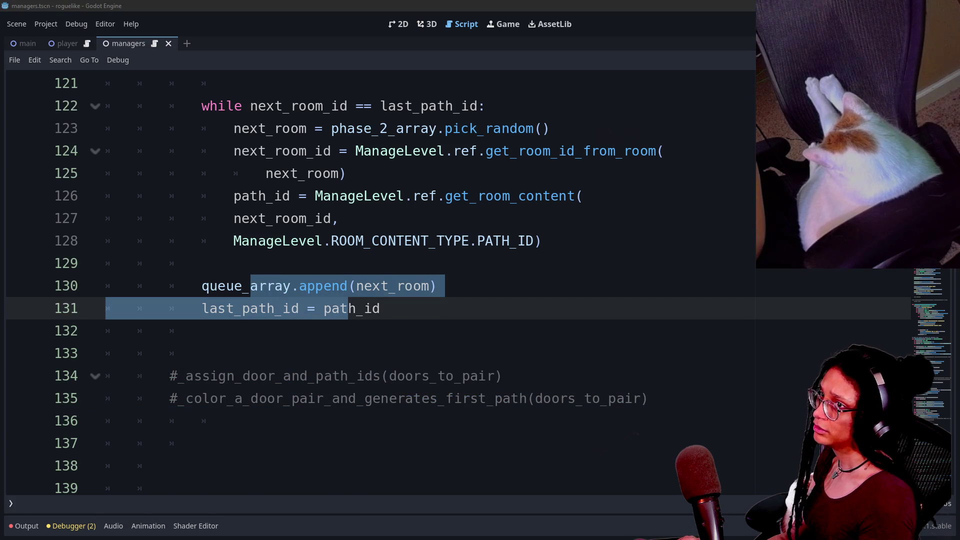
{"action": "scroll", "coordinate": [380, 280], "scroll_direction": "up", "scroll_amount": 13}
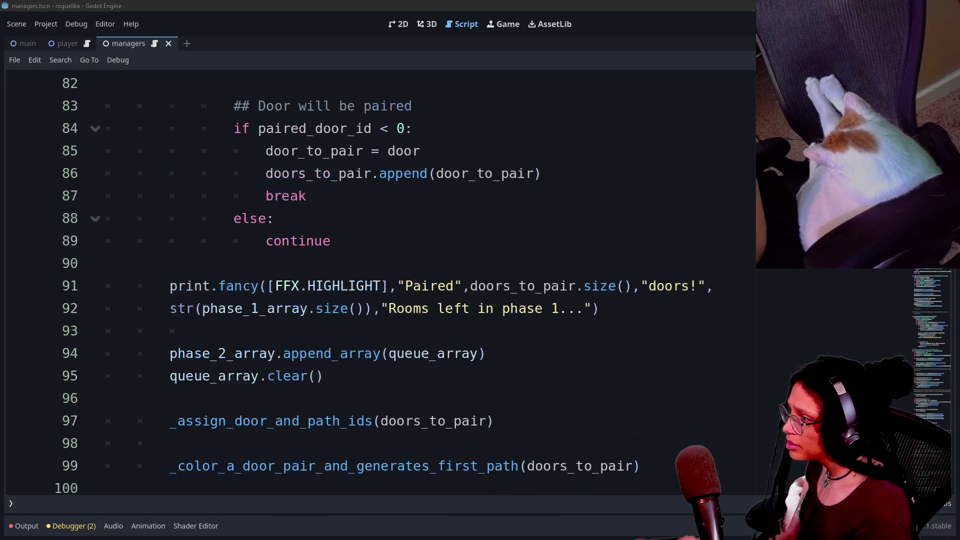
{"action": "scroll", "coordinate": [380, 280], "scroll_direction": "up", "scroll_amount": 4}
{"action": "scroll", "coordinate": [380, 280], "scroll_direction": "up", "scroll_amount": 3}
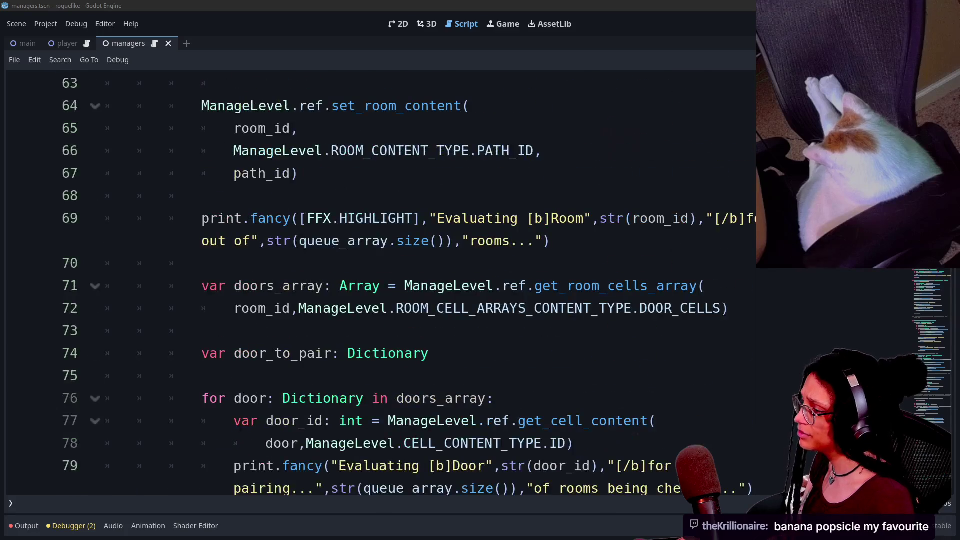
{"action": "scroll", "coordinate": [380, 280], "scroll_direction": "up", "scroll_amount": 4}
{"action": "scroll", "coordinate": [380, 280], "scroll_direction": "down", "scroll_amount": 8}
{"action": "scroll", "coordinate": [380, 280], "scroll_direction": "up", "scroll_amount": 8}
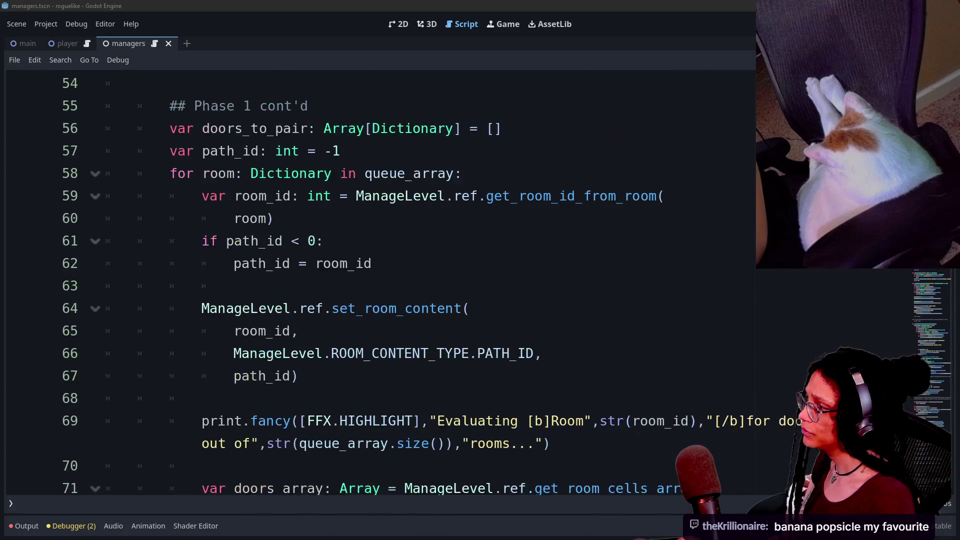
{"action": "mouse_move", "coordinate": [352, 331]}
{"action": "mouse_move", "coordinate": [275, 286]}
{"action": "left_mouse_down"}
{"action": "mouse_move", "coordinate": [461, 241]}
{"action": "mouse_move", "coordinate": [275, 286]}
{"action": "left_mouse_up"}
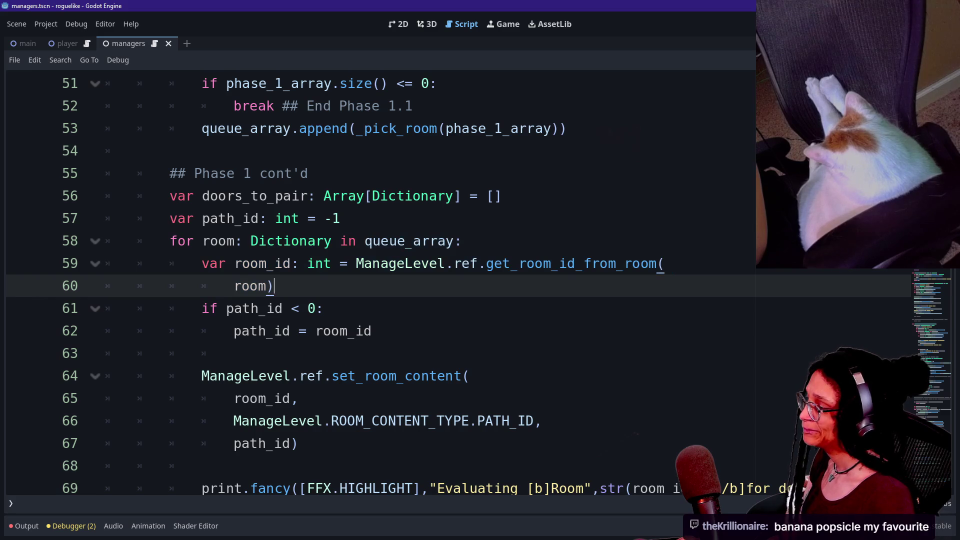
- Insert a blank line at line 68, just above the Evaluating Room print.fancy call
{"action": "scroll", "coordinate": [380, 282], "scroll_direction": "down", "scroll_amount": 2}
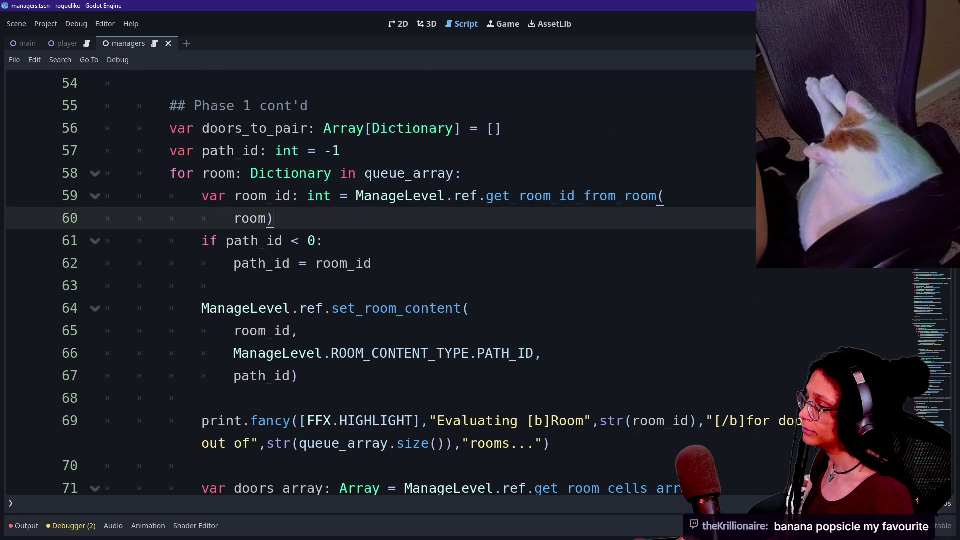
{"action": "left_click", "coordinate": [280, 376]}
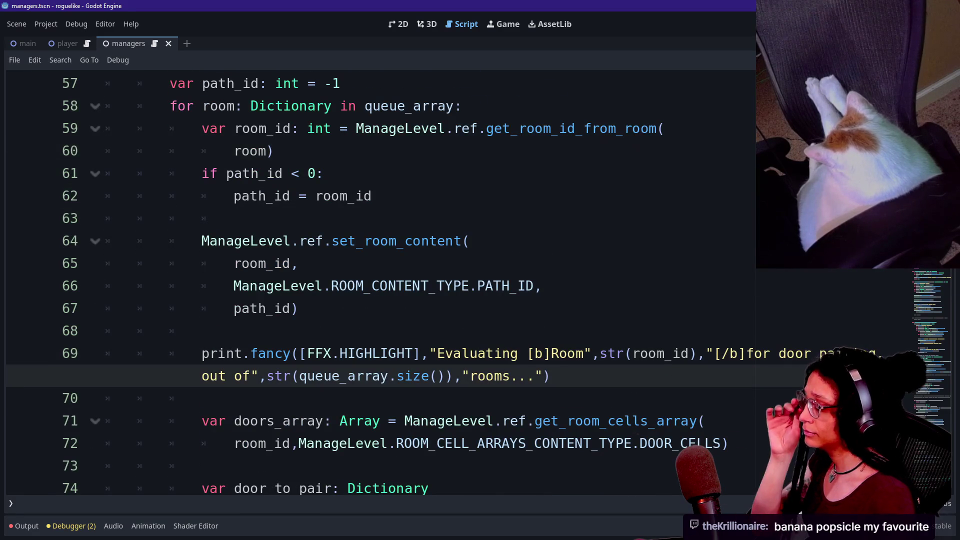
{"action": "scroll", "coordinate": [280, 376], "scroll_direction": "down", "scroll_amount": 1}
{"action": "left_click", "coordinate": [202, 263]}
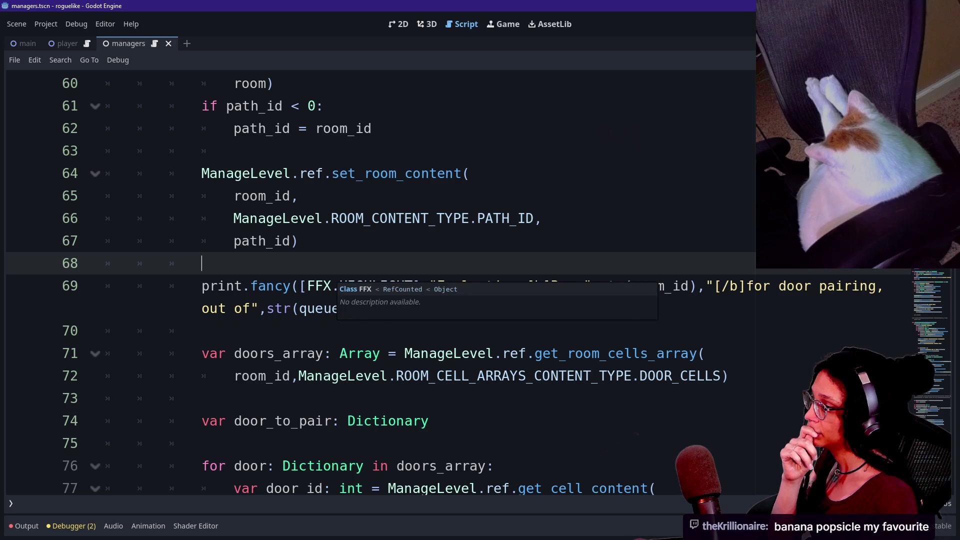
{"action": "key", "text": "Return"}
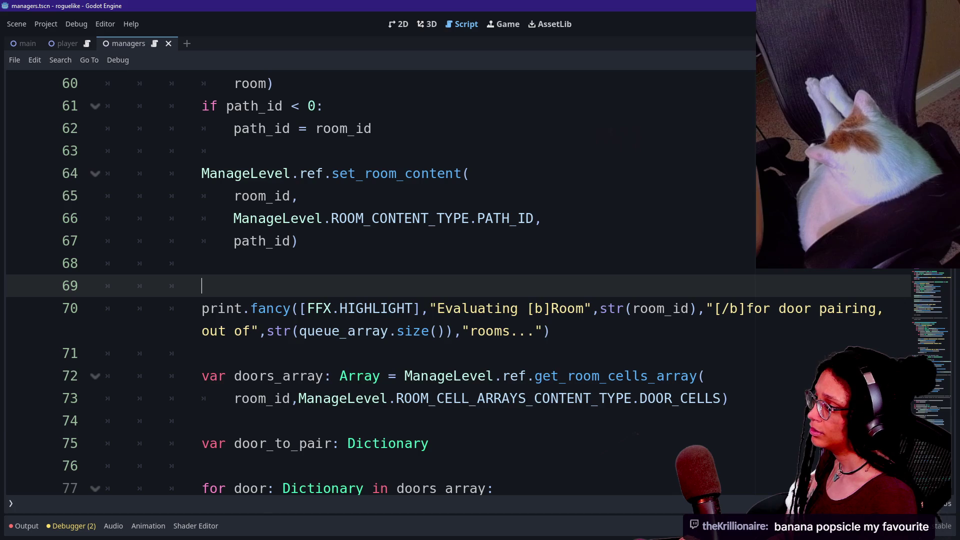
{"action": "type", "text": "_pick"}
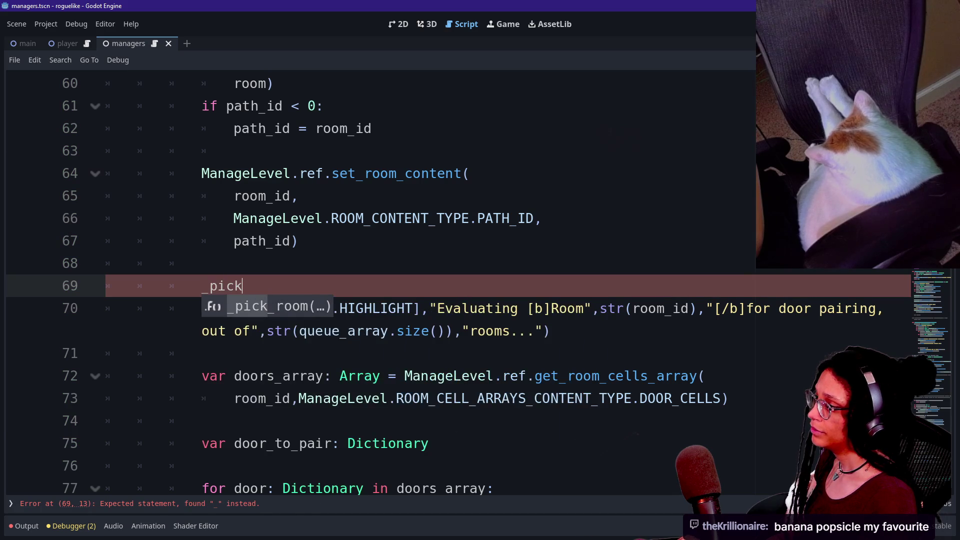
{"action": "key", "text": "BackSpace"}
{"action": "key", "text": "BackSpace"}
{"action": "key", "text": "BackSpace"}
{"action": "type", "text": "get_unpa"}
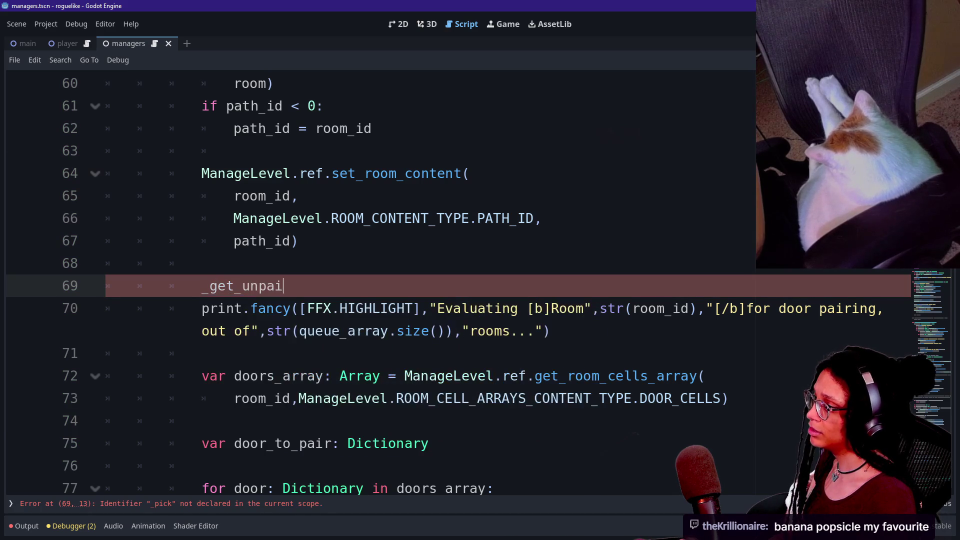
{"action": "type", "text": "ired_doors()"}
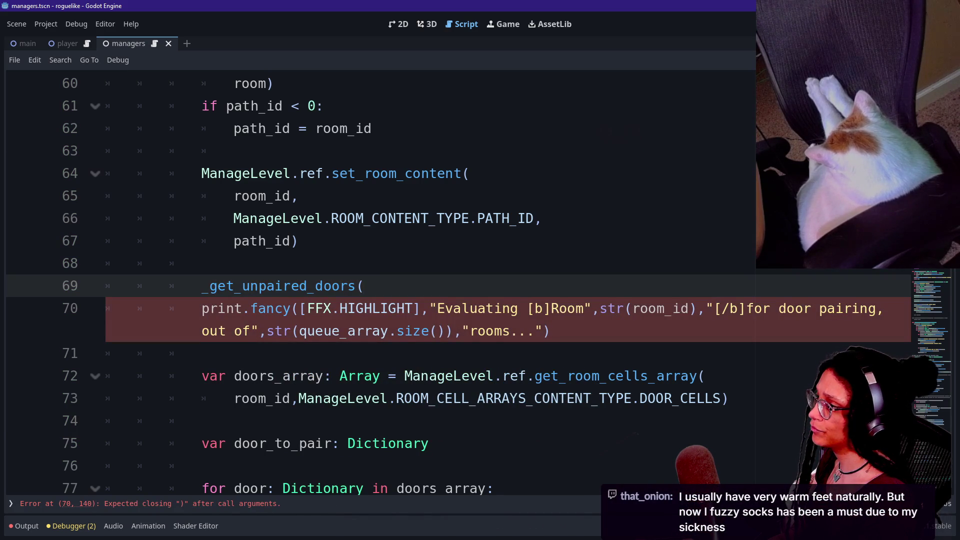
{"action": "type", "text": "ueue"}
{"action": "key", "text": "Return"}
{"action": "type", "text": ")"}
{"action": "scroll", "coordinate": [380, 285], "scroll_direction": "up", "scroll_amount": 2}
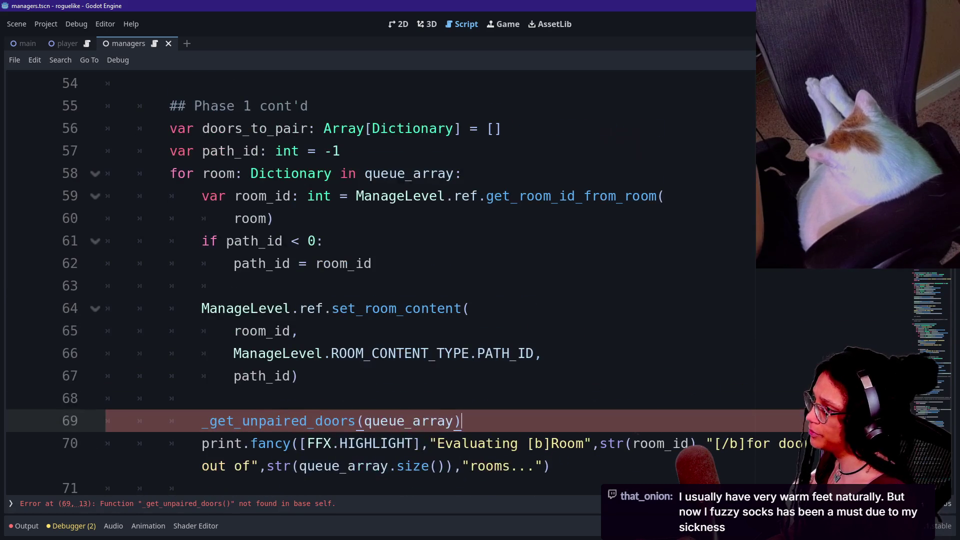
{"action": "scroll", "coordinate": [380, 285], "scroll_direction": "up", "scroll_amount": 2}
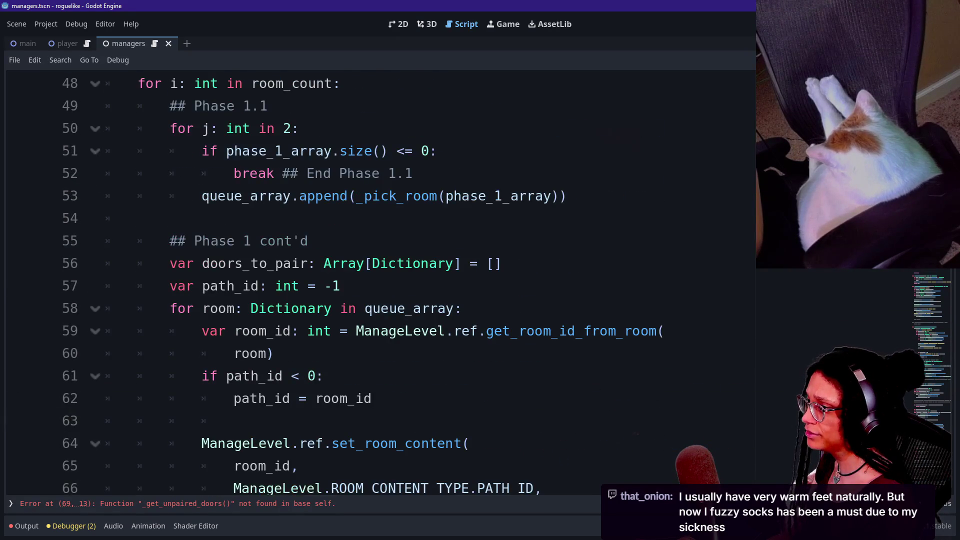
{"action": "scroll", "coordinate": [380, 285], "scroll_direction": "down", "scroll_amount": 2}
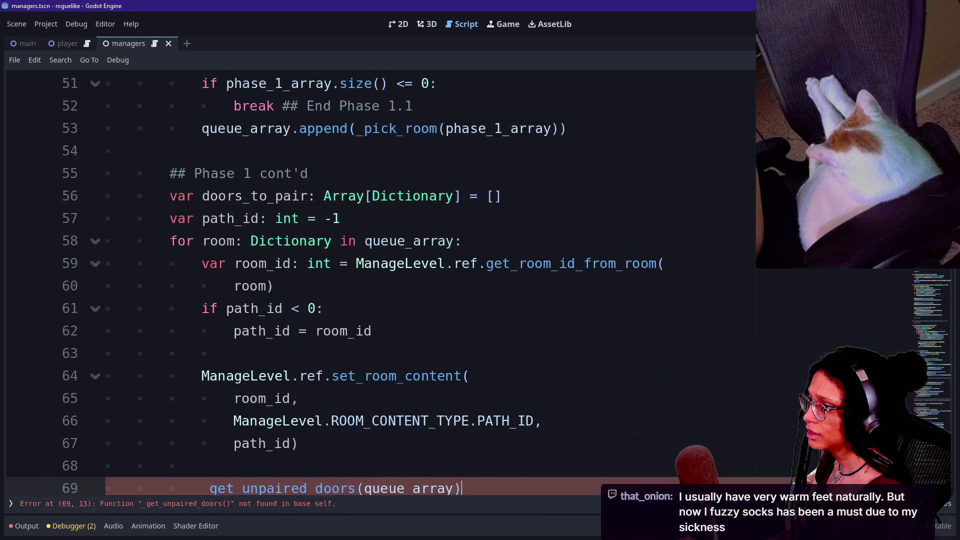
{"action": "scroll", "coordinate": [380, 285], "scroll_direction": "down", "scroll_amount": 1}
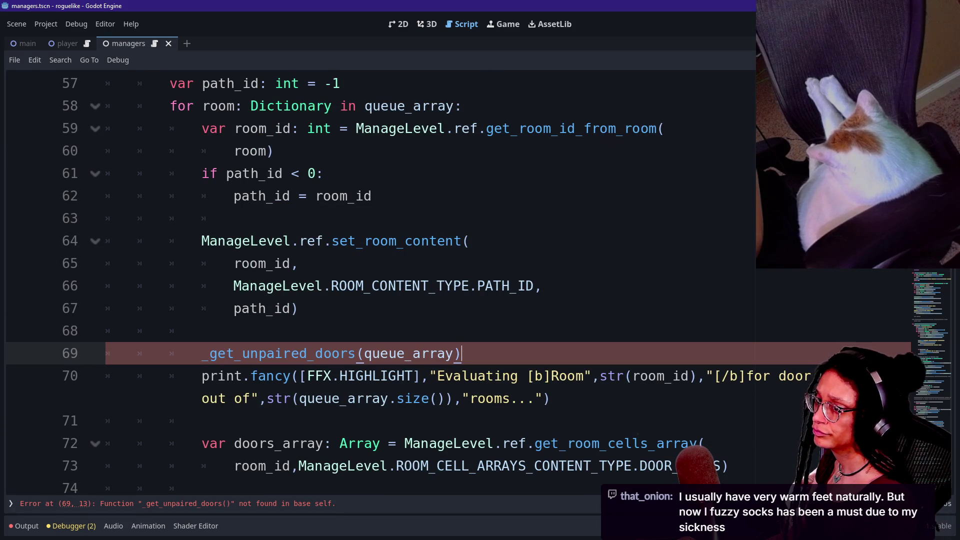
{"action": "key", "text": "Up"}
{"action": "key", "text": "Up"}
{"action": "key", "text": "Up"}
{"action": "key", "text": "Down"}
{"action": "key", "text": "Down"}
{"action": "key", "text": "Down"}
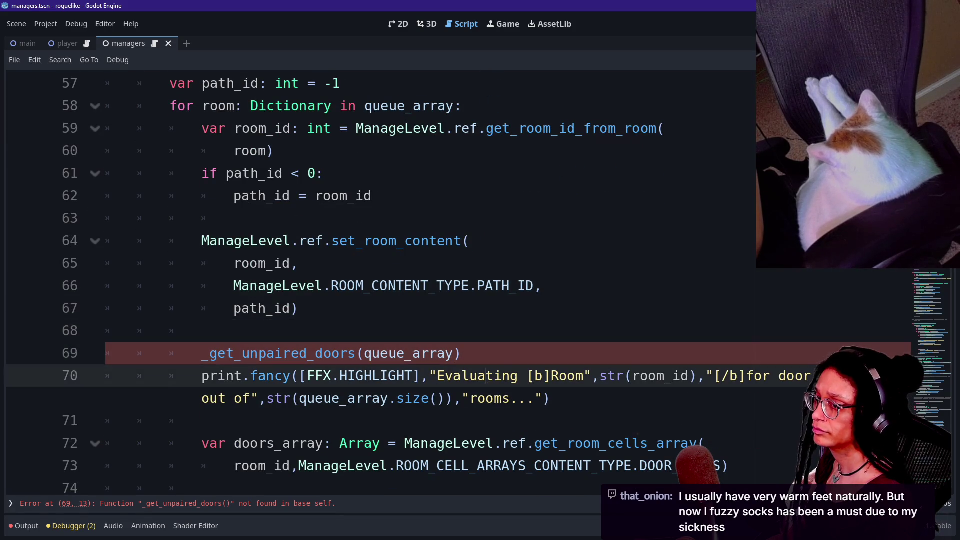
{"action": "key", "text": "Down"}
{"action": "key", "text": "Down"}
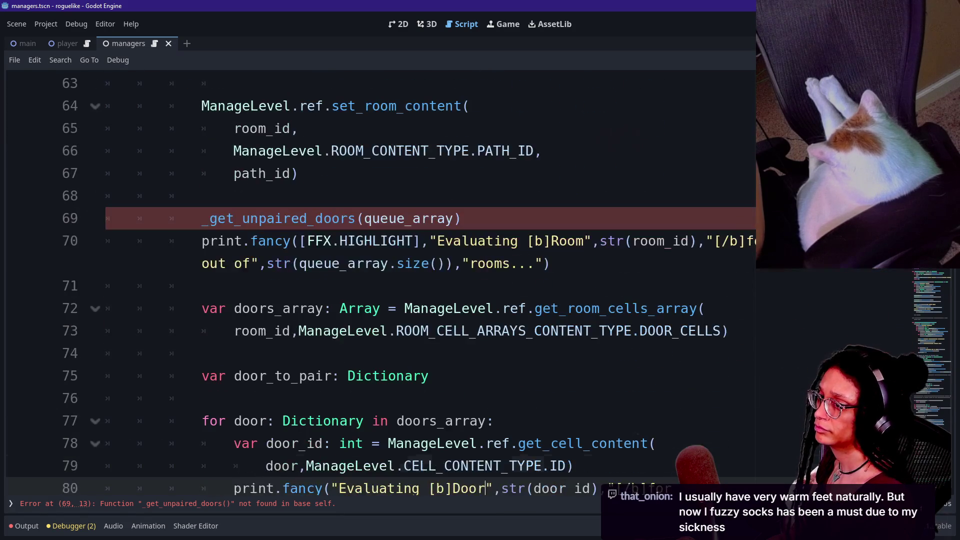
{"action": "key", "text": "Up"}
{"action": "key", "text": "Up"}
{"action": "key", "text": "Up"}
{"action": "key", "text": "Up"}
{"action": "key", "text": "Up"}
{"action": "key", "text": "Up"}
{"action": "key", "text": "Down"}
{"action": "key", "text": "Up"}
{"action": "key", "text": "Up"}
{"action": "key", "text": "Up"}
{"action": "key", "text": "Down"}
{"action": "key", "text": "Down"}
{"action": "key", "text": "Down"}
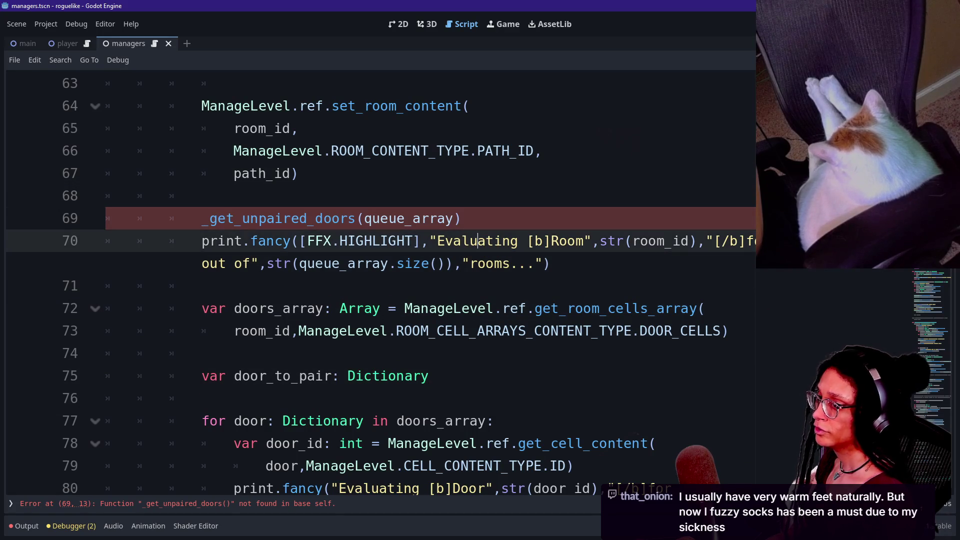
{"action": "key", "text": "Up"}
{"action": "key", "text": "Up"}
{"action": "key", "text": "Up"}
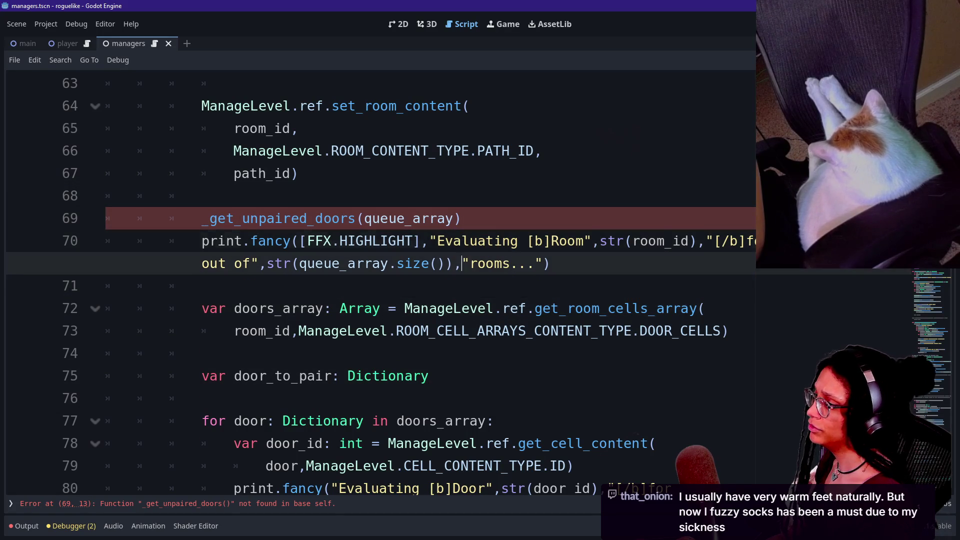
{"action": "key", "text": "Home"}
{"action": "key", "text": "shift+End"}
{"action": "key", "text": "Home"}
{"action": "key", "text": "shift+Down"}
{"action": "key", "text": "shift+Down"}
{"action": "key", "text": "shift+Down"}
{"action": "scroll", "coordinate": [380, 280], "scroll_direction": "down", "scroll_amount": 6}
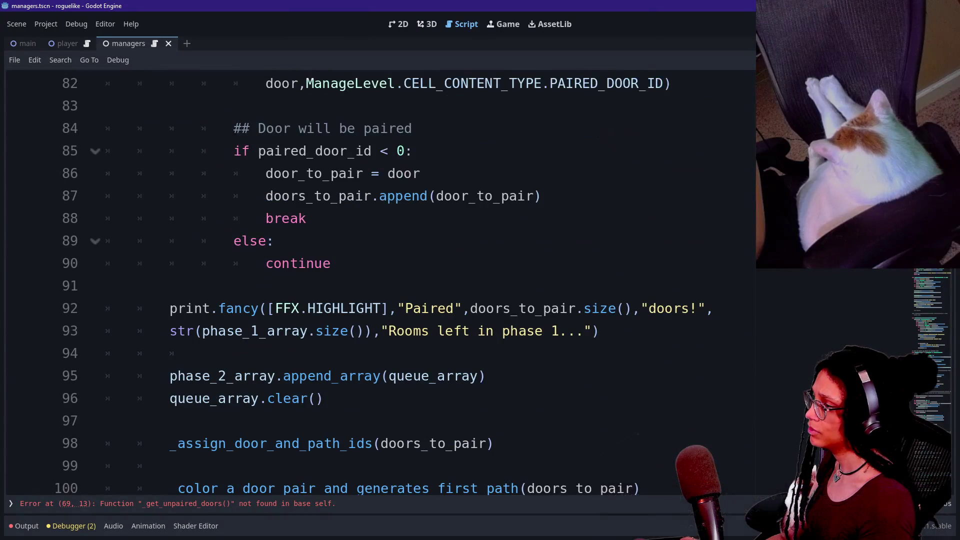
- Extend the selection from line 70 through 'continue' on line 90, then trim it back to line 82
{"action": "left_click", "coordinate": [331, 263], "text": "shift"}
{"action": "scroll", "coordinate": [380, 280], "scroll_direction": "up", "scroll_amount": 1}
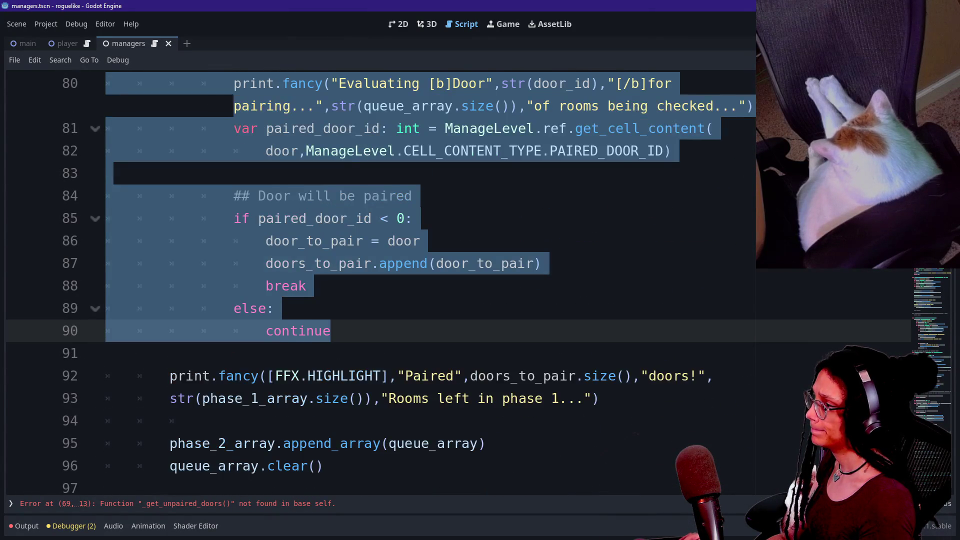
{"action": "scroll", "coordinate": [380, 275], "scroll_direction": "up", "scroll_amount": 2}
{"action": "scroll", "coordinate": [670, 350], "scroll_direction": "up", "scroll_amount": 1}
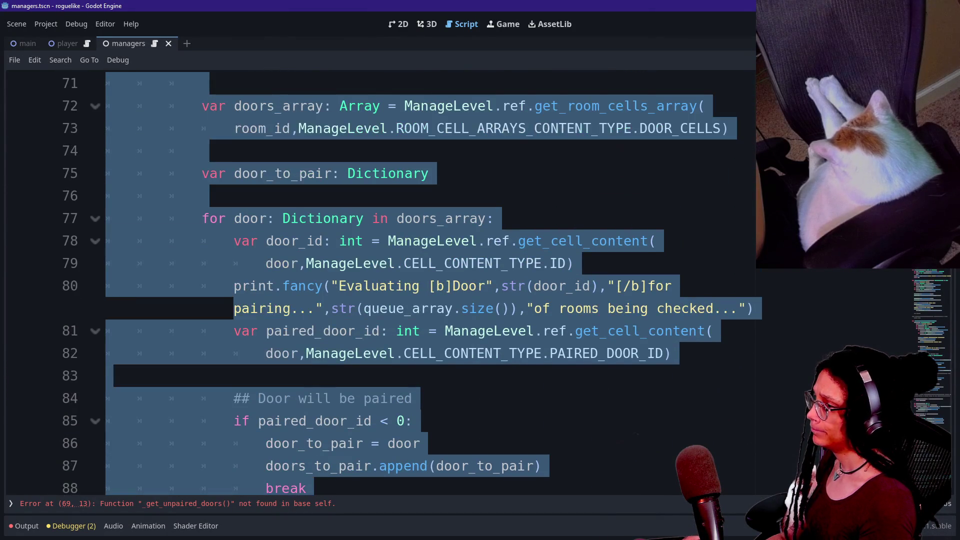
{"action": "left_click", "coordinate": [671, 354], "text": "shift"}
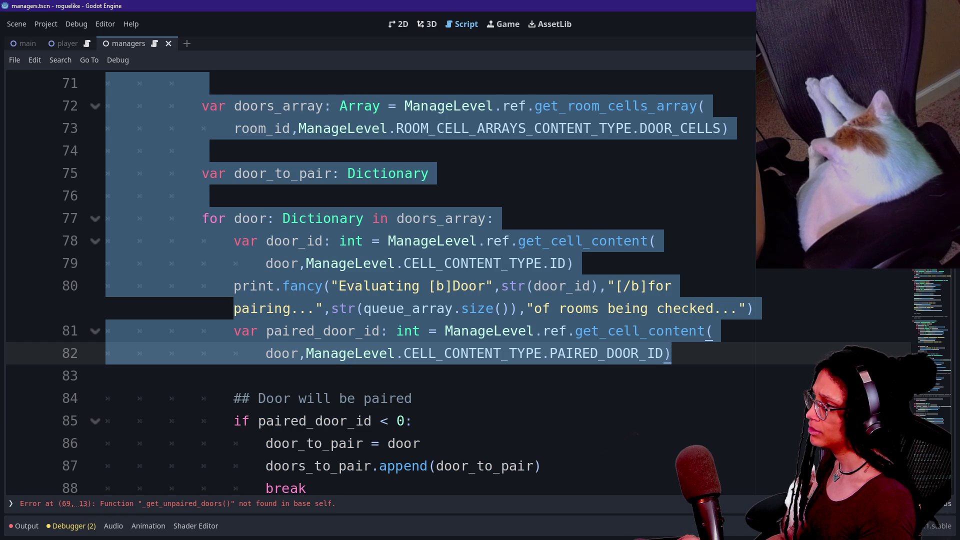
{"action": "scroll", "coordinate": [380, 280], "scroll_direction": "up", "scroll_amount": 1}
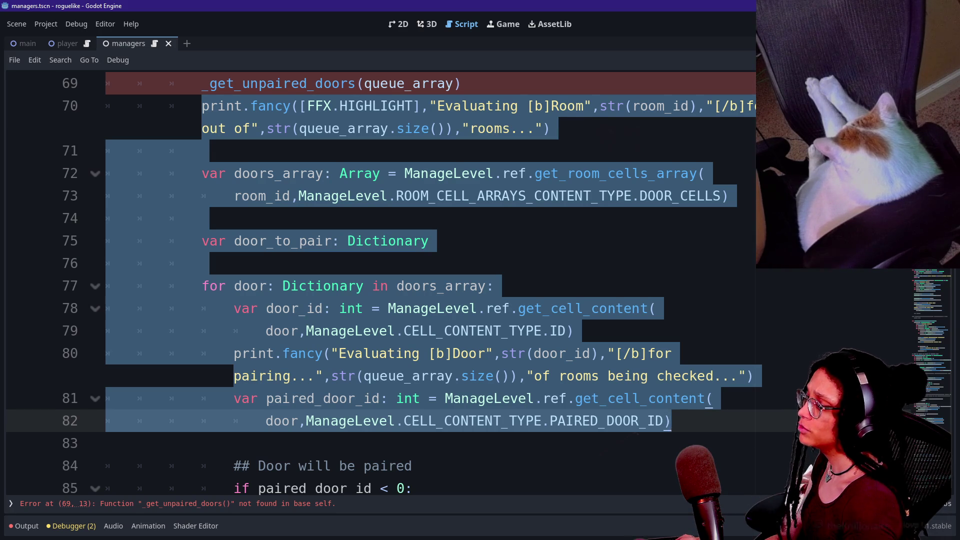
- Re-extend the selection through 'continue' on line 90 and cut the room-evaluation and door-pairing block
{"action": "scroll", "coordinate": [339, 316], "scroll_direction": "down", "scroll_amount": 3}
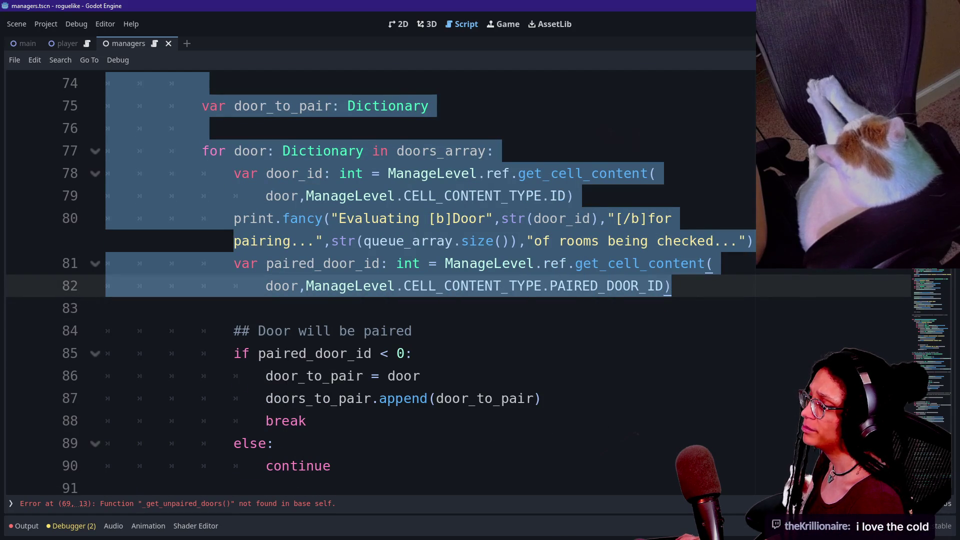
{"action": "scroll", "coordinate": [340, 316], "scroll_direction": "down", "scroll_amount": 2}
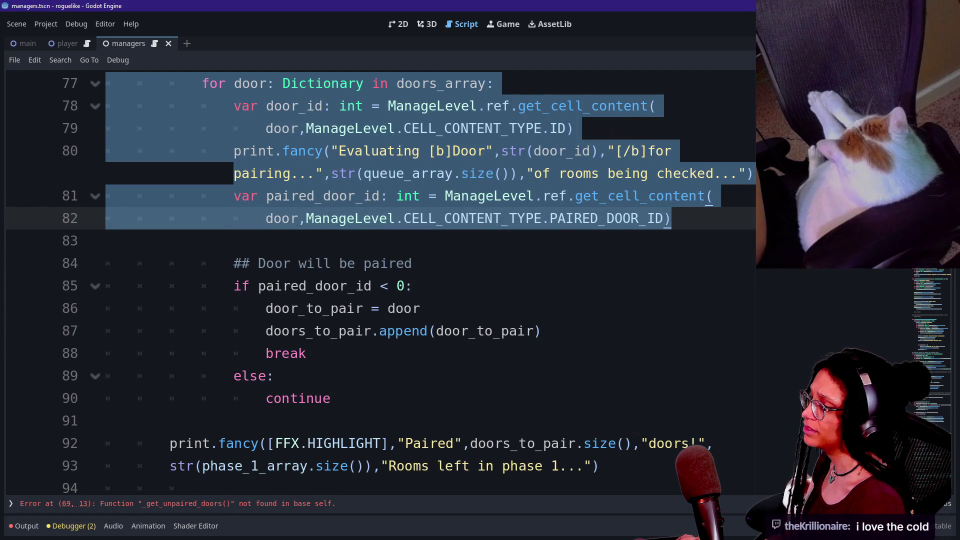
{"action": "scroll", "coordinate": [339, 316], "scroll_direction": "up", "scroll_amount": 2}
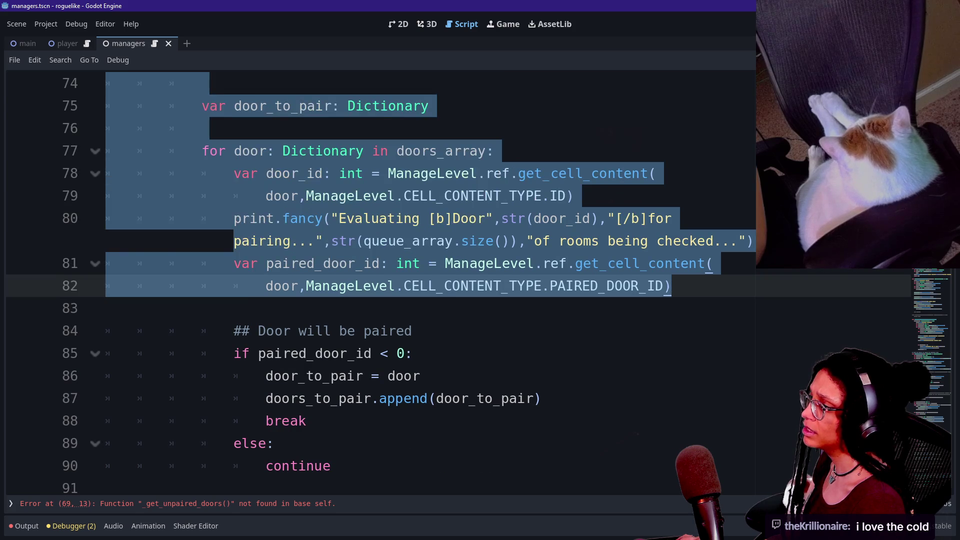
{"action": "scroll", "coordinate": [458, 281], "scroll_direction": "up", "scroll_amount": 2}
{"action": "scroll", "coordinate": [458, 281], "scroll_direction": "up", "scroll_amount": 4}
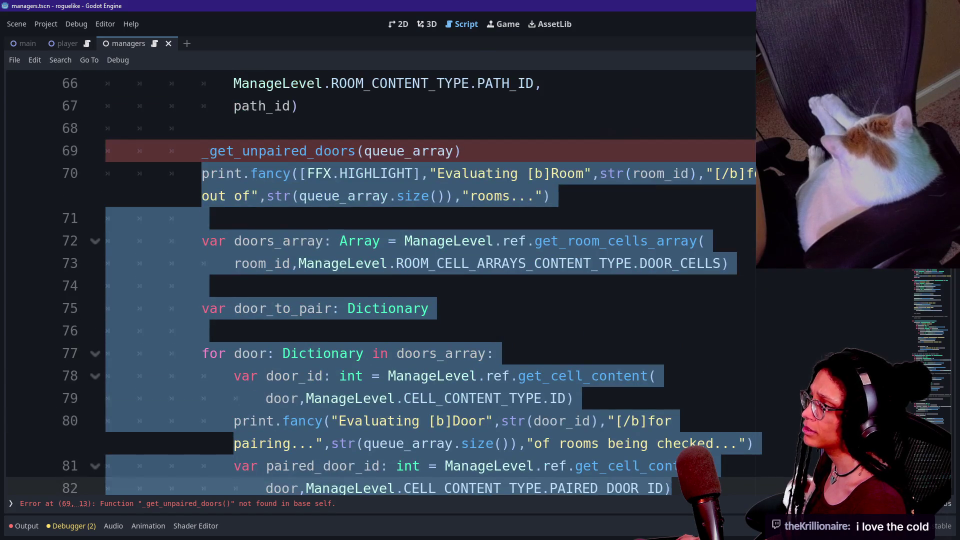
{"action": "scroll", "coordinate": [458, 281], "scroll_direction": "down", "scroll_amount": 2}
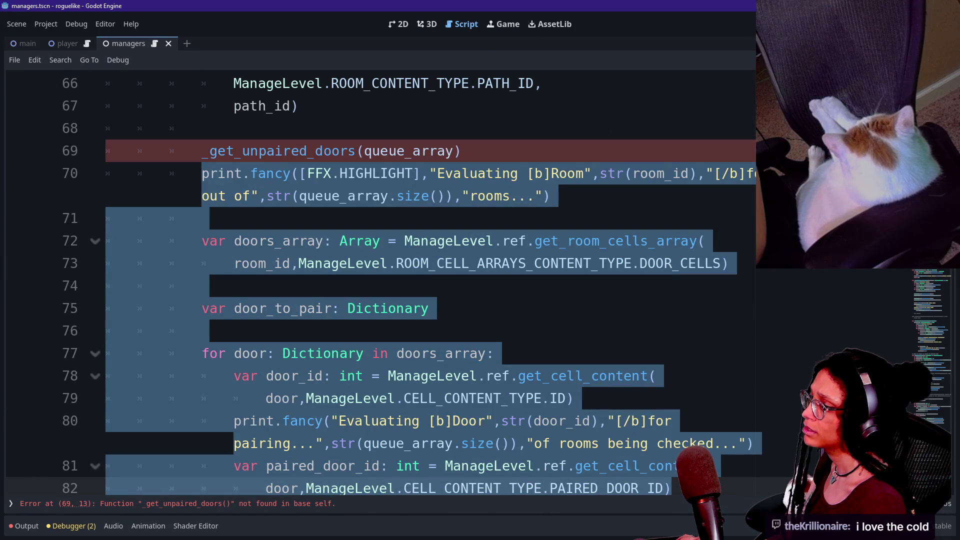
{"action": "scroll", "coordinate": [458, 281], "scroll_direction": "down", "scroll_amount": 4}
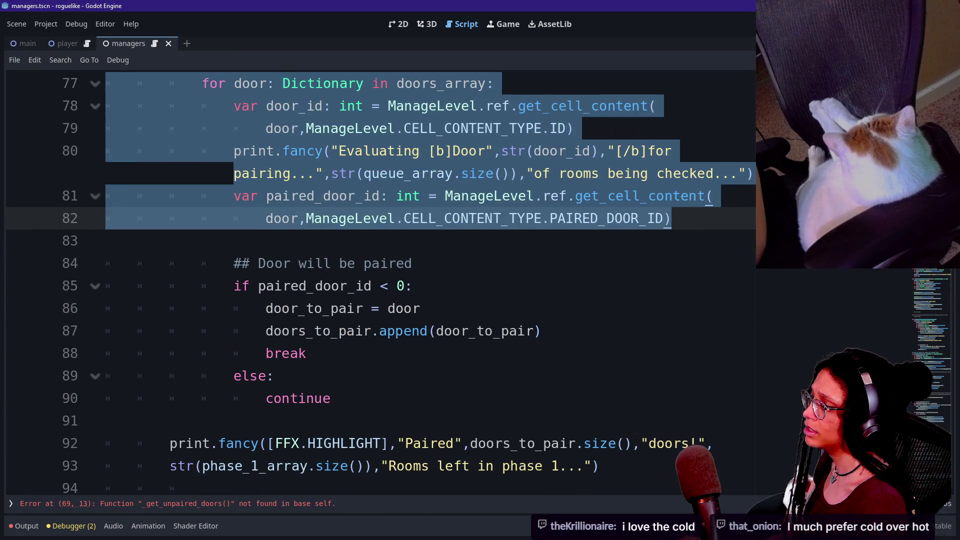
{"action": "left_click", "coordinate": [331, 399], "text": "shift"}
{"action": "key", "text": "ctrl+x"}
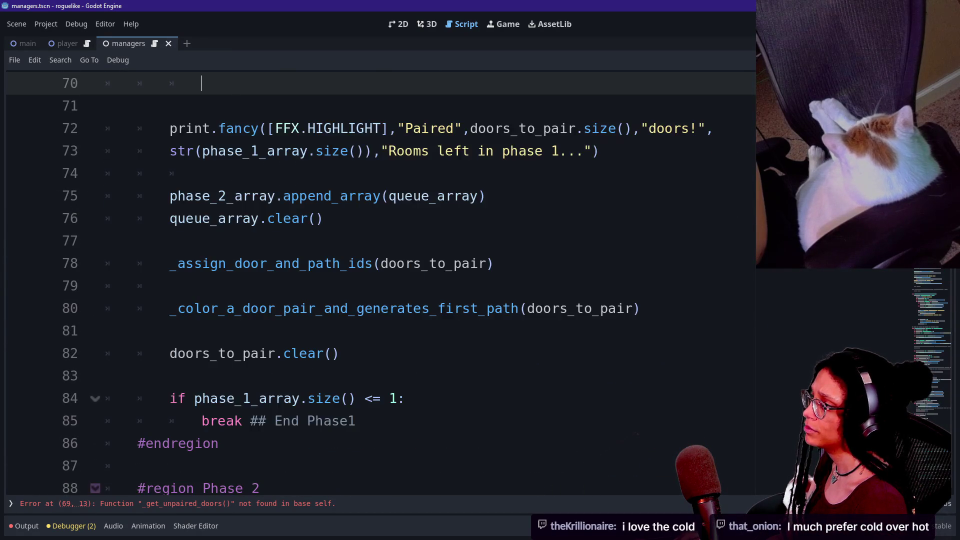
- Remove the leftover empty line 70 in the queue_array loop
{"action": "scroll", "coordinate": [380, 280], "scroll_direction": "up", "scroll_amount": 3}
{"action": "key", "text": "BackSpace"}
{"action": "key", "text": "BackSpace"}
{"action": "key", "text": "BackSpace"}
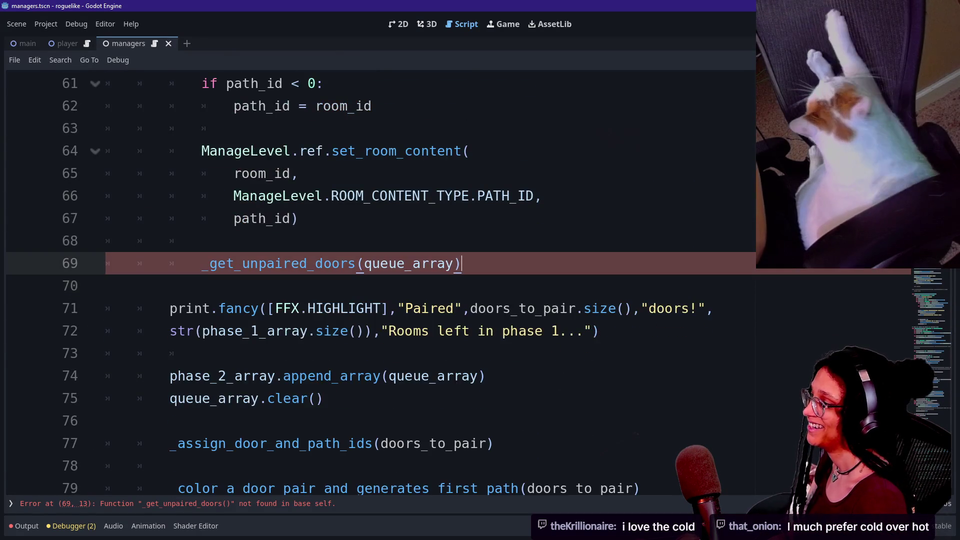
{"action": "scroll", "coordinate": [380, 280], "scroll_direction": "down", "scroll_amount": 5}
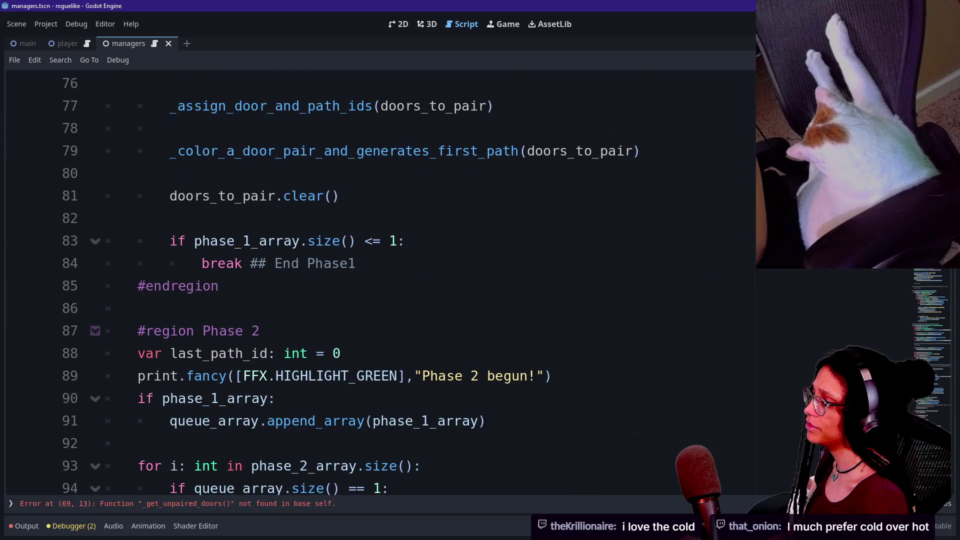
{"action": "scroll", "coordinate": [380, 280], "scroll_direction": "down", "scroll_amount": 12}
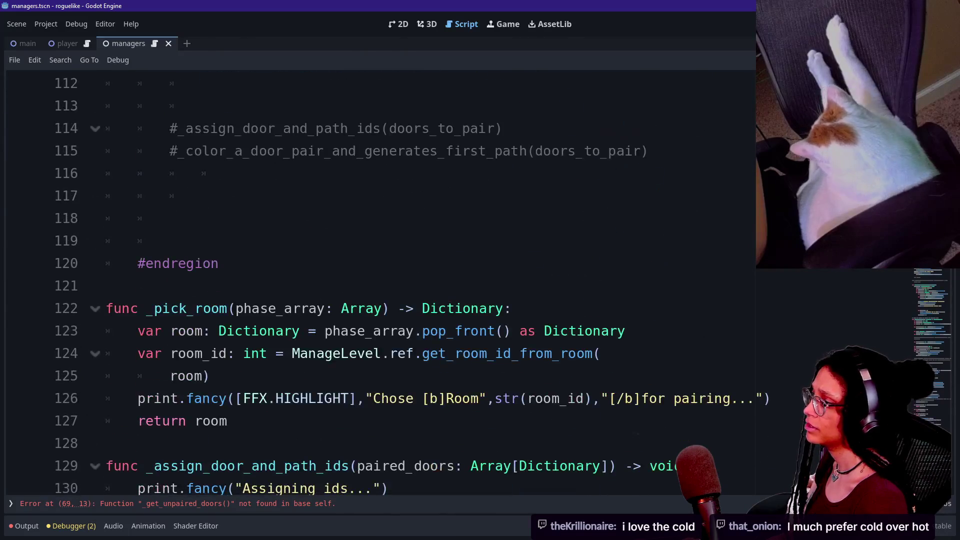
- Begin a new function declaration ('f') on a fresh line after #endregion at line 120
{"action": "left_click", "coordinate": [202, 196]}
{"action": "left_click", "coordinate": [219, 264]}
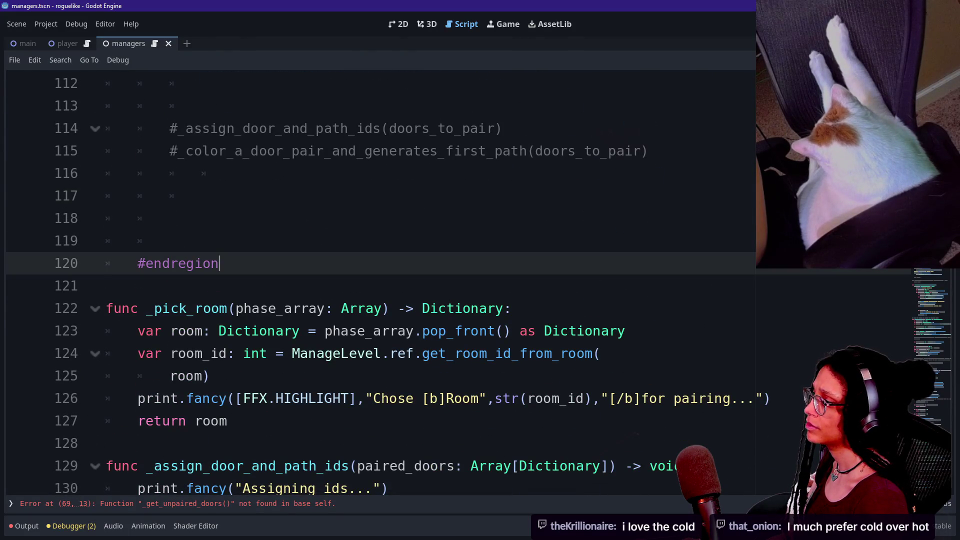
{"action": "key", "text": "Return"}
{"action": "key", "text": "Return"}
{"action": "key", "text": "BackSpace"}
{"action": "type", "text": "func _"}
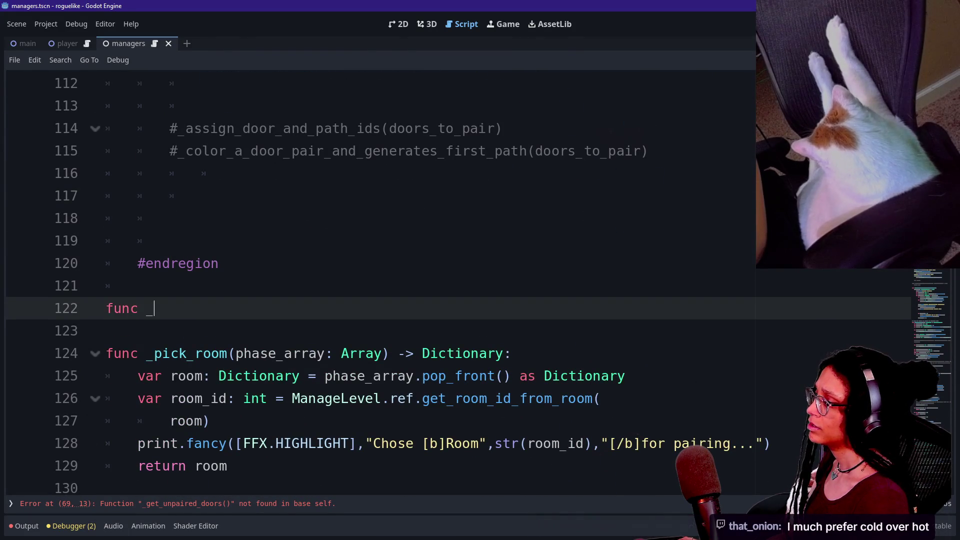
{"action": "left_click", "coordinate": [424, 353]}
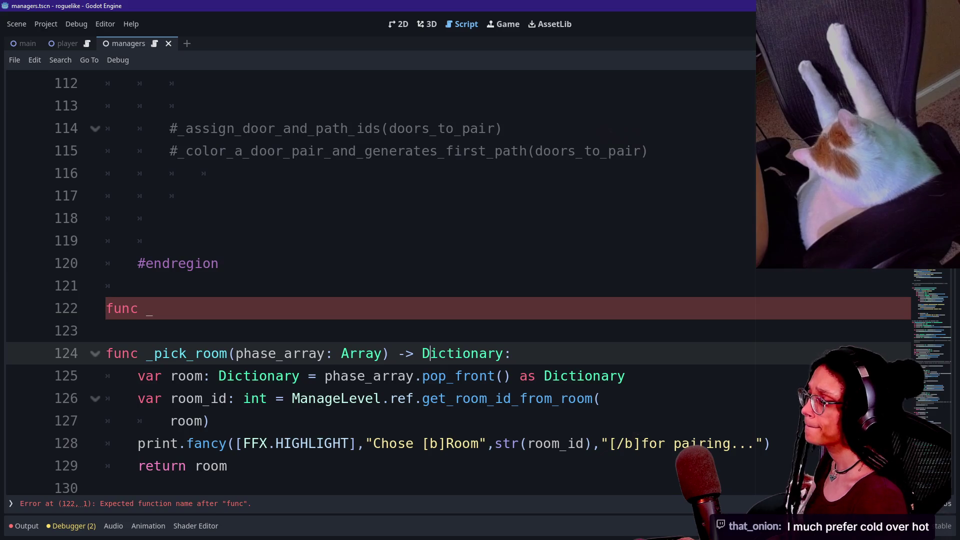
{"action": "scroll", "coordinate": [430, 354], "scroll_direction": "up", "scroll_amount": 15}
{"action": "scroll", "coordinate": [430, 354], "scroll_direction": "up", "scroll_amount": 6}
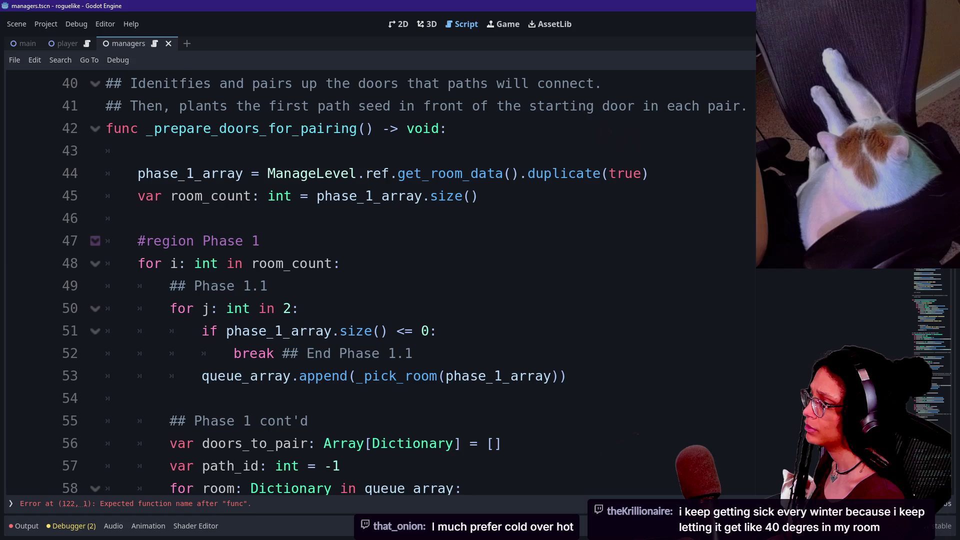
{"action": "scroll", "coordinate": [380, 285], "scroll_direction": "down", "scroll_amount": 7}
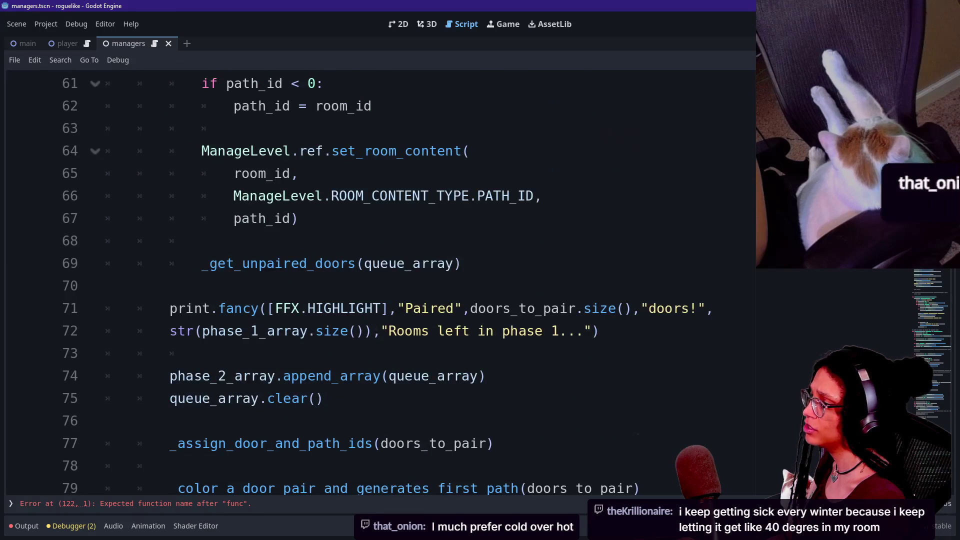
{"action": "scroll", "coordinate": [380, 285], "scroll_direction": "down", "scroll_amount": 6}
{"action": "scroll", "coordinate": [380, 285], "scroll_direction": "down", "scroll_amount": 2}
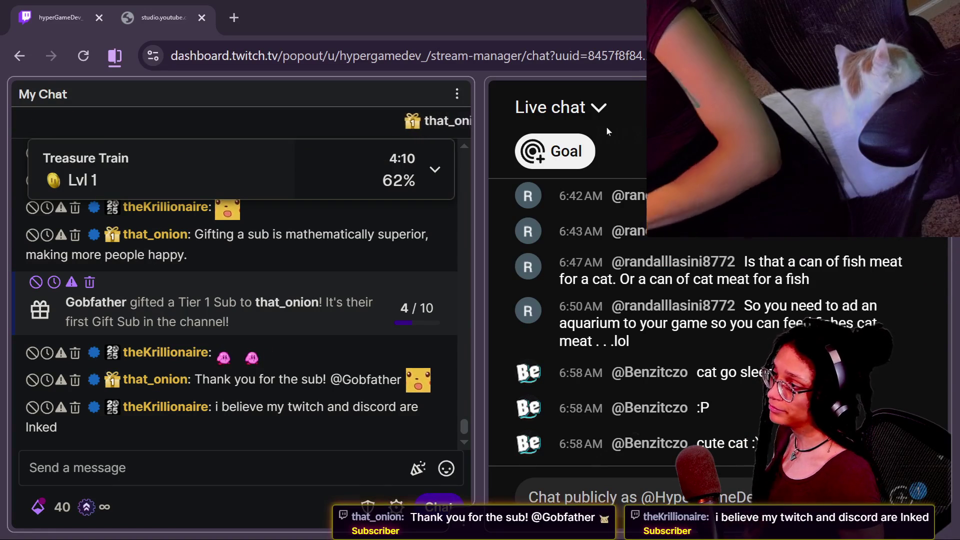
- Expand the Treasure Train details, select its title and description, then collapse it
{"action": "left_click", "coordinate": [288, 169]}
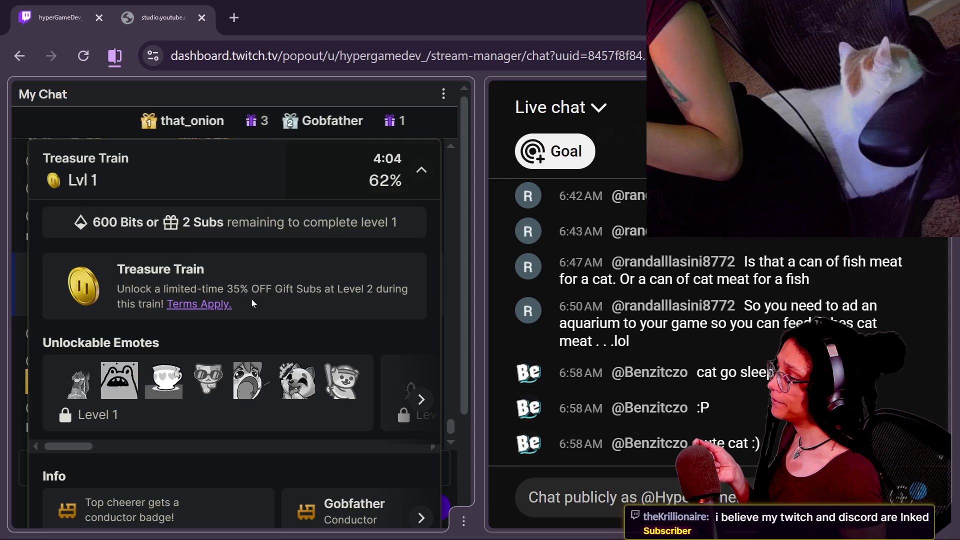
{"action": "mouse_move", "coordinate": [259, 304]}
{"action": "left_mouse_down"}
{"action": "mouse_move", "coordinate": [200, 289]}
{"action": "mouse_move", "coordinate": [188, 328]}
{"action": "left_mouse_up"}
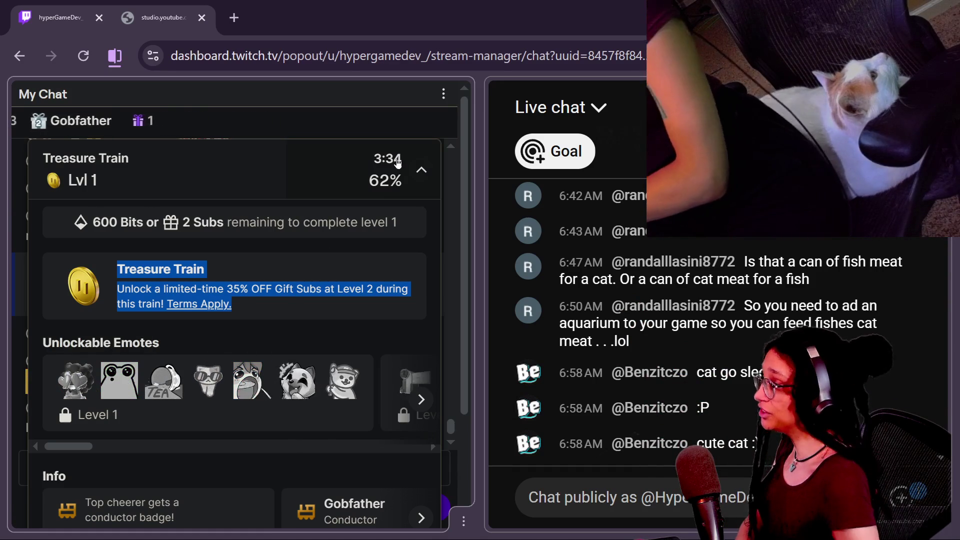
{"action": "left_click", "coordinate": [422, 170]}
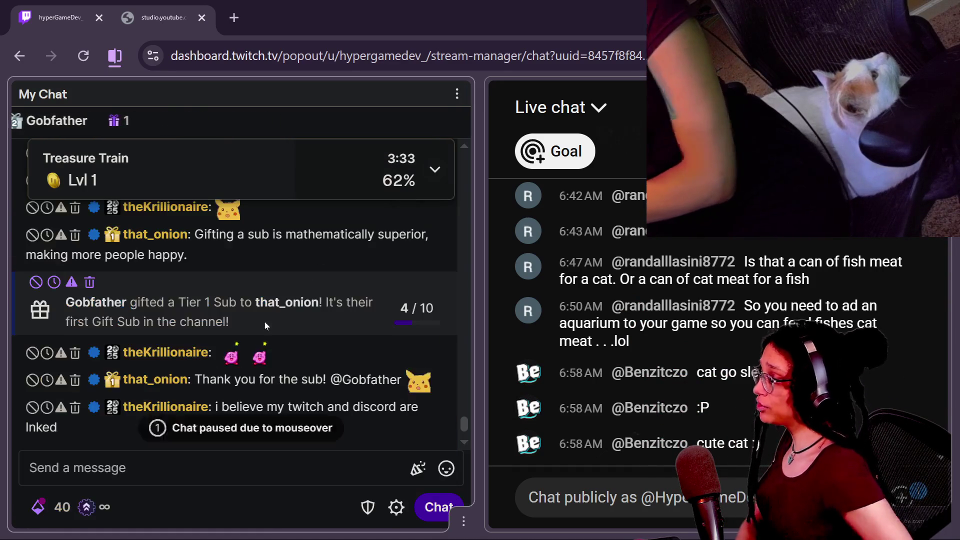
- Add the red-haired hype-train emote to the chat message from the emote picker
{"action": "left_click", "coordinate": [446, 468]}
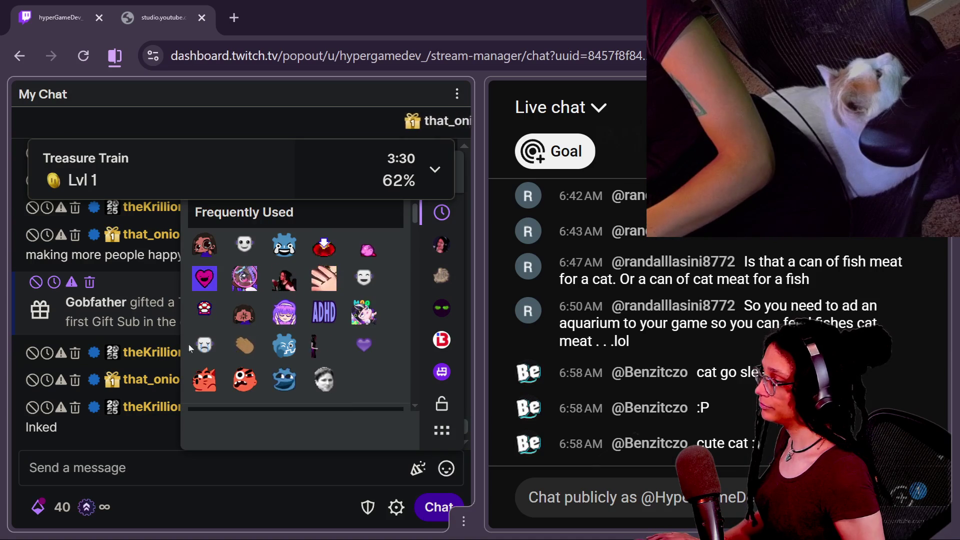
{"action": "scroll", "coordinate": [259, 307], "scroll_direction": "down", "scroll_amount": 3}
{"action": "scroll", "coordinate": [265, 312], "scroll_direction": "down", "scroll_amount": 2}
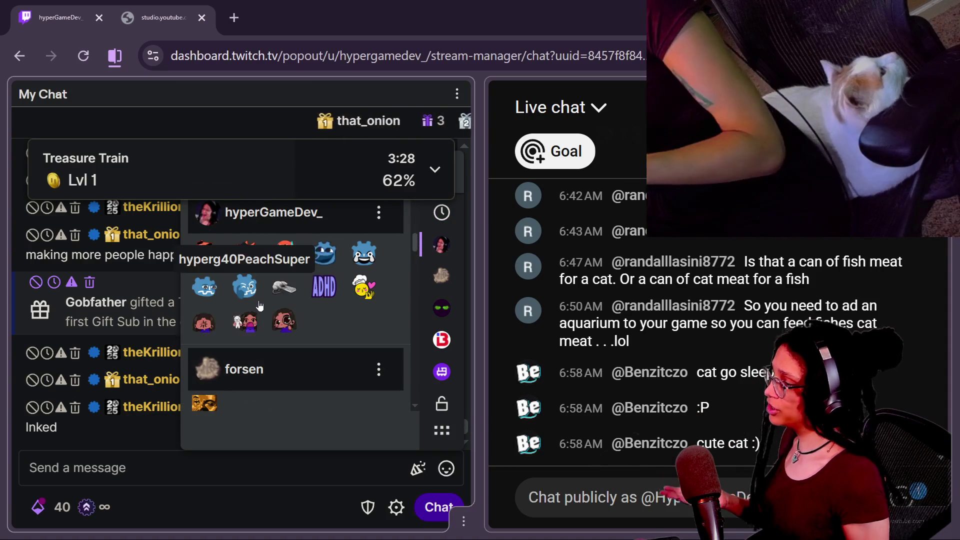
{"action": "scroll", "coordinate": [311, 350], "scroll_direction": "down", "scroll_amount": 2}
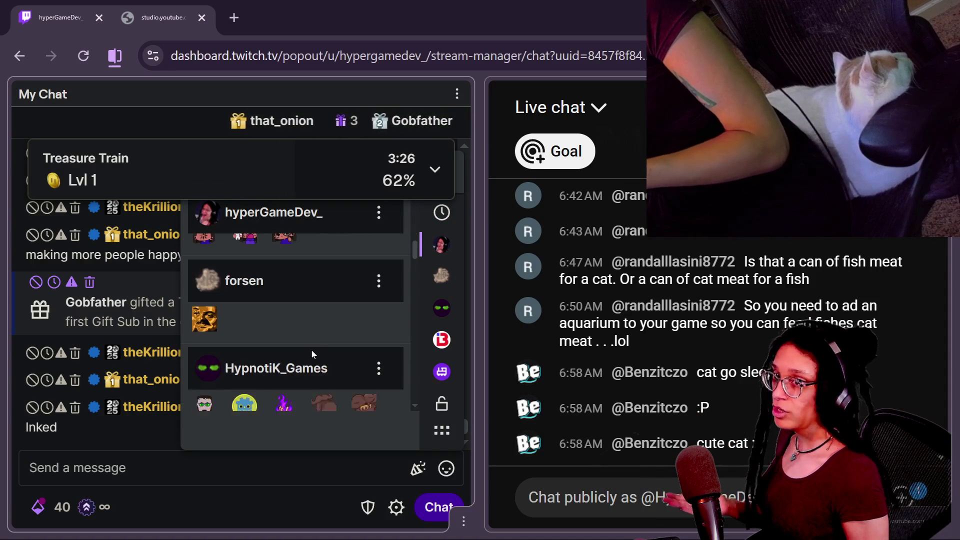
{"action": "scroll", "coordinate": [300, 360], "scroll_direction": "down", "scroll_amount": 2}
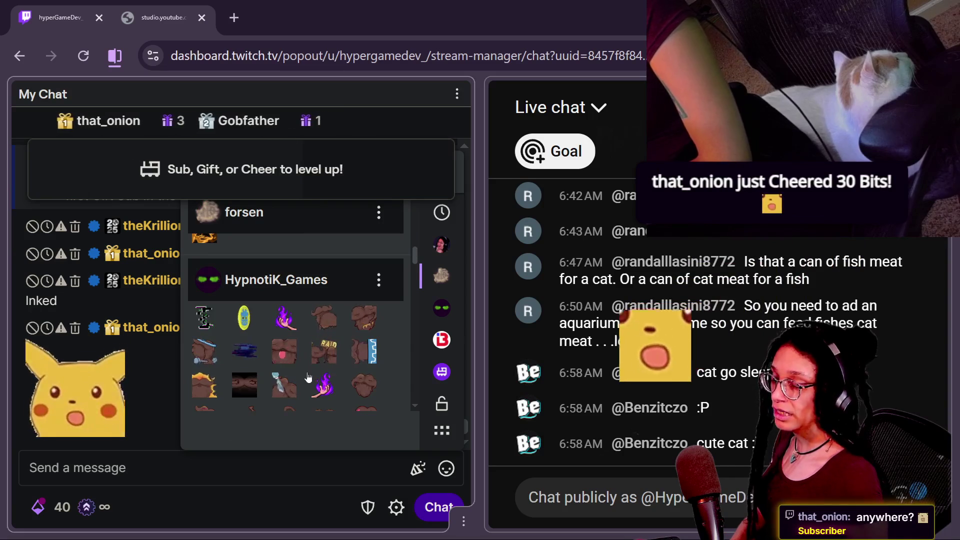
{"action": "scroll", "coordinate": [215, 322], "scroll_direction": "down", "scroll_amount": 3}
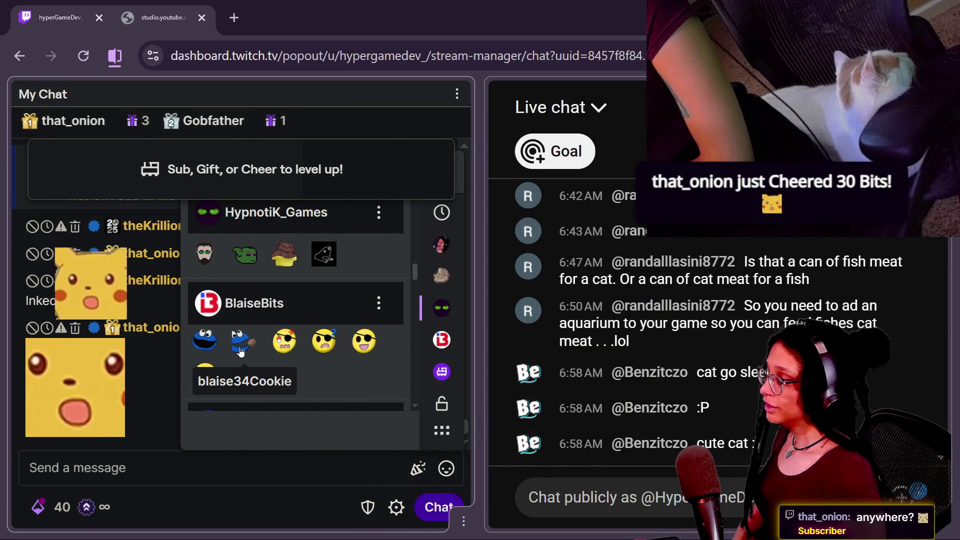
{"action": "scroll", "coordinate": [221, 358], "scroll_direction": "down", "scroll_amount": 2}
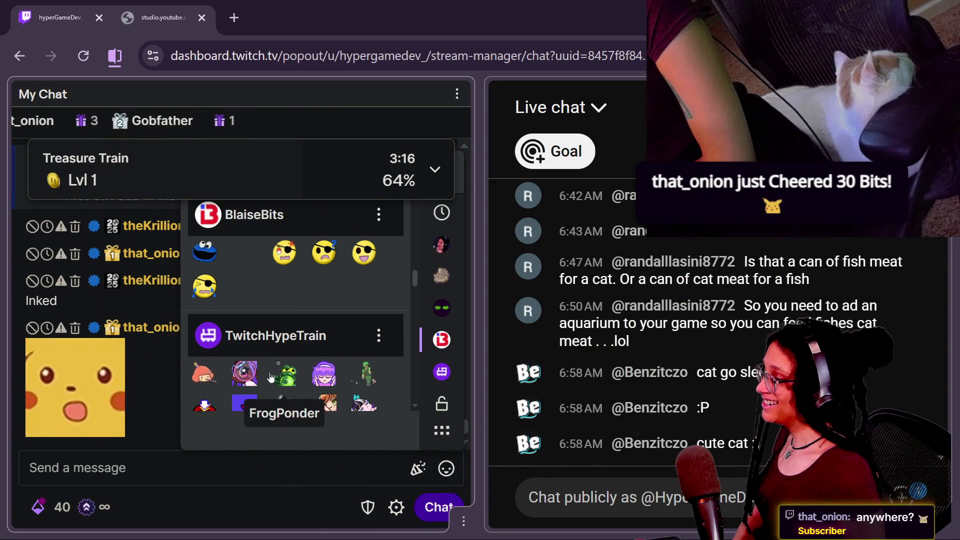
{"action": "scroll", "coordinate": [270, 372], "scroll_direction": "down", "scroll_amount": 3}
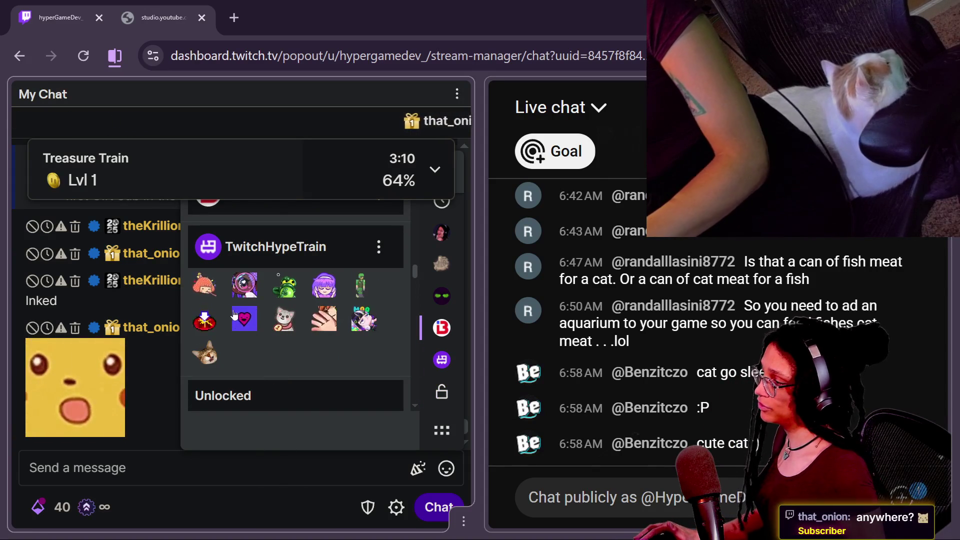
{"action": "left_click", "coordinate": [203, 285]}
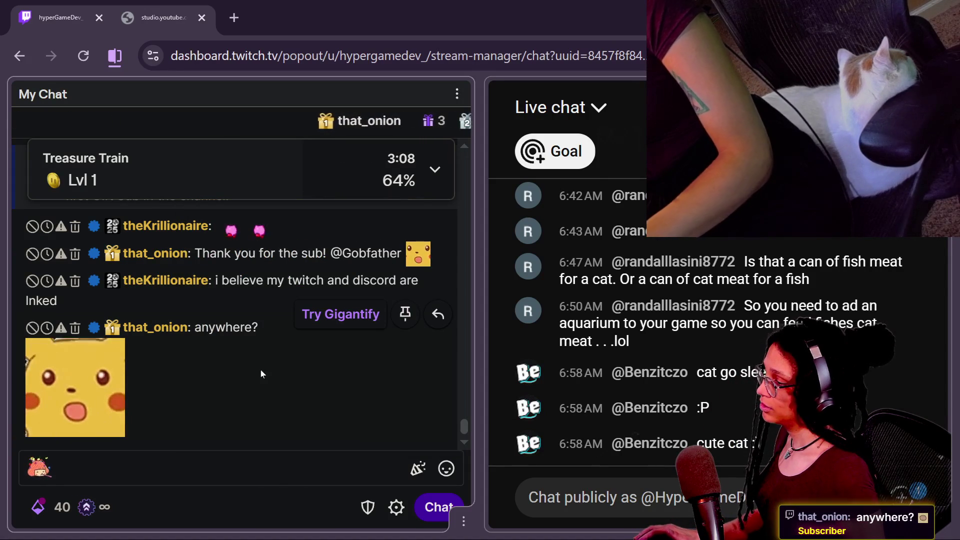
- Add purple heart, WhosThisDiva, FrogPonder, ButtonMash, dog, two HypeStahp and ChillGirl emotes
{"action": "left_click", "coordinate": [445, 467]}
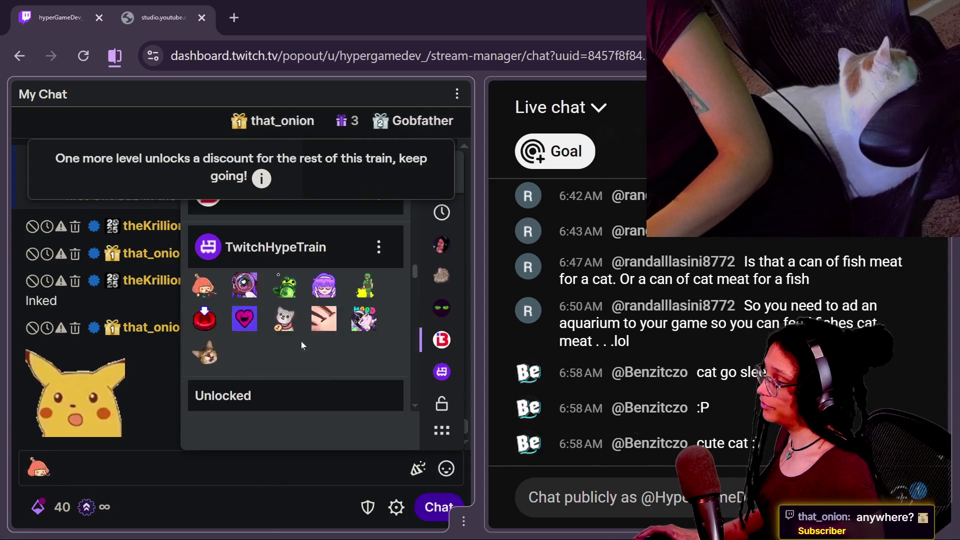
{"action": "left_click", "coordinate": [244, 319]}
{"action": "left_click", "coordinate": [245, 290]}
{"action": "left_click", "coordinate": [284, 286]}
{"action": "left_click", "coordinate": [204, 320]}
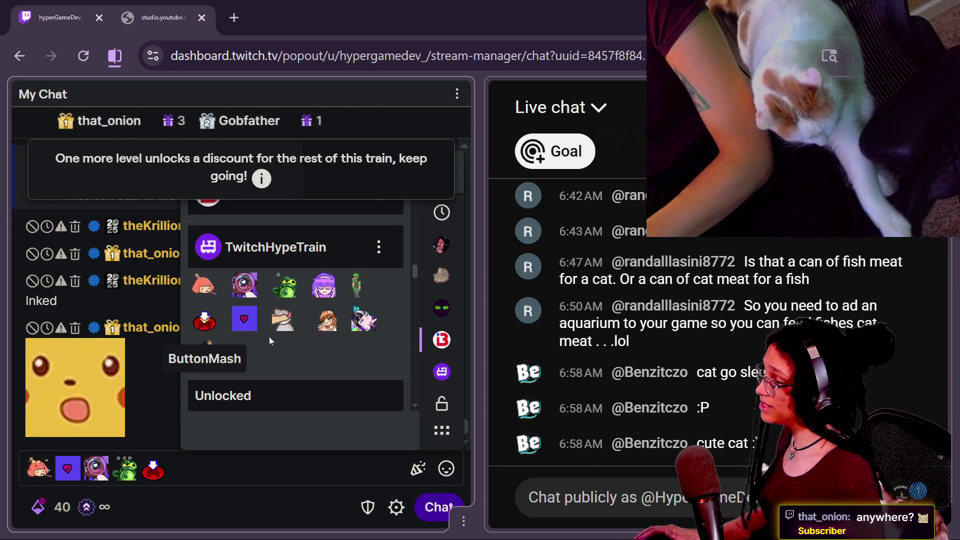
{"action": "left_click", "coordinate": [284, 319]}
{"action": "left_click", "coordinate": [204, 355]}
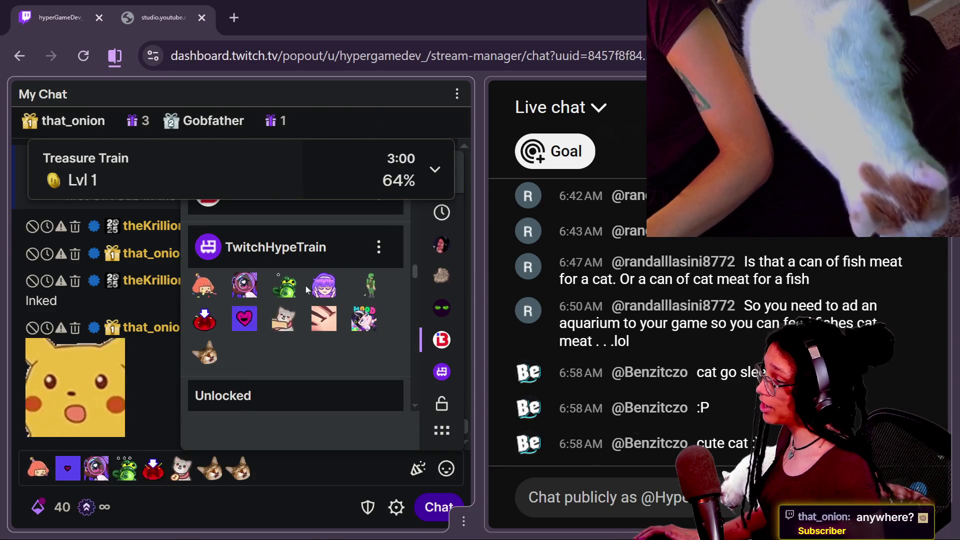
{"action": "left_click", "coordinate": [204, 355]}
{"action": "left_click", "coordinate": [323, 285]}
- Append DangerDance and GimmeDat emotes, delete one extra cat emote and send the message
{"action": "key", "text": "ctrl+a"}
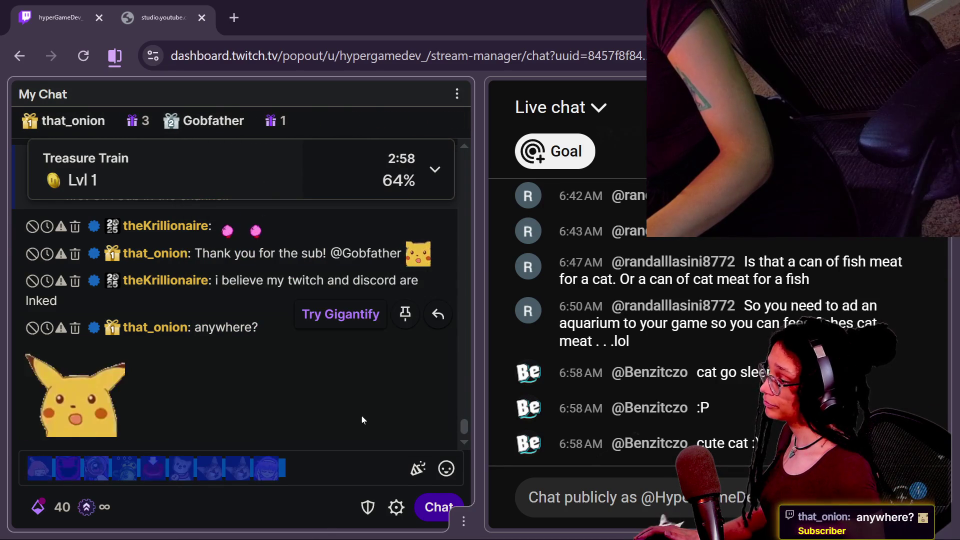
{"action": "left_click", "coordinate": [427, 478]}
{"action": "left_click", "coordinate": [446, 468]}
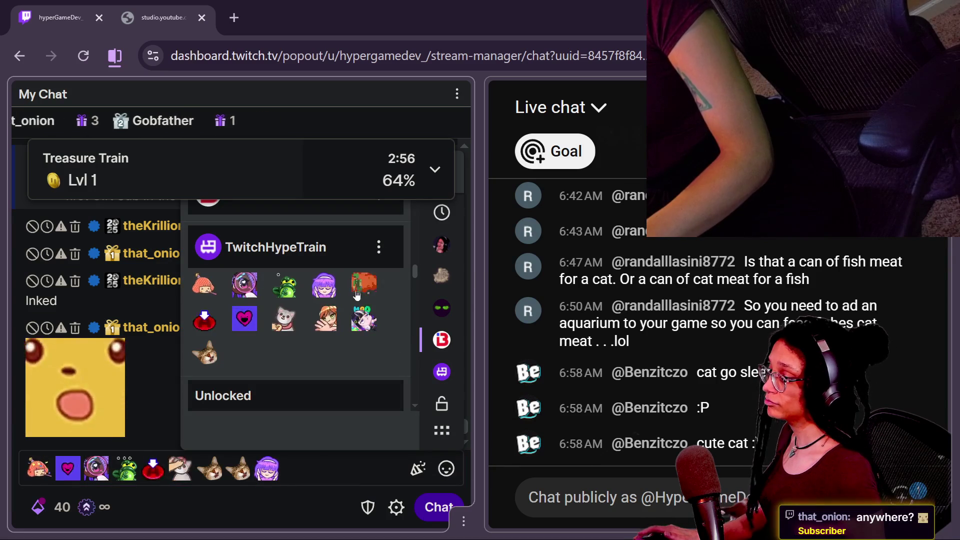
{"action": "left_click", "coordinate": [356, 285]}
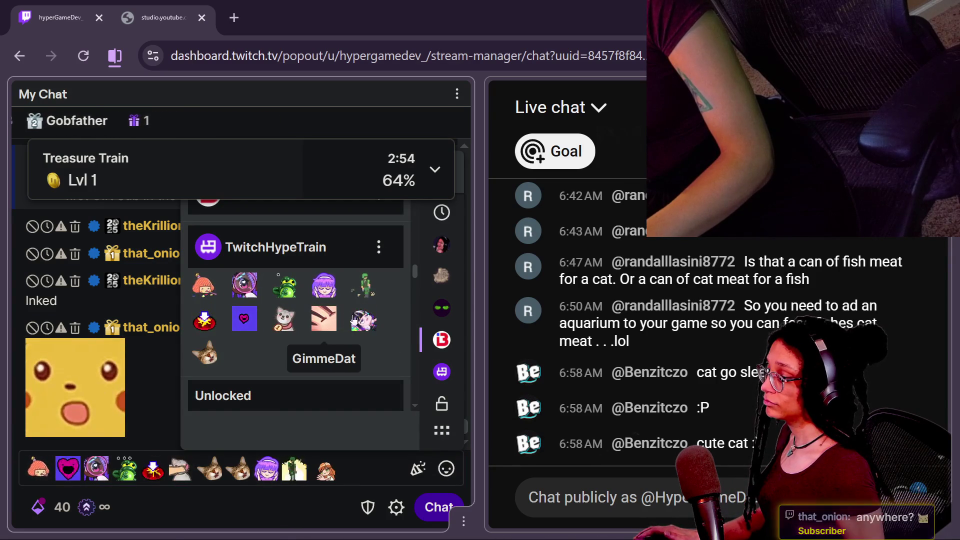
{"action": "left_click", "coordinate": [324, 318]}
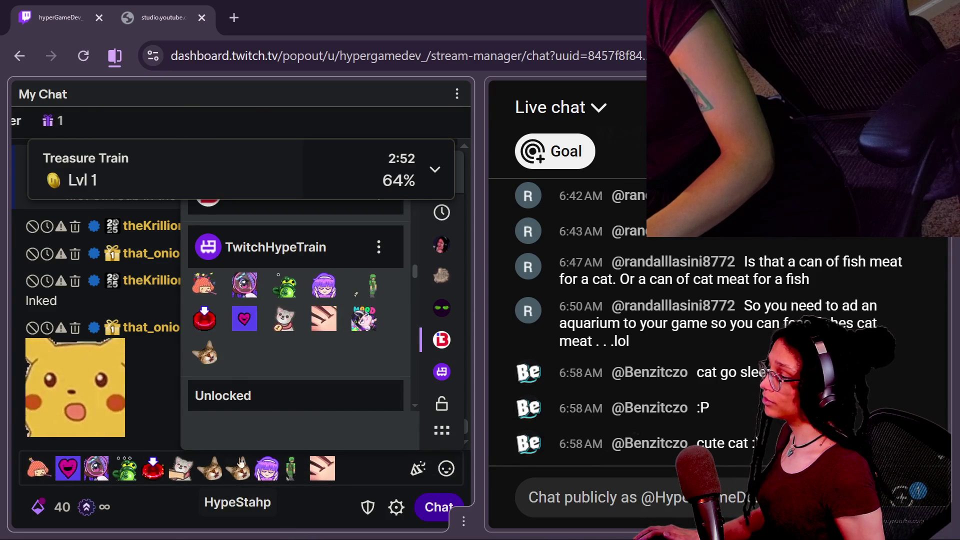
{"action": "left_click", "coordinate": [230, 472]}
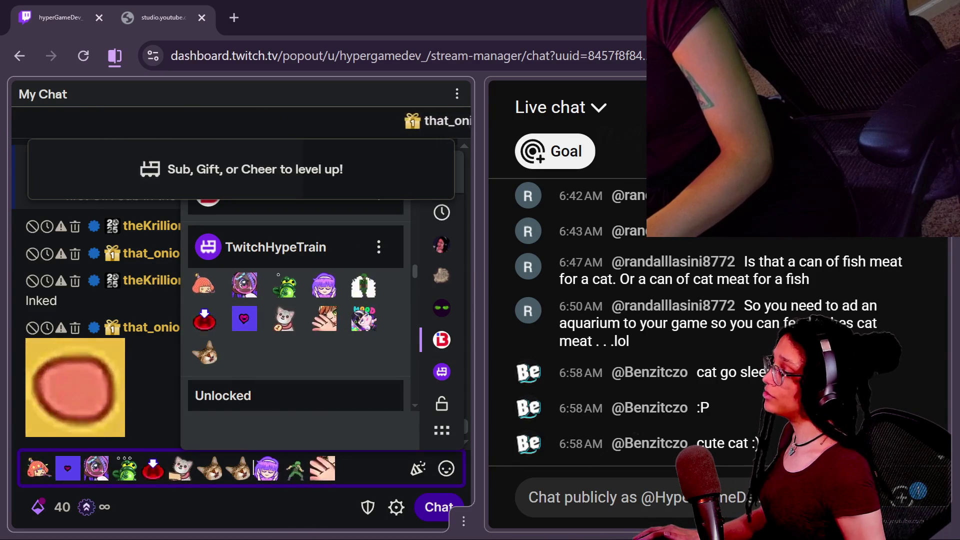
{"action": "key", "text": "BackSpace"}
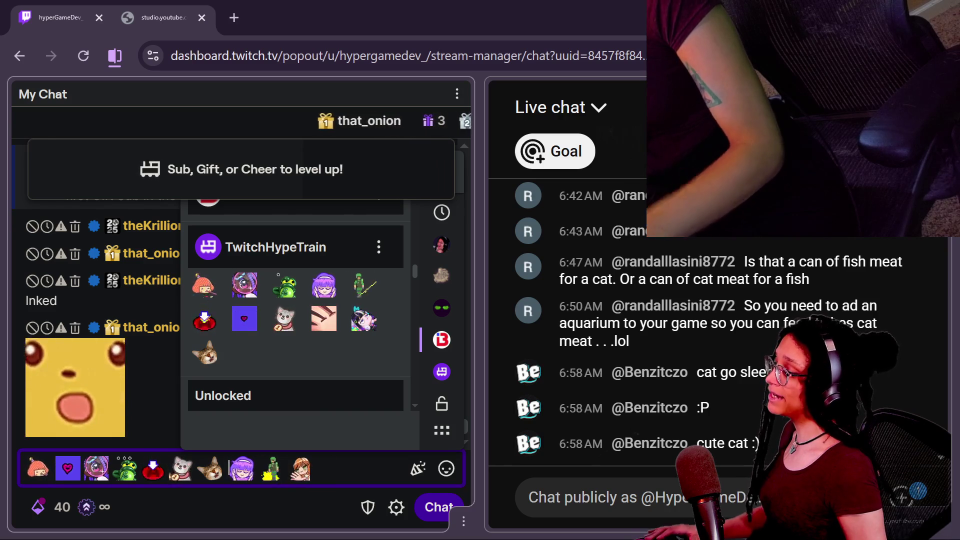
{"action": "left_click", "coordinate": [427, 504]}
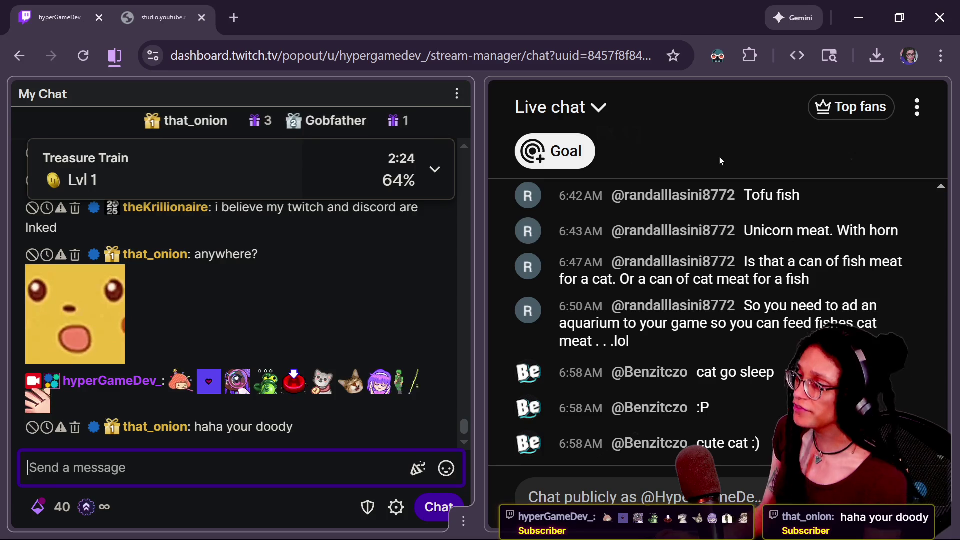
{"action": "mouse_move", "coordinate": [639, 257]}
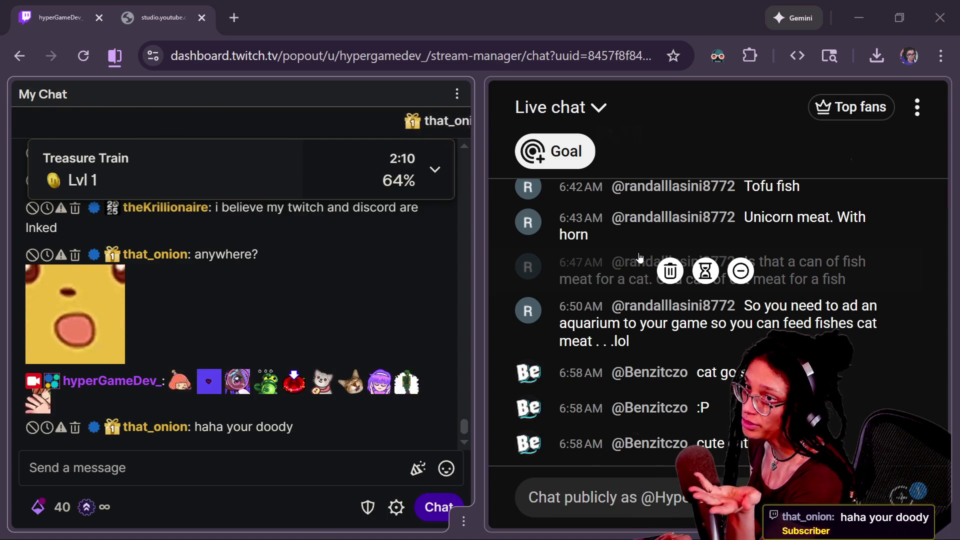
{"action": "key", "text": "alt+Tab"}
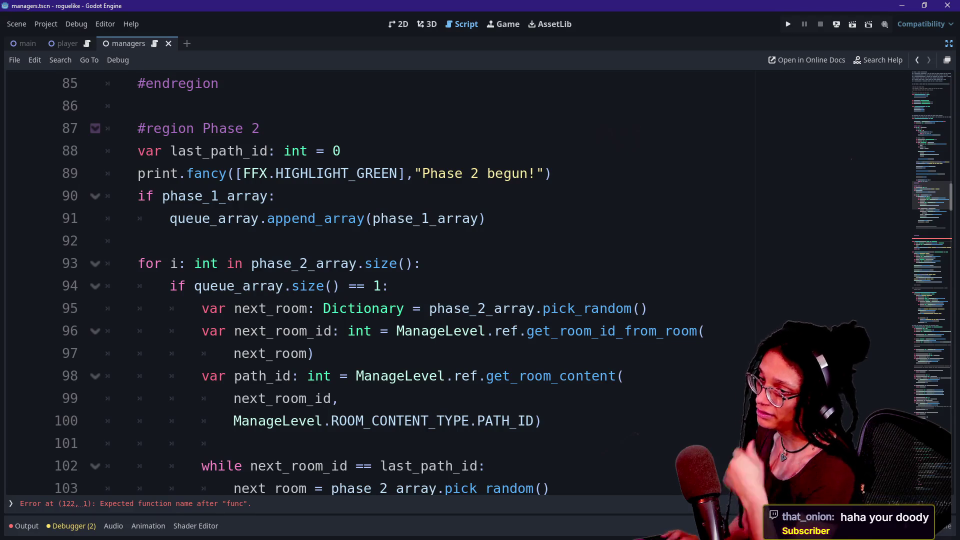
- Review the Phase 2 loop lines 88–106, including the queue_array check and ROOM_CONTENT_TYPE usage
{"action": "key", "text": "Down"}
{"action": "key", "text": "Down"}
{"action": "key", "text": "Down"}
{"action": "scroll", "coordinate": [458, 283], "scroll_direction": "down", "scroll_amount": 1}
{"action": "key", "text": "Down"}
{"action": "key", "text": "Down"}
{"action": "key", "text": "Down"}
{"action": "left_click", "coordinate": [235, 219]}
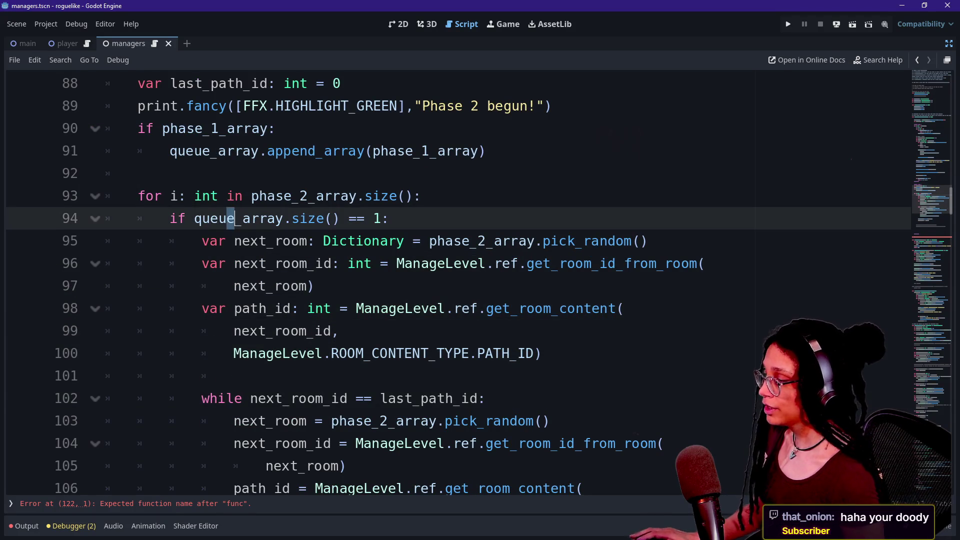
{"action": "left_click", "coordinate": [339, 331]}
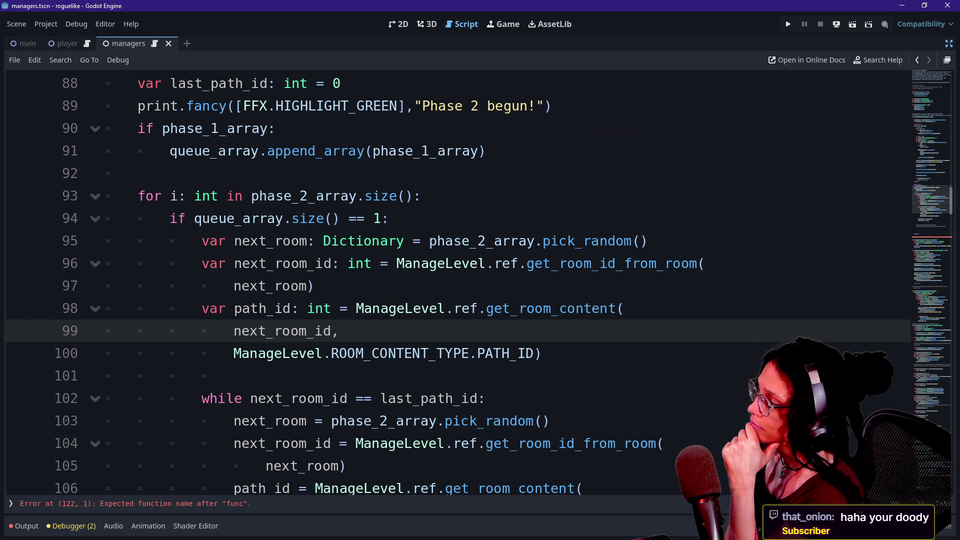
{"action": "left_click", "coordinate": [445, 353]}
{"action": "mouse_move", "coordinate": [445, 354]}
{"action": "left_click_drag", "start_coordinate": [386, 196], "coordinate": [450, 492]}
{"action": "left_click", "coordinate": [486, 399]}
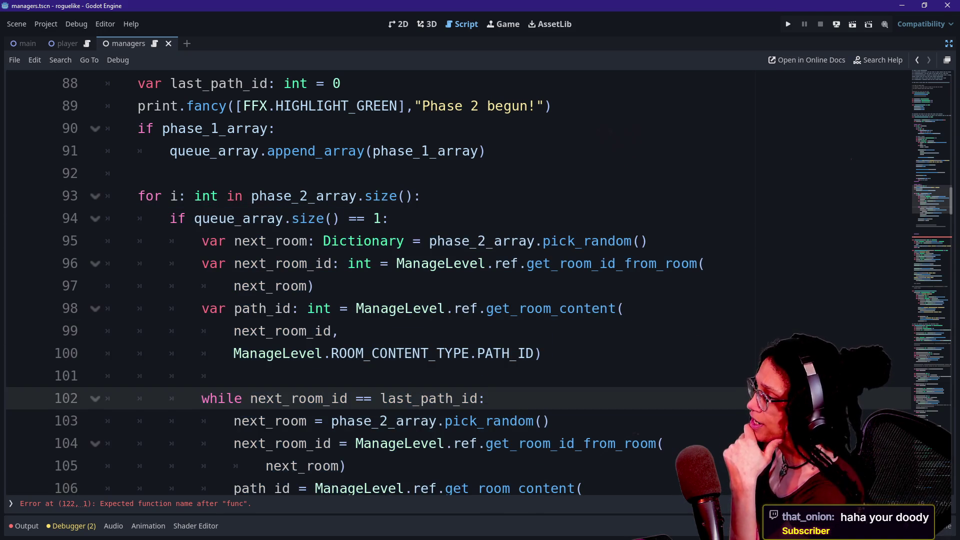
{"action": "key", "text": "Down"}
{"action": "key", "text": "Down"}
{"action": "key", "text": "Down"}
{"action": "left_click", "coordinate": [276, 128]}
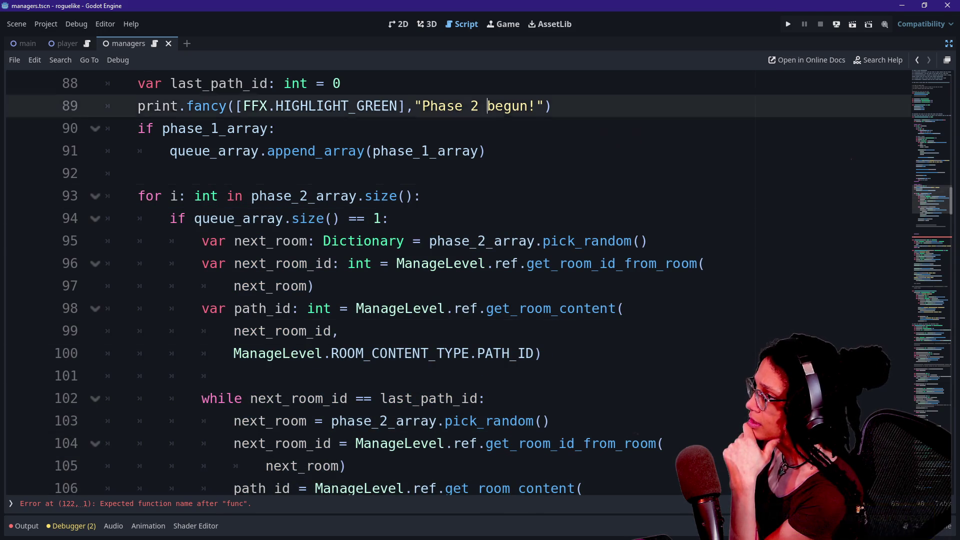
{"action": "scroll", "coordinate": [450, 280], "scroll_direction": "up", "scroll_amount": 4}
{"action": "left_click", "coordinate": [422, 466]}
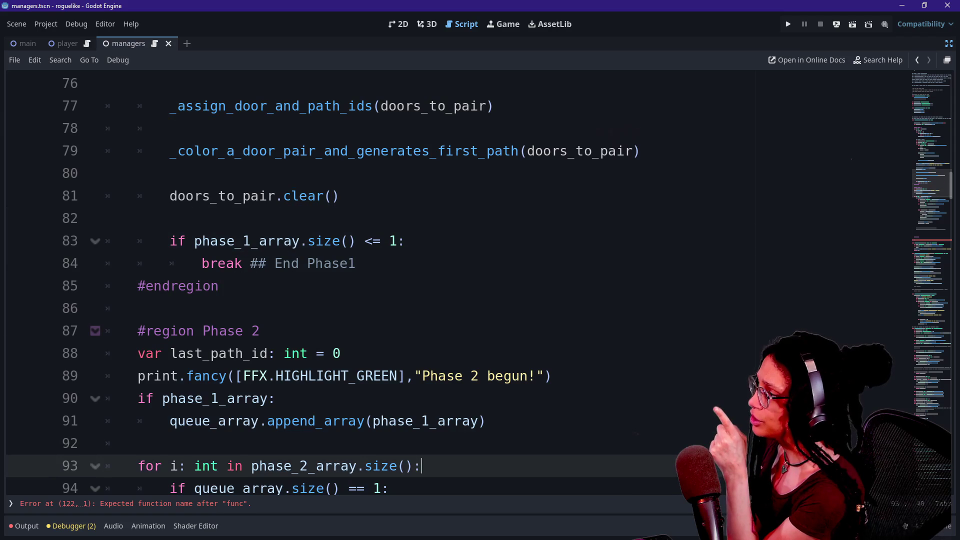
- Extend the unfinished declaration on line 122 with '_paired', comparing it to the line 69 call
{"action": "key", "text": "Down"}
{"action": "key", "text": "Down"}
{"action": "key", "text": "Down"}
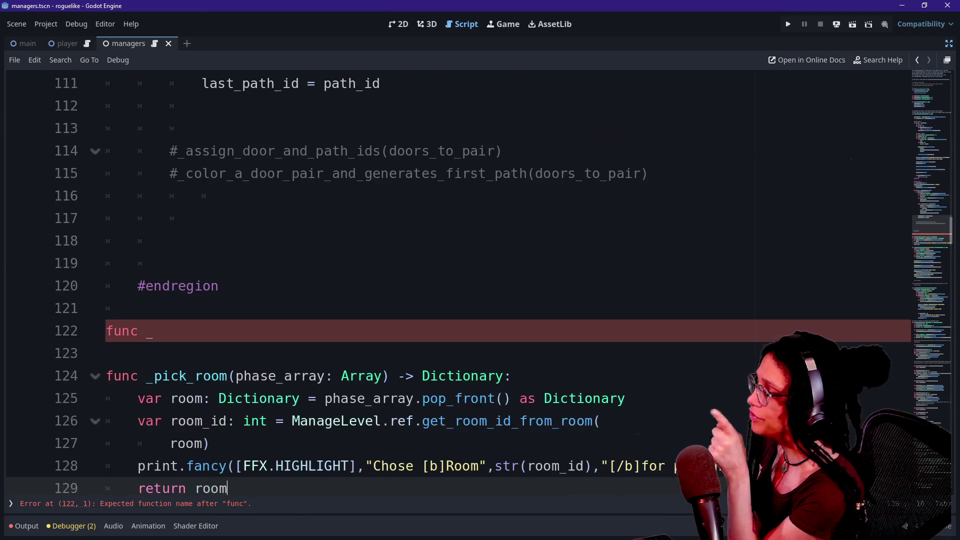
{"action": "key", "text": "Up"}
{"action": "key", "text": "Up"}
{"action": "key", "text": "Up"}
{"action": "key", "text": "Down"}
{"action": "key", "text": "Down"}
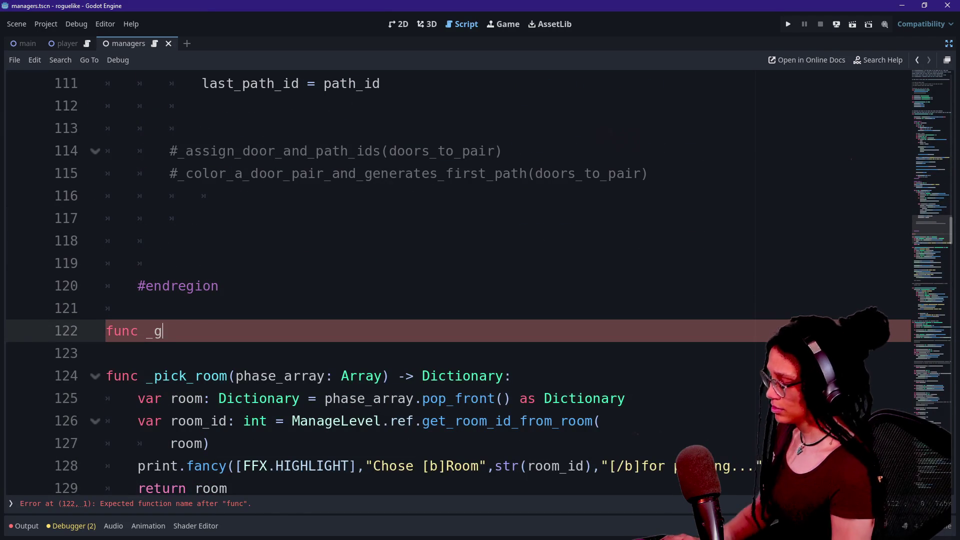
{"action": "type", "text": "_p"}
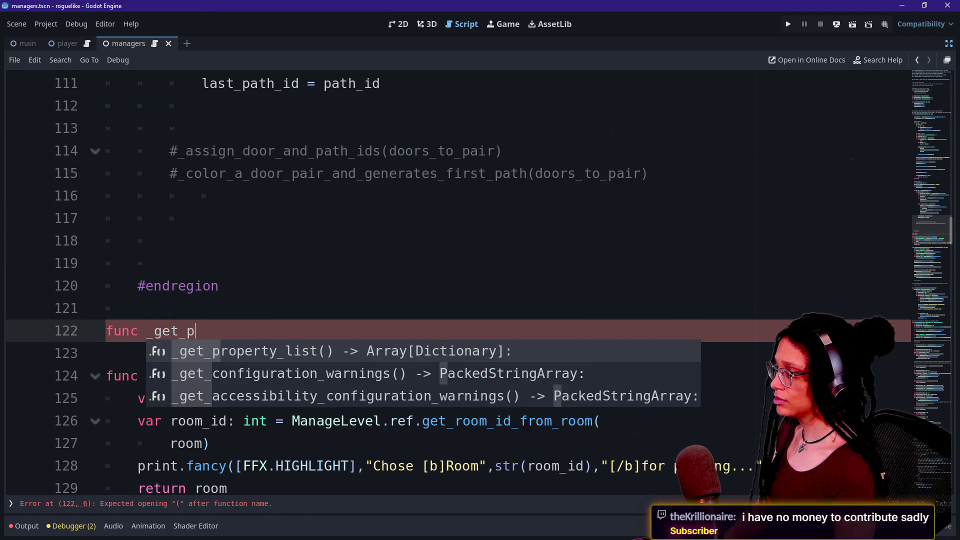
{"action": "type", "text": "aired_doors"}
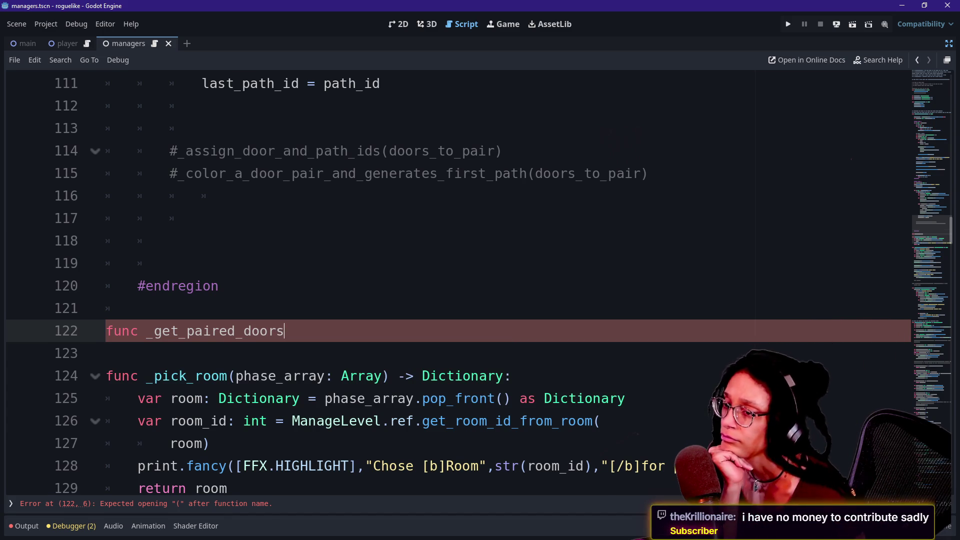
{"action": "key", "text": "Up"}
{"action": "key", "text": "Up"}
{"action": "key", "text": "Up"}
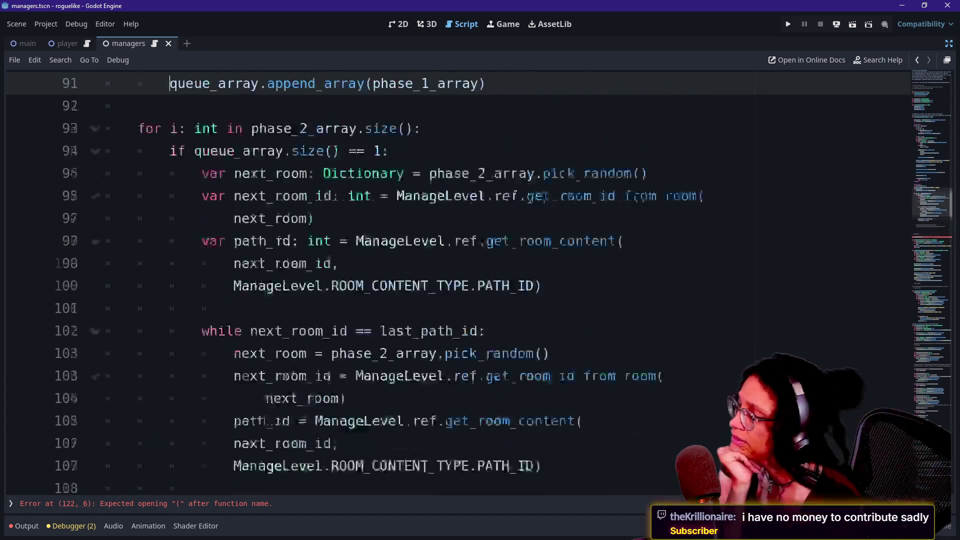
{"action": "key", "text": "Up"}
{"action": "key", "text": "Up"}
{"action": "key", "text": "Up"}
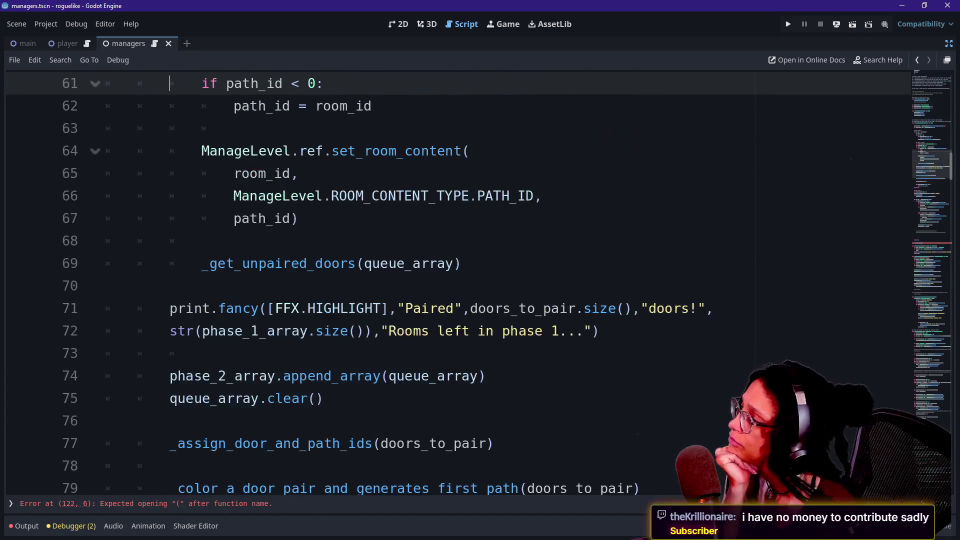
{"action": "key", "text": "Down"}
{"action": "key", "text": "Down"}
{"action": "key", "text": "Down"}
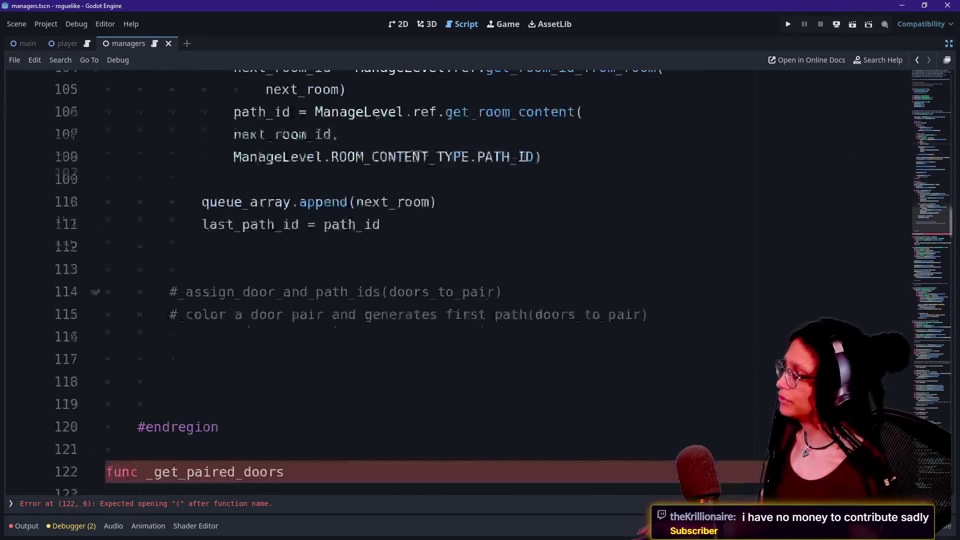
{"action": "key", "text": "Down"}
{"action": "key", "text": "Down"}
{"action": "key", "text": "Down"}
{"action": "key", "text": "Up"}
{"action": "key", "text": "Up"}
{"action": "key", "text": "Up"}
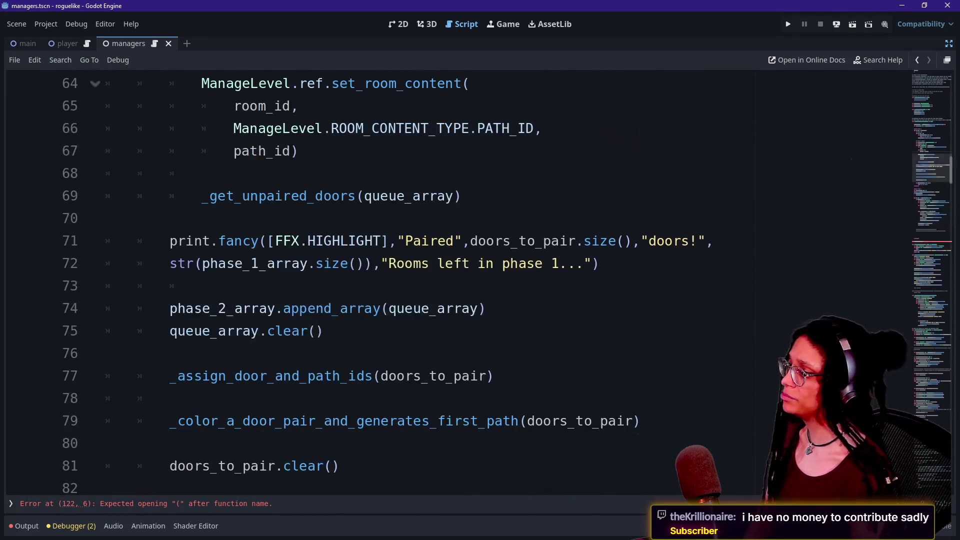
{"action": "scroll", "coordinate": [380, 280], "scroll_direction": "down", "scroll_amount": 1}
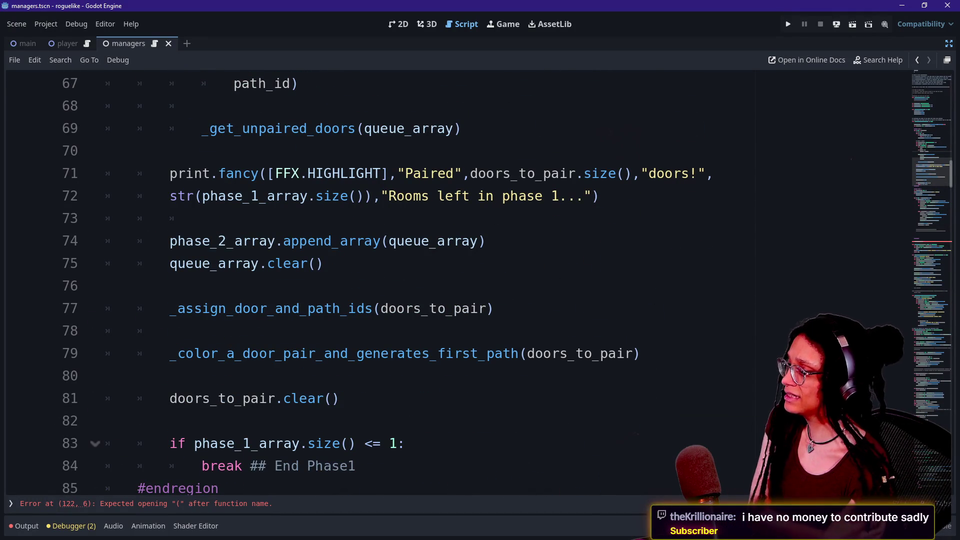
{"action": "scroll", "coordinate": [480, 280], "scroll_direction": "down", "scroll_amount": 15}
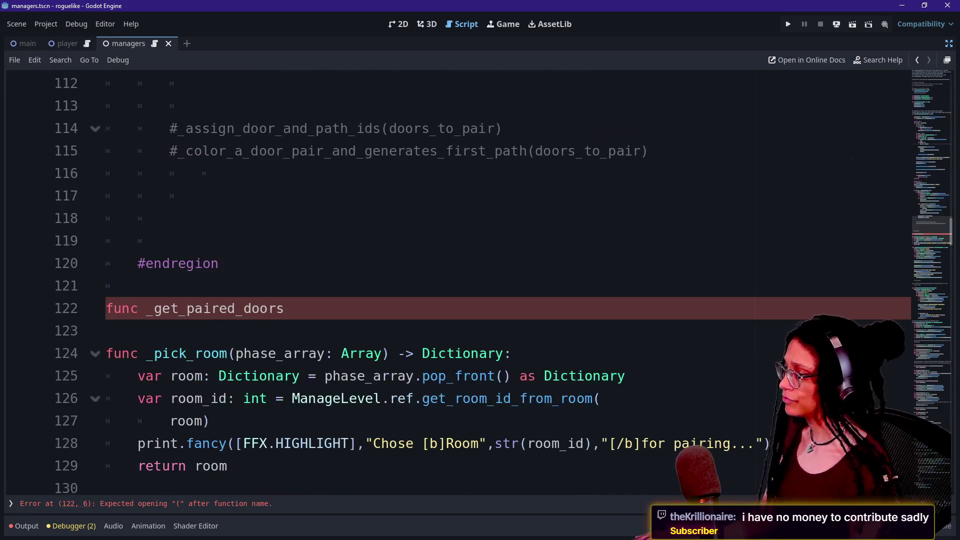
- Correct the name to _get_unpaired_doors, end the declaration with ':' and start its body
{"action": "left_click", "coordinate": [187, 309]}
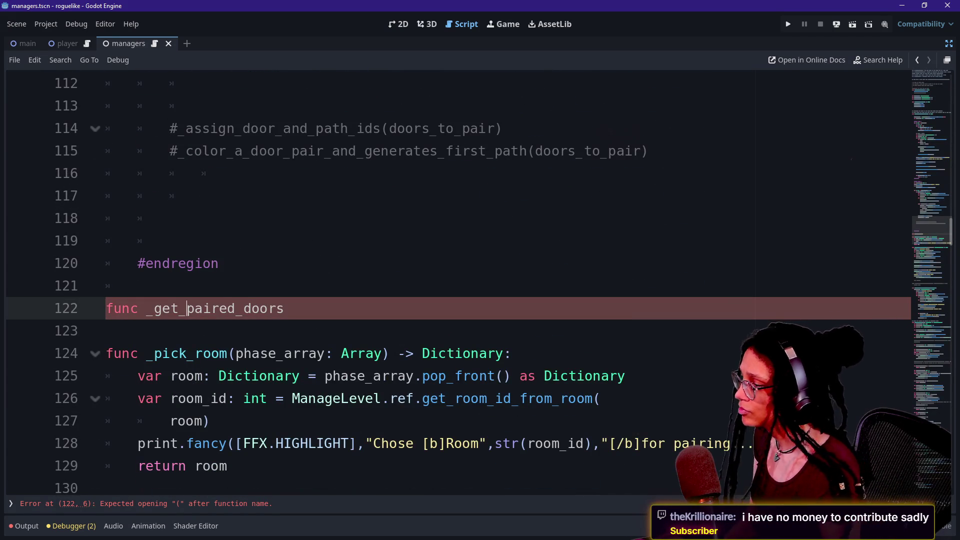
{"action": "key", "text": "BackSpace"}
{"action": "type", "text": "n"}
{"action": "key", "text": "BackSpace"}
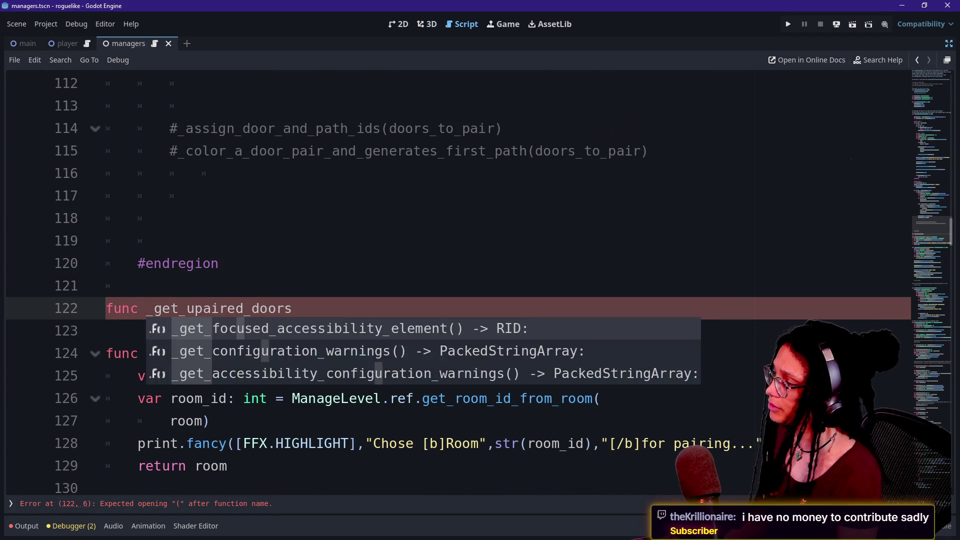
{"action": "type", "text": "n"}
{"action": "left_click", "coordinate": [139, 286]}
{"action": "left_click", "coordinate": [301, 308]}
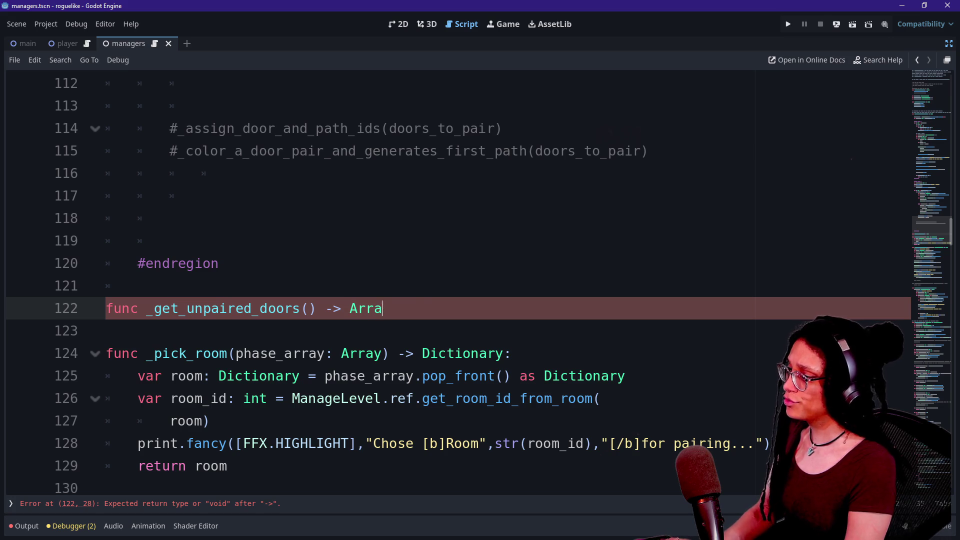
{"action": "type", "text": ":"}
{"action": "key", "text": "Return"}
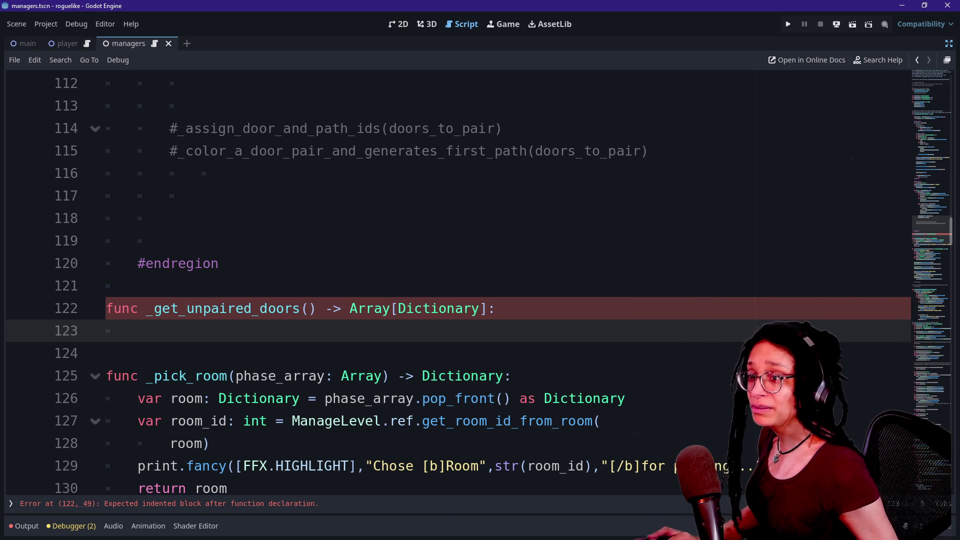
{"action": "key", "text": "alt+Tab"}
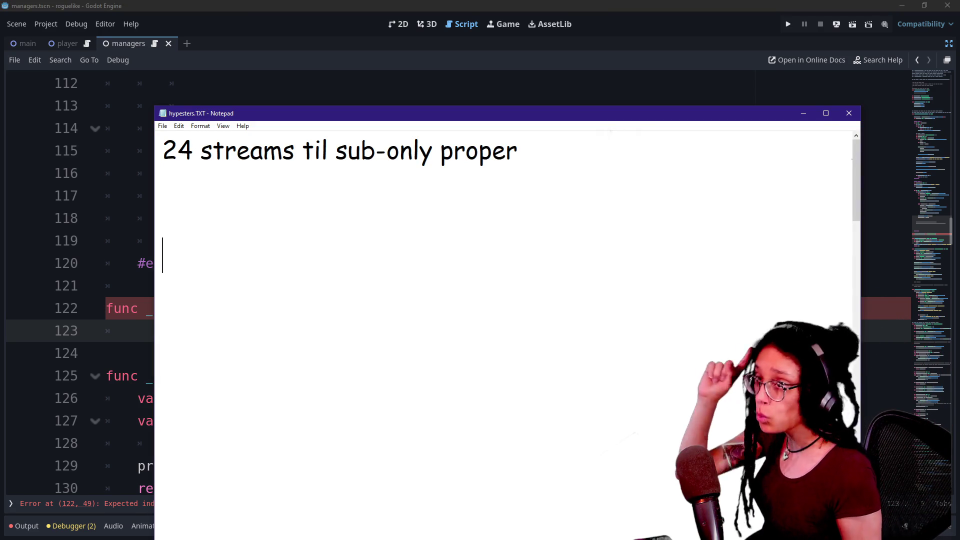
{"action": "left_click_drag", "start_coordinate": [193, 150], "coordinate": [518, 150]}
{"action": "left_click", "coordinate": [205, 150]}
{"action": "left_click_drag", "start_coordinate": [193, 150], "coordinate": [518, 150]}
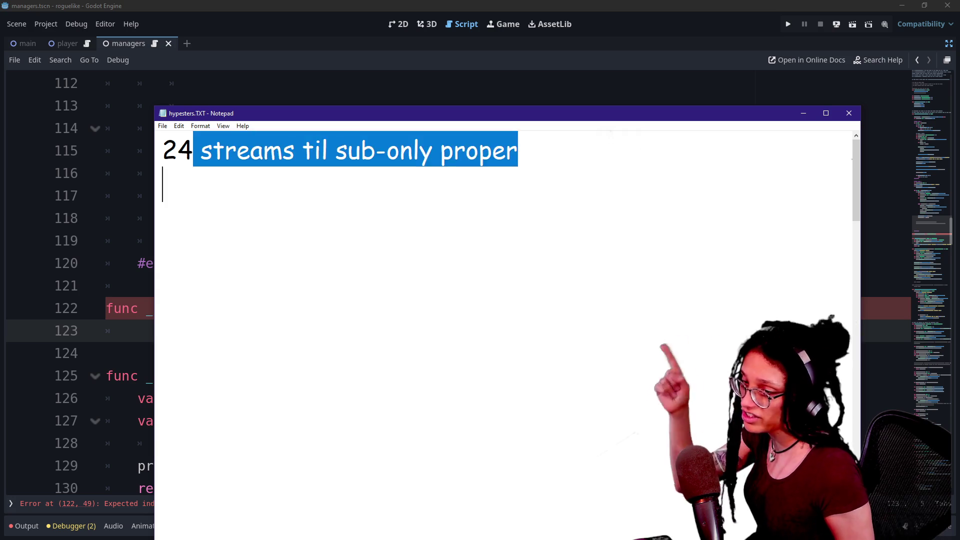
{"action": "left_click", "coordinate": [165, 184]}
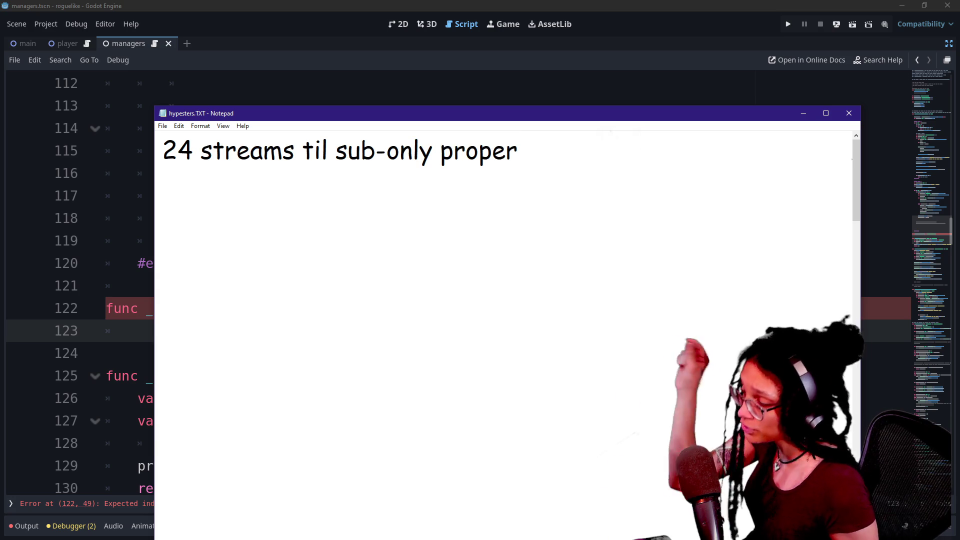
{"action": "key", "text": "alt+Tab"}
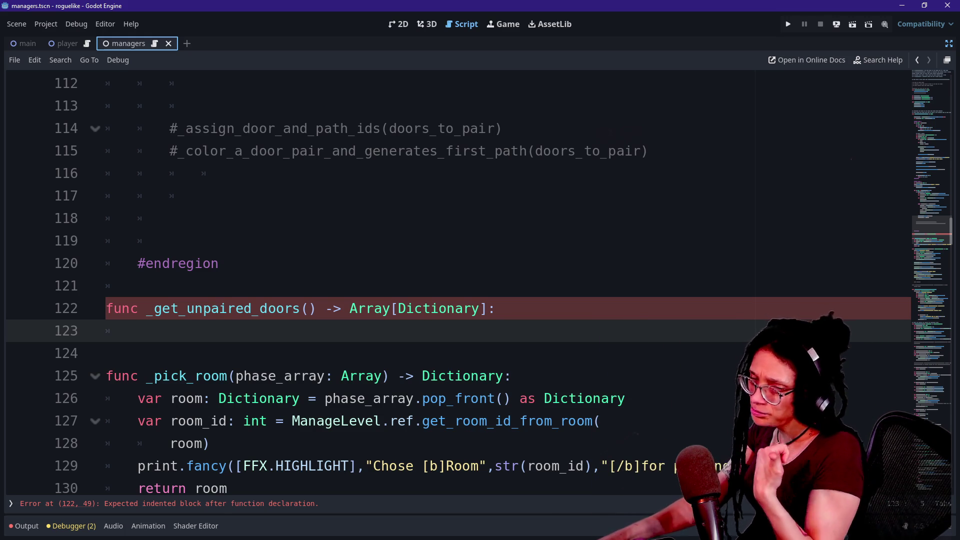
- Delete the blank lines 116–117 and place the cursor inside _get_unpaired_doors
{"action": "left_click", "coordinate": [235, 173]}
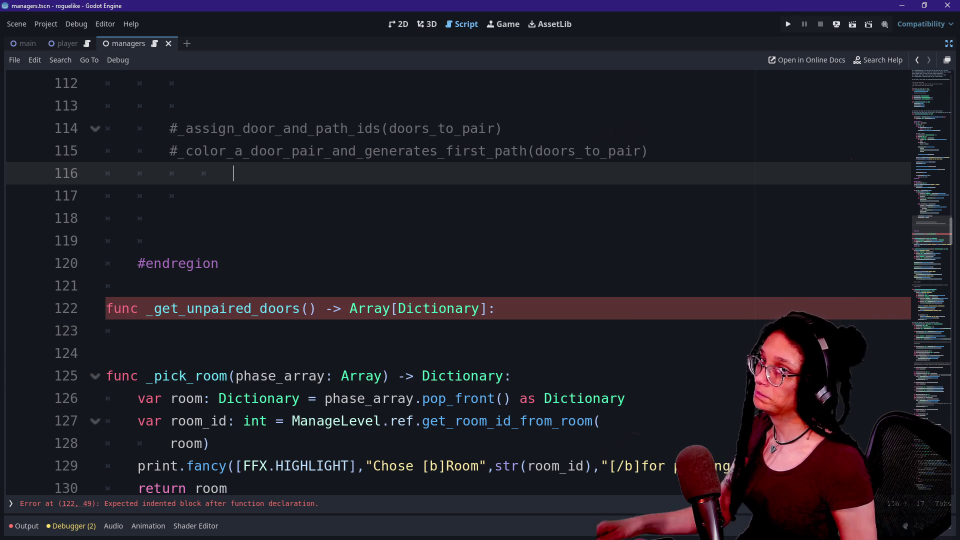
{"action": "key", "text": "BackSpace"}
{"action": "key", "text": "BackSpace"}
{"action": "key", "text": "Delete"}
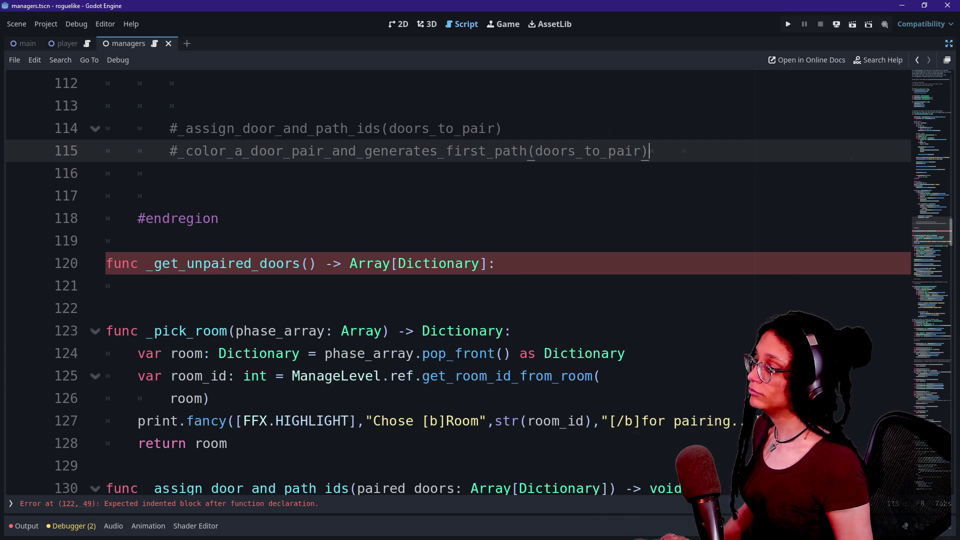
{"action": "key", "text": "Down"}
{"action": "key", "text": "Down"}
{"action": "key", "text": "Down"}
{"action": "key", "text": "Up"}
{"action": "key", "text": "Up"}
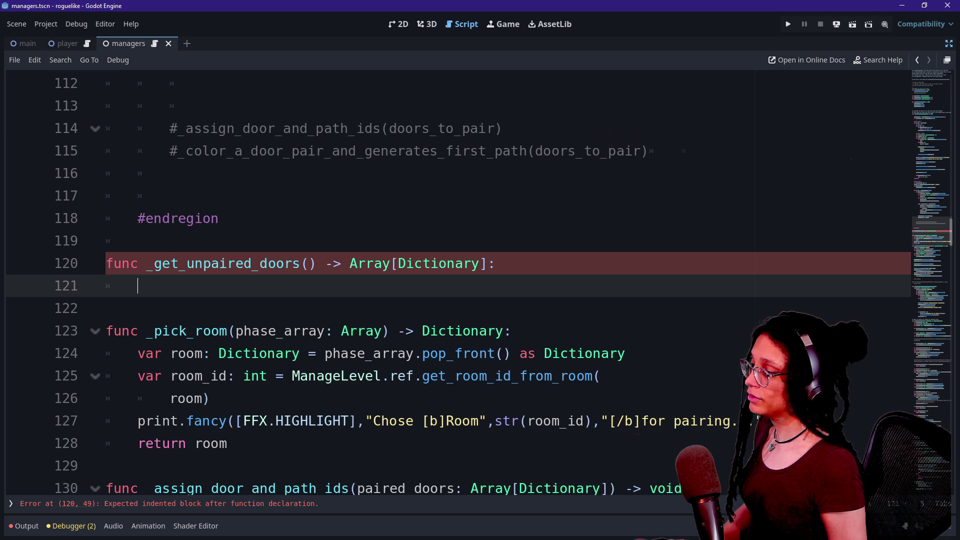
- Paste the door-pairing code into the body of _get_unpaired_doors
{"action": "scroll", "coordinate": [450, 280], "scroll_direction": "up", "scroll_amount": 4}
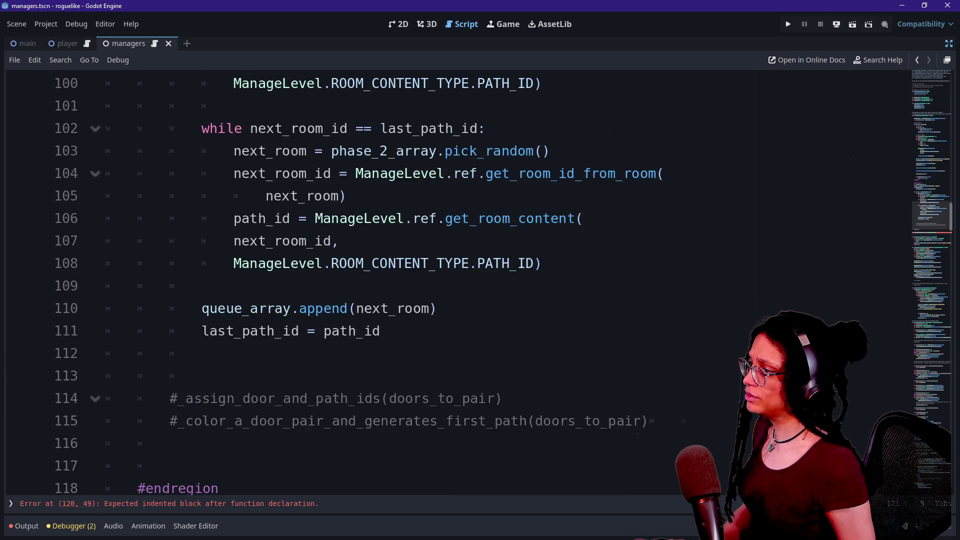
{"action": "scroll", "coordinate": [450, 280], "scroll_direction": "down", "scroll_amount": 3}
{"action": "key", "text": "ctrl+v"}
{"action": "scroll", "coordinate": [450, 280], "scroll_direction": "up", "scroll_amount": 3}
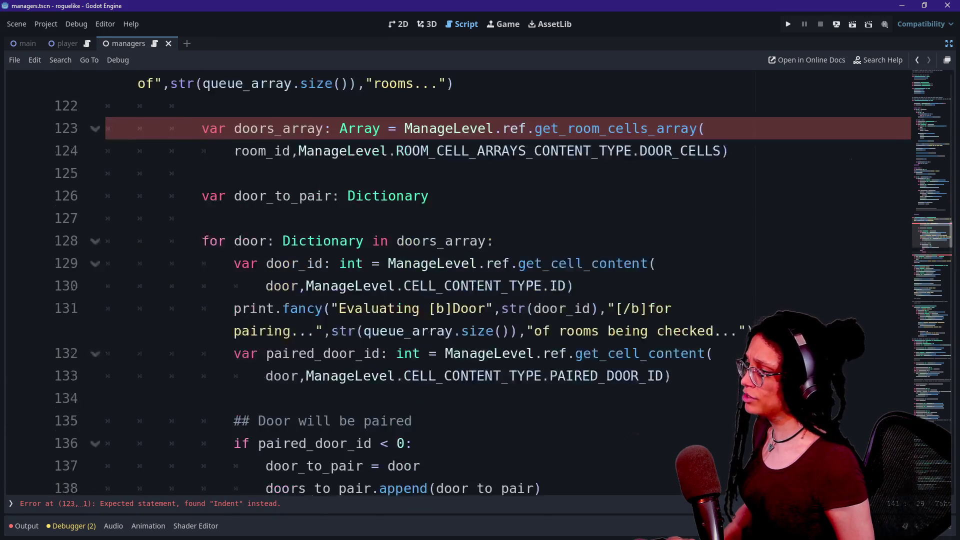
- Un-indent the pasted block with Shift+Tab, then check lines 122–127
{"action": "left_click", "coordinate": [332, 196], "text": "shift"}
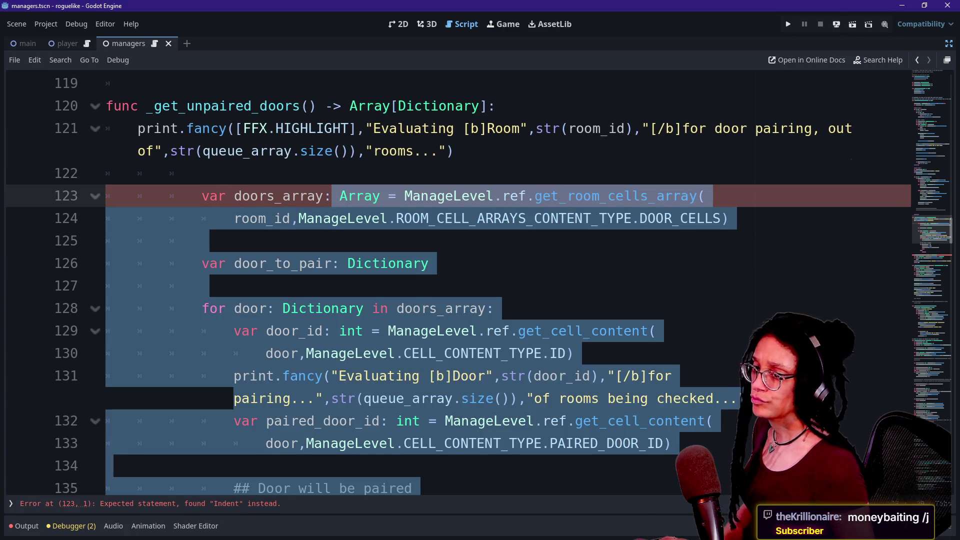
{"action": "mouse_move", "coordinate": [425, 265]}
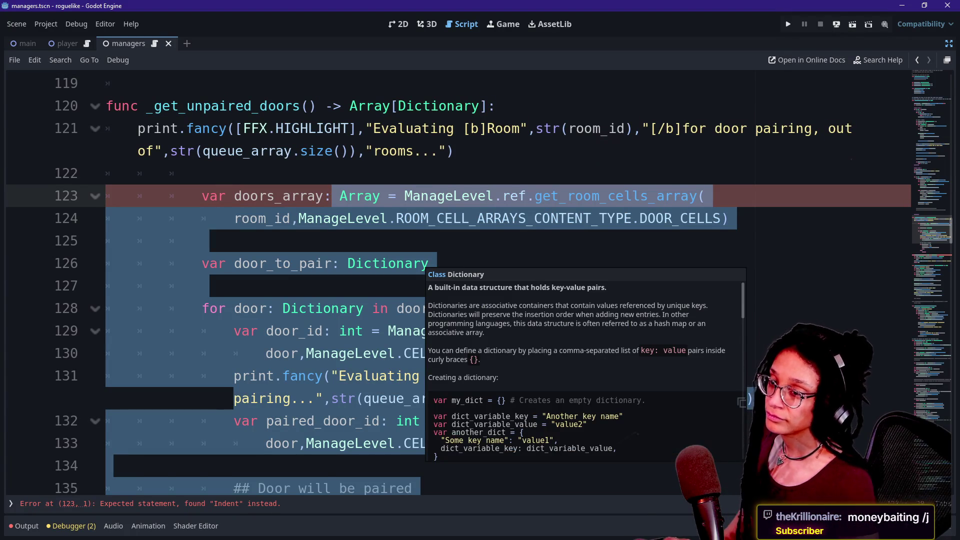
{"action": "key", "text": "shift+Tab"}
{"action": "key", "text": "shift+Tab"}
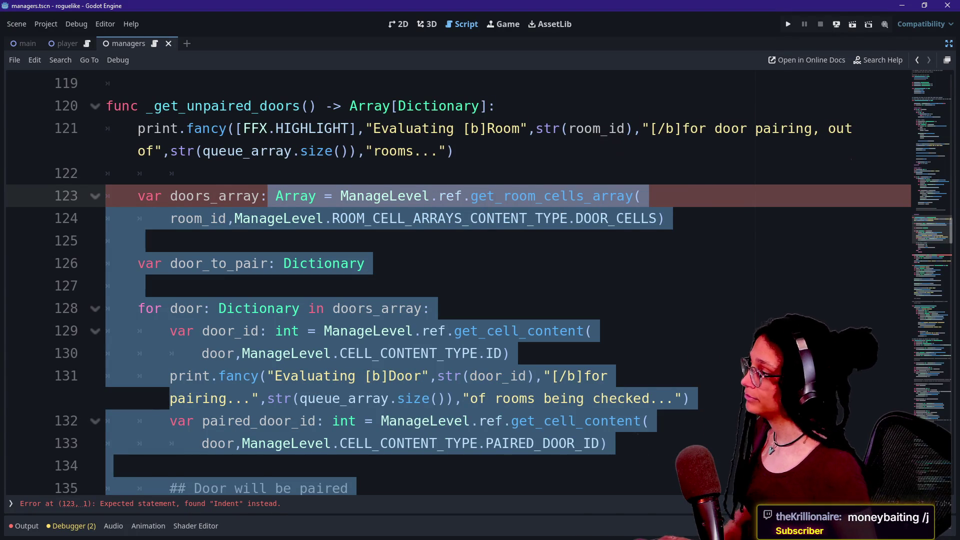
{"action": "left_click_drag", "start_coordinate": [209, 173], "coordinate": [138, 286]}
{"action": "left_click", "coordinate": [138, 285]}
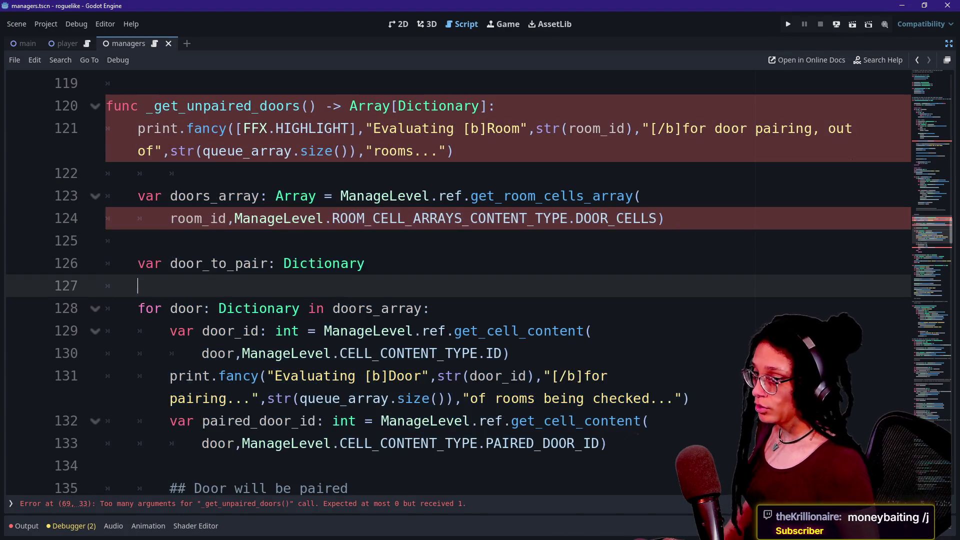
- Un-indent lines 124 through 141 by one more level
{"action": "scroll", "coordinate": [450, 280], "scroll_direction": "down", "scroll_amount": 2}
{"action": "left_click", "coordinate": [210, 466]}
{"action": "scroll", "coordinate": [211, 466], "scroll_direction": "down", "scroll_amount": 1}
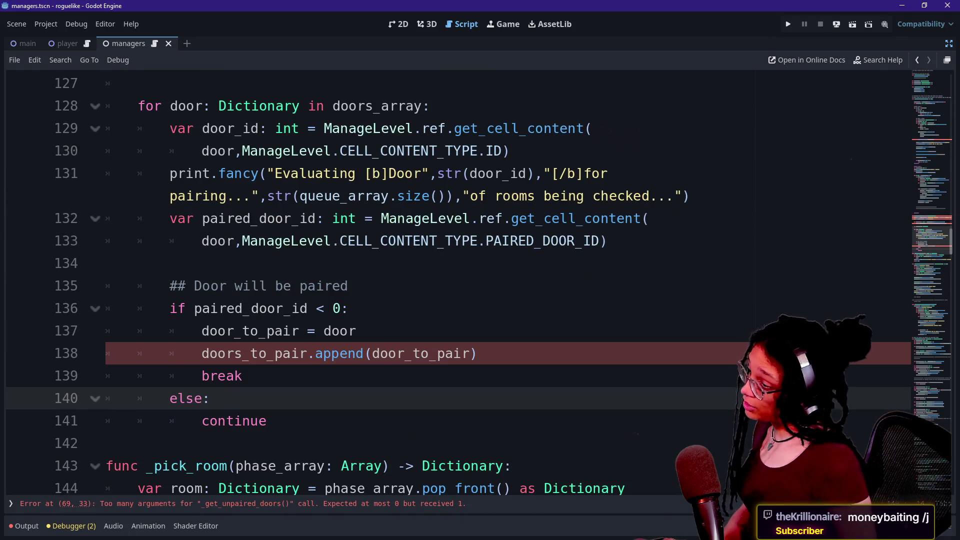
{"action": "scroll", "coordinate": [268, 173], "scroll_direction": "up", "scroll_amount": 2}
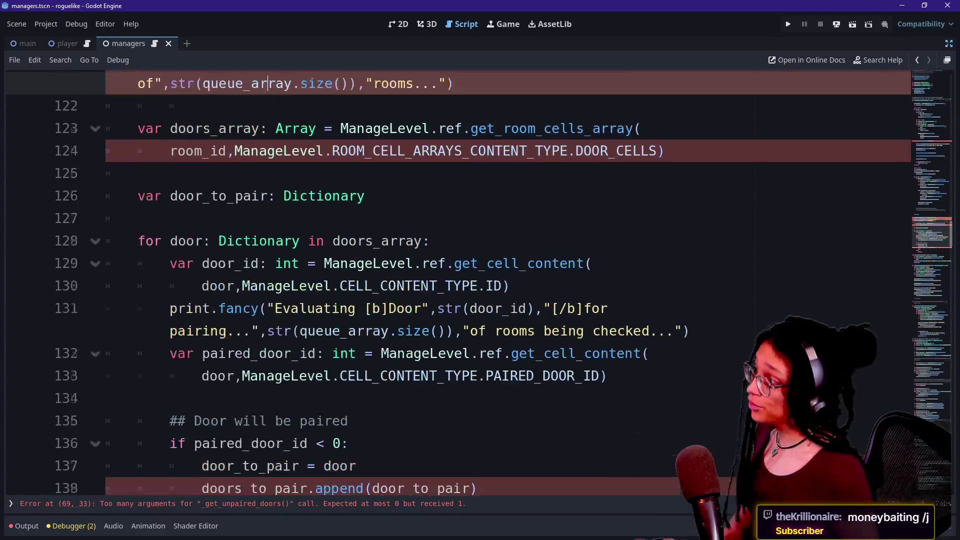
{"action": "left_click", "coordinate": [268, 173]}
{"action": "scroll", "coordinate": [459, 283], "scroll_direction": "down", "scroll_amount": 2}
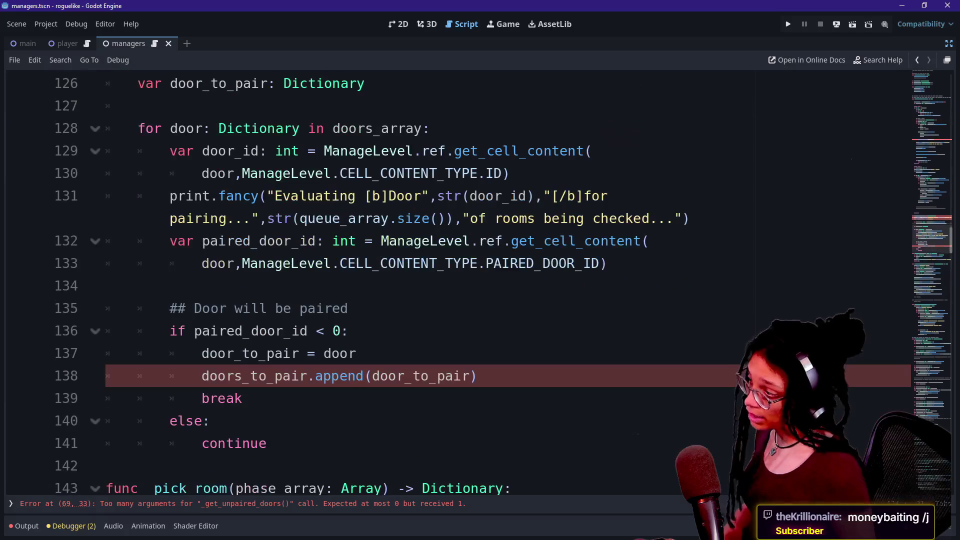
{"action": "key", "text": "shift+Down"}
{"action": "key", "text": "shift+Down"}
{"action": "key", "text": "shift+Down"}
{"action": "key", "text": "shift+Down"}
{"action": "key", "text": "shift+Tab"}
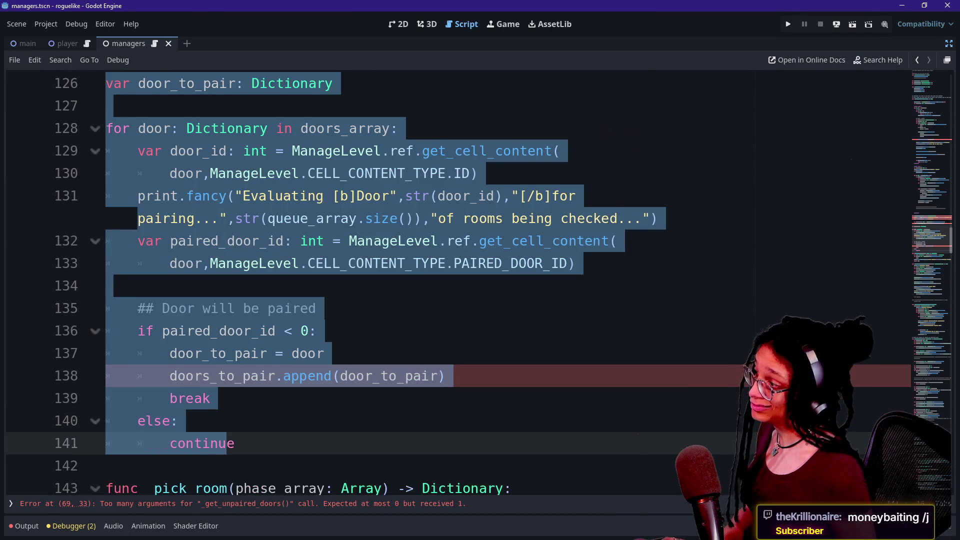
- Undo the extra un-indent on lines 124–141 after checking the indentation
{"action": "scroll", "coordinate": [459, 283], "scroll_direction": "up", "scroll_amount": 3}
{"action": "left_click", "coordinate": [196, 331]}
{"action": "key", "text": "Up"}
{"action": "key", "text": "Up"}
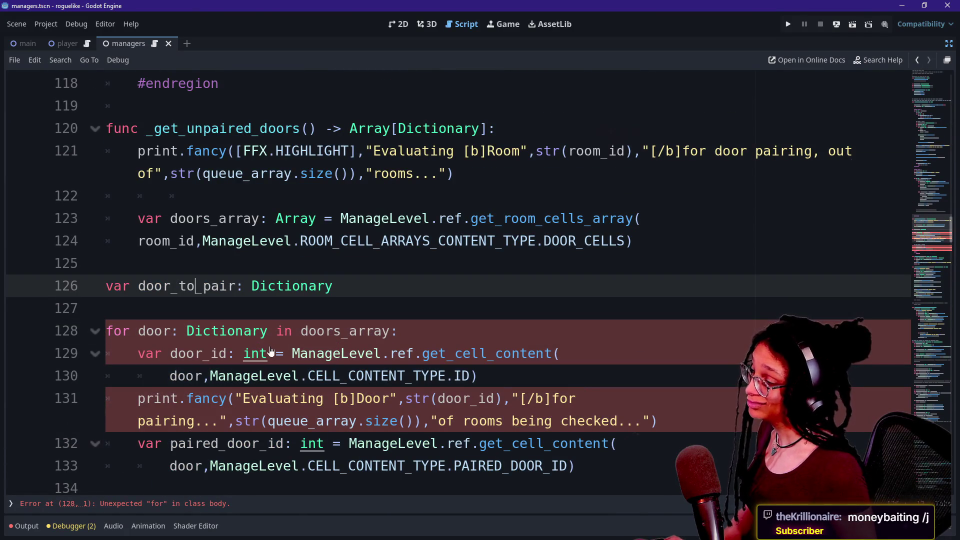
{"action": "key", "text": "ctrl+z"}
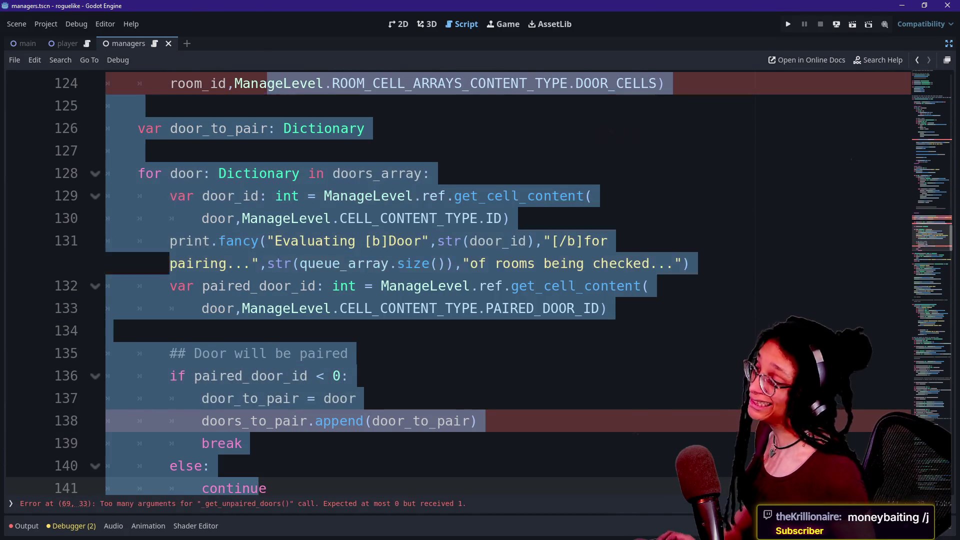
{"action": "left_click", "coordinate": [270, 285]}
- Review the pasted code from the print call on line 121 through the door_to_pair loop
{"action": "scroll", "coordinate": [284, 200], "scroll_direction": "up", "scroll_amount": 1}
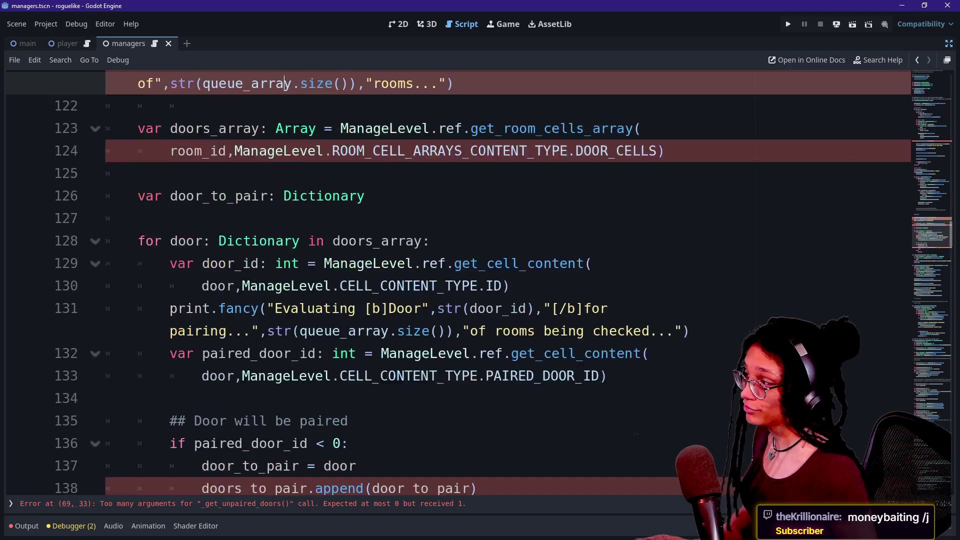
{"action": "scroll", "coordinate": [283, 84], "scroll_direction": "up", "scroll_amount": 1}
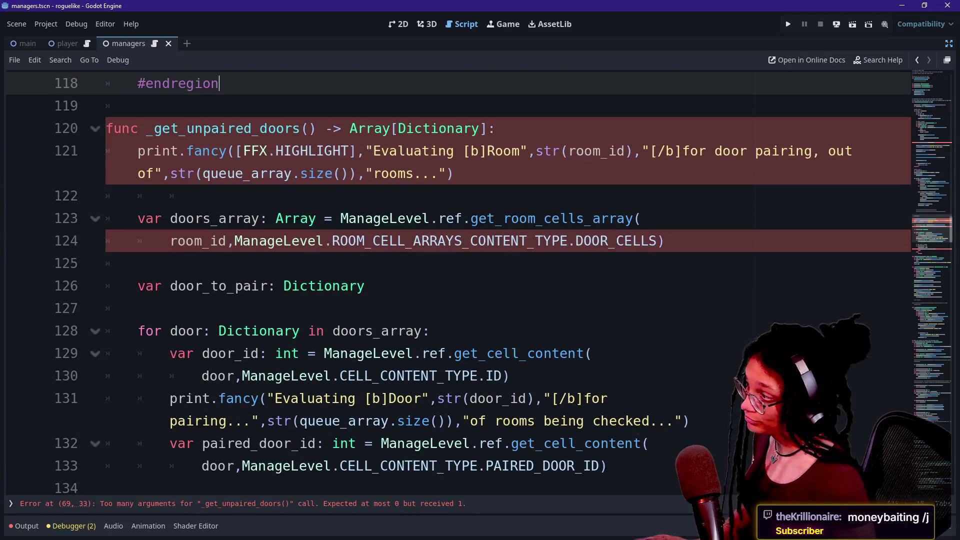
{"action": "left_click", "coordinate": [251, 241]}
{"action": "left_click", "coordinate": [246, 219]}
{"action": "left_click", "coordinate": [275, 150]}
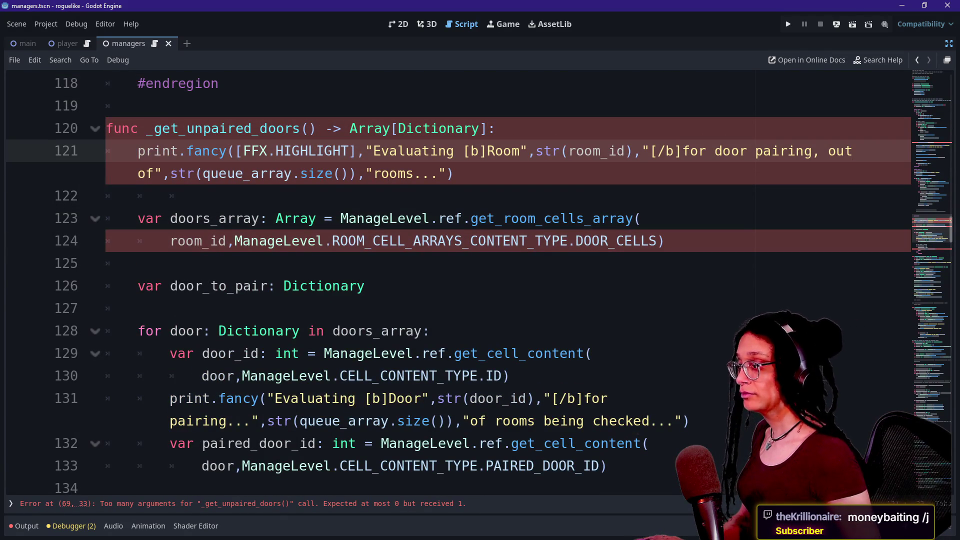
{"action": "left_click", "coordinate": [341, 285]}
{"action": "key", "text": "Down"}
{"action": "key", "text": "Down"}
{"action": "key", "text": "Down"}
{"action": "left_click", "coordinate": [332, 241]}
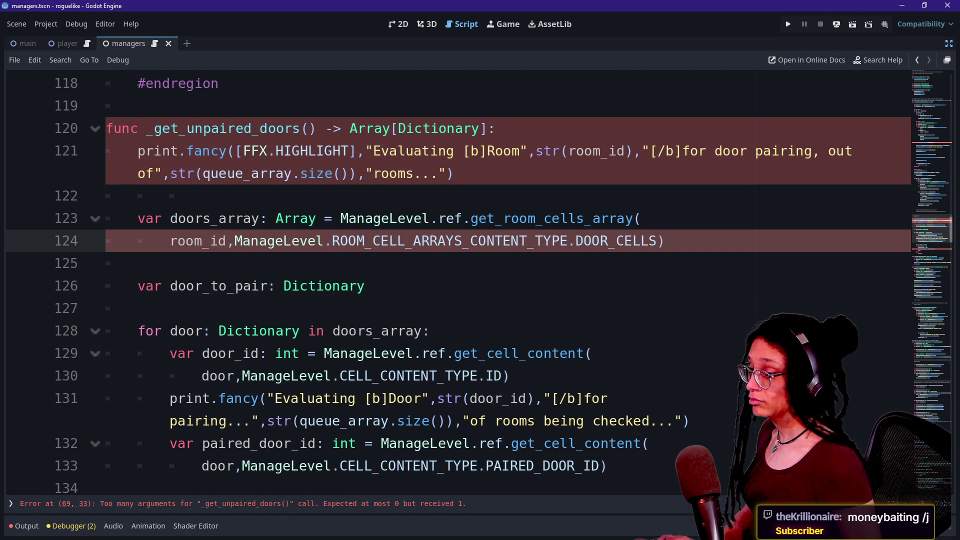
{"action": "left_click", "coordinate": [374, 173]}
{"action": "key", "text": "Up"}
{"action": "key", "text": "Up"}
{"action": "key", "text": "Up"}
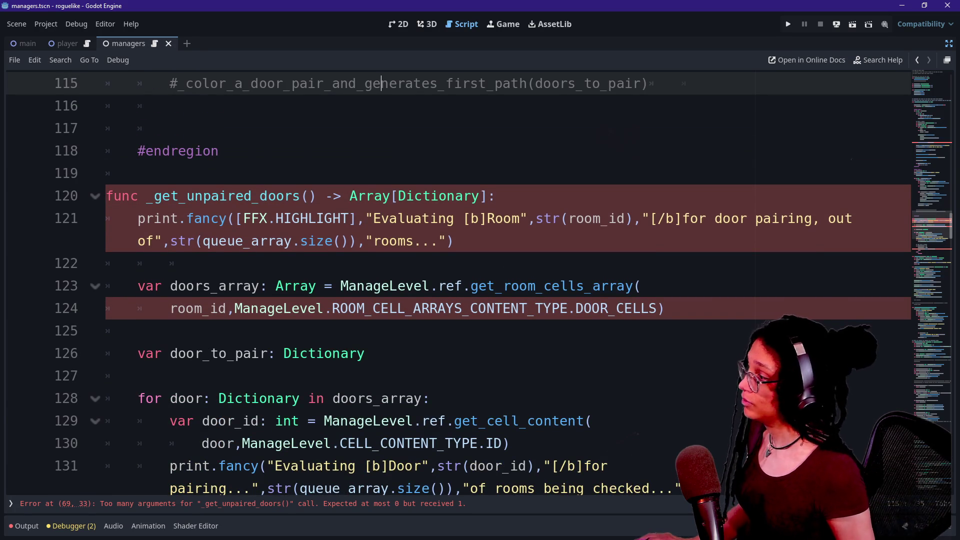
{"action": "key", "text": "Down"}
{"action": "key", "text": "Down"}
{"action": "key", "text": "Down"}
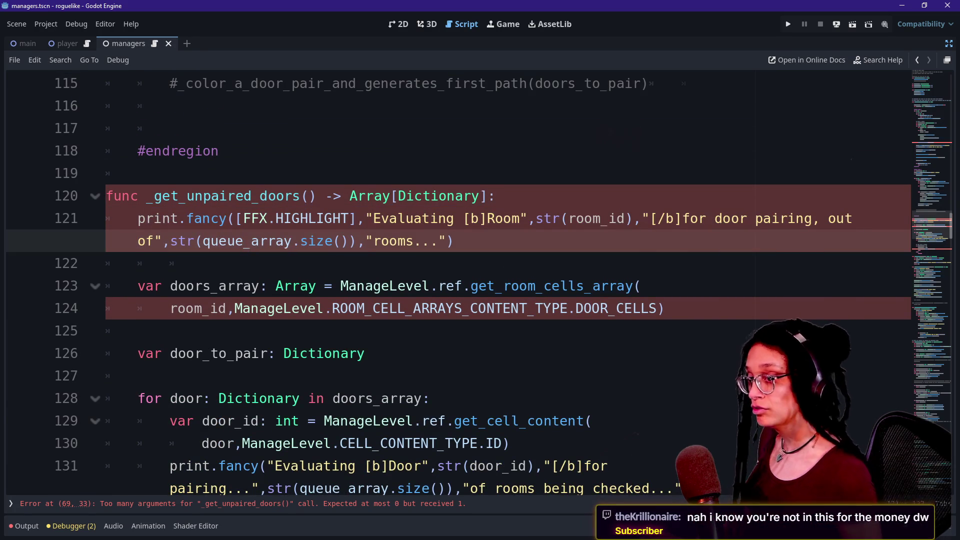
{"action": "key", "text": "Down"}
{"action": "key", "text": "Down"}
{"action": "key", "text": "Up"}
{"action": "key", "text": "Up"}
{"action": "key", "text": "Up"}
{"action": "key", "text": "Down"}
{"action": "key", "text": "Down"}
{"action": "key", "text": "Up"}
{"action": "key", "text": "Down"}
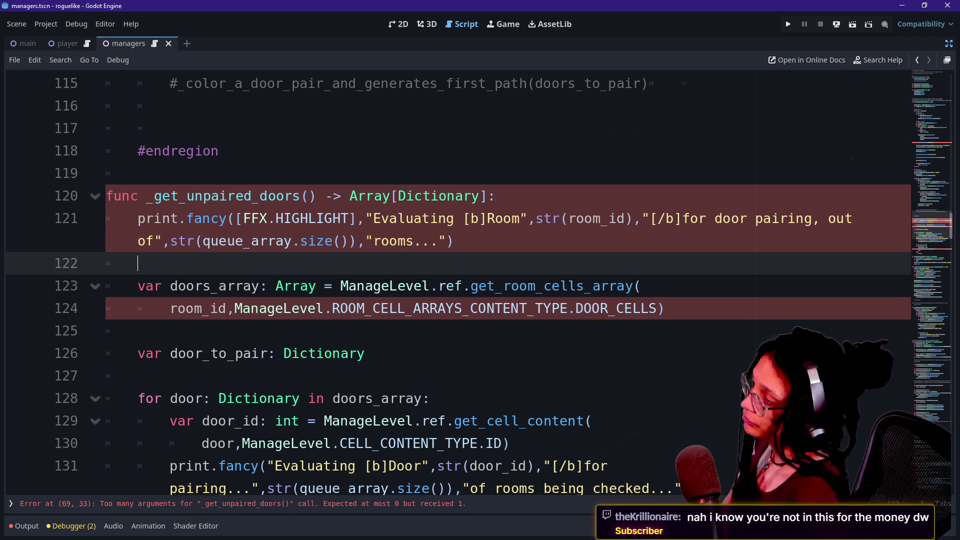
{"action": "left_click", "coordinate": [194, 241]}
{"action": "mouse_move", "coordinate": [194, 241]}
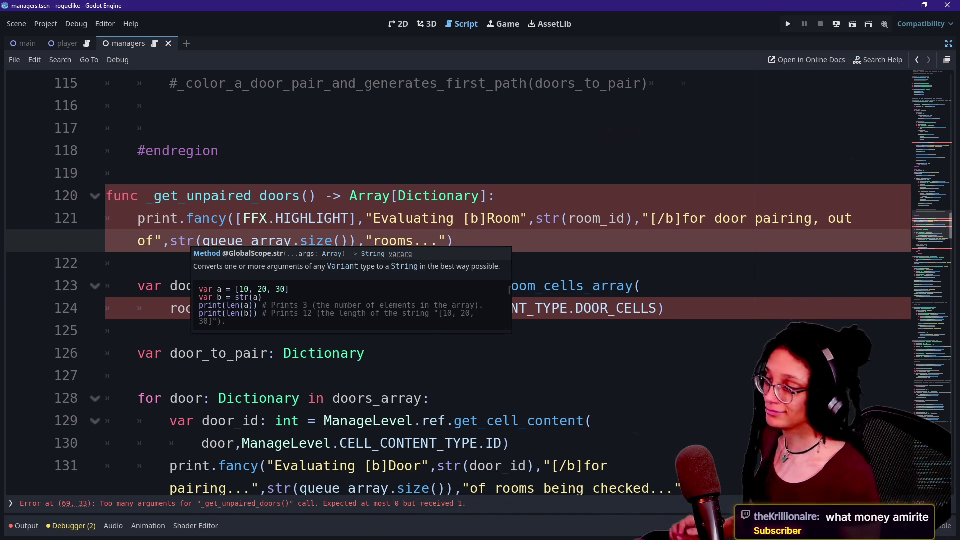
{"action": "key", "text": "Up"}
{"action": "key", "text": "Up"}
{"action": "key", "text": "Down"}
{"action": "key", "text": "Down"}
{"action": "key", "text": "Down"}
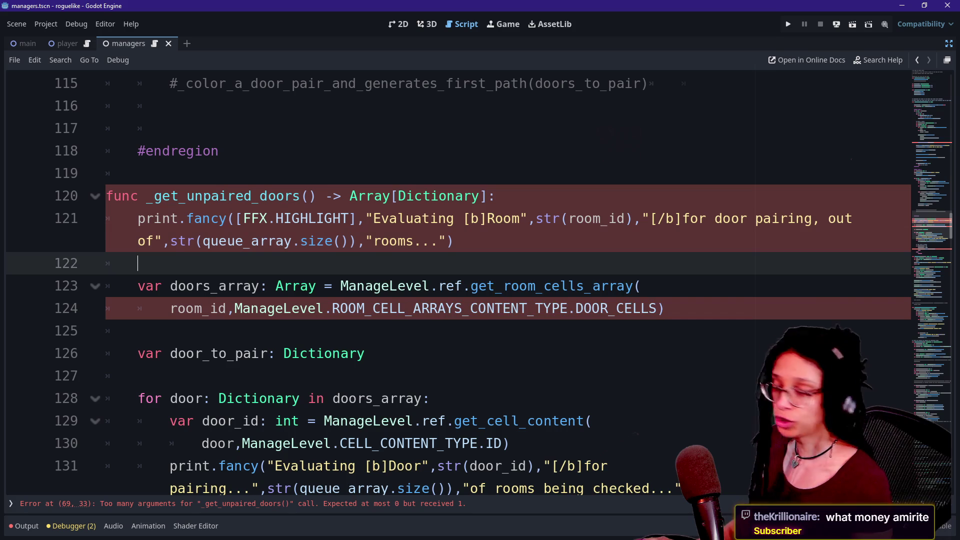
{"action": "key", "text": "Up"}
{"action": "key", "text": "Down"}
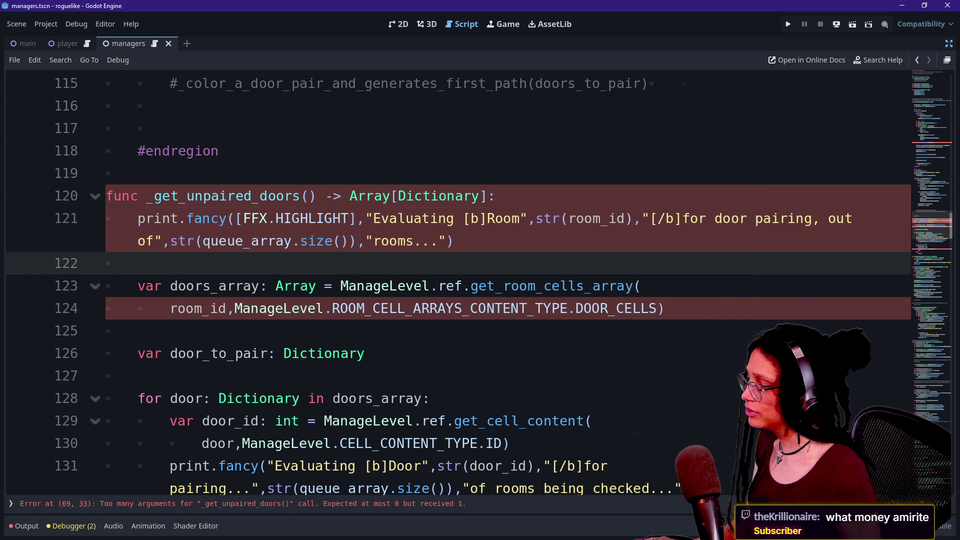
{"action": "key", "text": "Up"}
{"action": "key", "text": "Up"}
{"action": "key", "text": "ctrl+Left"}
{"action": "key", "text": "ctrl+Left"}
{"action": "key", "text": "ctrl+Left"}
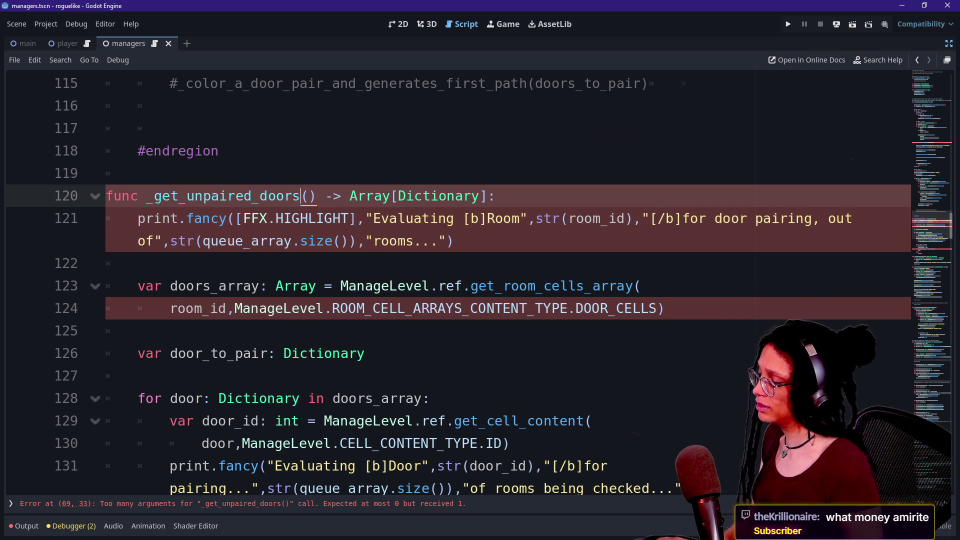
- Enter the parameter queue_array:Array[Dictionary] in the function's parentheses
{"action": "type", "text": "doors_"}
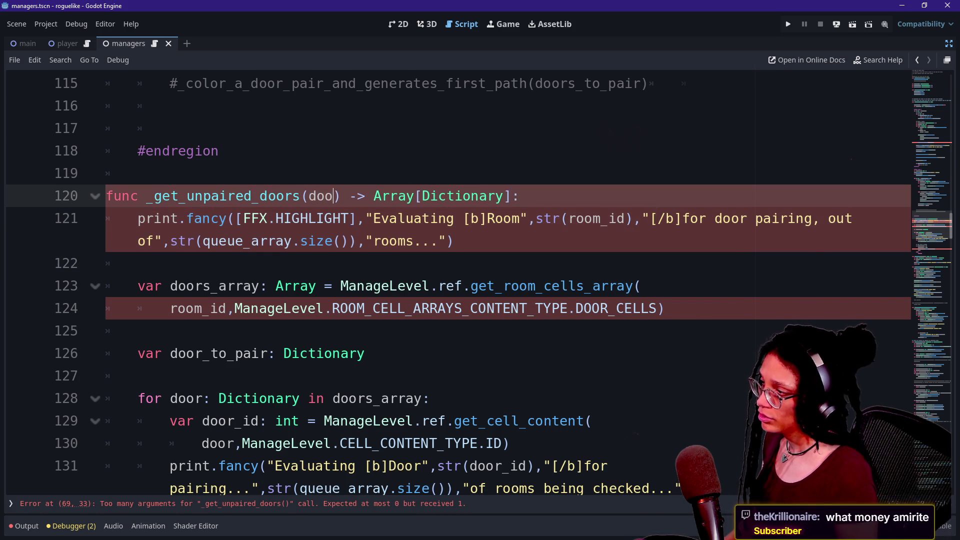
{"action": "type", "text": "array:Arra"}
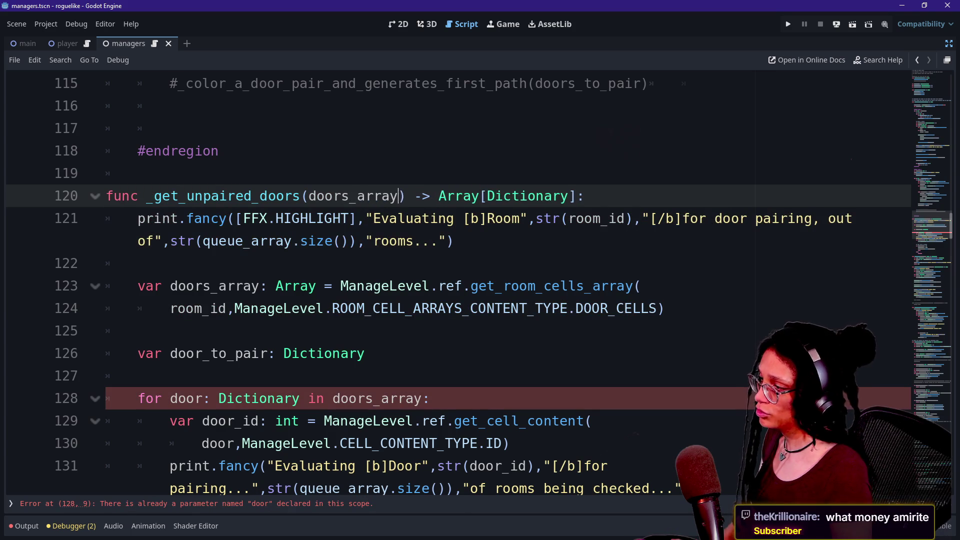
{"action": "type", "text": "y[Dictionar"}
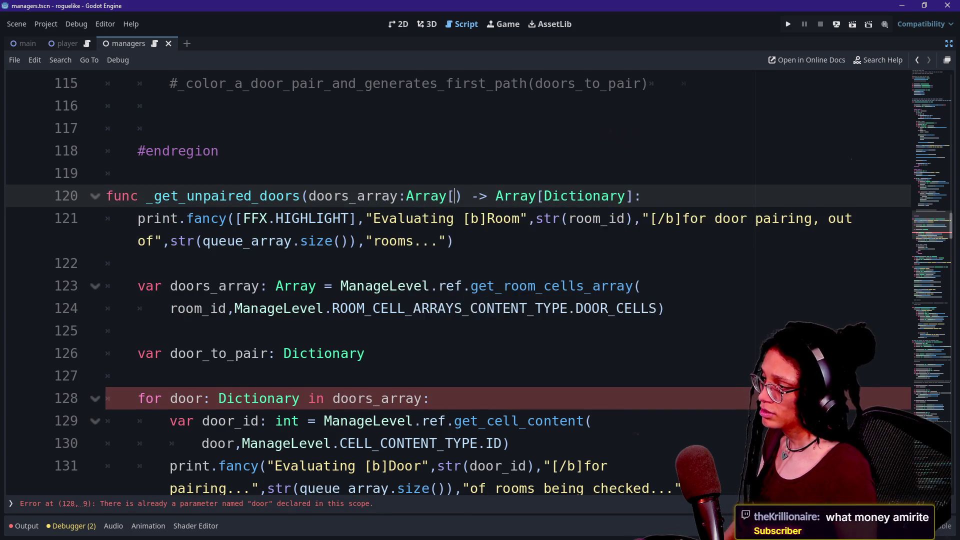
{"action": "key", "text": "Return"}
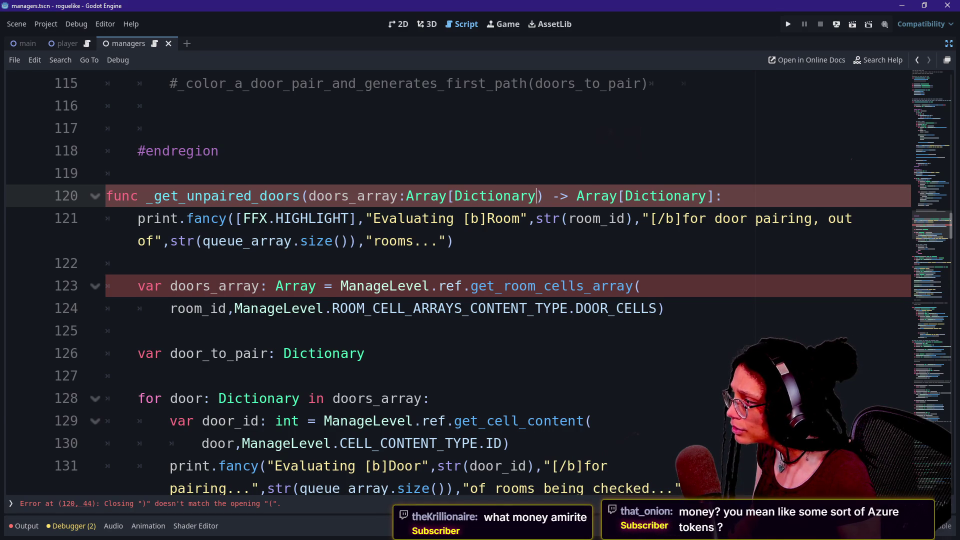
{"action": "left_click_drag", "start_coordinate": [307, 195], "coordinate": [357, 196]}
{"action": "type", "text": "queue_"}
- Add the missing closing ')' after Array[Dictionary] on line 120
{"action": "left_click", "coordinate": [138, 263]}
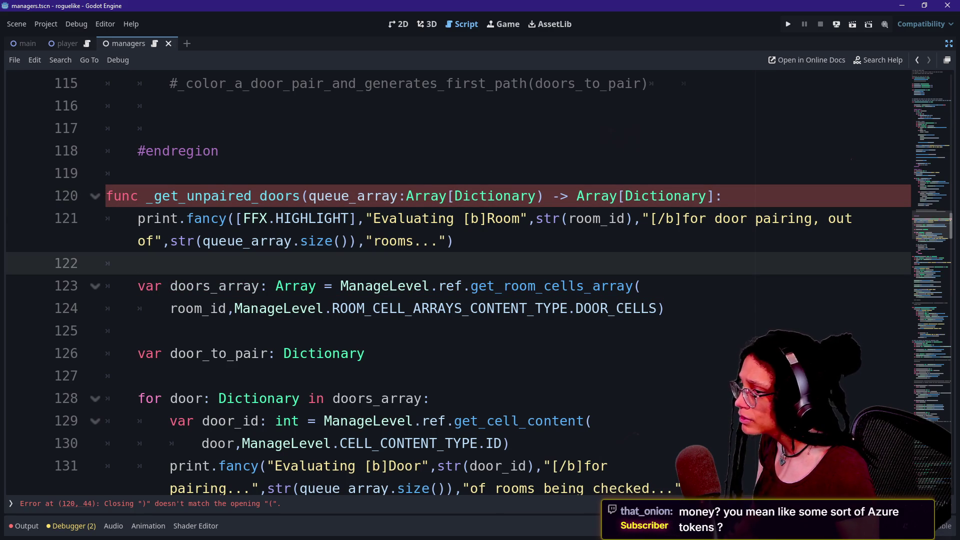
{"action": "left_click", "coordinate": [544, 195]}
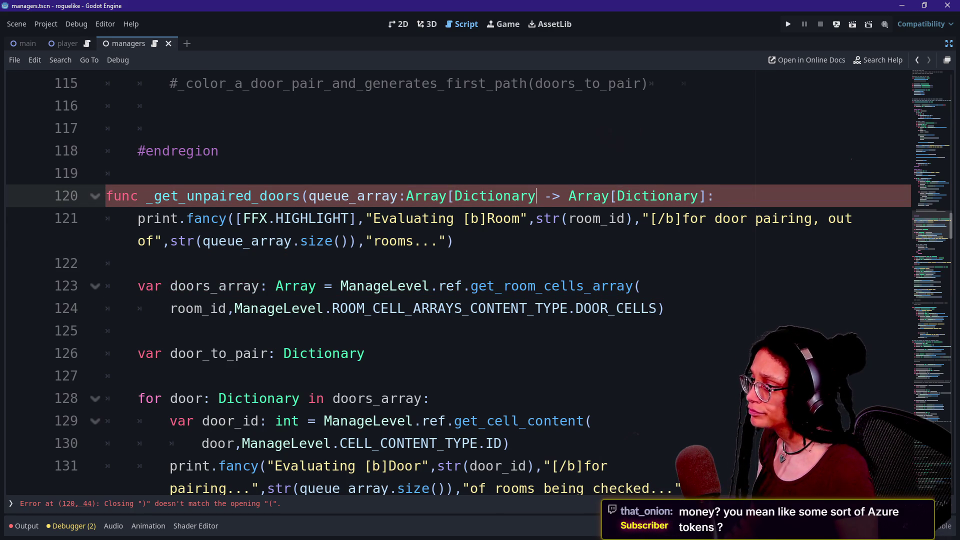
{"action": "left_click", "coordinate": [219, 151]}
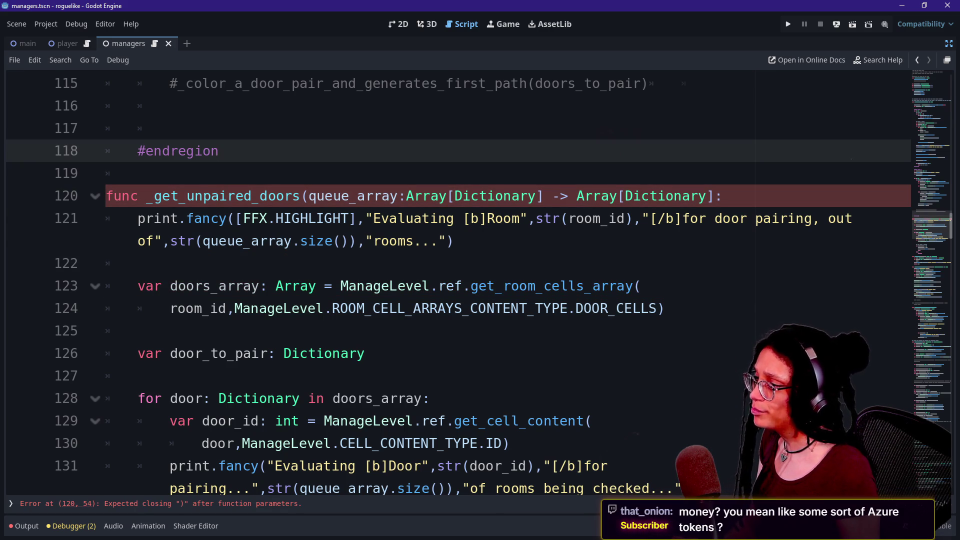
{"action": "left_click", "coordinate": [538, 196]}
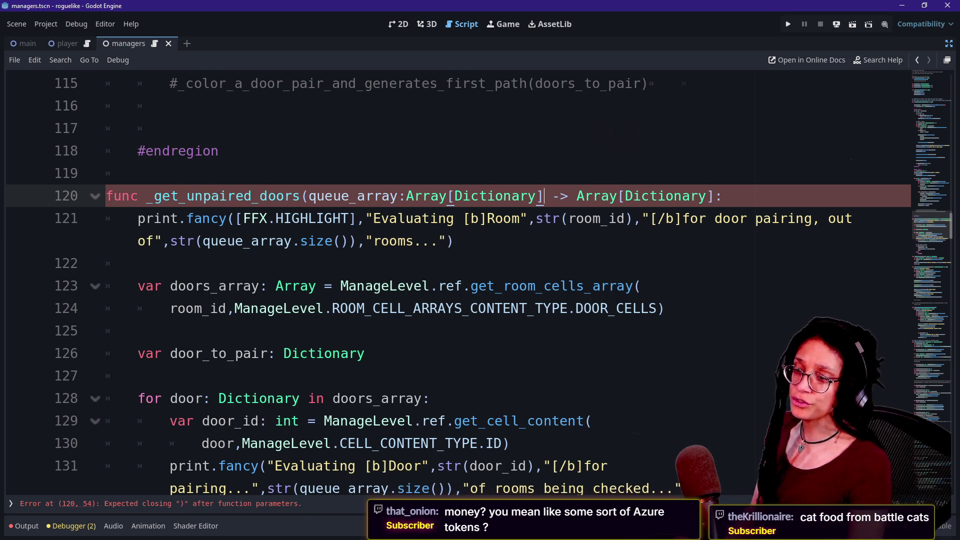
{"action": "type", "text": ")"}
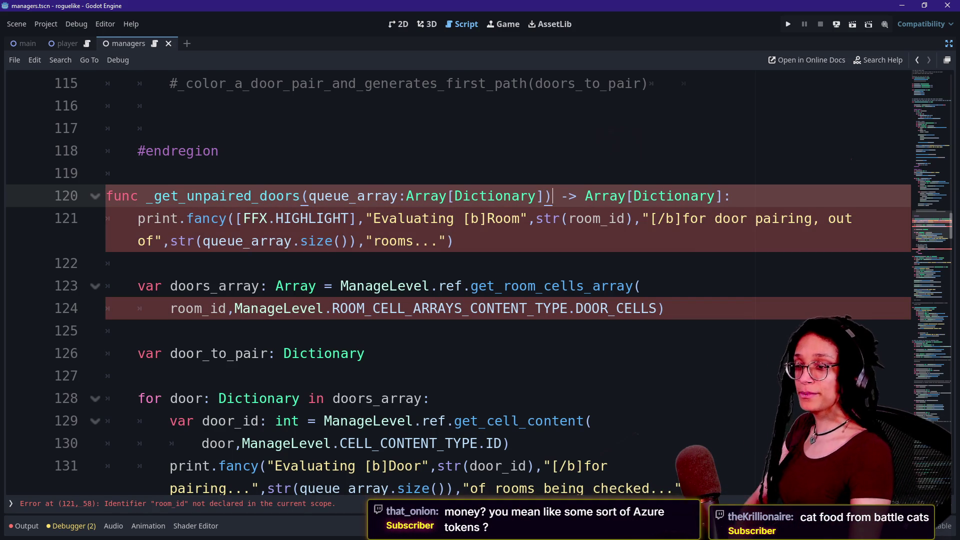
- Inspect the room_id line flagged as undeclared below the function header
{"action": "left_click", "coordinate": [167, 263]}
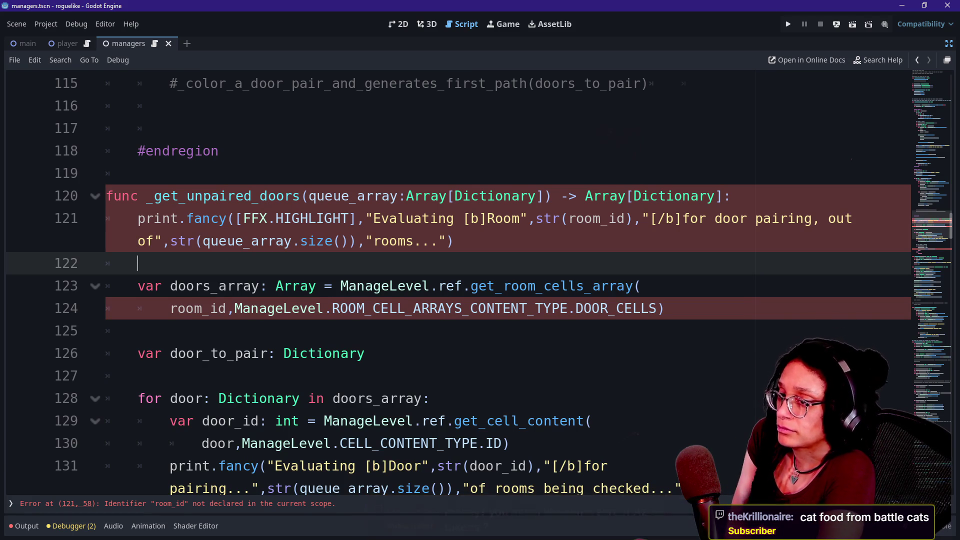
{"action": "left_click", "coordinate": [404, 285]}
{"action": "left_click", "coordinate": [324, 308]}
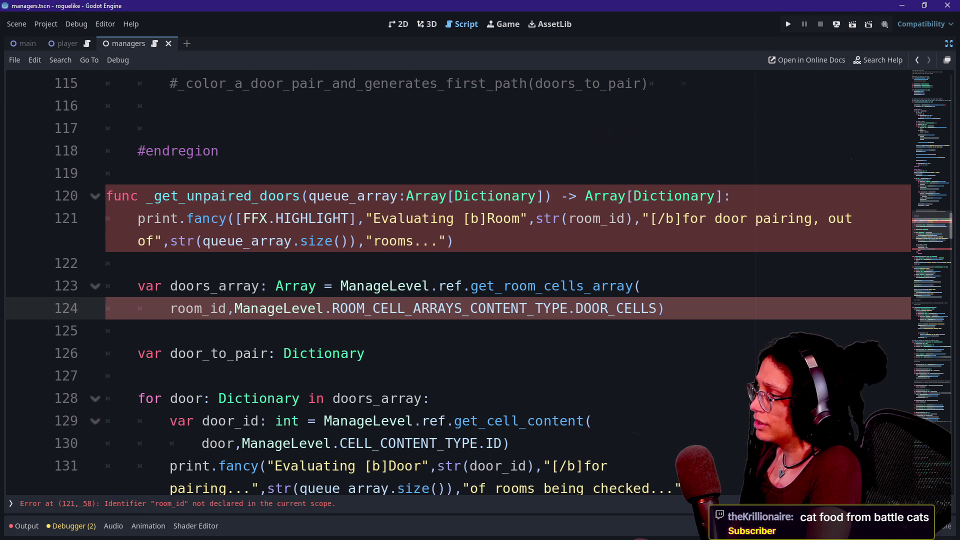
{"action": "left_click", "coordinate": [138, 173]}
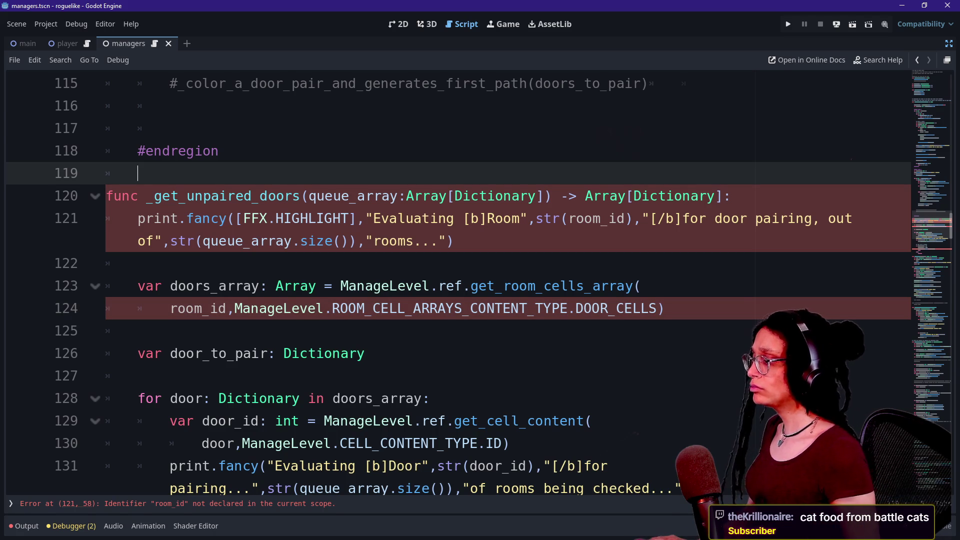
{"action": "scroll", "coordinate": [450, 280], "scroll_direction": "up", "scroll_amount": 10}
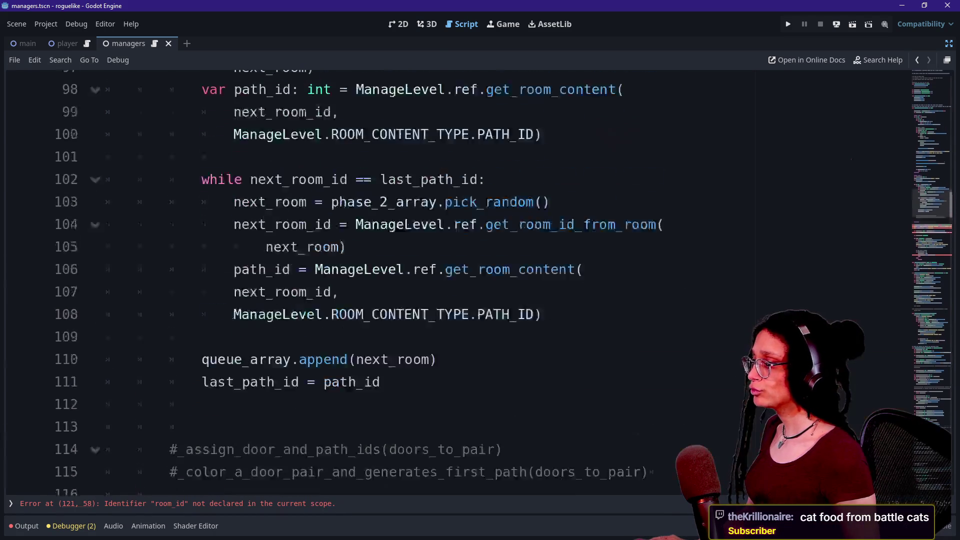
{"action": "scroll", "coordinate": [450, 280], "scroll_direction": "up", "scroll_amount": 10}
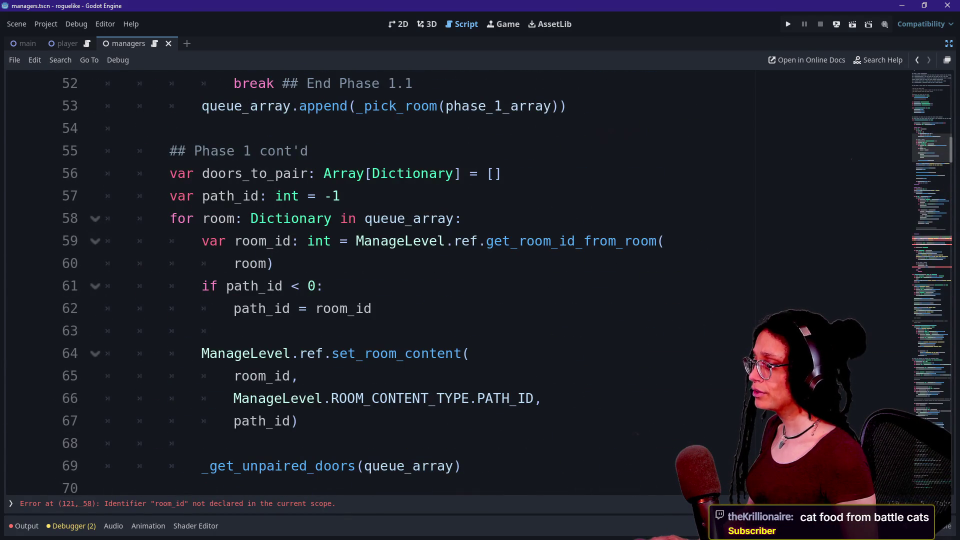
{"action": "scroll", "coordinate": [450, 280], "scroll_direction": "down", "scroll_amount": 2}
{"action": "left_click", "coordinate": [462, 331]}
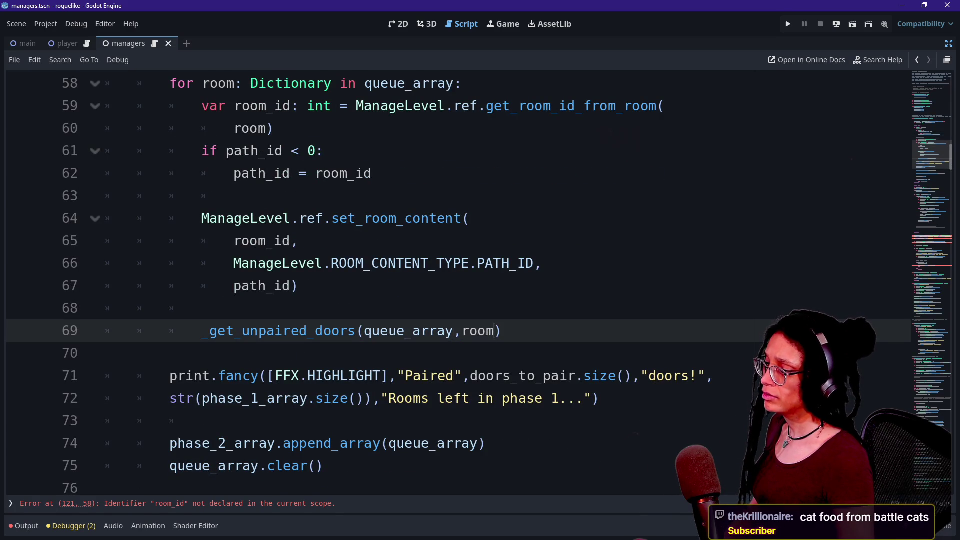
{"action": "key", "text": "BackSpace"}
{"action": "key", "text": "BackSpace"}
{"action": "key", "text": "BackSpace"}
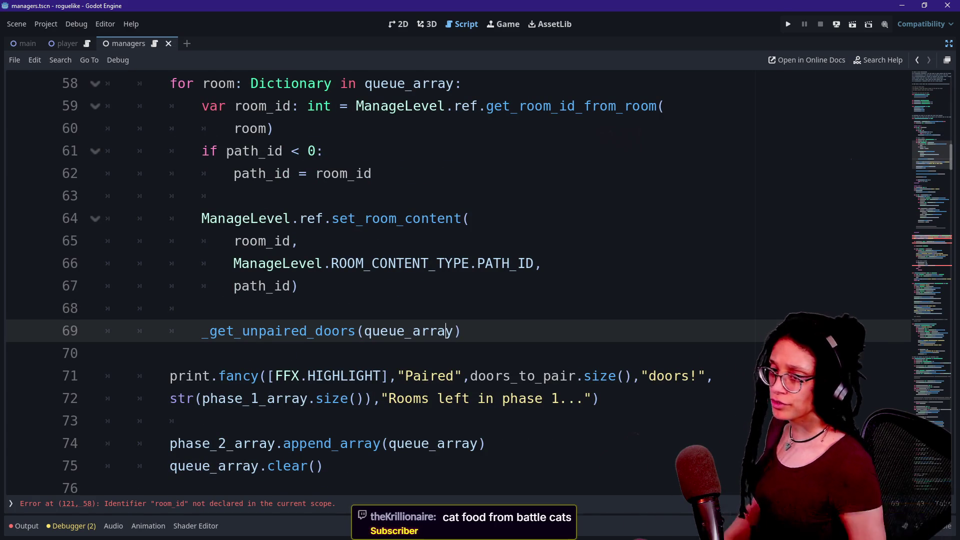
{"action": "left_click", "coordinate": [389, 331]}
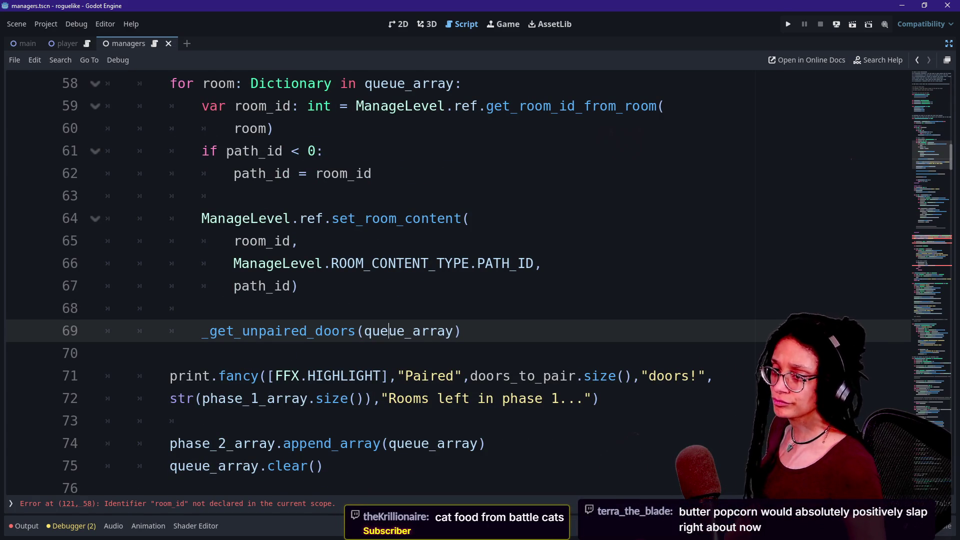
{"action": "left_click", "coordinate": [398, 331]}
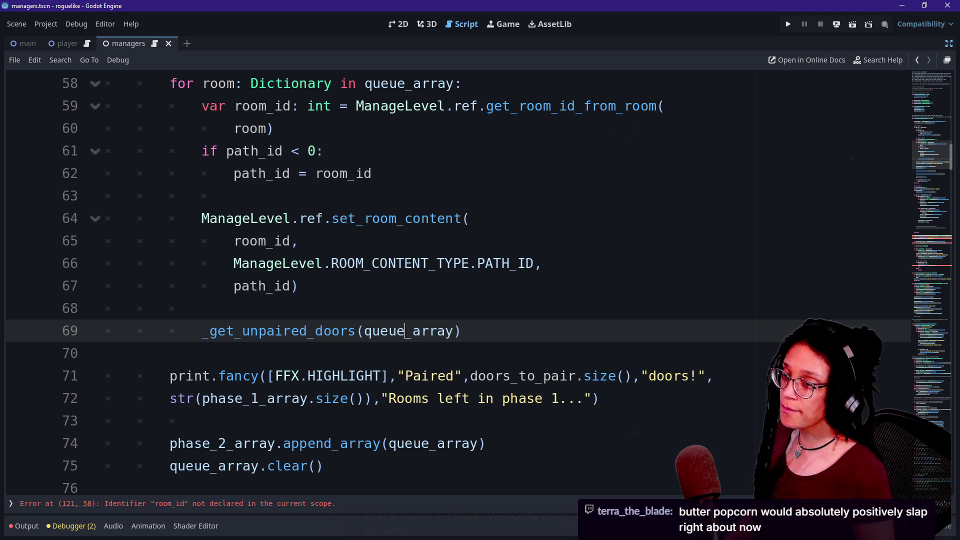
{"action": "type", "text": "rqu"}
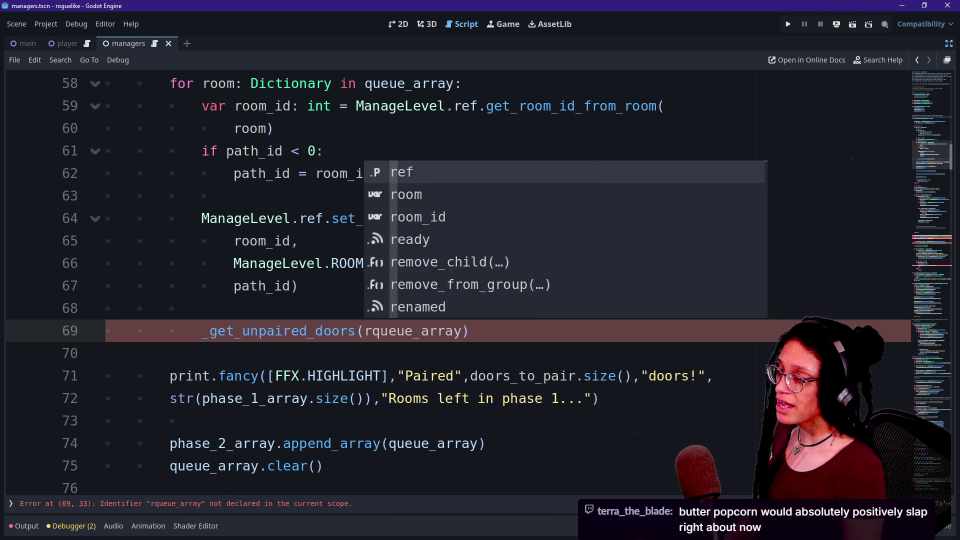
{"action": "key", "text": "BackSpace"}
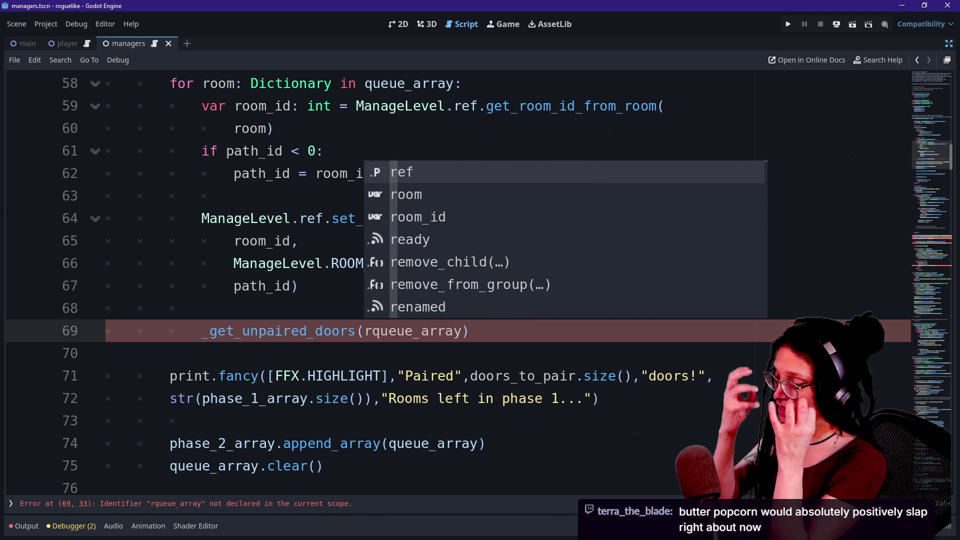
{"action": "key", "text": "BackSpace"}
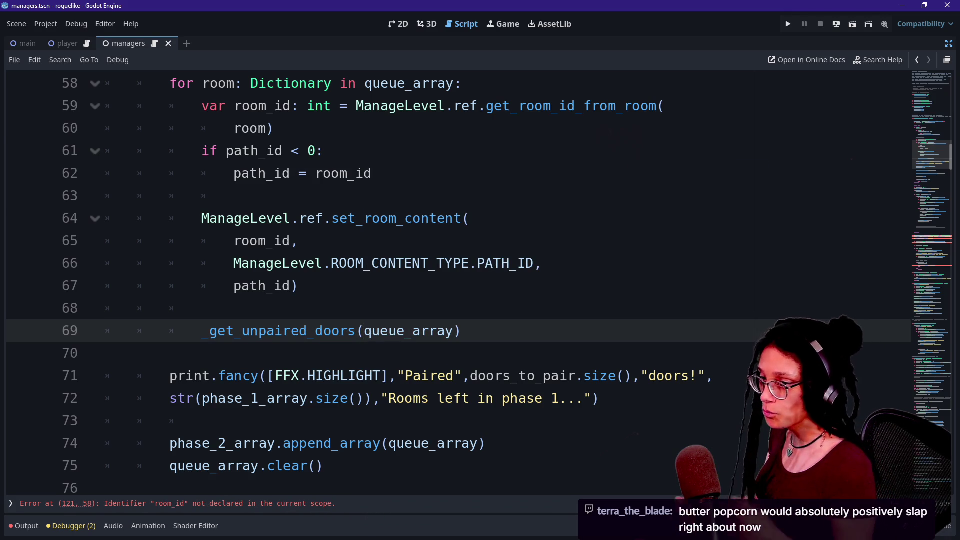
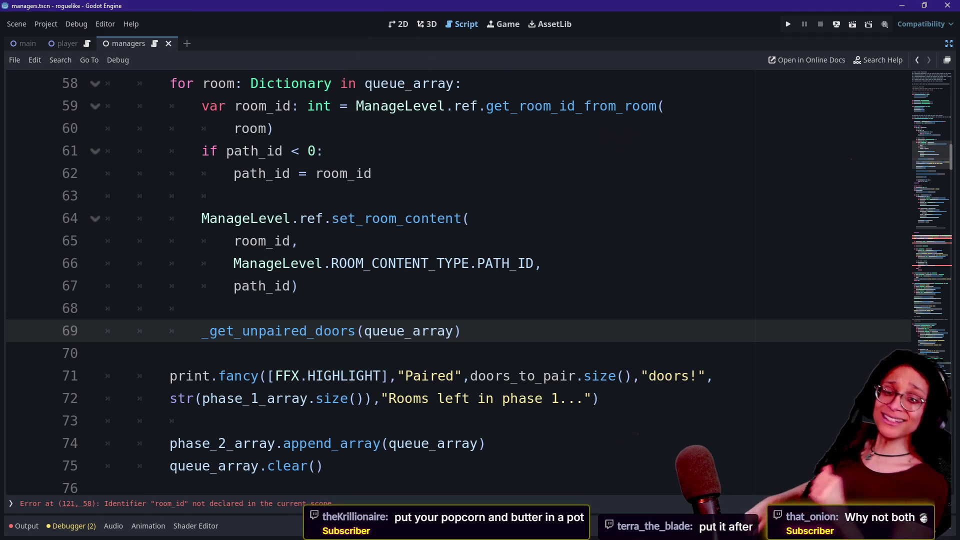
- Move to blank line 70 in the managers script, then switch to the Twitch stream chat window
{"action": "key", "text": "Down"}
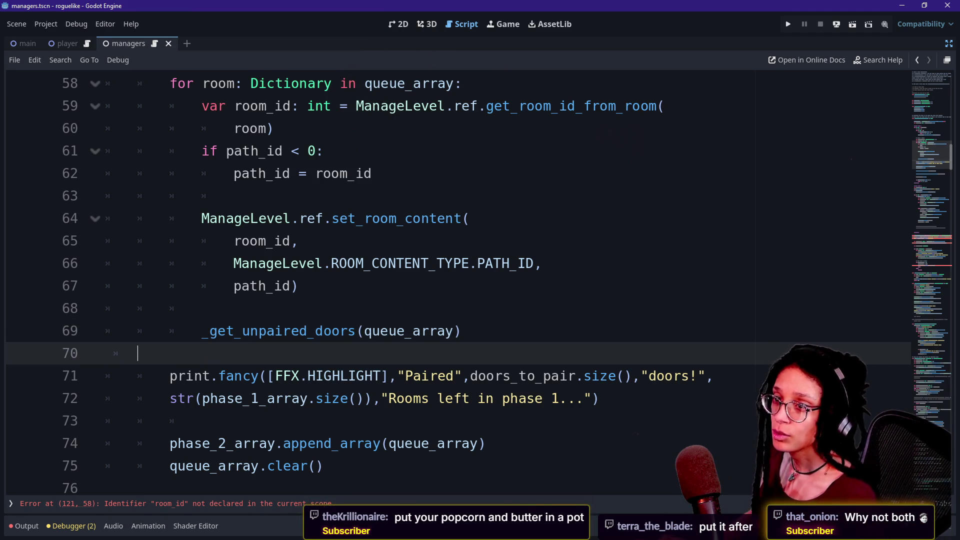
{"action": "key", "text": "alt+Tab"}
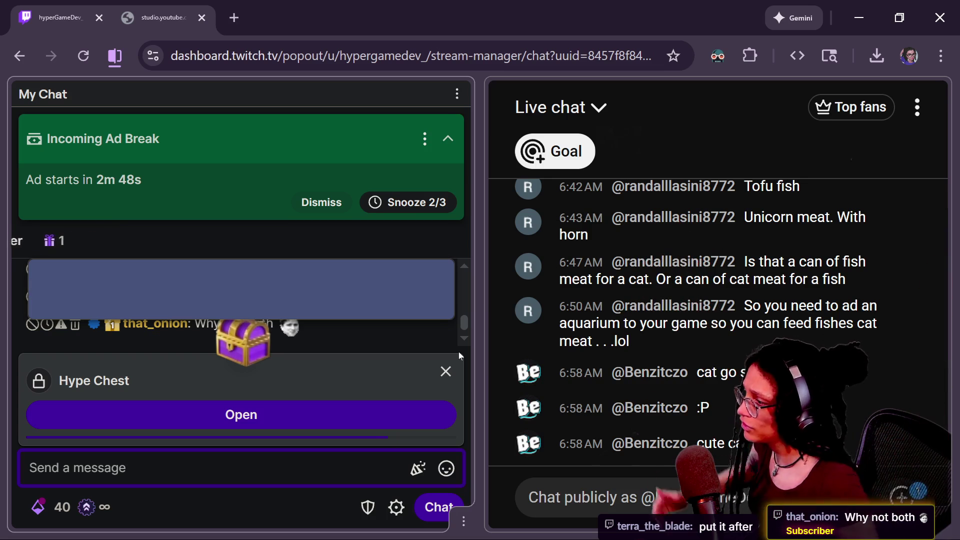
- Open the Hype Chest for the OhWow Emote reward and collapse the ad-break notice to its 2m 30s countdown
{"action": "left_click", "coordinate": [314, 417]}
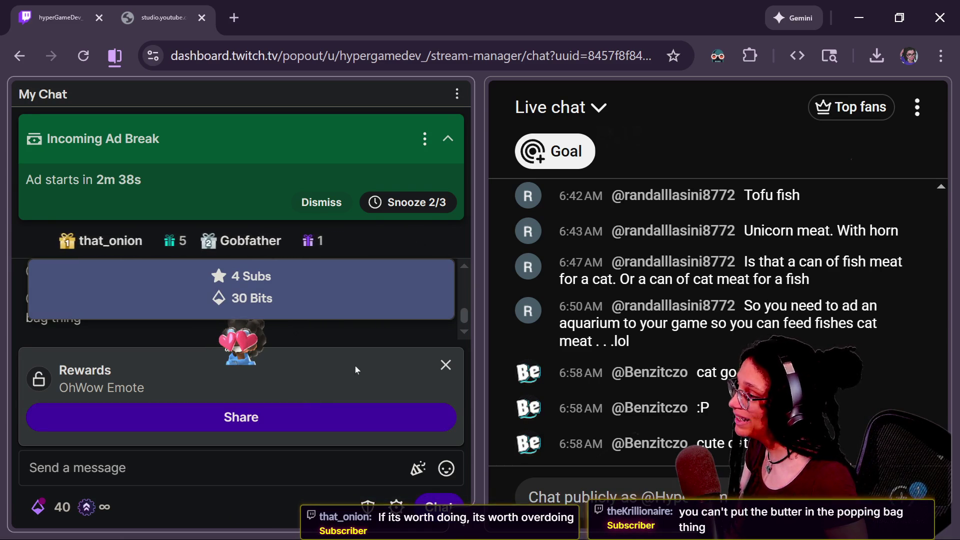
{"action": "left_click", "coordinate": [450, 137]}
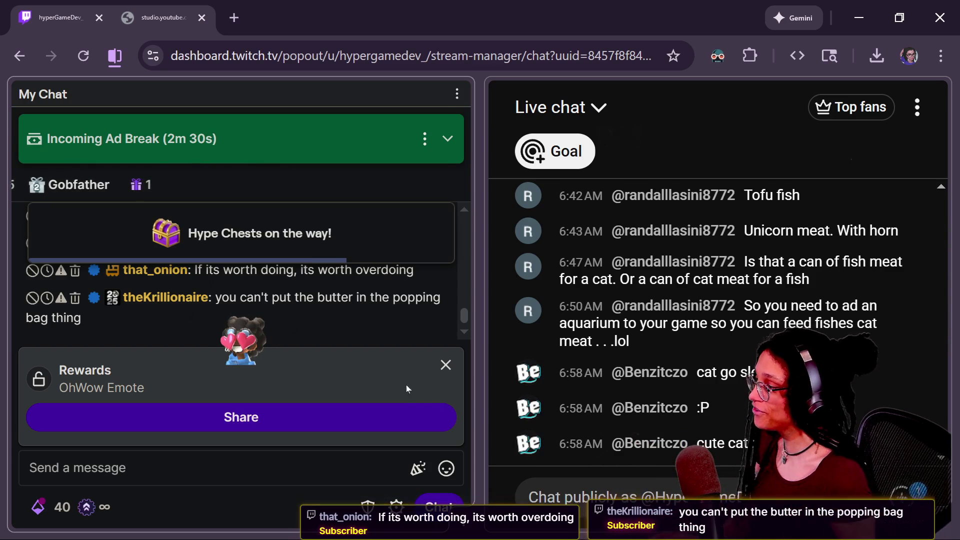
- Dismiss the OhWow Emote rewards card and fill a chat message with OhWow and GimmeDat emotes
{"action": "left_click", "coordinate": [444, 366]}
{"action": "left_click", "coordinate": [445, 467]}
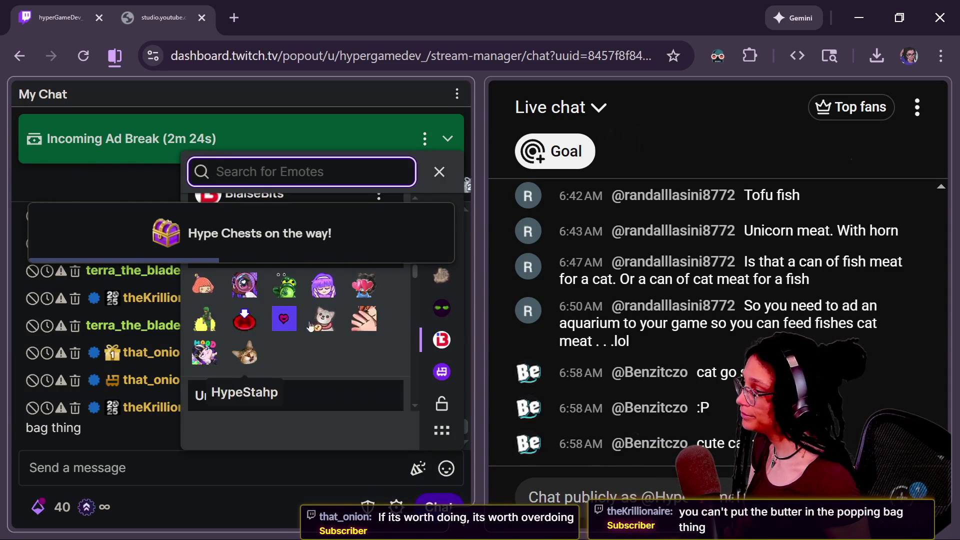
{"action": "triple_click", "coordinate": [362, 288]}
{"action": "double_click", "coordinate": [362, 287]}
{"action": "double_click", "coordinate": [362, 287]}
{"action": "triple_click", "coordinate": [361, 295]}
{"action": "triple_click", "coordinate": [360, 295]}
{"action": "double_click", "coordinate": [360, 295]}
{"action": "triple_click", "coordinate": [360, 295]}
{"action": "double_click", "coordinate": [360, 295]}
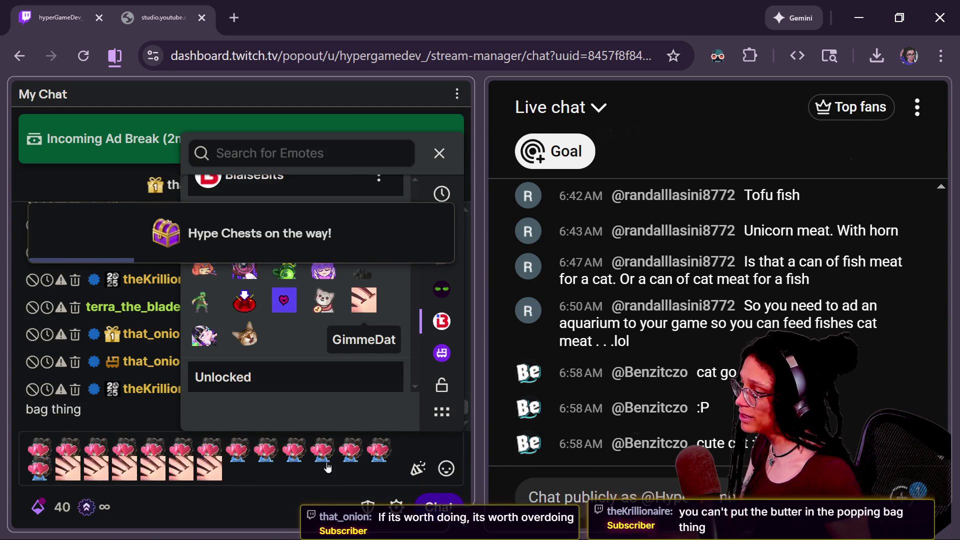
- Replace the emotes with a pasted long emote row and send it to chat
{"action": "left_click", "coordinate": [330, 470]}
{"action": "key", "text": "BackSpace"}
{"action": "key", "text": "BackSpace"}
{"action": "key", "text": "BackSpace"}
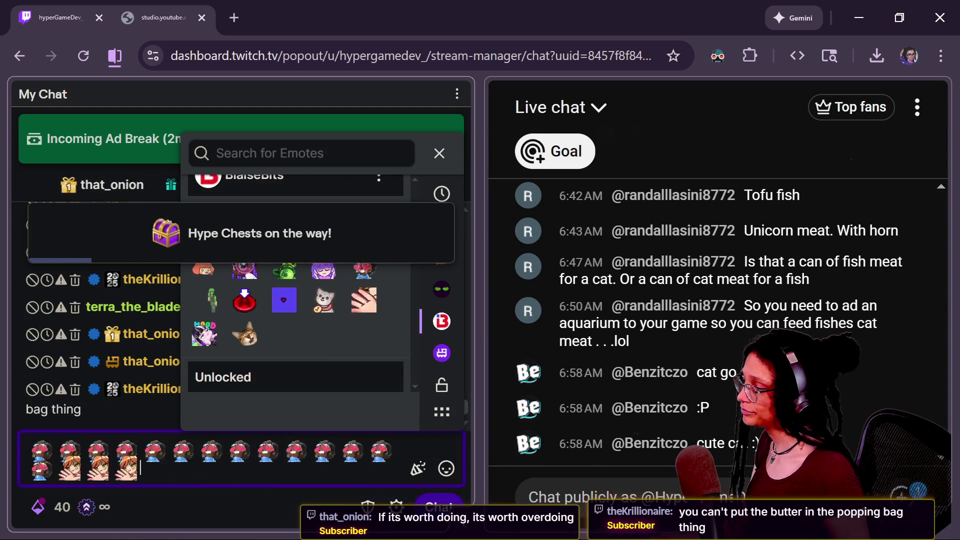
{"action": "key", "text": "BackSpace"}
{"action": "key", "text": "BackSpace"}
{"action": "key", "text": "BackSpace"}
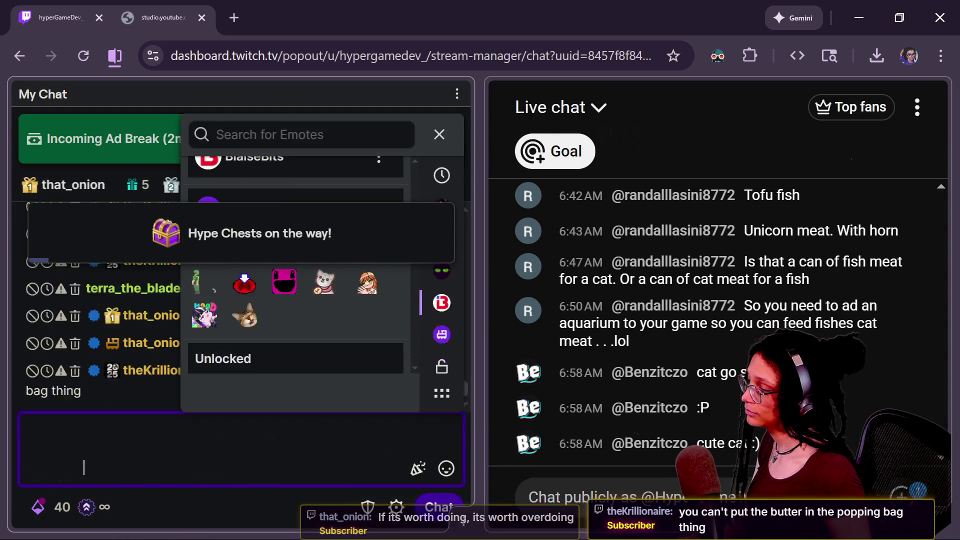
{"action": "key", "text": "ctrl+v"}
{"action": "key", "text": "Return"}
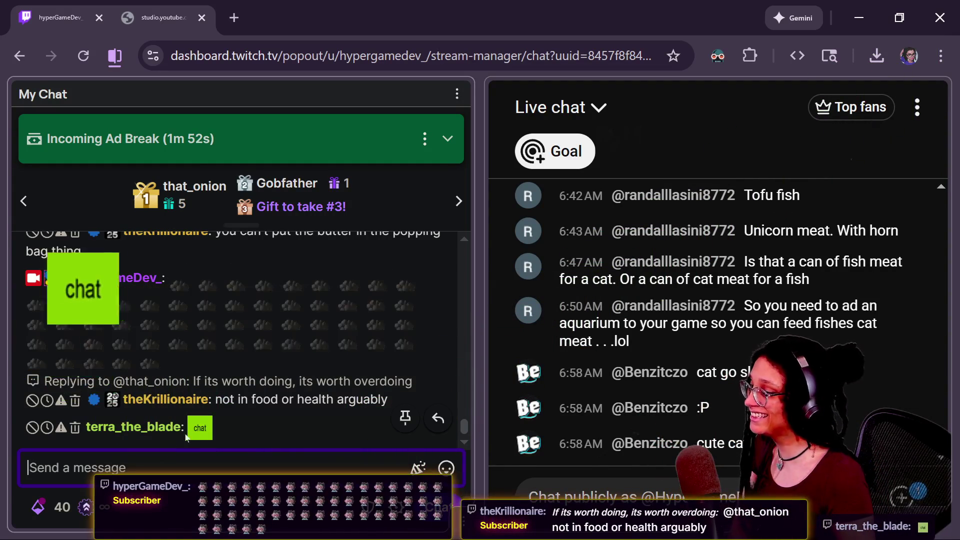
- Check the BratChat emote details, close them, and return to the Godot managers script
{"action": "left_click", "coordinate": [205, 430]}
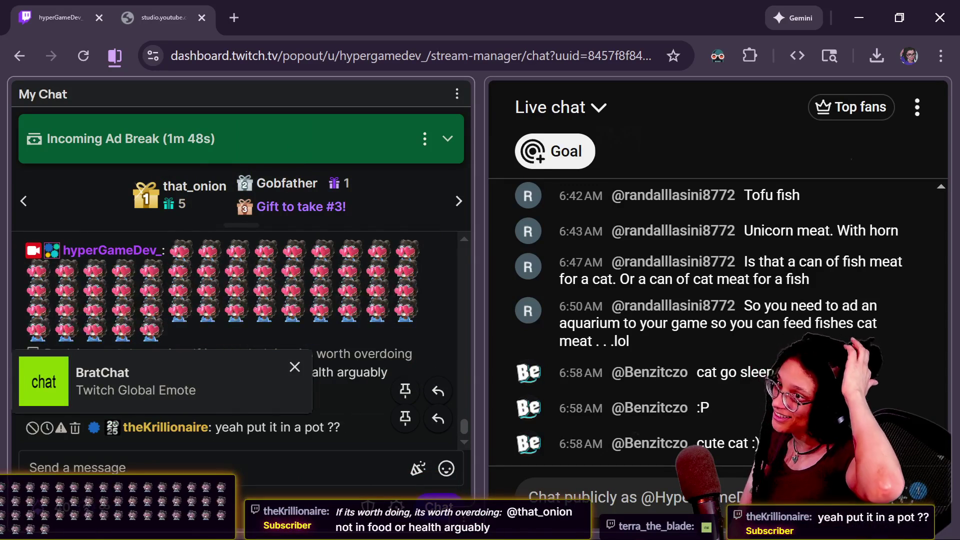
{"action": "key", "text": "Escape"}
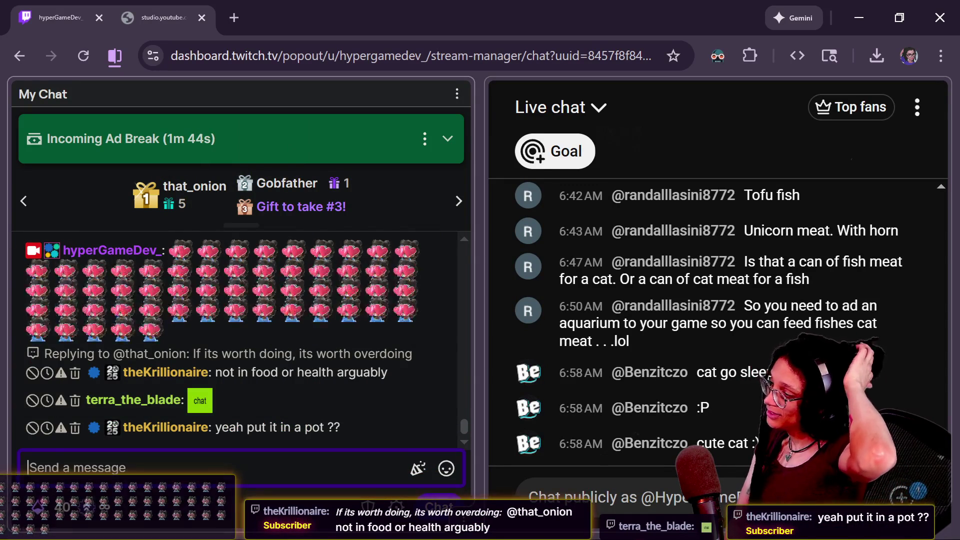
{"action": "left_click", "coordinate": [28, 467]}
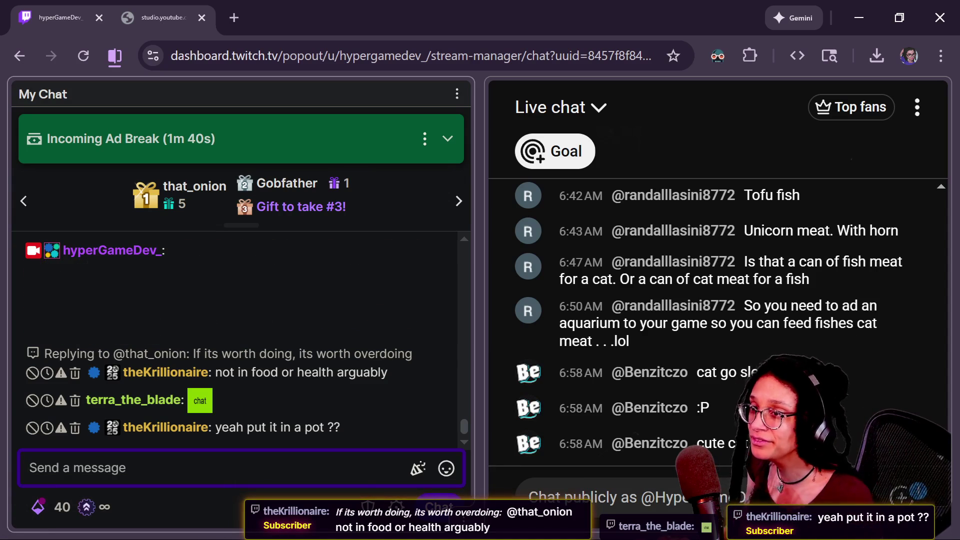
{"action": "key", "text": "alt+Tab"}
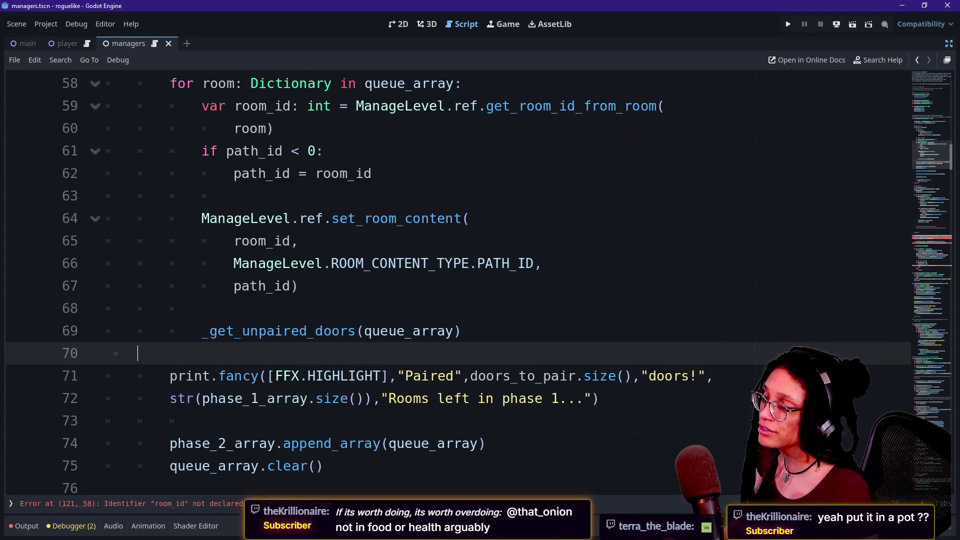
{"action": "key", "text": "Up"}
{"action": "key", "text": "Up"}
{"action": "key", "text": "Up"}
{"action": "key", "text": "Down"}
{"action": "key", "text": "Down"}
{"action": "key", "text": "Down"}
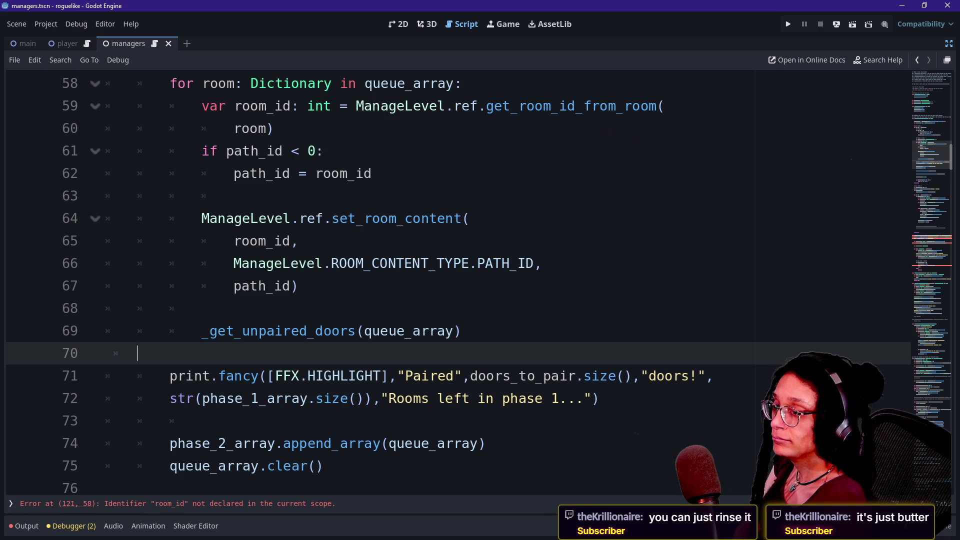
{"action": "left_click", "coordinate": [511, 376]}
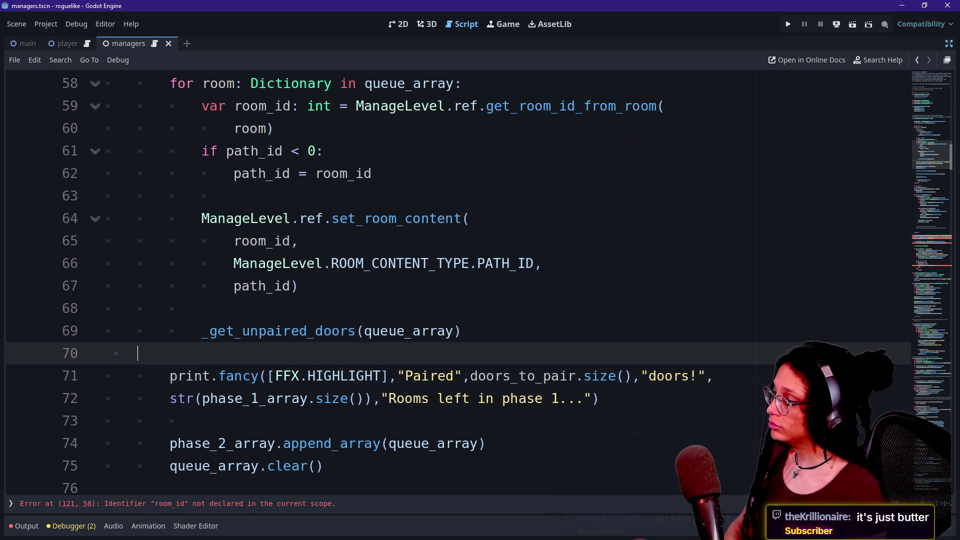
{"action": "left_click", "coordinate": [138, 443]}
{"action": "left_click", "coordinate": [170, 398]}
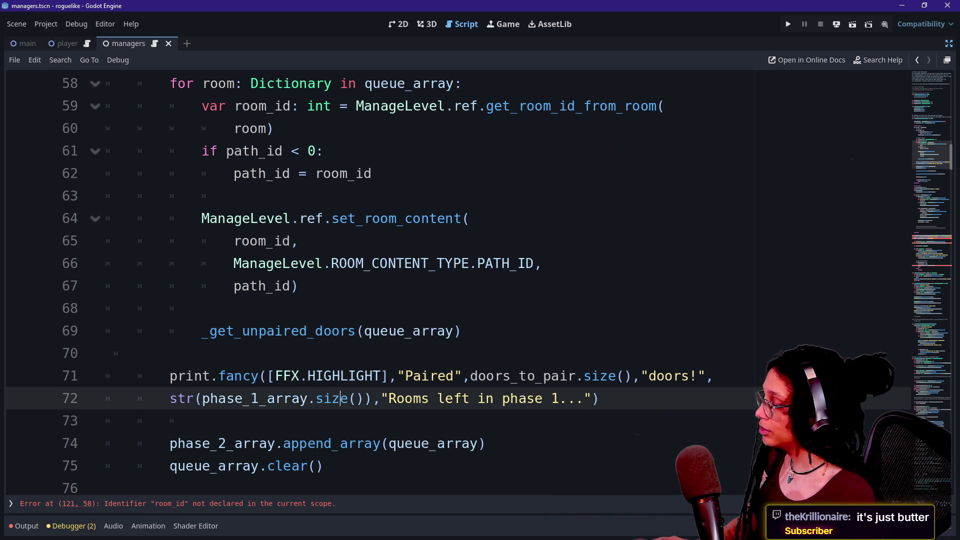
{"action": "scroll", "coordinate": [380, 280], "scroll_direction": "down", "scroll_amount": 2}
{"action": "scroll", "coordinate": [380, 280], "scroll_direction": "up", "scroll_amount": 7}
{"action": "scroll", "coordinate": [380, 280], "scroll_direction": "up", "scroll_amount": 6}
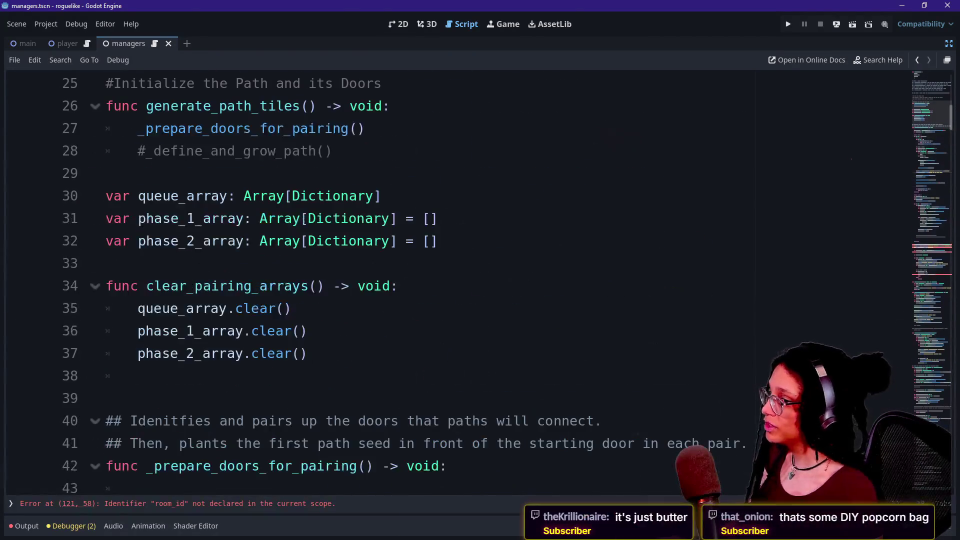
{"action": "scroll", "coordinate": [380, 280], "scroll_direction": "down", "scroll_amount": 4}
{"action": "scroll", "coordinate": [380, 280], "scroll_direction": "up", "scroll_amount": 3}
{"action": "scroll", "coordinate": [380, 280], "scroll_direction": "up", "scroll_amount": 8}
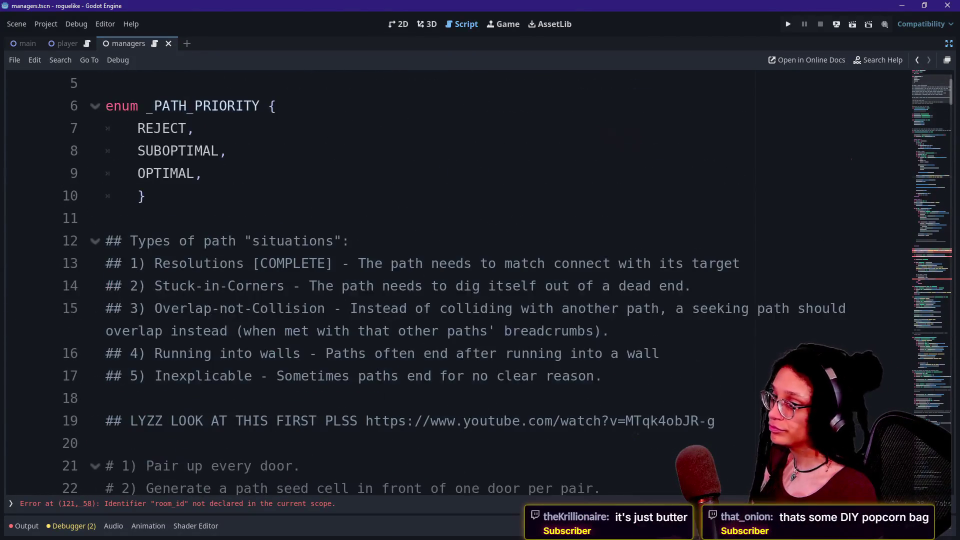
{"action": "left_click", "coordinate": [538, 375]}
{"action": "key", "text": "Up"}
{"action": "key", "text": "Up"}
{"action": "key", "text": "ctrl+Home"}
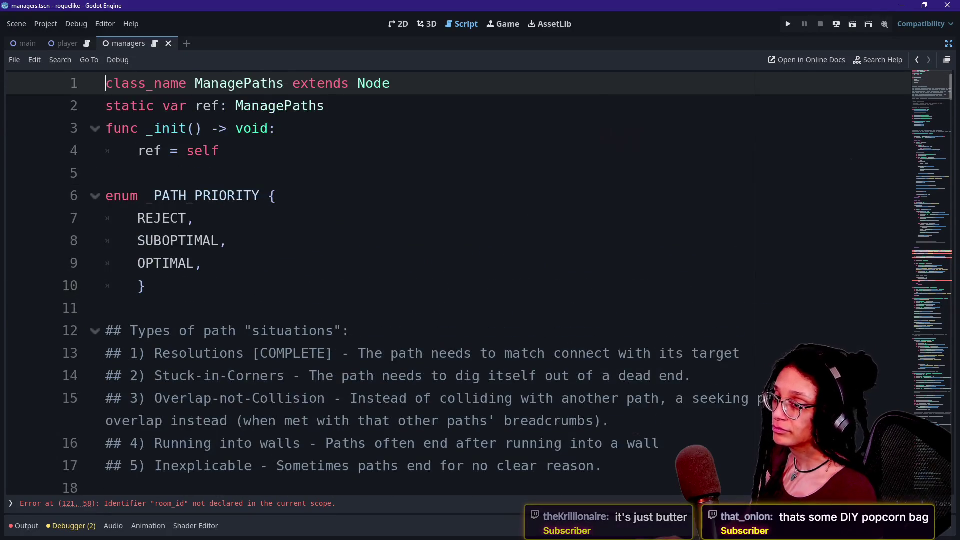
{"action": "scroll", "coordinate": [480, 280], "scroll_direction": "down", "scroll_amount": 5}
{"action": "left_click", "coordinate": [383, 308]}
{"action": "key", "text": "Down"}
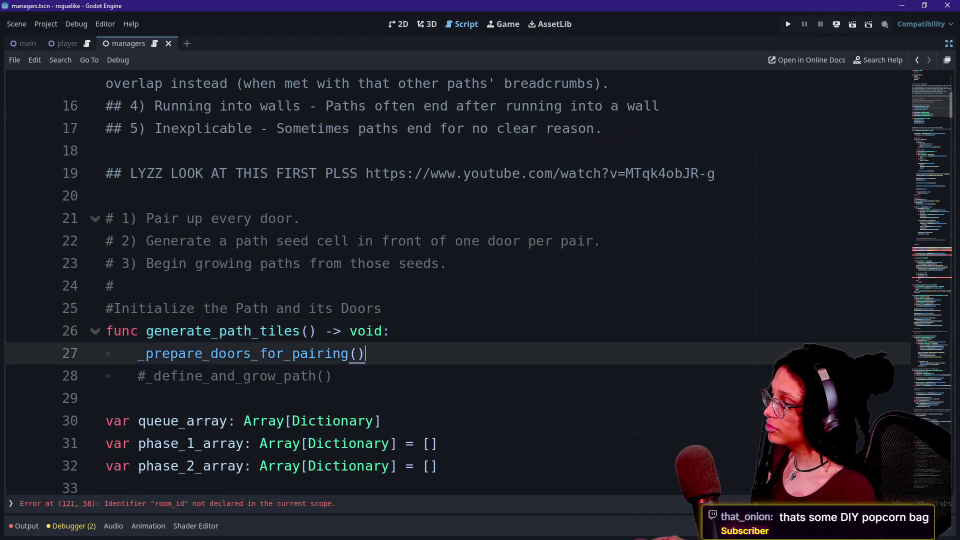
{"action": "scroll", "coordinate": [480, 280], "scroll_direction": "down", "scroll_amount": 6}
{"action": "left_click", "coordinate": [479, 353]}
{"action": "key", "text": "Up"}
{"action": "key", "text": "Up"}
{"action": "key", "text": "Down"}
{"action": "key", "text": "Down"}
{"action": "key", "text": "Down"}
{"action": "key", "text": "Down"}
{"action": "key", "text": "Down"}
{"action": "key", "text": "Down"}
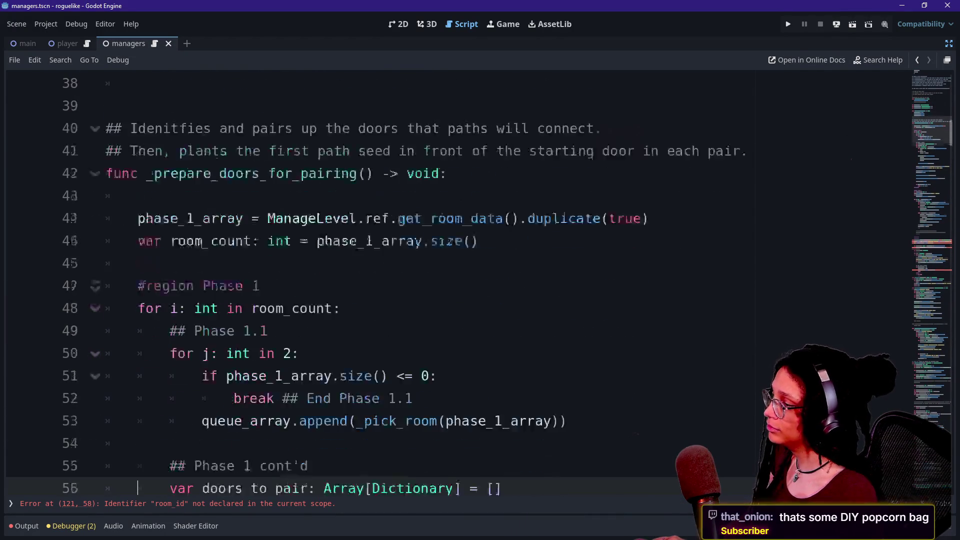
{"action": "left_click", "coordinate": [437, 308]}
{"action": "key", "text": "Up"}
{"action": "key", "text": "Down"}
{"action": "key", "text": "Down"}
{"action": "key", "text": "Up"}
{"action": "key", "text": "Up"}
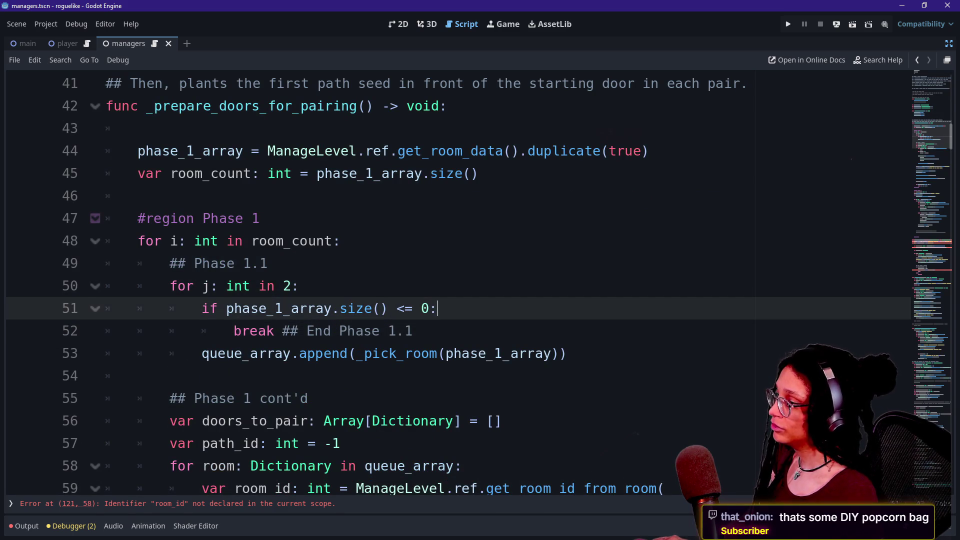
{"action": "key", "text": "Down"}
{"action": "key", "text": "Down"}
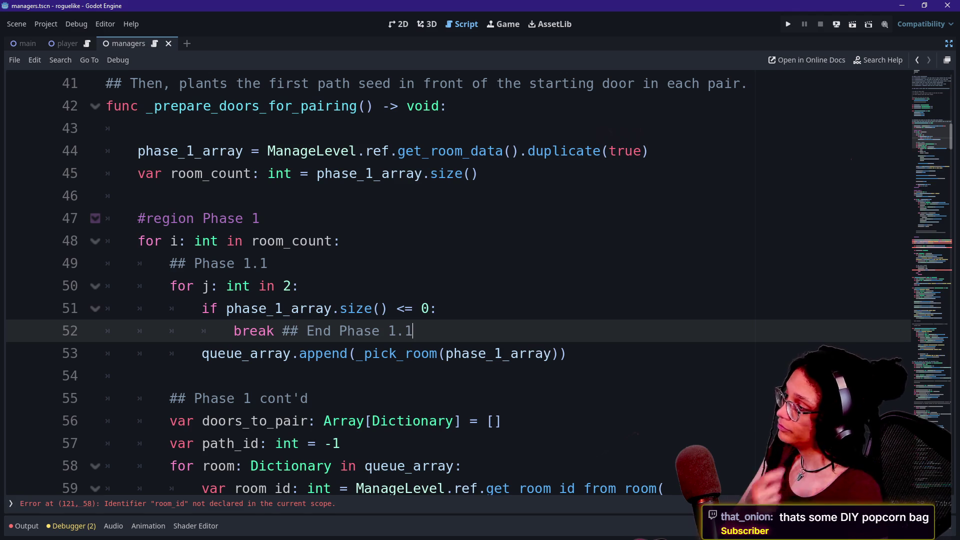
{"action": "scroll", "coordinate": [450, 280], "scroll_direction": "down", "scroll_amount": 1}
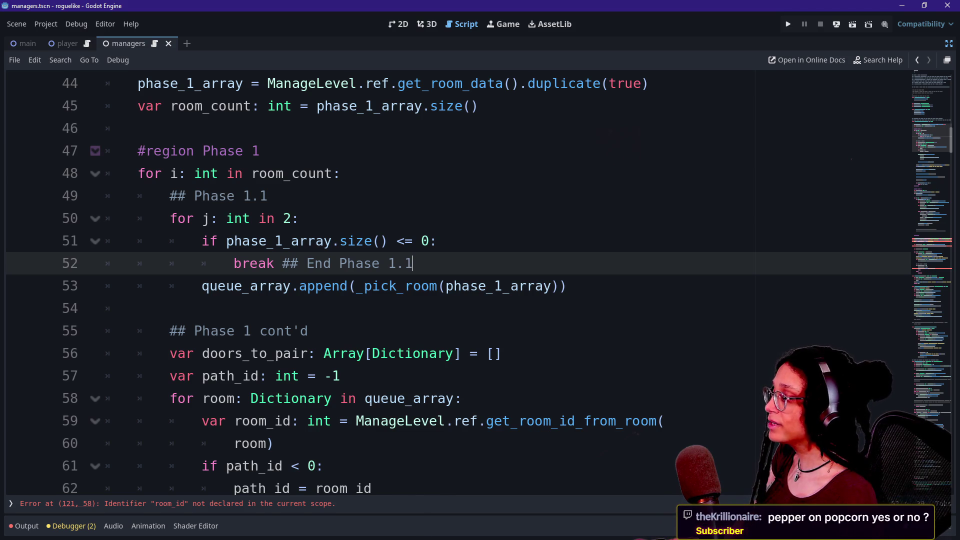
{"action": "scroll", "coordinate": [450, 280], "scroll_direction": "up", "scroll_amount": 3}
{"action": "scroll", "coordinate": [450, 280], "scroll_direction": "down", "scroll_amount": 6}
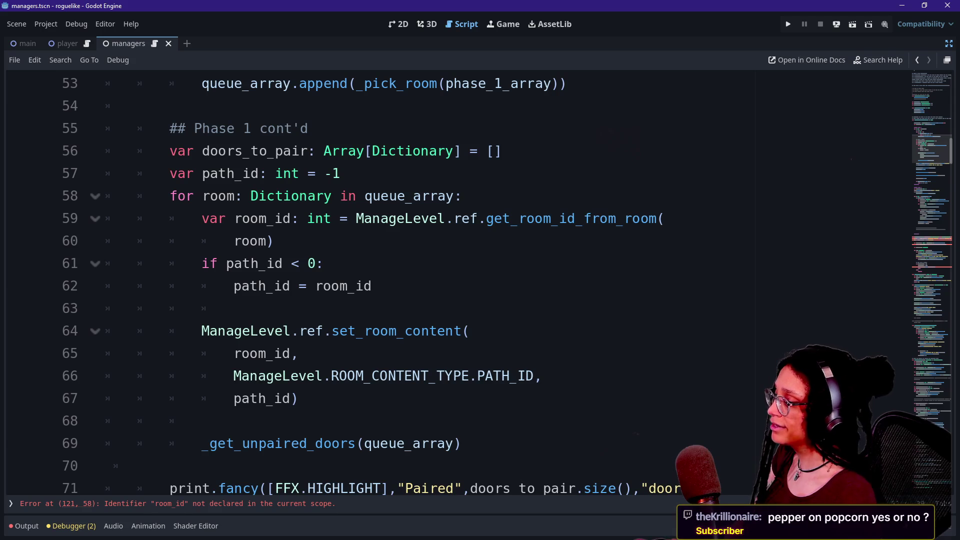
- Pass room_id into the _get_unpaired_doors call and add it to the function's parameter list
{"action": "left_click", "coordinate": [454, 443]}
{"action": "type", "text": "oom,"}
{"action": "type", "text": "id,"}
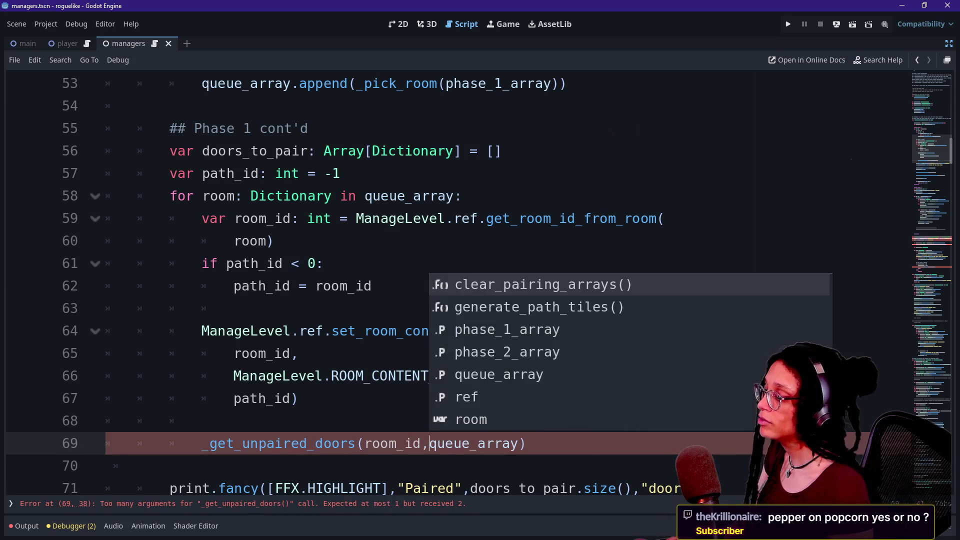
{"action": "left_click", "coordinate": [283, 398]}
{"action": "scroll", "coordinate": [283, 398], "scroll_direction": "down", "scroll_amount": 3}
{"action": "scroll", "coordinate": [480, 285], "scroll_direction": "down", "scroll_amount": 10}
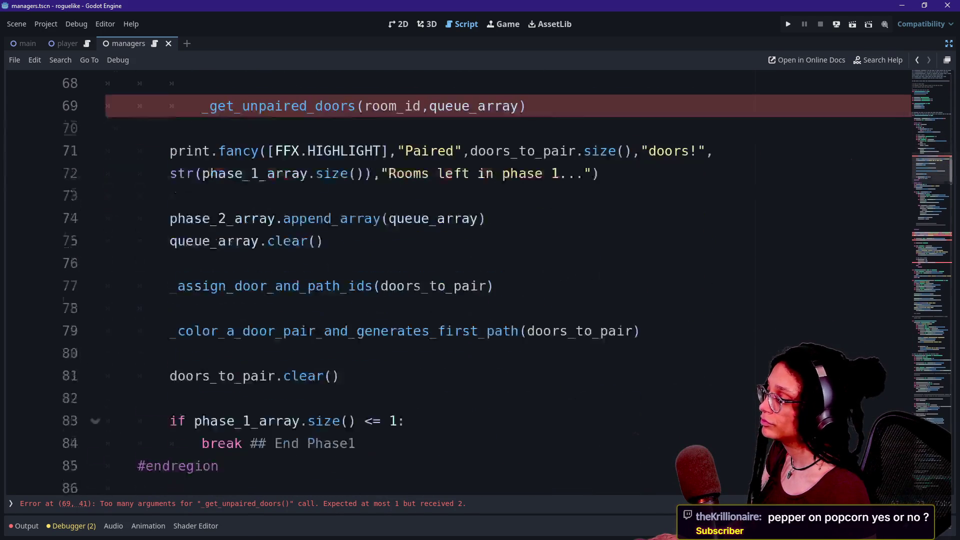
{"action": "scroll", "coordinate": [480, 285], "scroll_direction": "down", "scroll_amount": 2}
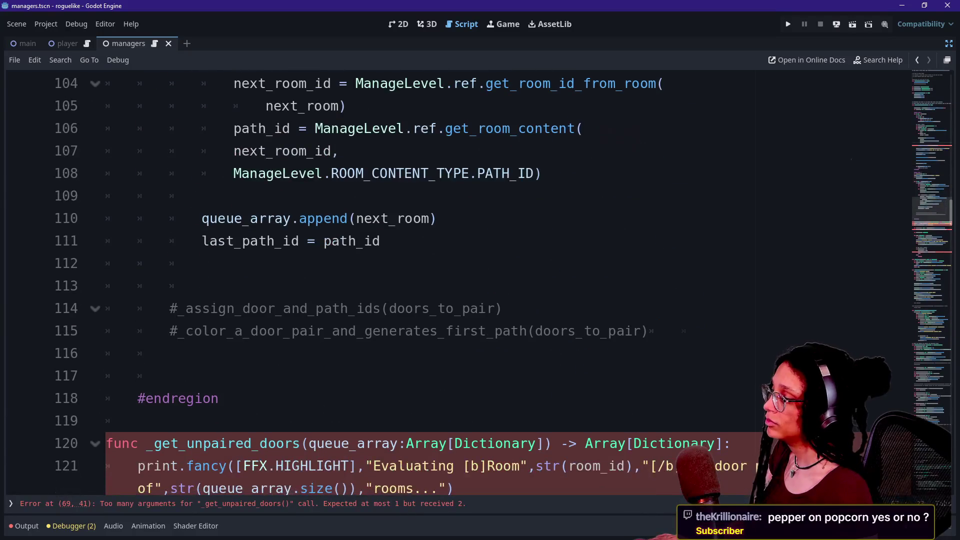
{"action": "left_click", "coordinate": [308, 376]}
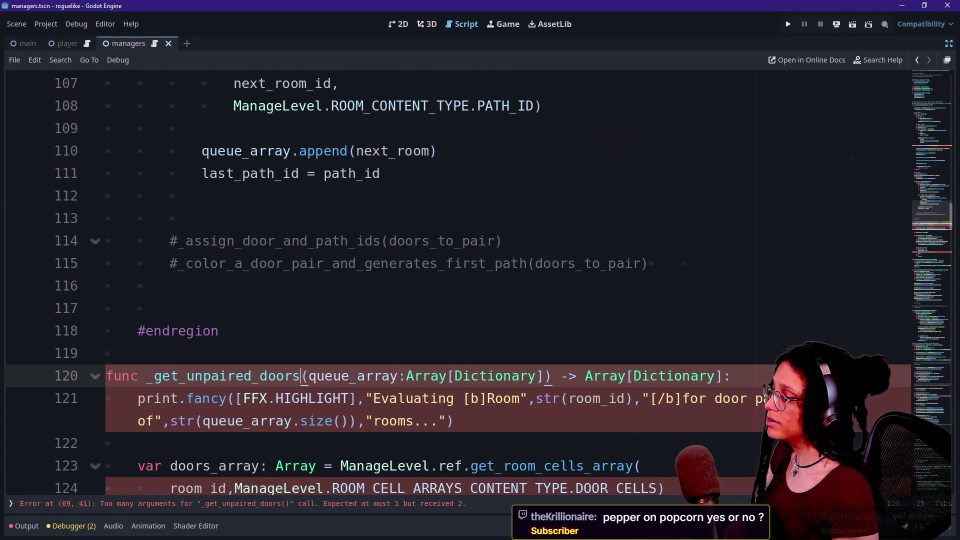
{"action": "type", "text": "room_id,"}
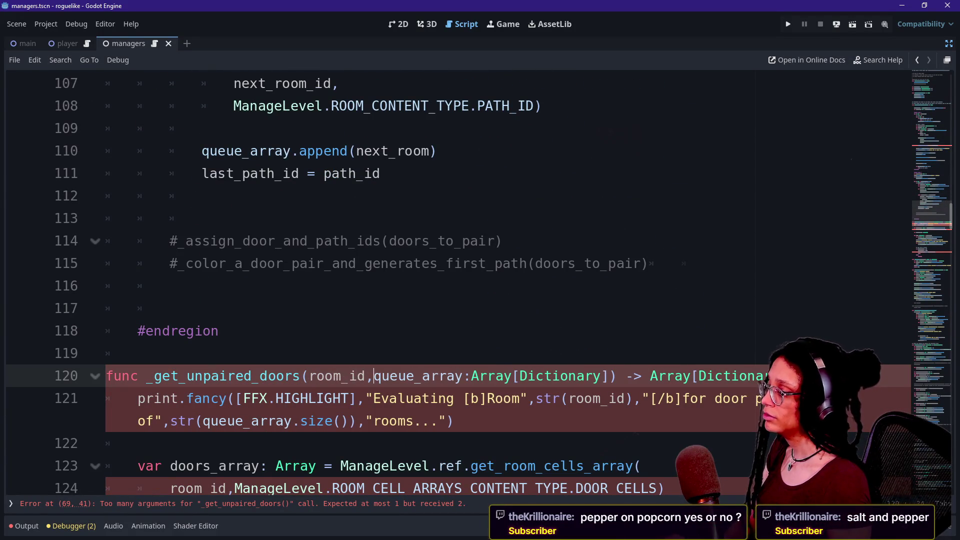
- Annotate the room_id parameter with the int type
{"action": "left_click", "coordinate": [219, 331]}
{"action": "key", "text": "Down"}
{"action": "key", "text": "Down"}
{"action": "key", "text": "Down"}
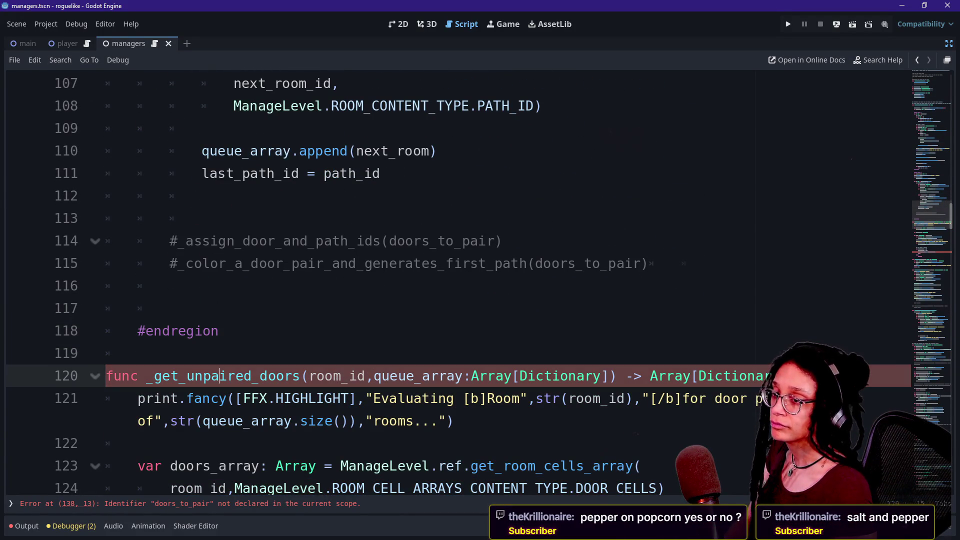
{"action": "key", "text": "Down"}
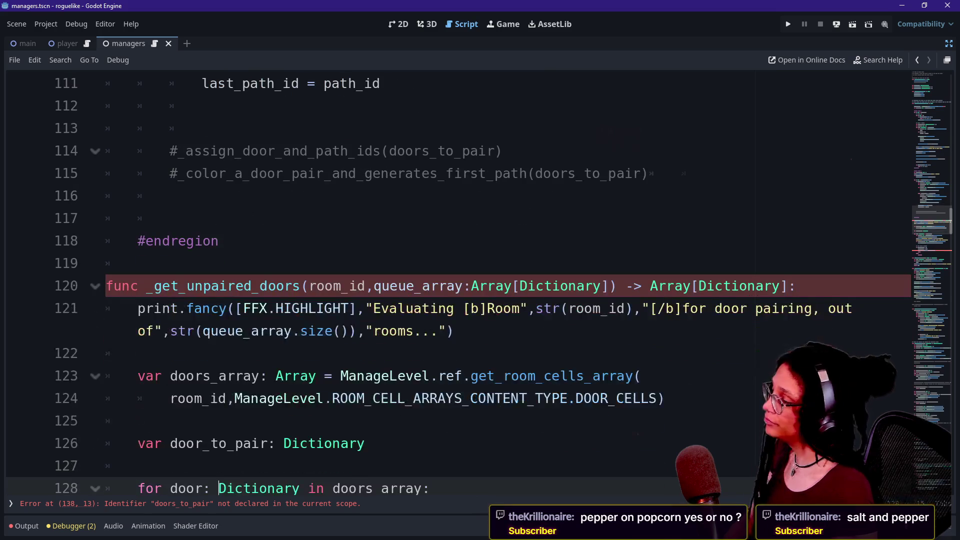
{"action": "type", "text": ": int"}
- Below the room-evaluation print line, declare var doors_to_pair: Array[Dictionary]
{"action": "key", "text": "Up"}
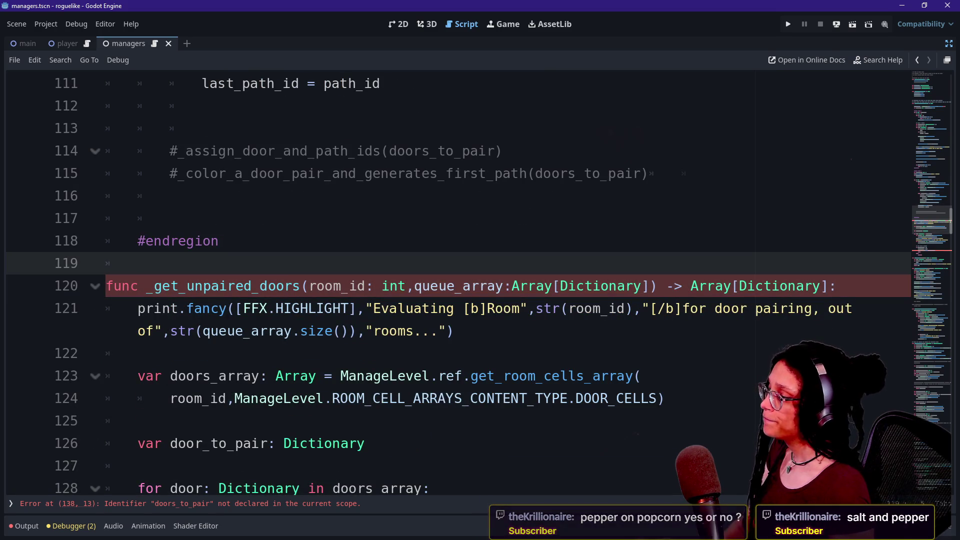
{"action": "scroll", "coordinate": [450, 280], "scroll_direction": "down", "scroll_amount": 2}
{"action": "scroll", "coordinate": [450, 280], "scroll_direction": "down", "scroll_amount": 1}
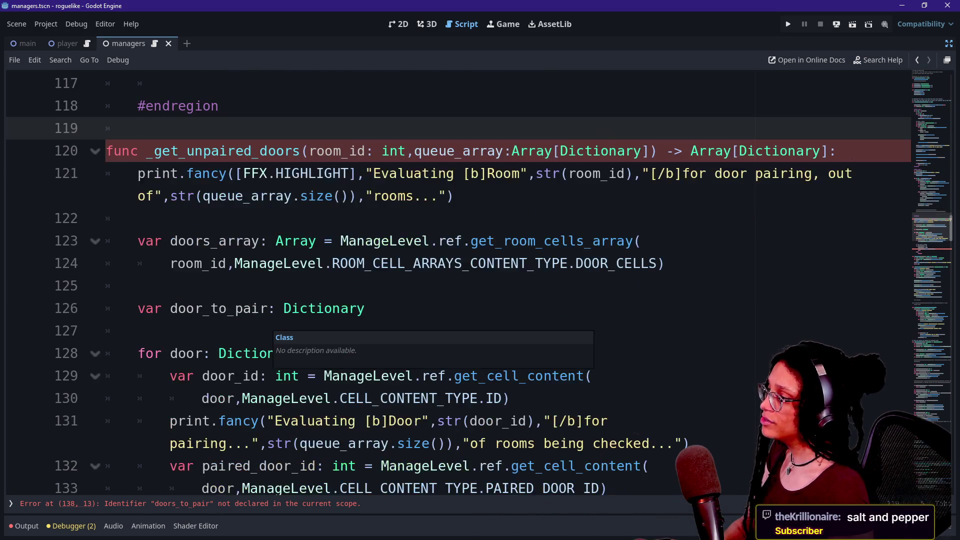
{"action": "scroll", "coordinate": [450, 280], "scroll_direction": "down", "scroll_amount": 1}
{"action": "scroll", "coordinate": [450, 280], "scroll_direction": "up", "scroll_amount": 2}
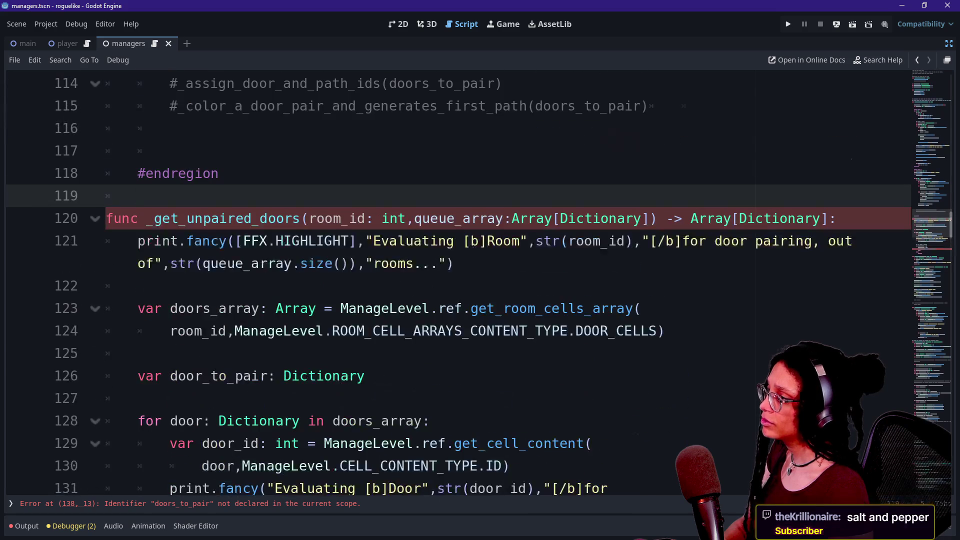
{"action": "scroll", "coordinate": [450, 280], "scroll_direction": "down", "scroll_amount": 5}
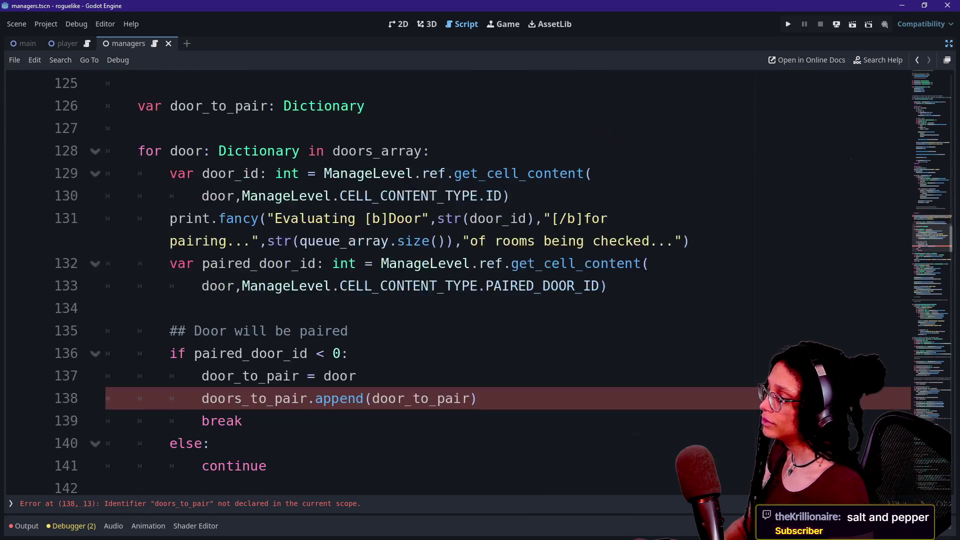
{"action": "scroll", "coordinate": [450, 280], "scroll_direction": "up", "scroll_amount": 3}
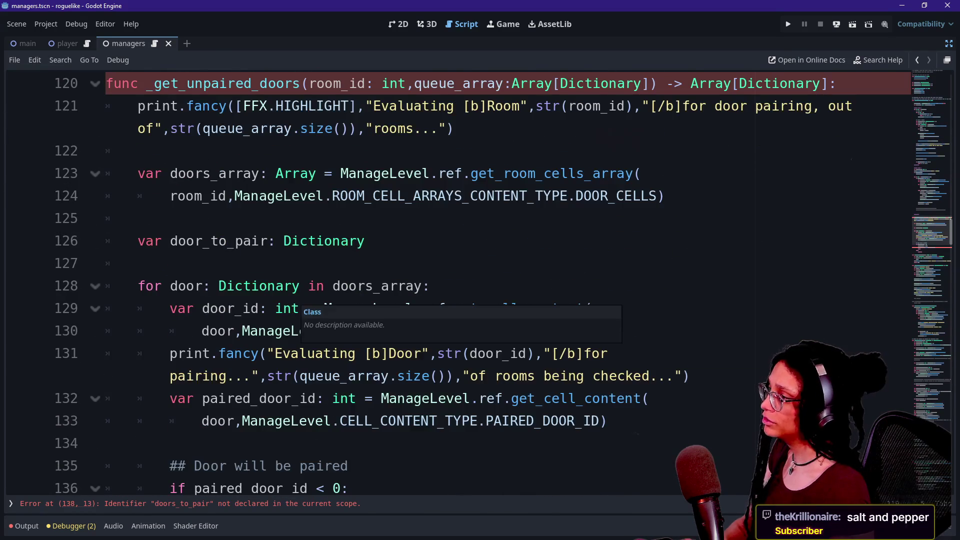
{"action": "left_click", "coordinate": [453, 129]}
{"action": "key", "text": "Return"}
{"action": "type", "text": "var doors_to_p"}
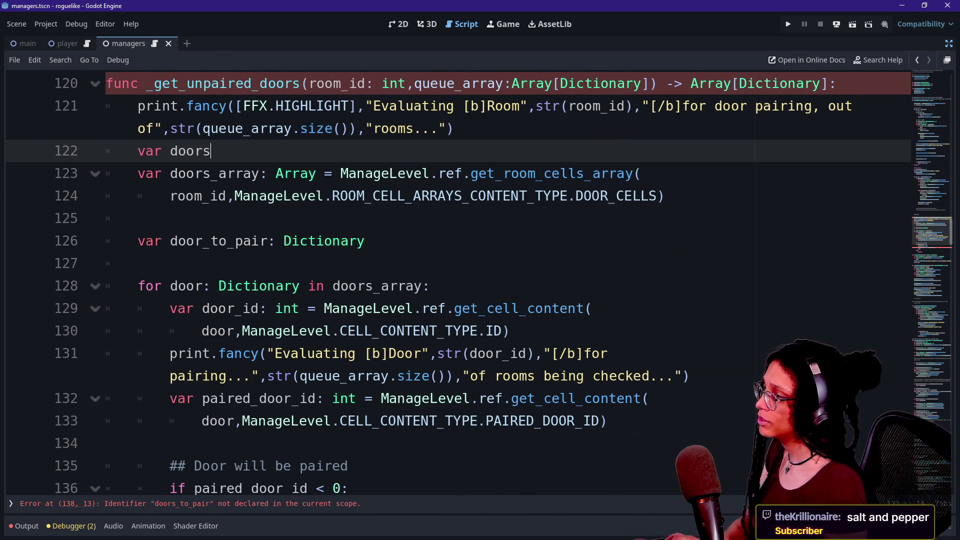
{"action": "type", "text": "air: Array"}
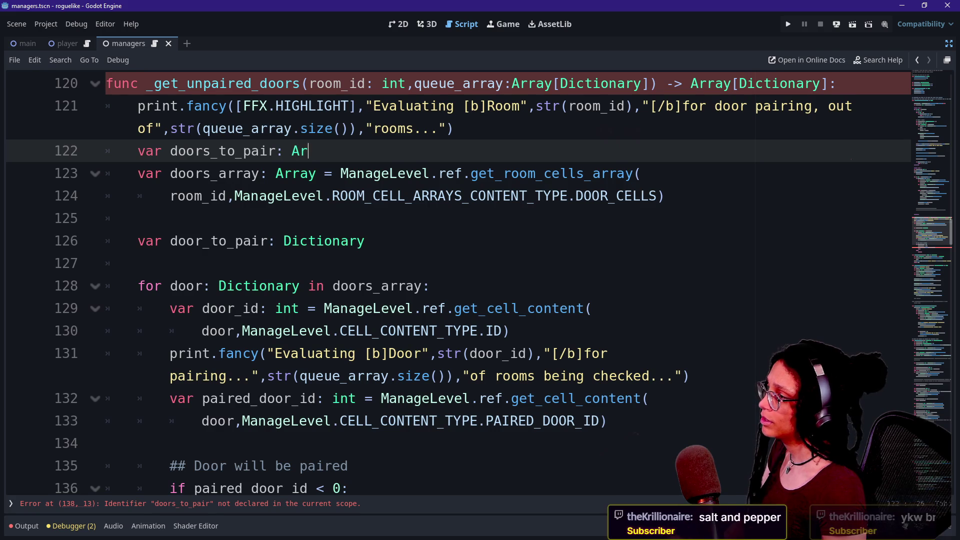
{"action": "type", "text": "[Dictionary]"}
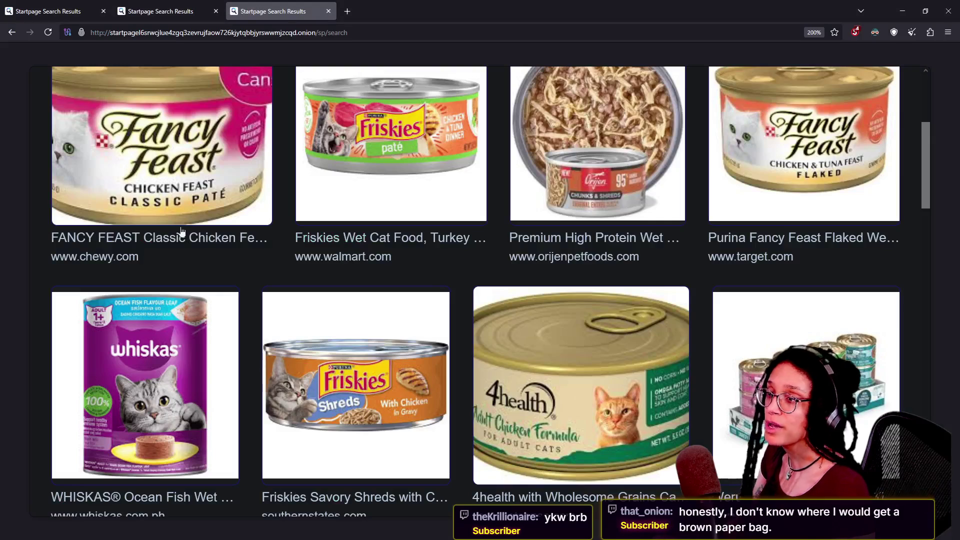
- Search Startpage images for 'brown paper bags', browse the kraft bag results, and return to Godot
{"action": "left_click", "coordinate": [284, 33]}
{"action": "type", "text": "brow"}
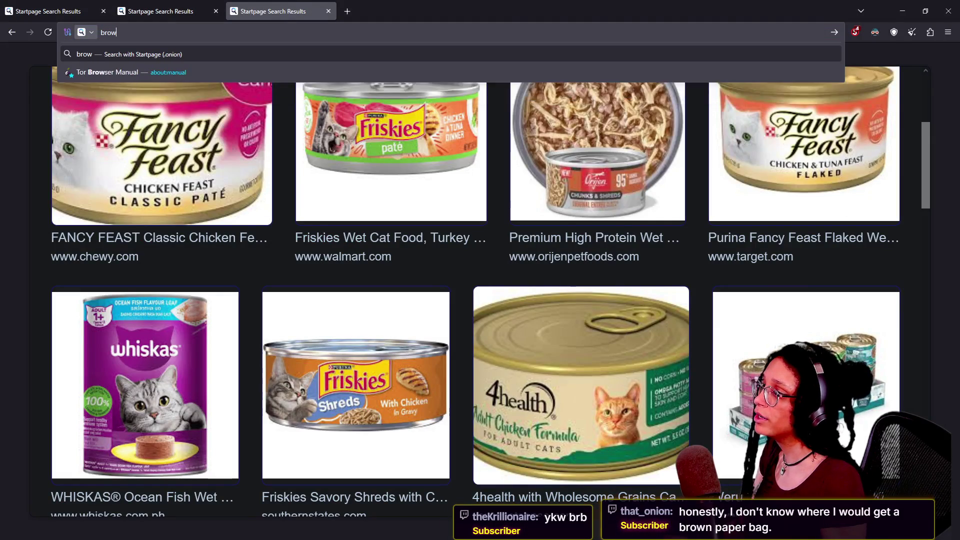
{"action": "type", "text": "n paper bags"}
{"action": "key", "text": "Return"}
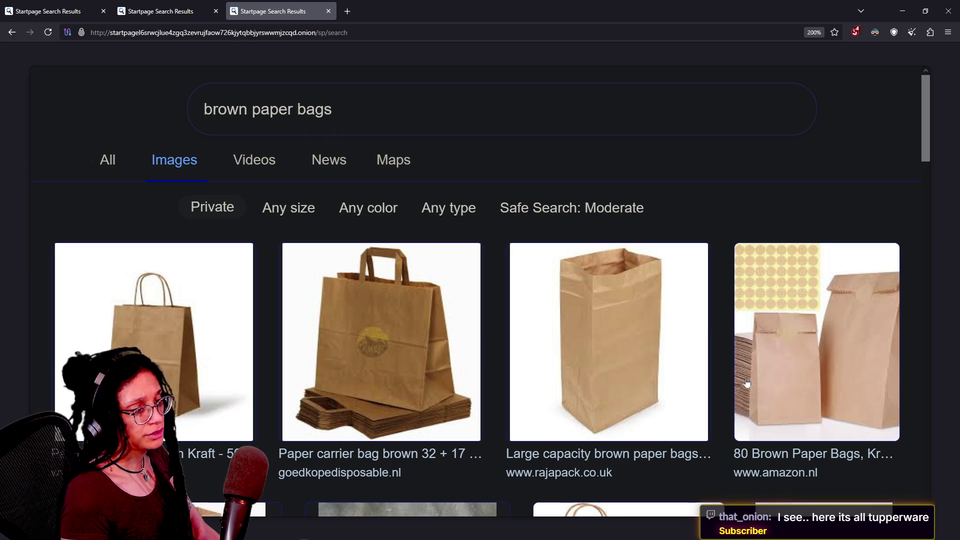
{"action": "scroll", "coordinate": [775, 366], "scroll_direction": "down", "scroll_amount": 8}
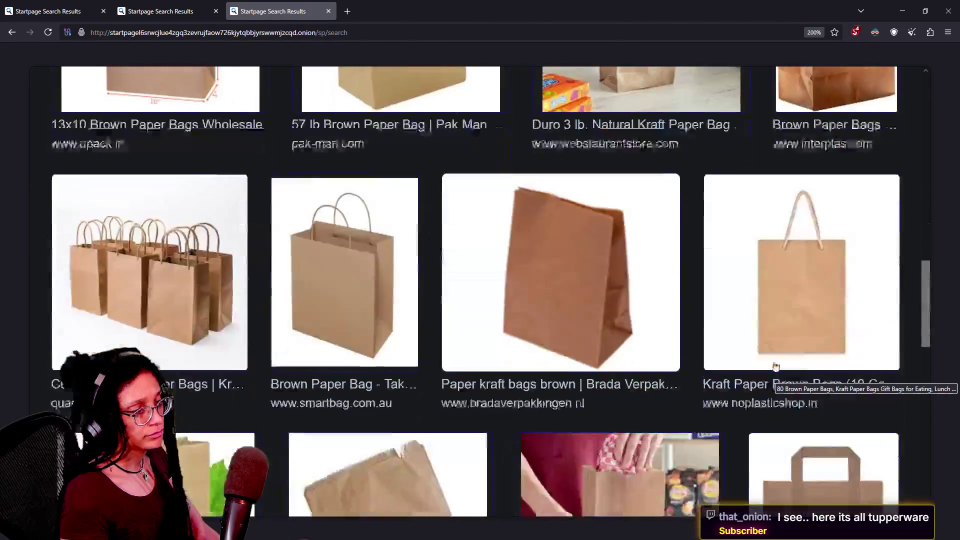
{"action": "scroll", "coordinate": [776, 366], "scroll_direction": "down", "scroll_amount": 5}
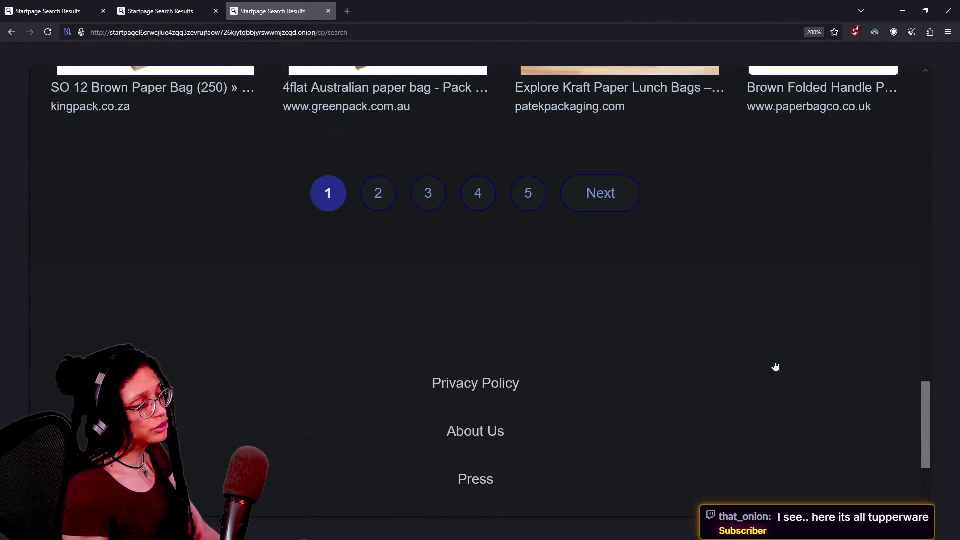
{"action": "scroll", "coordinate": [634, 299], "scroll_direction": "up", "scroll_amount": 3}
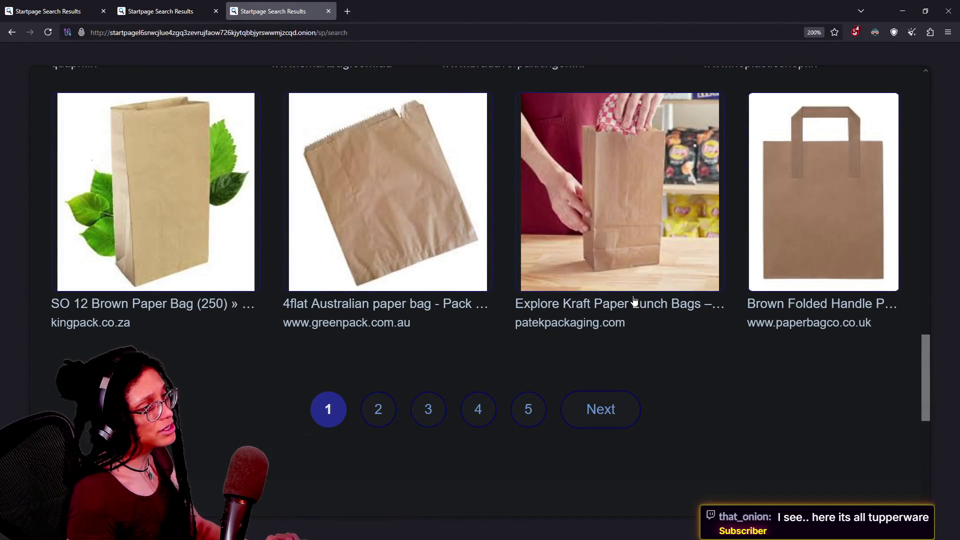
{"action": "key", "text": "alt+Tab"}
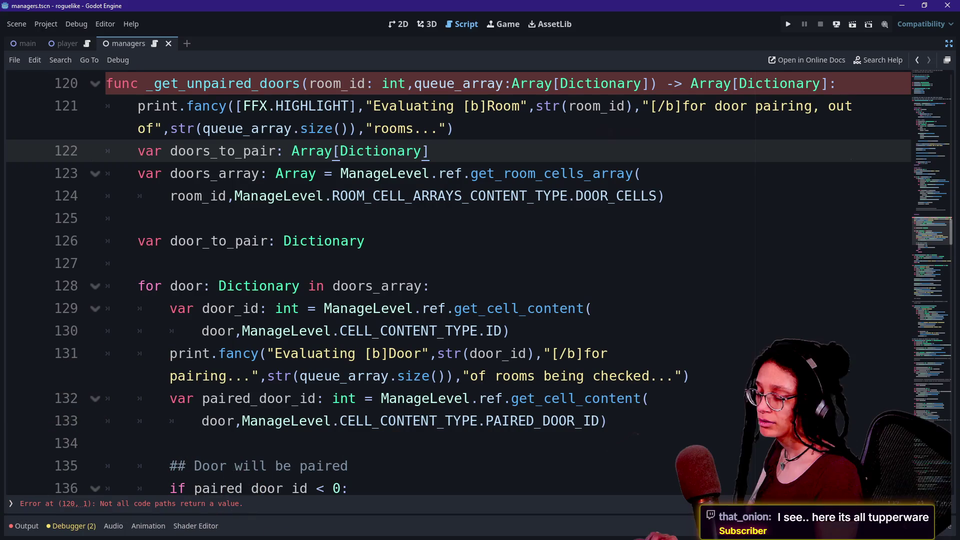
{"action": "left_click", "coordinate": [399, 285]}
{"action": "key", "text": "Down"}
{"action": "key", "text": "Down"}
{"action": "key", "text": "Down"}
{"action": "key", "text": "Up"}
{"action": "key", "text": "Up"}
{"action": "key", "text": "Up"}
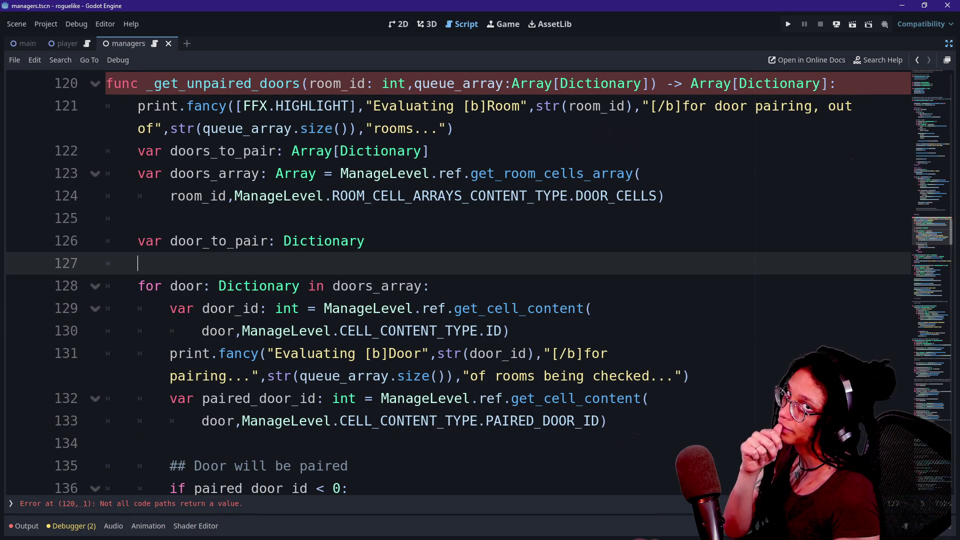
{"action": "key", "text": "Up"}
{"action": "scroll", "coordinate": [479, 280], "scroll_direction": "up", "scroll_amount": 3}
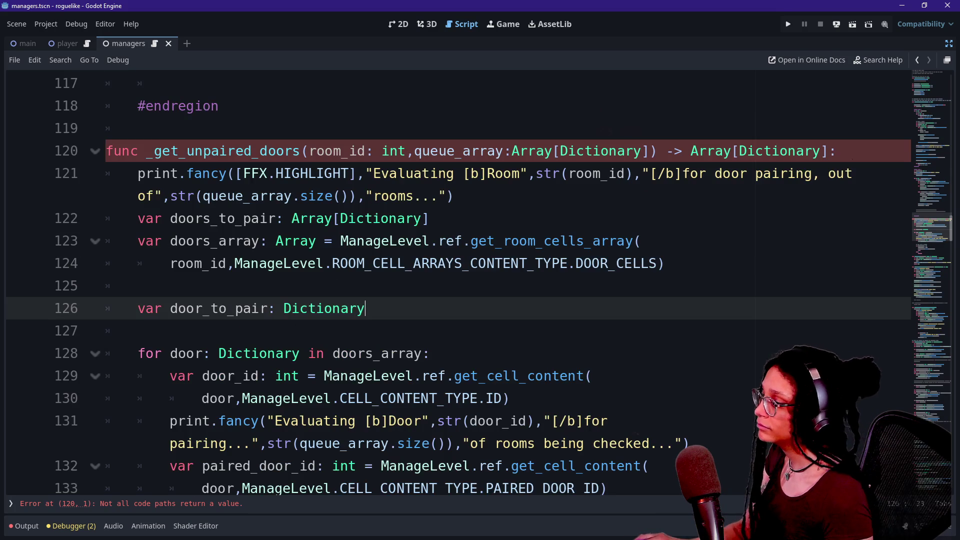
{"action": "scroll", "coordinate": [479, 280], "scroll_direction": "down", "scroll_amount": 4}
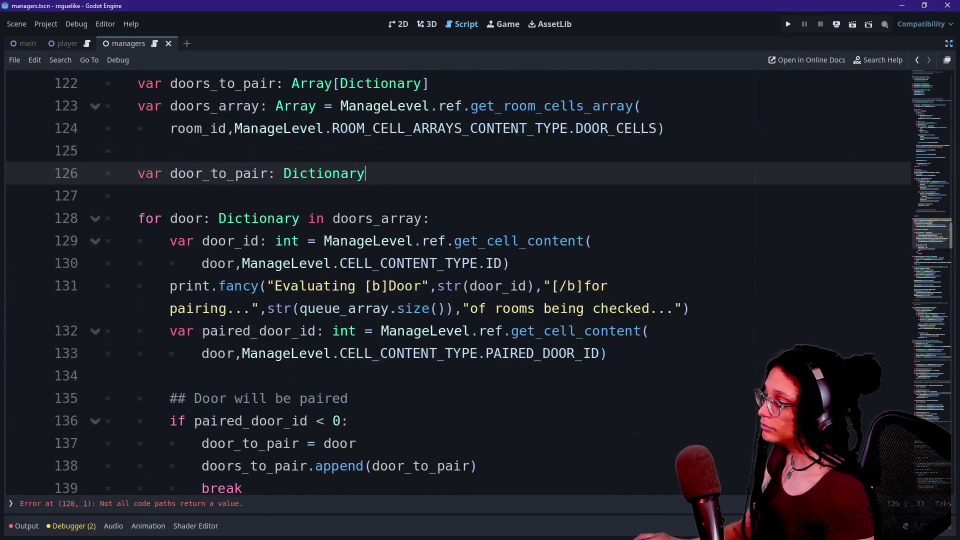
{"action": "scroll", "coordinate": [479, 280], "scroll_direction": "down", "scroll_amount": 2}
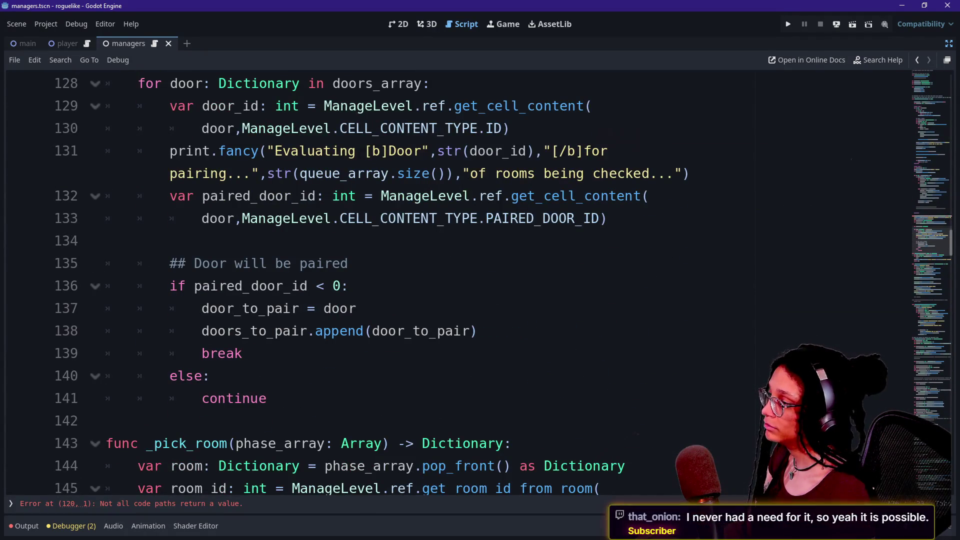
{"action": "double_click", "coordinate": [222, 353]}
{"action": "scroll", "coordinate": [479, 280], "scroll_direction": "up", "scroll_amount": 3}
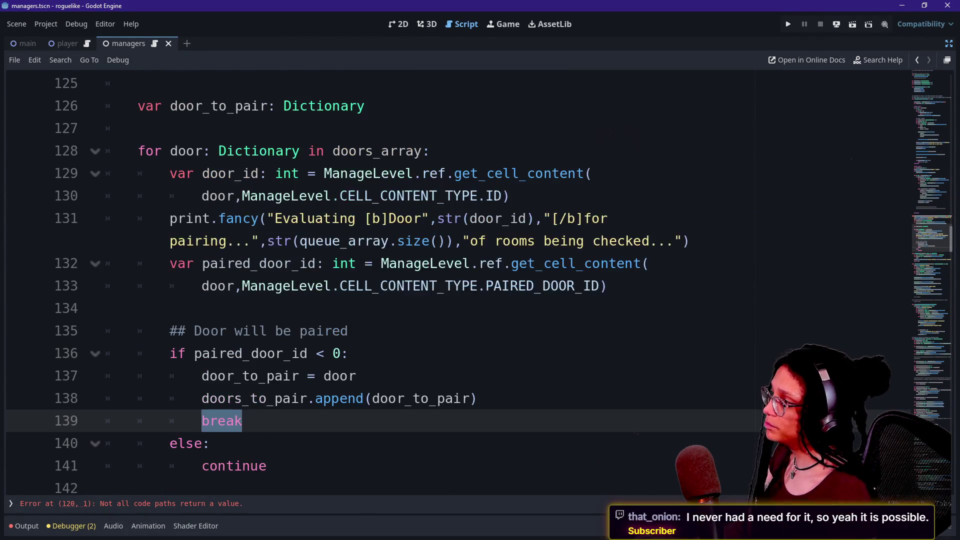
{"action": "scroll", "coordinate": [479, 280], "scroll_direction": "down", "scroll_amount": 2}
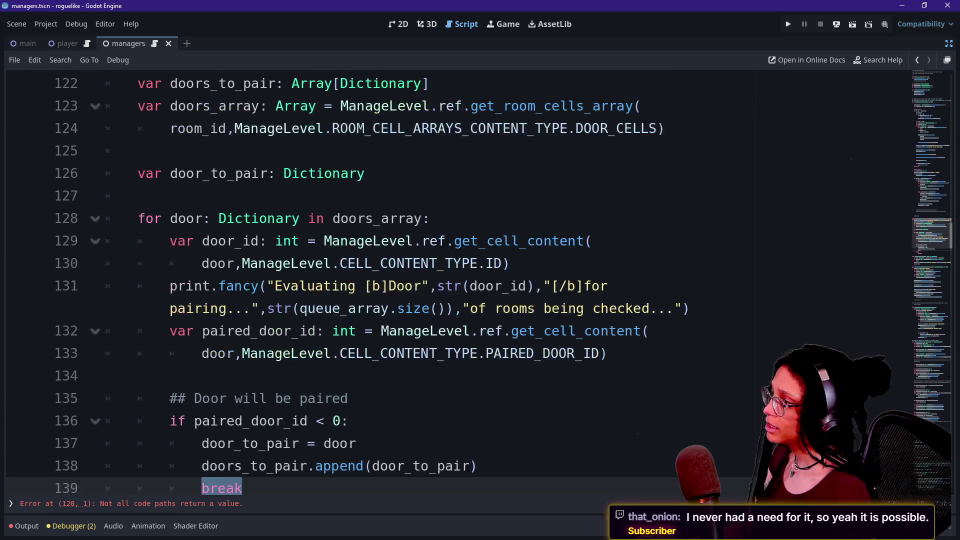
{"action": "type", "text": "return"}
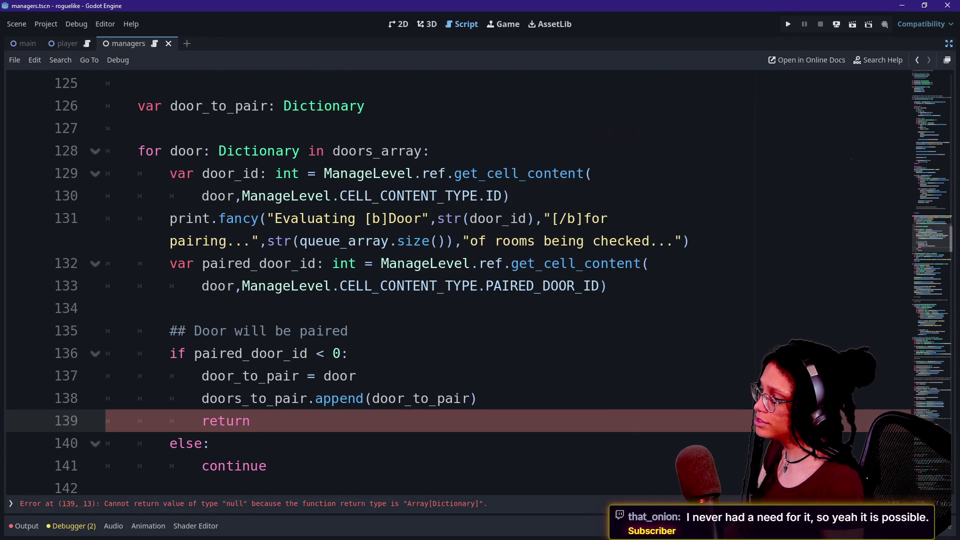
{"action": "scroll", "coordinate": [479, 280], "scroll_direction": "up", "scroll_amount": 3}
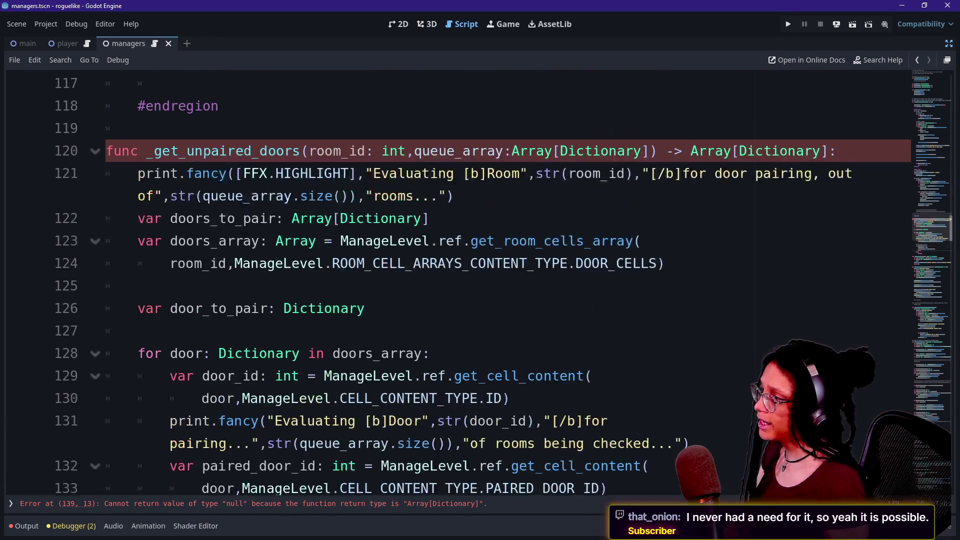
{"action": "scroll", "coordinate": [479, 280], "scroll_direction": "down", "scroll_amount": 2}
{"action": "scroll", "coordinate": [479, 280], "scroll_direction": "up", "scroll_amount": 2}
{"action": "scroll", "coordinate": [479, 280], "scroll_direction": "down", "scroll_amount": 2}
{"action": "type", "text": "doo"}
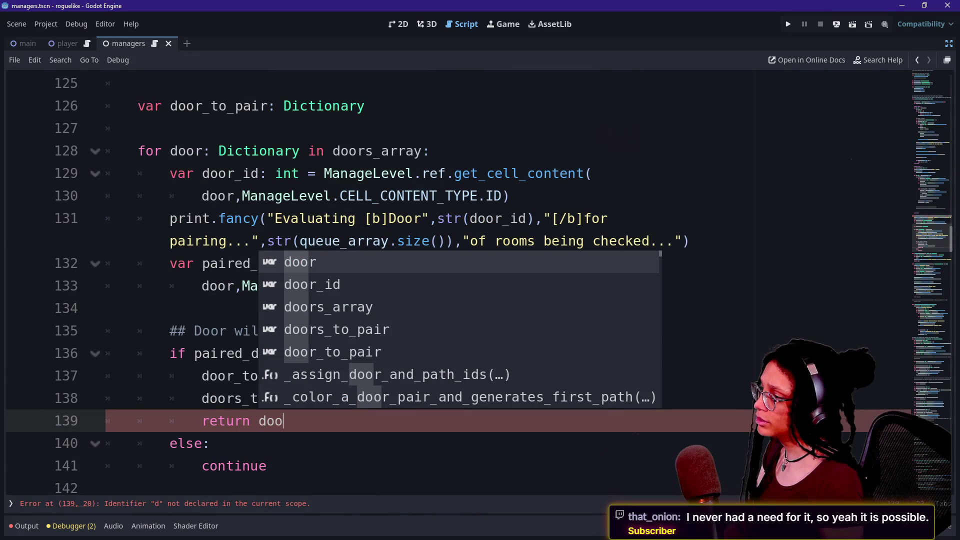
{"action": "key", "text": "BackSpace"}
{"action": "type", "text": "o"}
{"action": "key", "text": "BackSpace"}
{"action": "key", "text": "BackSpace"}
{"action": "key", "text": "BackSpace"}
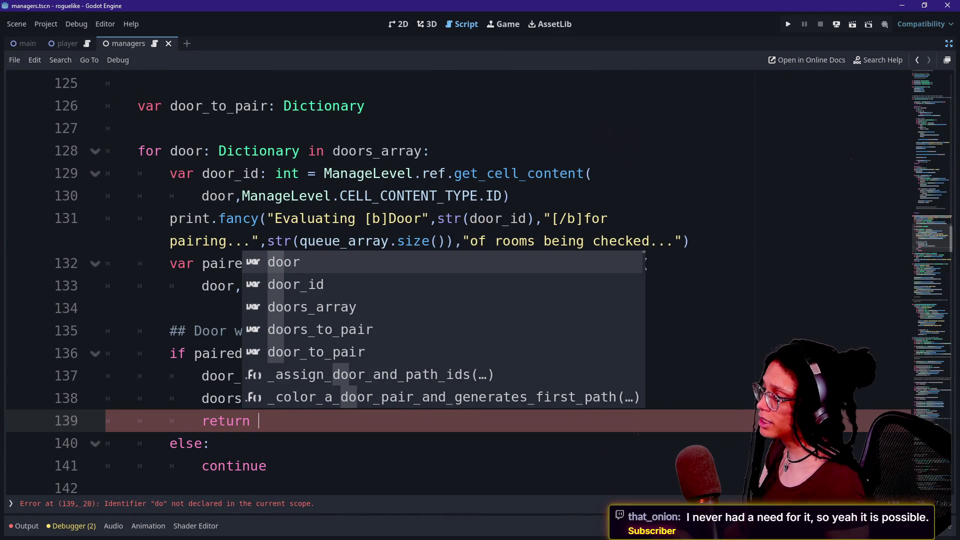
{"action": "key", "text": "ctrl+BackSpace"}
{"action": "key", "text": "ctrl+BackSpace"}
{"action": "type", "text": "break"}
{"action": "right_click", "coordinate": [331, 348]}
{"action": "key", "text": "Escape"}
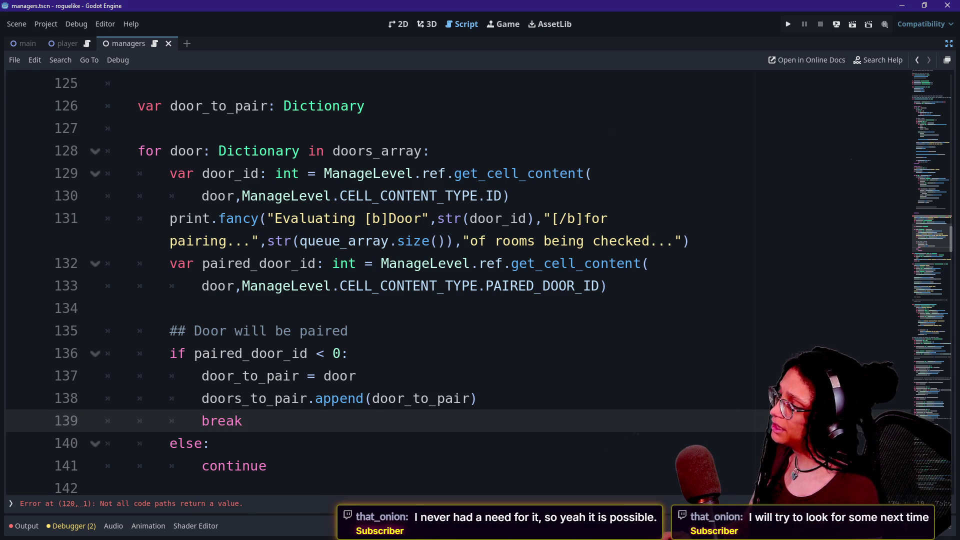
{"action": "key", "text": "ctrl+z"}
{"action": "key", "text": "ctrl+z"}
{"action": "key", "text": "ctrl+z"}
{"action": "key", "text": "ctrl+z"}
{"action": "key", "text": "ctrl+z"}
{"action": "key", "text": "ctrl+z"}
{"action": "key", "text": "ctrl+z"}
{"action": "key", "text": "ctrl+z"}
{"action": "key", "text": "ctrl+z"}
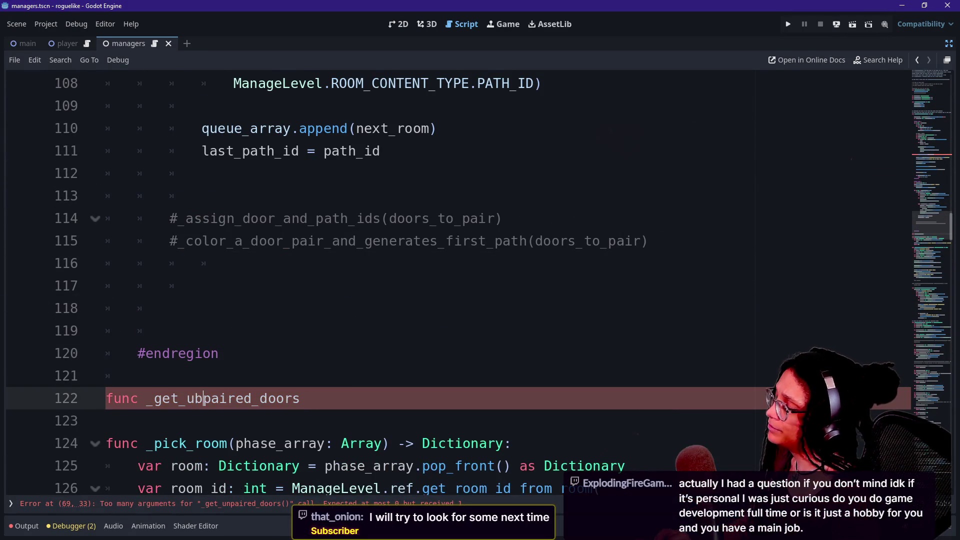
{"action": "key", "text": "ctrl+z"}
{"action": "key", "text": "ctrl+z"}
{"action": "key", "text": "ctrl+z"}
{"action": "key", "text": "ctrl+z"}
{"action": "key", "text": "ctrl+z"}
{"action": "key", "text": "ctrl+z"}
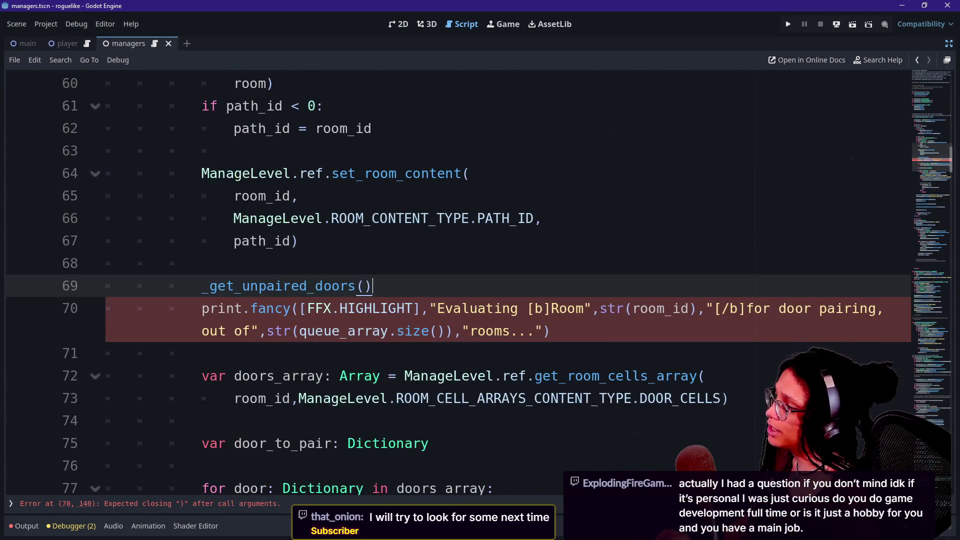
{"action": "key", "text": "ctrl+z"}
{"action": "key", "text": "ctrl+z"}
{"action": "key", "text": "ctrl+z"}
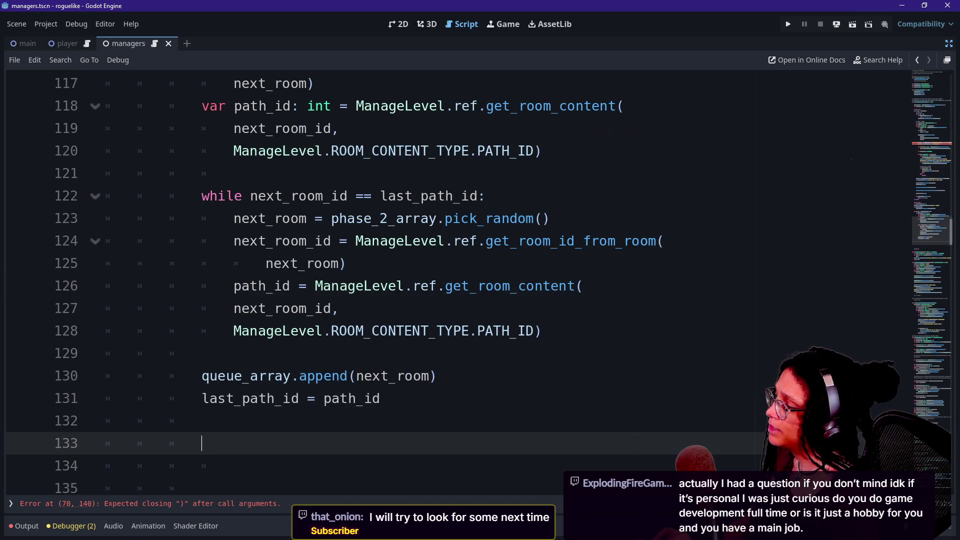
{"action": "key", "text": "ctrl+y"}
{"action": "key", "text": "ctrl+y"}
{"action": "key", "text": "ctrl+y"}
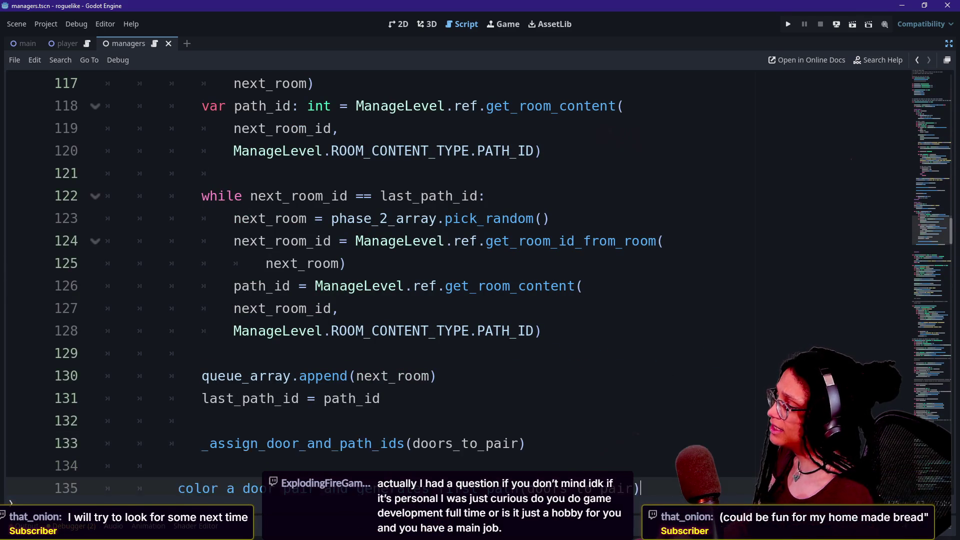
{"action": "key", "text": "ctrl+y"}
{"action": "key", "text": "ctrl+y"}
{"action": "key", "text": "ctrl+y"}
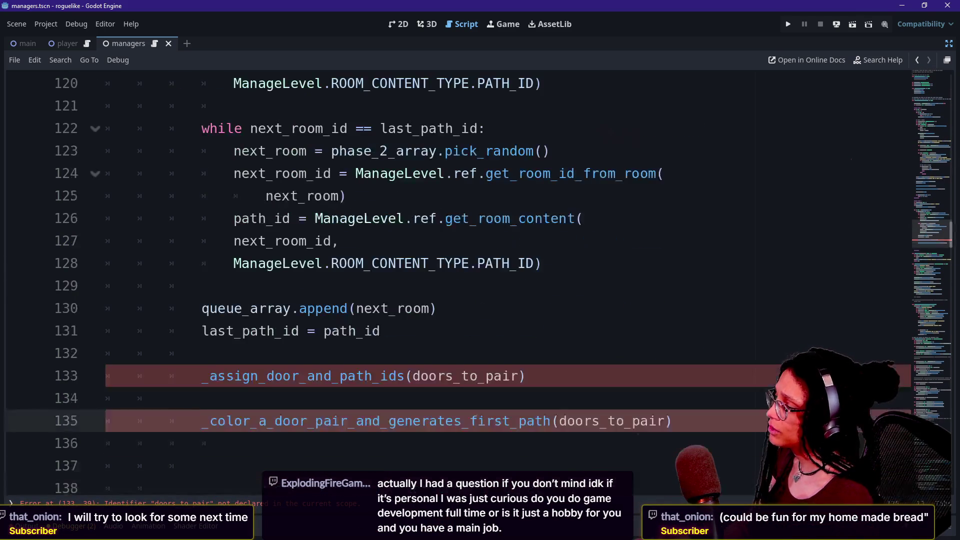
{"action": "scroll", "coordinate": [450, 280], "scroll_direction": "up", "scroll_amount": 15}
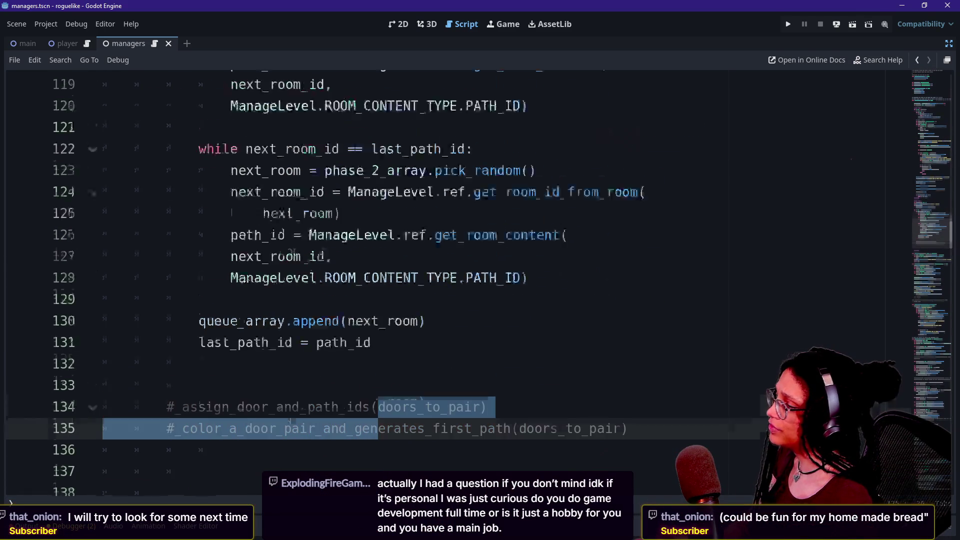
{"action": "scroll", "coordinate": [450, 280], "scroll_direction": "up", "scroll_amount": 3}
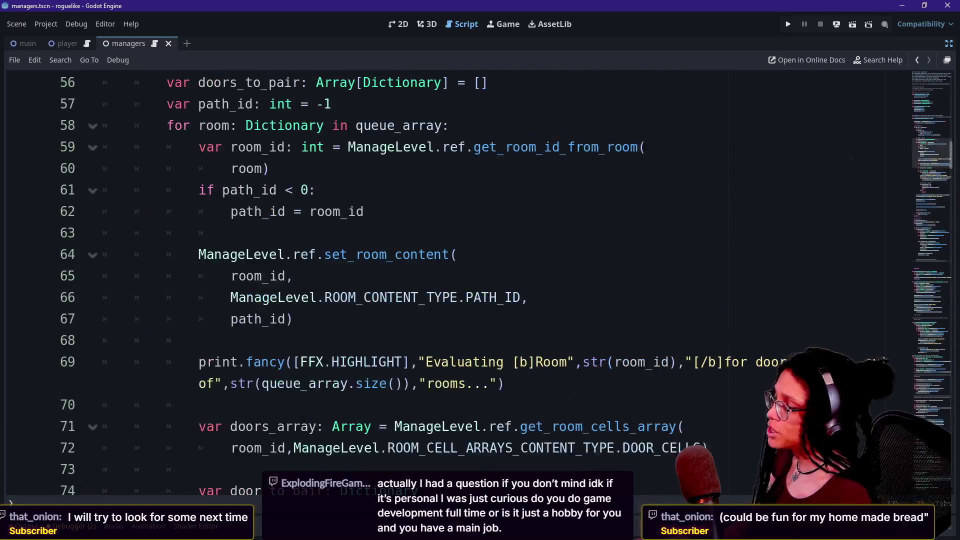
{"action": "scroll", "coordinate": [450, 280], "scroll_direction": "down", "scroll_amount": 1}
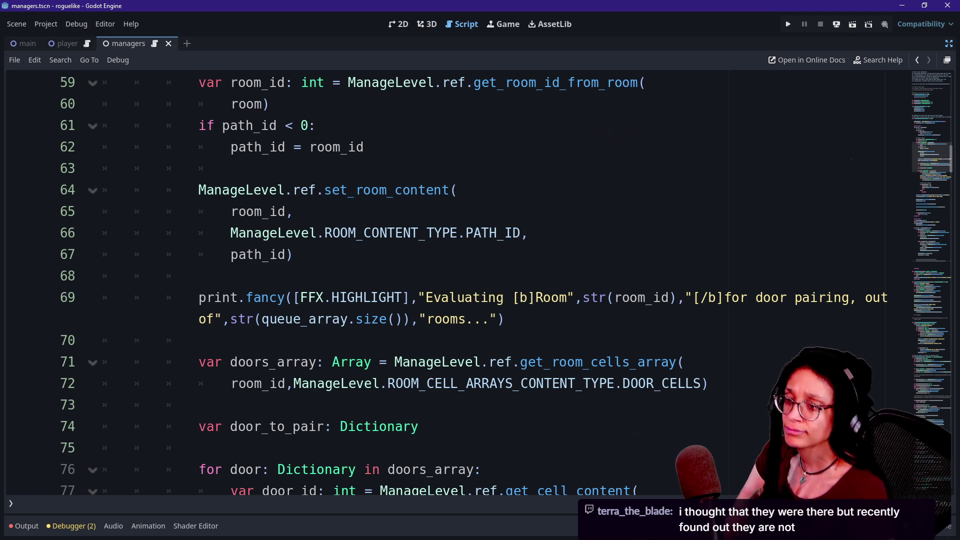
{"action": "left_click", "coordinate": [199, 340]}
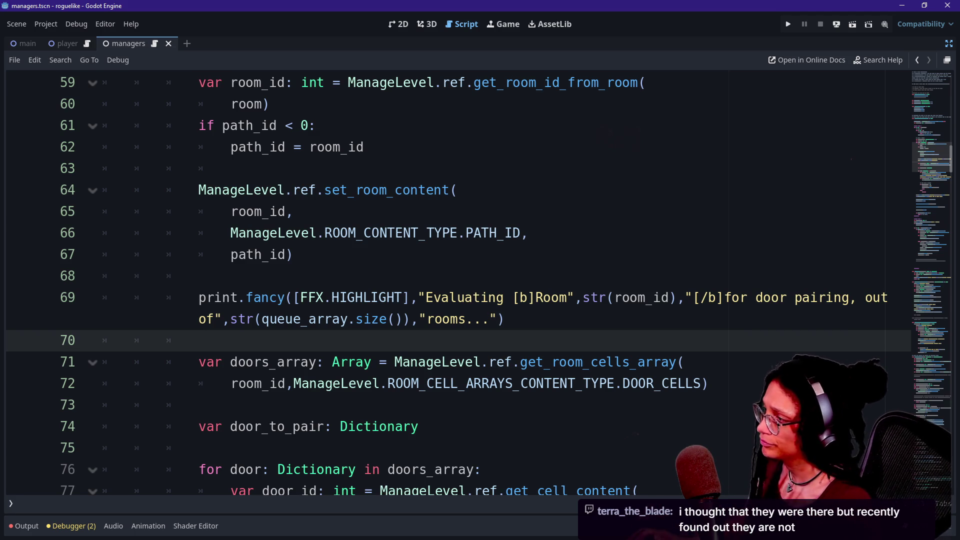
{"action": "scroll", "coordinate": [450, 280], "scroll_direction": "down", "scroll_amount": 1}
{"action": "scroll", "coordinate": [450, 280], "scroll_direction": "down", "scroll_amount": 5}
{"action": "scroll", "coordinate": [450, 280], "scroll_direction": "up", "scroll_amount": 6}
{"action": "scroll", "coordinate": [450, 280], "scroll_direction": "down", "scroll_amount": 14}
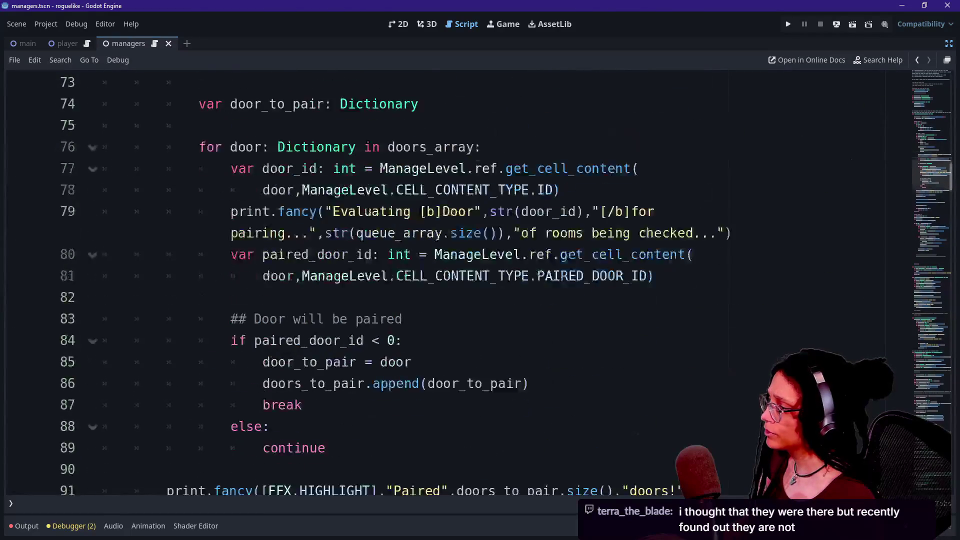
{"action": "scroll", "coordinate": [450, 280], "scroll_direction": "down", "scroll_amount": 3}
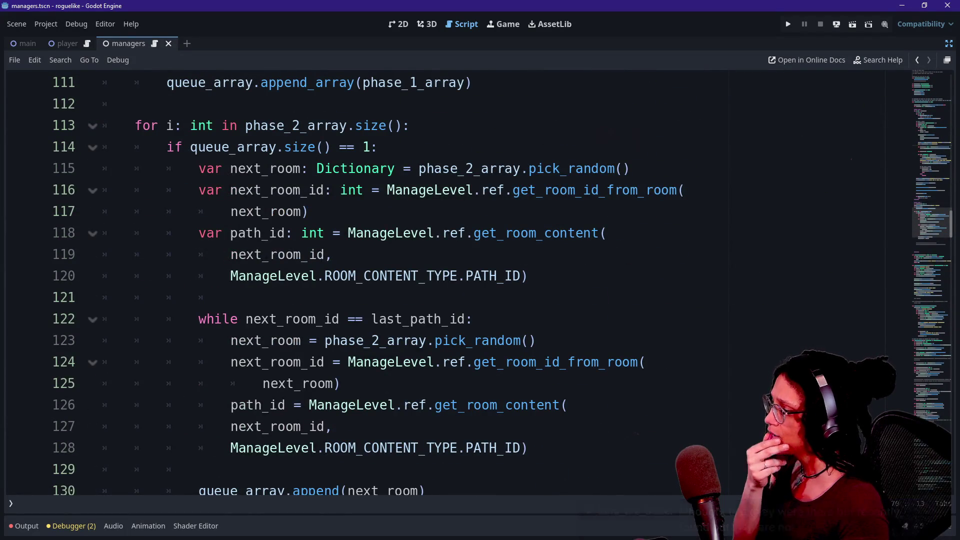
{"action": "scroll", "coordinate": [450, 280], "scroll_direction": "down", "scroll_amount": 2}
{"action": "scroll", "coordinate": [450, 280], "scroll_direction": "down", "scroll_amount": 1}
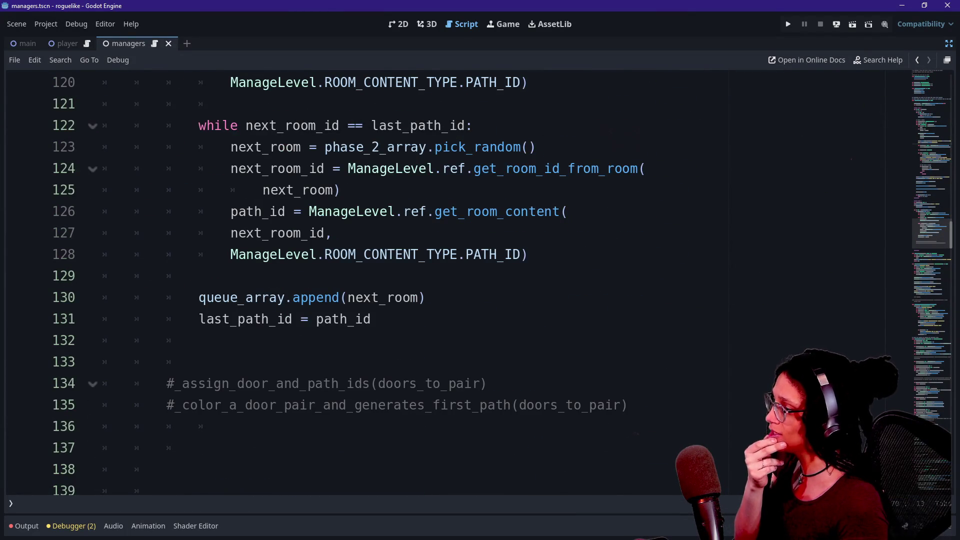
{"action": "scroll", "coordinate": [450, 280], "scroll_direction": "up", "scroll_amount": 3}
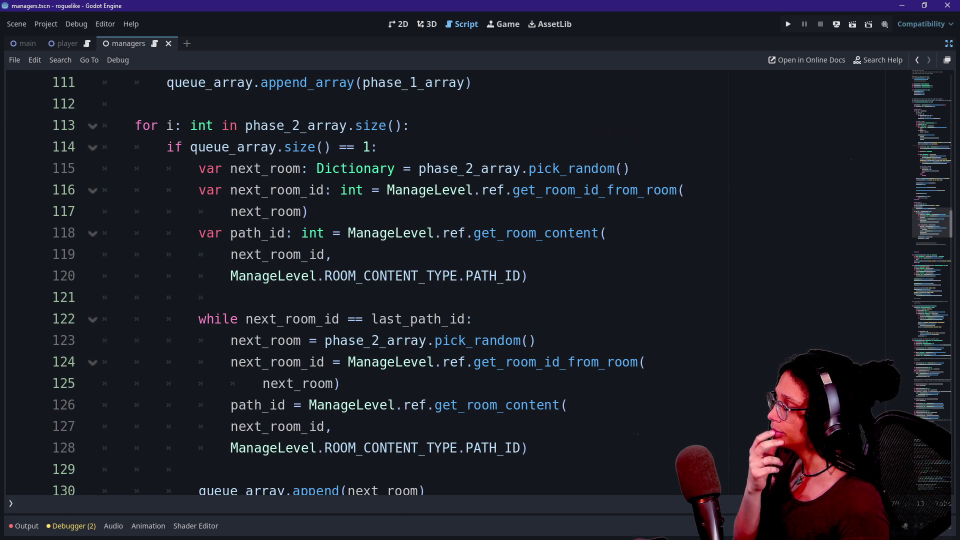
{"action": "left_click", "coordinate": [309, 340]}
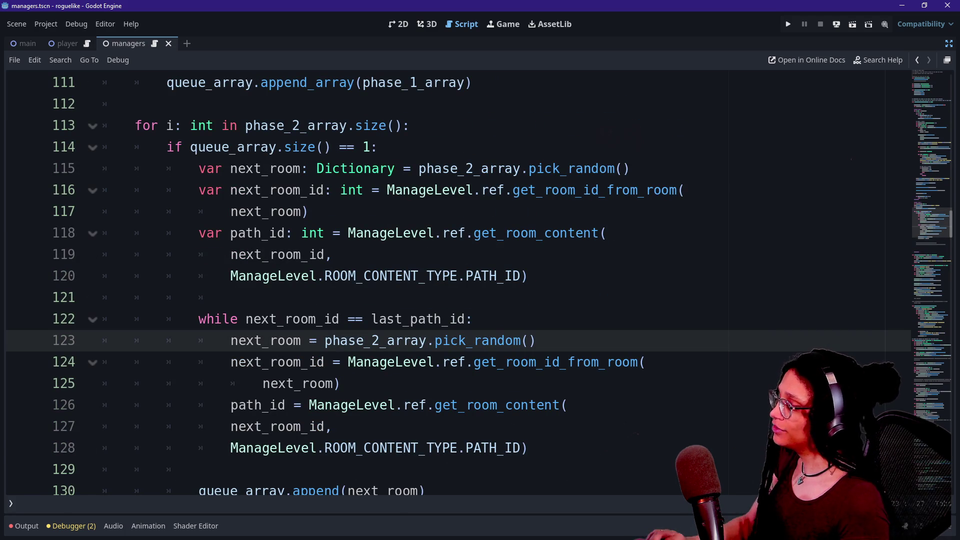
{"action": "key", "text": "alt+Tab"}
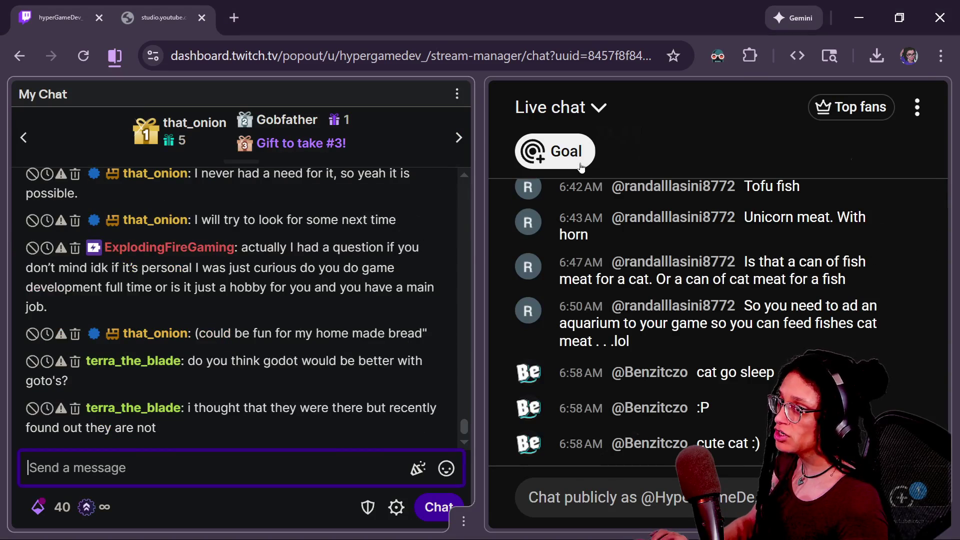
- In a new Chrome tab, open the Channel Emotes Google Sheets spreadsheet from the 'sheet' suggestion
{"action": "key", "text": "alt+Tab"}
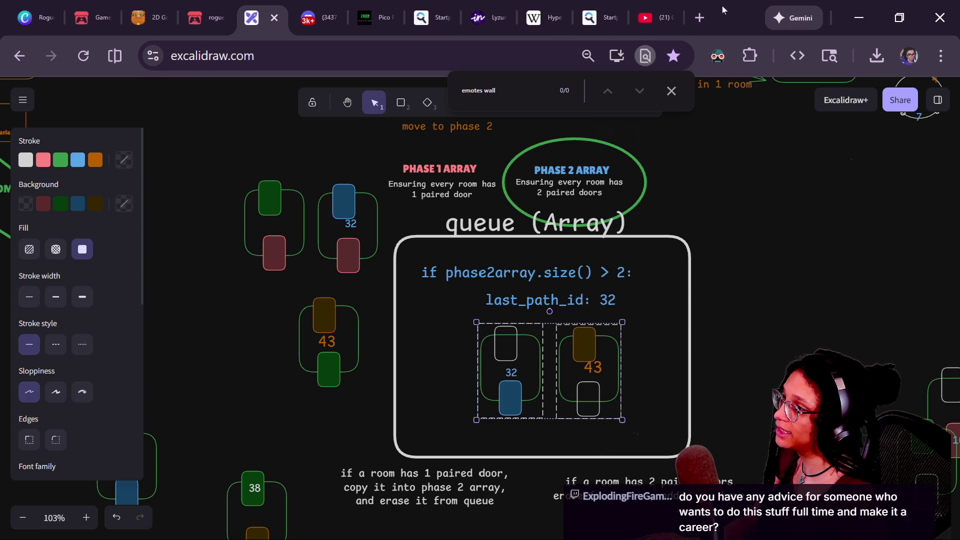
{"action": "left_click", "coordinate": [702, 16]}
{"action": "type", "text": "sheet"}
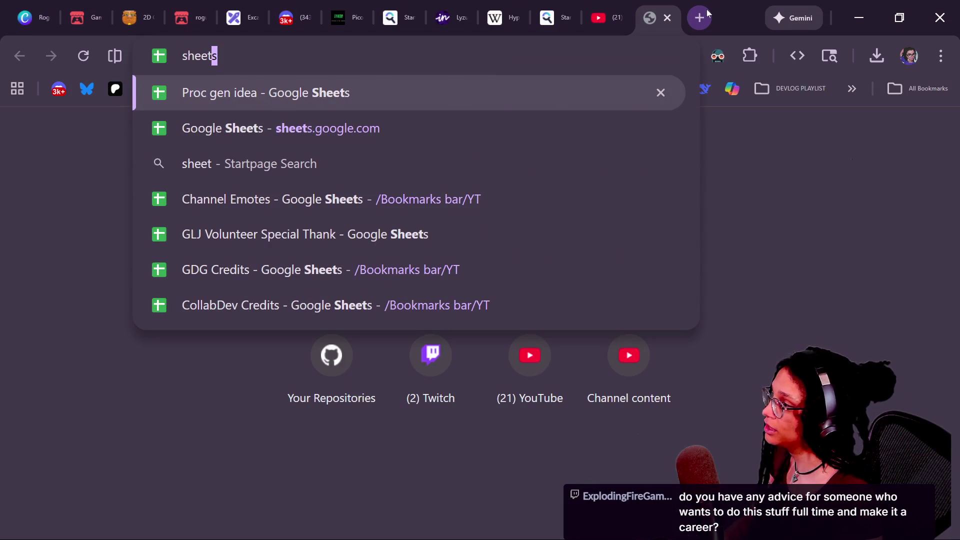
{"action": "key", "text": "Down"}
{"action": "key", "text": "Down"}
{"action": "key", "text": "Down"}
{"action": "key", "text": "Return"}
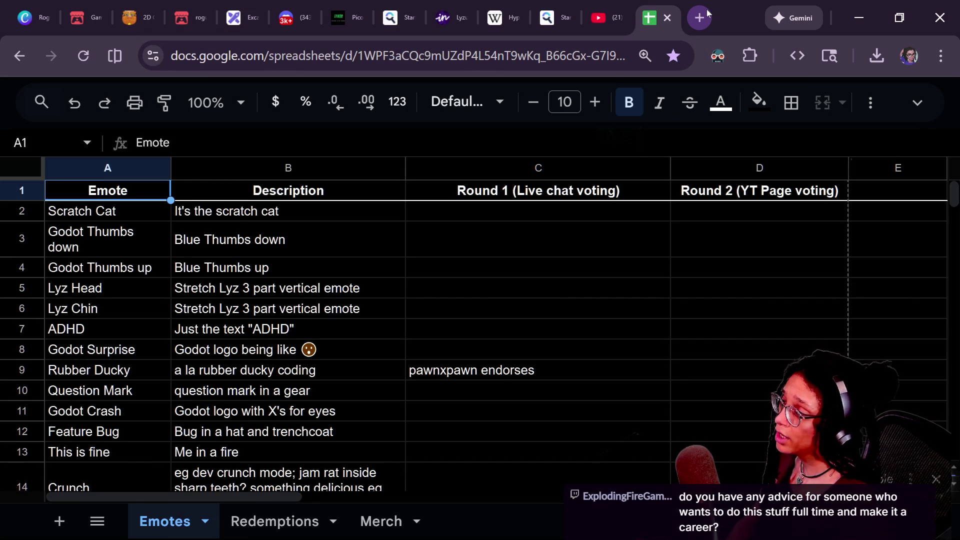
{"action": "left_click", "coordinate": [248, 234]}
{"action": "left_click", "coordinate": [255, 214]}
{"action": "left_click", "coordinate": [500, 191]}
{"action": "left_click", "coordinate": [494, 214]}
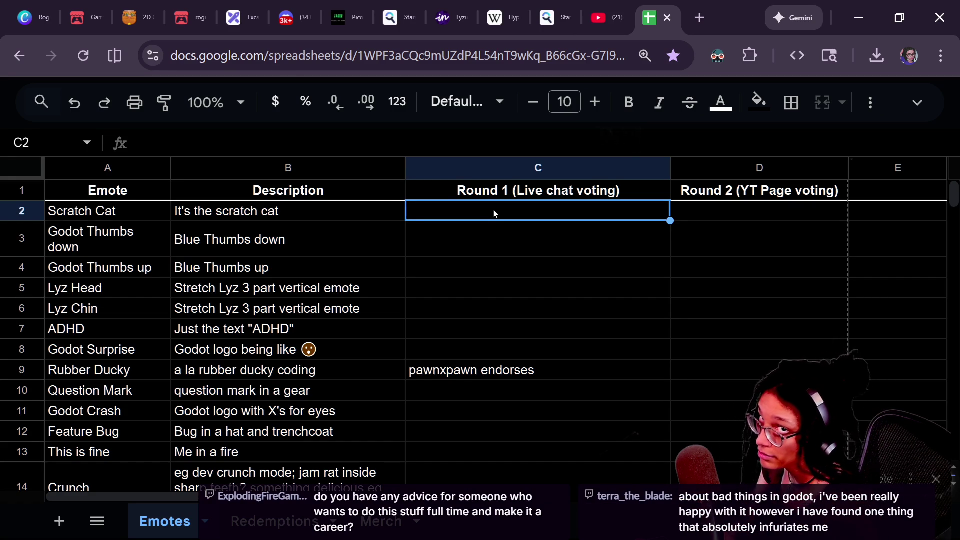
{"action": "key", "text": "Down"}
{"action": "key", "text": "Down"}
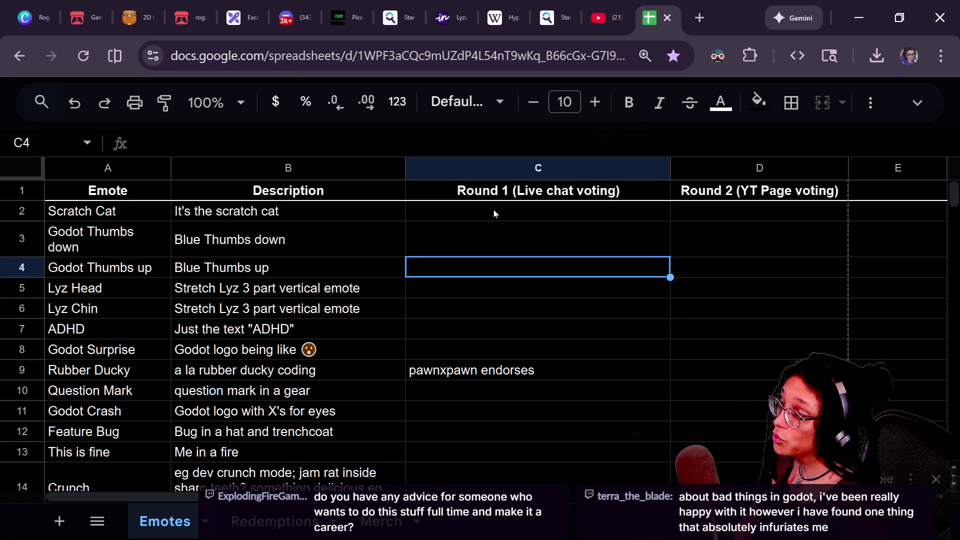
{"action": "key", "text": "Down"}
{"action": "left_click", "coordinate": [494, 213]}
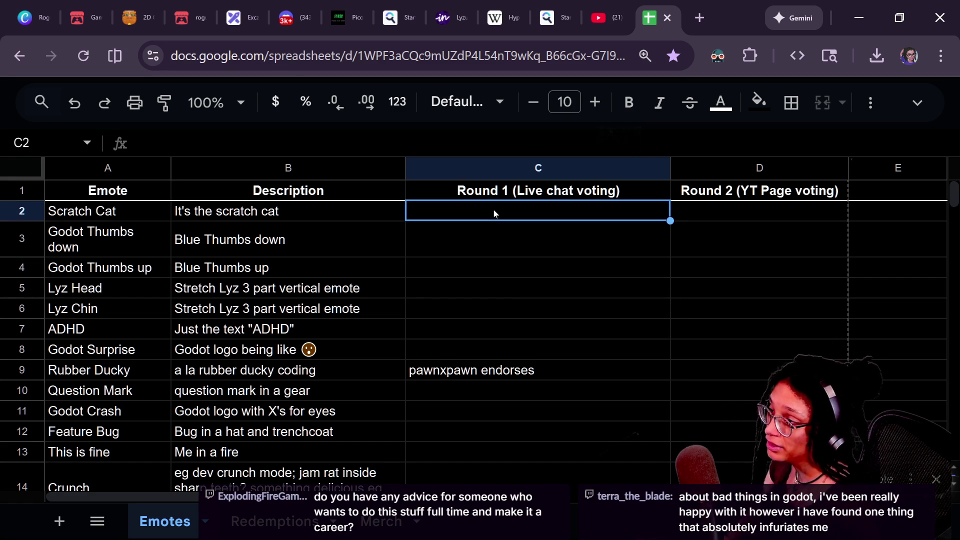
{"action": "key", "text": "Down"}
{"action": "key", "text": "Down"}
{"action": "key", "text": "Up"}
{"action": "key", "text": "Down"}
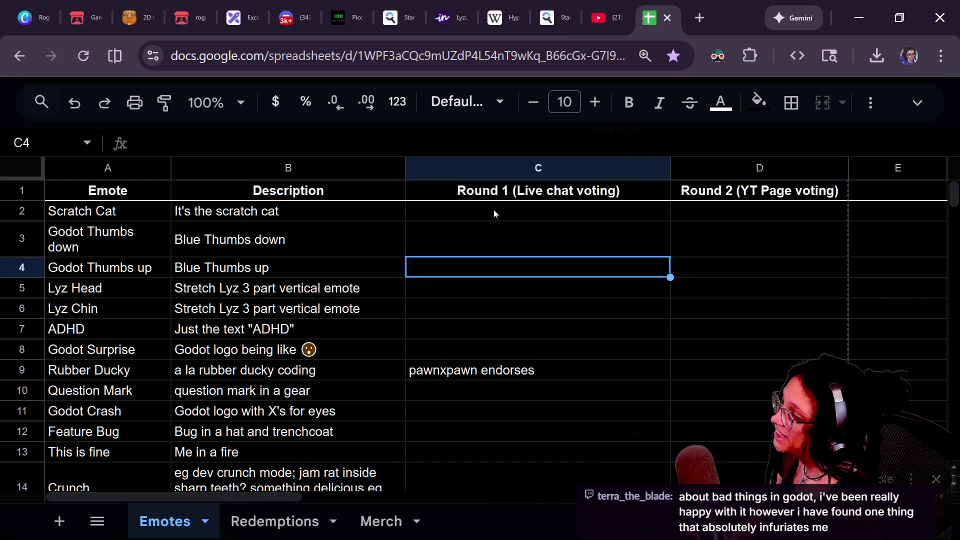
{"action": "key", "text": "Down"}
{"action": "key", "text": "Down"}
{"action": "key", "text": "Down"}
{"action": "key", "text": "Up"}
{"action": "key", "text": "Up"}
{"action": "key", "text": "Up"}
{"action": "key", "text": "Up"}
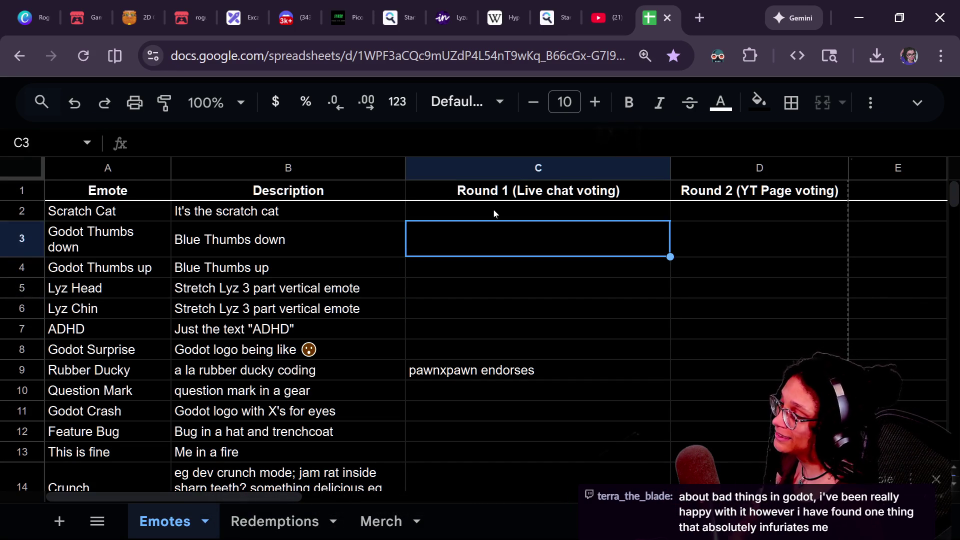
{"action": "key", "text": "Up"}
{"action": "key", "text": "Left"}
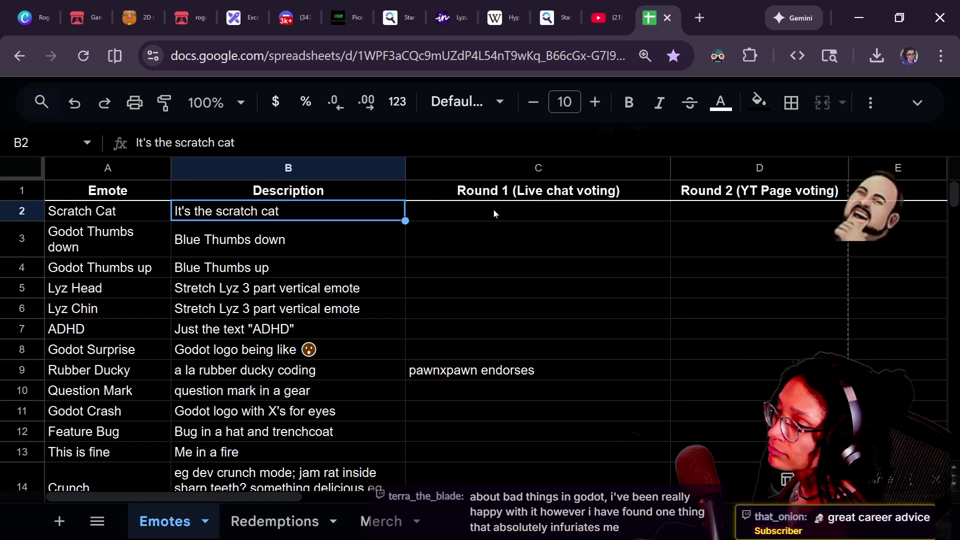
{"action": "key", "text": "Left"}
{"action": "key", "text": "Down"}
{"action": "key", "text": "Down"}
{"action": "key", "text": "Down"}
{"action": "key", "text": "Down"}
{"action": "key", "text": "Up"}
{"action": "key", "text": "Up"}
{"action": "key", "text": "Up"}
{"action": "left_click_drag", "start_coordinate": [494, 214], "coordinate": [288, 329]}
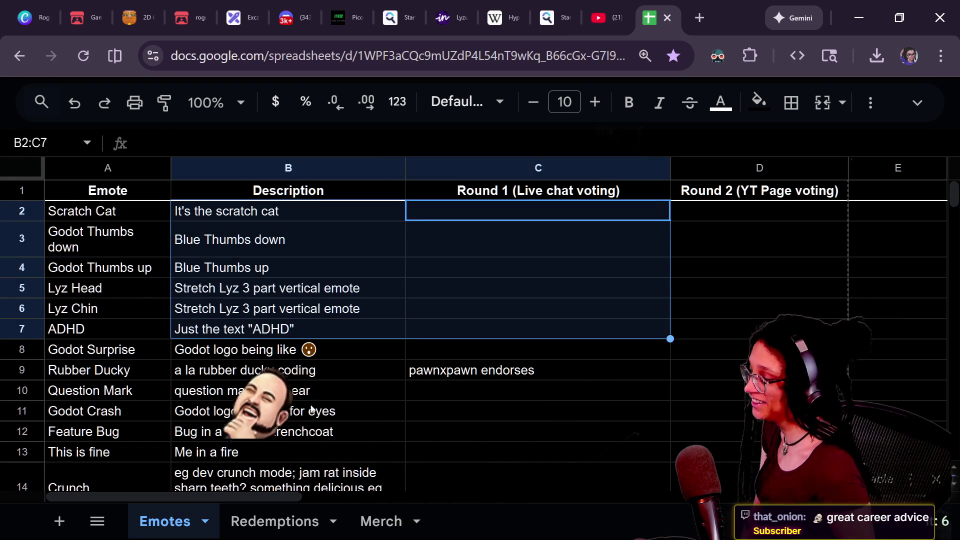
- On the Merch sheet, enter 'What the func?' in A6 and 'meeee' in B6, then return to Godot
{"action": "left_click", "coordinate": [358, 521]}
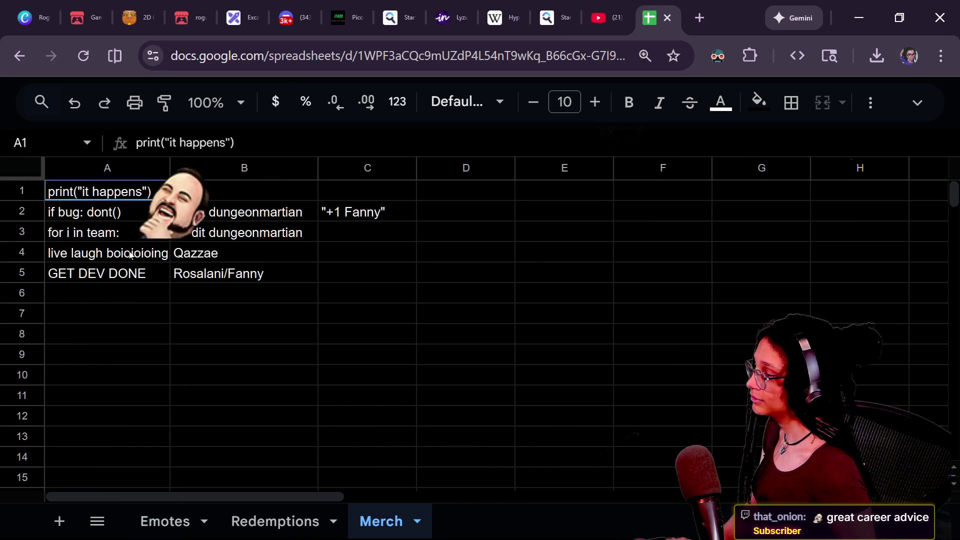
{"action": "left_click", "coordinate": [100, 314]}
{"action": "left_click", "coordinate": [101, 295]}
{"action": "type", "text": "What the func?"}
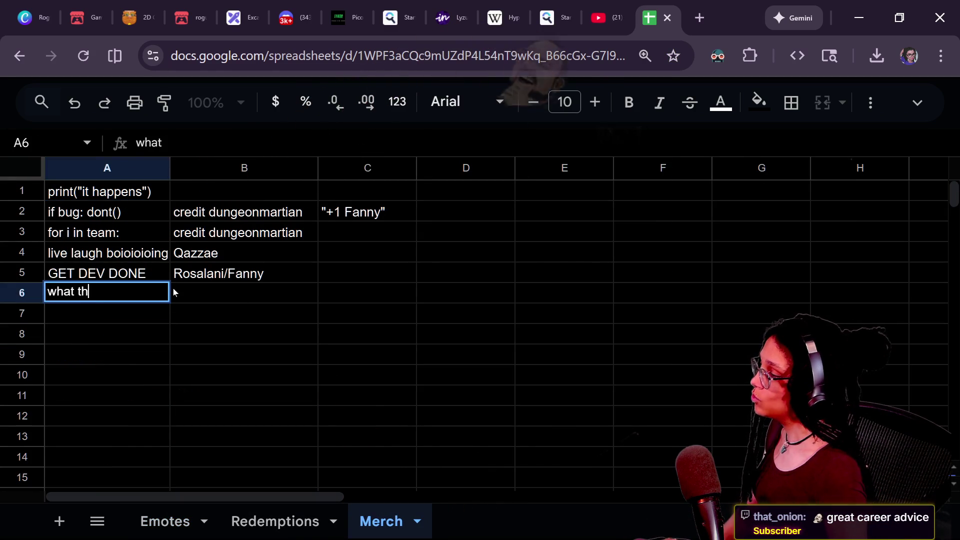
{"action": "left_click", "coordinate": [242, 300]}
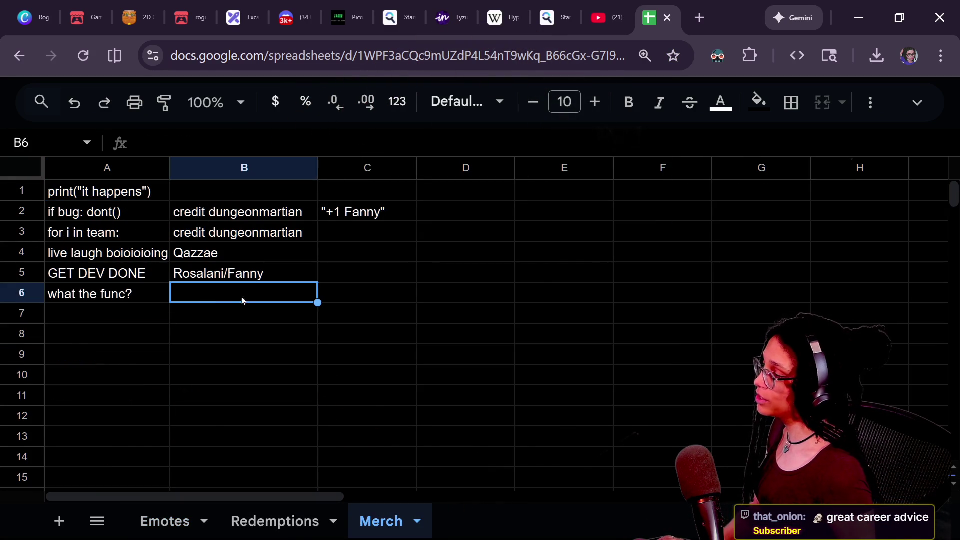
{"action": "type", "text": "meeee"}
{"action": "left_click", "coordinate": [349, 309]}
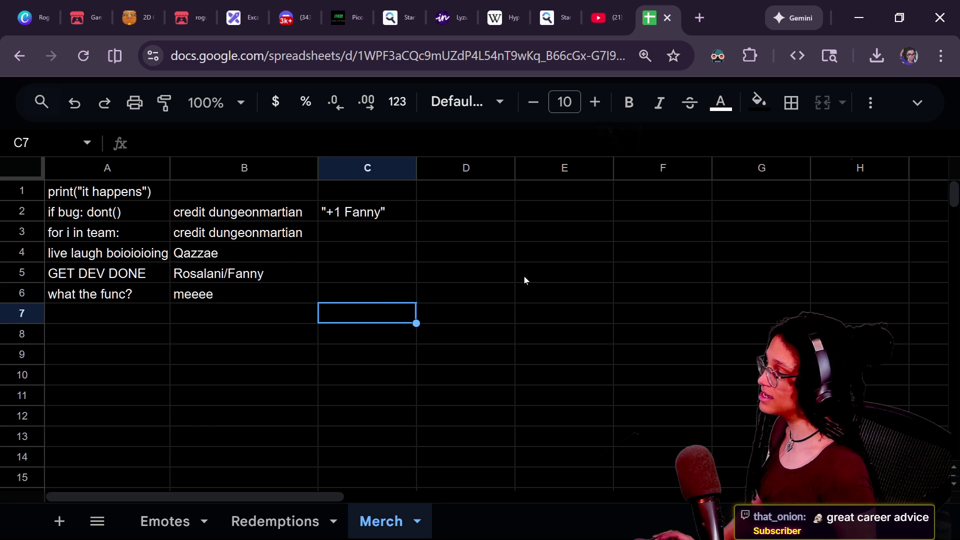
{"action": "key", "text": "alt+Tab"}
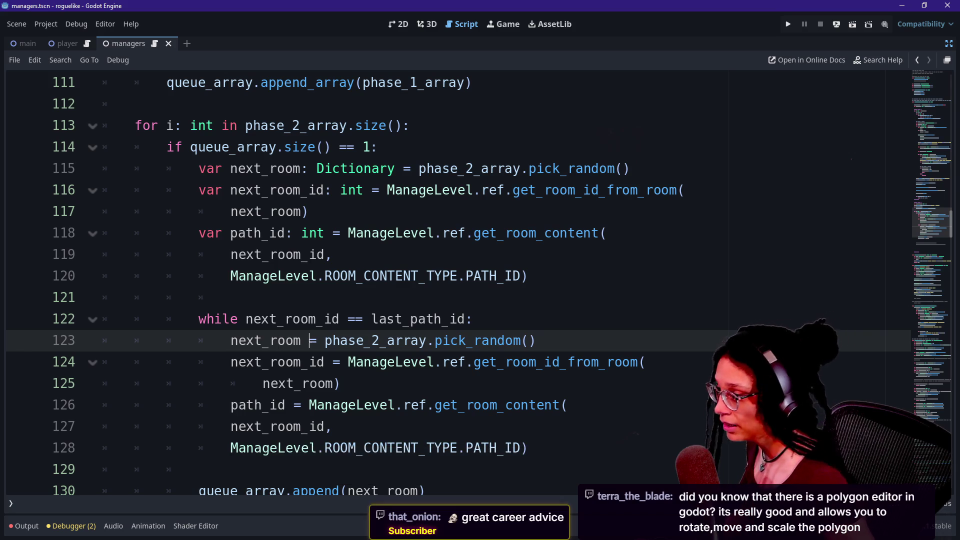
- Step through the Phase 2 while loop to review its path_id room lookup
{"action": "key", "text": "Down"}
{"action": "key", "text": "Down"}
{"action": "key", "text": "Down"}
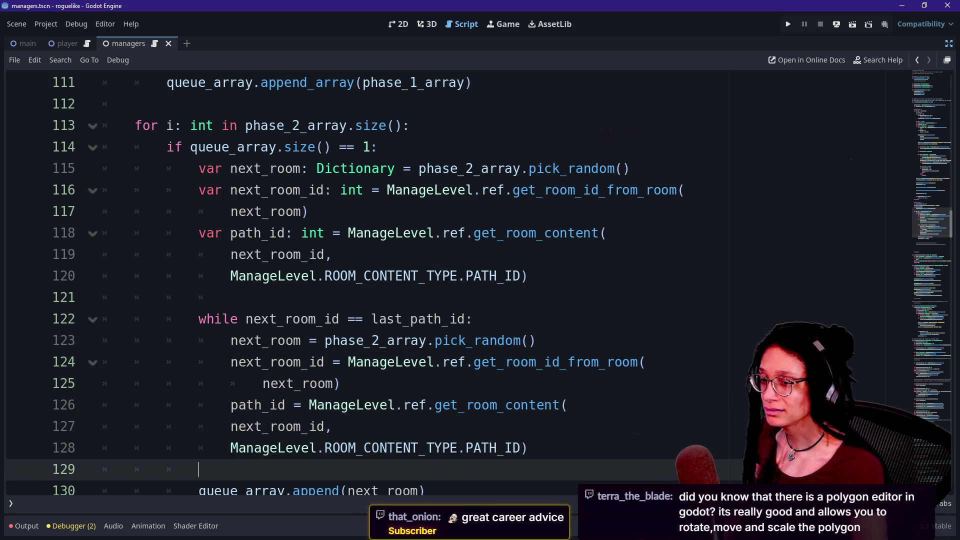
{"action": "key", "text": "Down"}
{"action": "key", "text": "Down"}
{"action": "key", "text": "Down"}
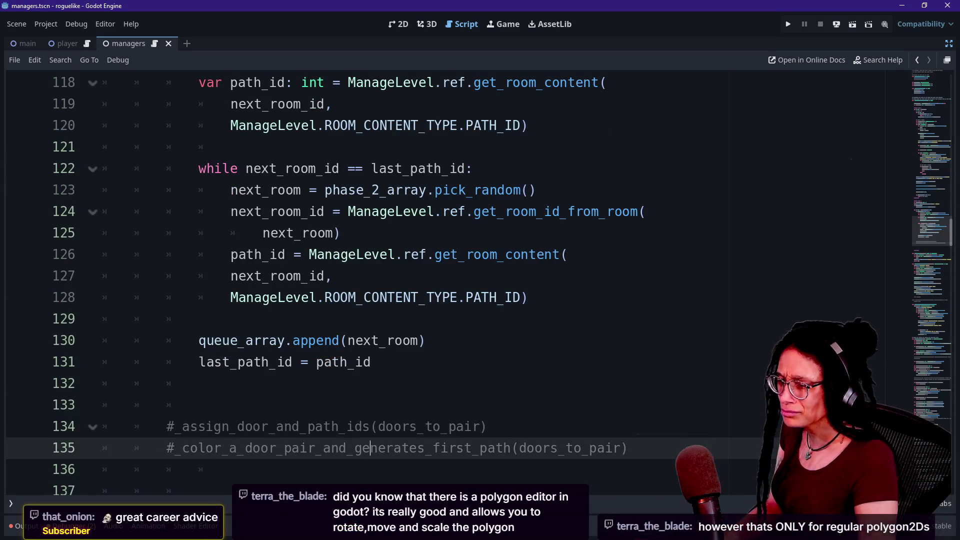
{"action": "key", "text": "Up"}
{"action": "key", "text": "Up"}
{"action": "key", "text": "Up"}
{"action": "key", "text": "Down"}
{"action": "key", "text": "Up"}
{"action": "key", "text": "Up"}
{"action": "key", "text": "Up"}
{"action": "key", "text": "Up"}
{"action": "key", "text": "Up"}
{"action": "key", "text": "Down"}
{"action": "key", "text": "Up"}
{"action": "key", "text": "Up"}
{"action": "key", "text": "Up"}
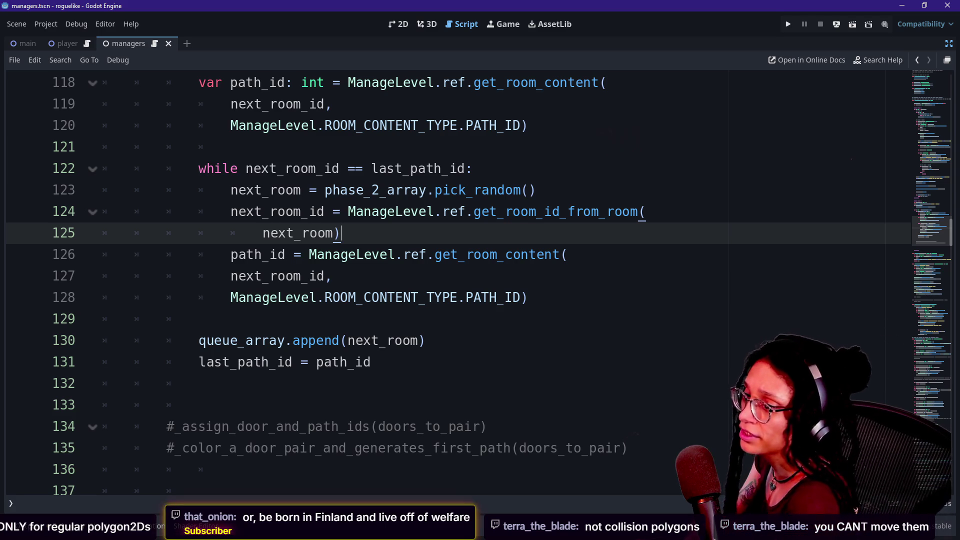
{"action": "left_click", "coordinate": [199, 318]}
{"action": "left_click", "coordinate": [340, 233]}
{"action": "left_click", "coordinate": [285, 254]}
{"action": "left_click", "coordinate": [198, 383]}
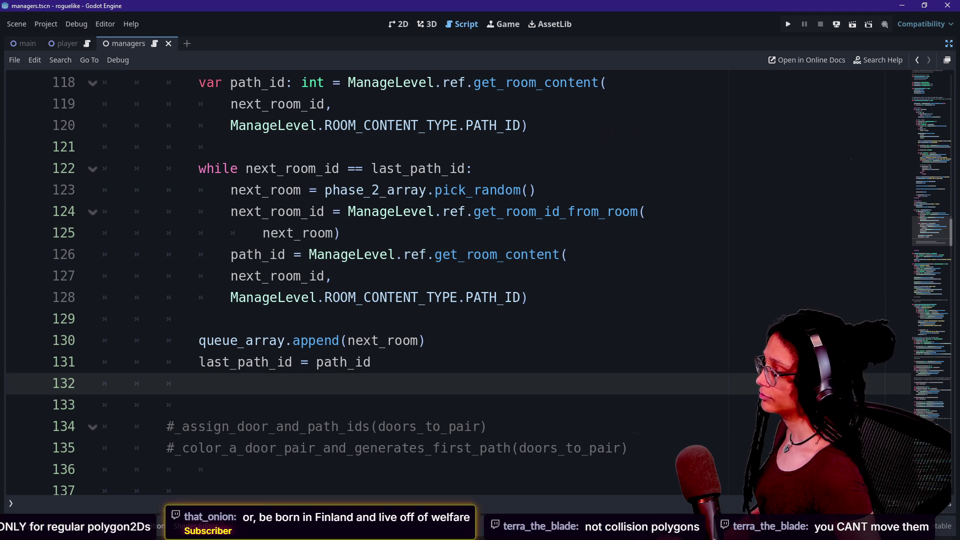
{"action": "scroll", "coordinate": [450, 280], "scroll_direction": "down", "scroll_amount": 1}
{"action": "scroll", "coordinate": [450, 280], "scroll_direction": "up", "scroll_amount": 3}
{"action": "scroll", "coordinate": [450, 280], "scroll_direction": "up", "scroll_amount": 2}
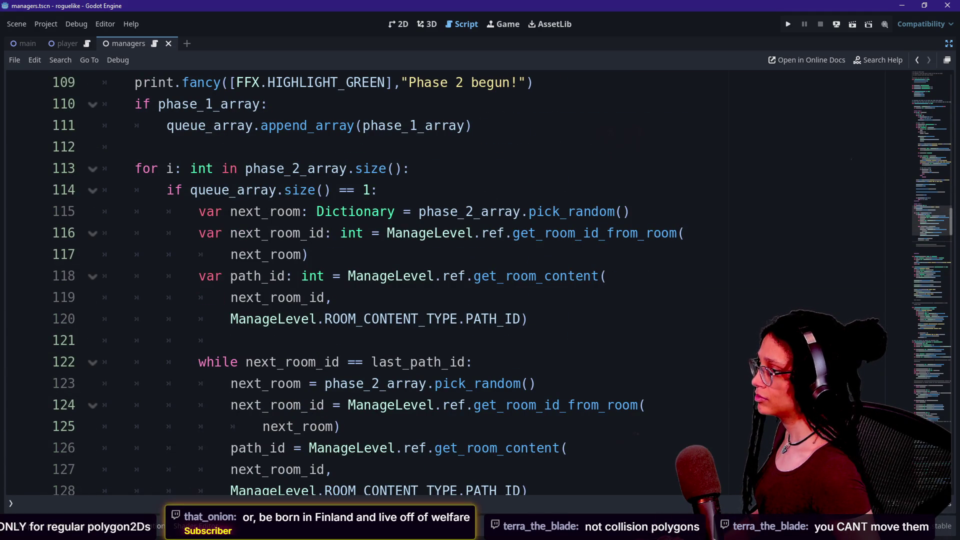
{"action": "scroll", "coordinate": [450, 280], "scroll_direction": "down", "scroll_amount": 1}
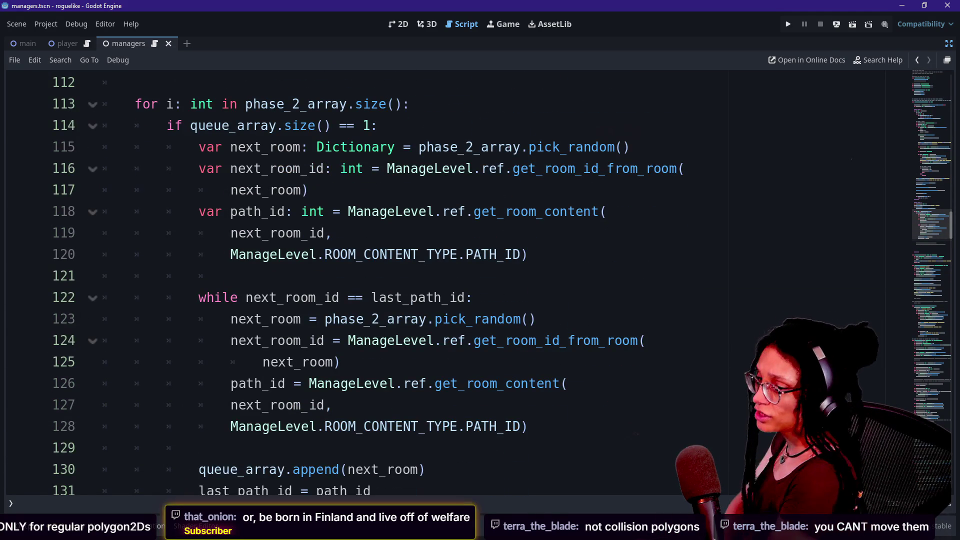
{"action": "left_click", "coordinate": [340, 362]}
{"action": "left_click", "coordinate": [473, 298]}
{"action": "scroll", "coordinate": [450, 280], "scroll_direction": "up", "scroll_amount": 2}
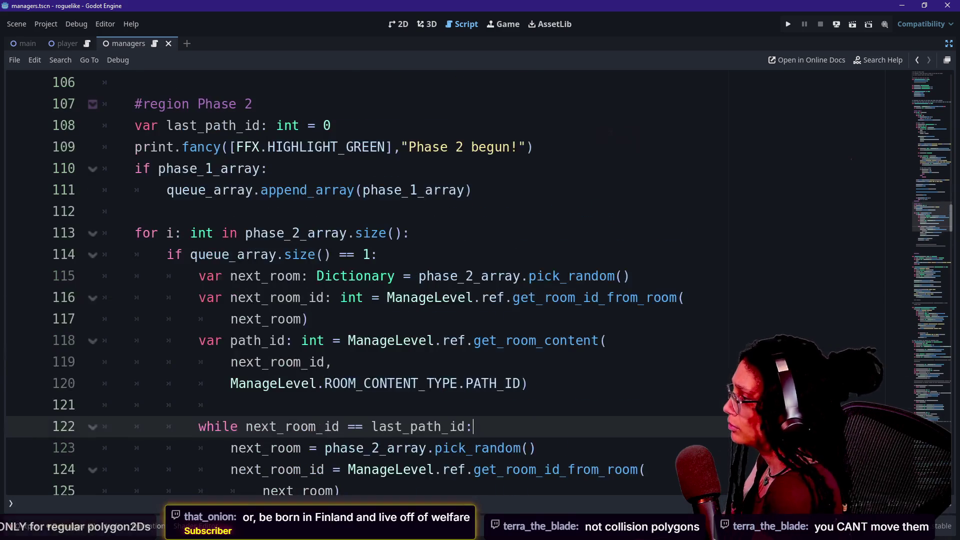
{"action": "scroll", "coordinate": [450, 280], "scroll_direction": "down", "scroll_amount": 1}
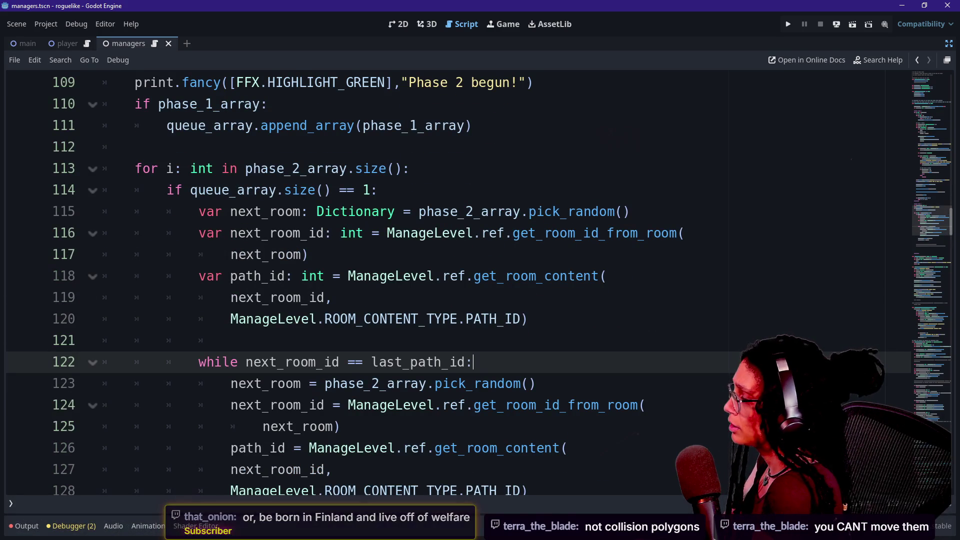
- Examine the Phase 1 next_room setup and doors_array declarations down to the continue on line 89
{"action": "left_click_drag", "start_coordinate": [214, 212], "coordinate": [309, 254]}
{"action": "left_click", "coordinate": [364, 276]}
{"action": "scroll", "coordinate": [364, 276], "scroll_direction": "down", "scroll_amount": 3}
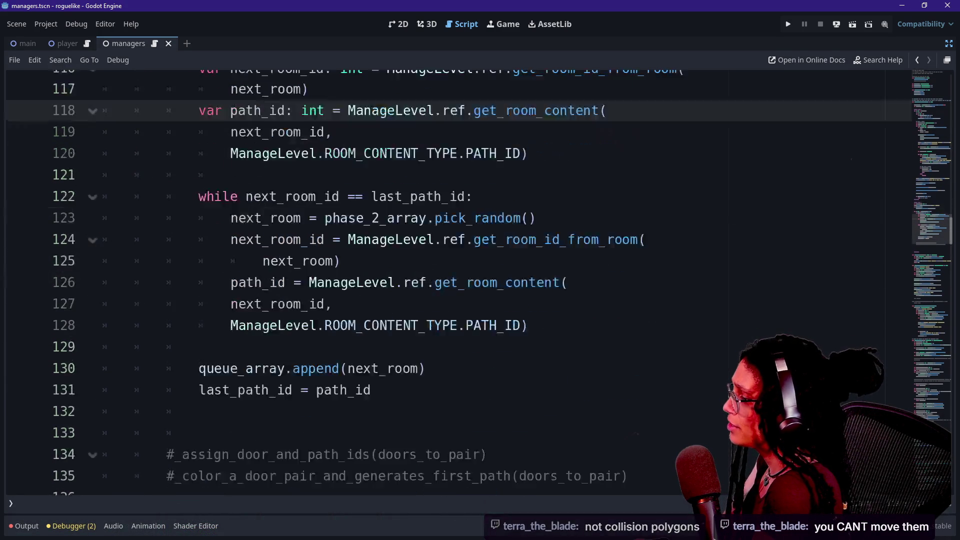
{"action": "left_click", "coordinate": [277, 168]}
{"action": "left_click", "coordinate": [327, 233]}
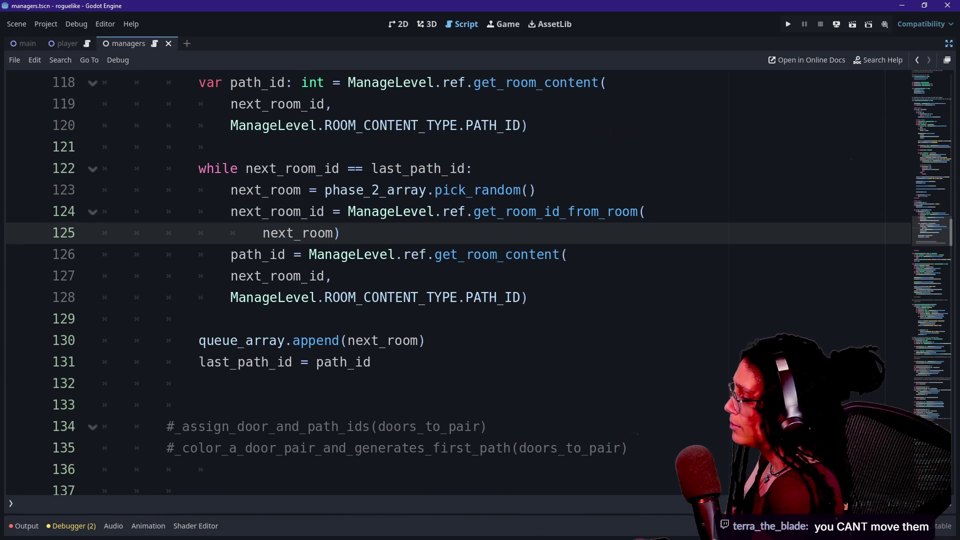
{"action": "left_click", "coordinate": [199, 383]}
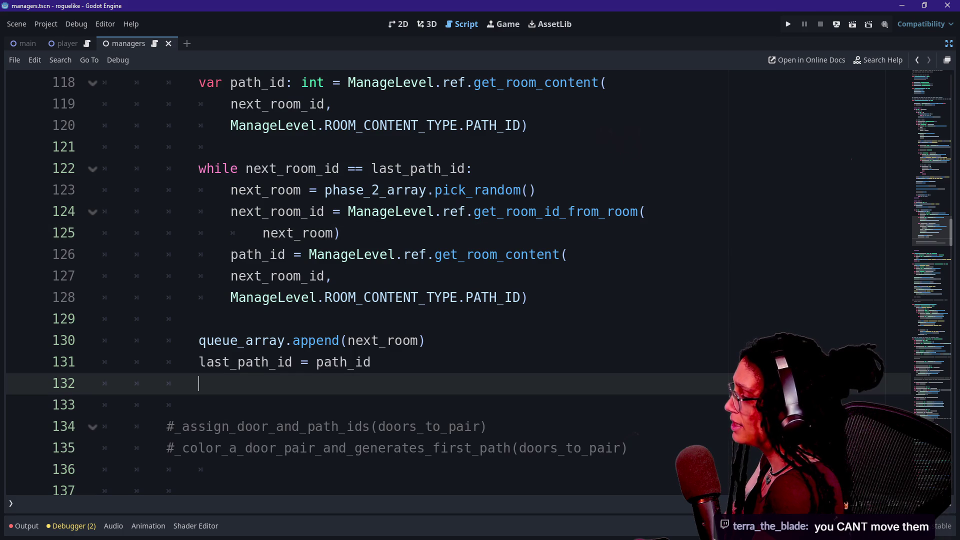
{"action": "left_click_drag", "start_coordinate": [199, 383], "coordinate": [198, 340]}
{"action": "left_click", "coordinate": [199, 383]}
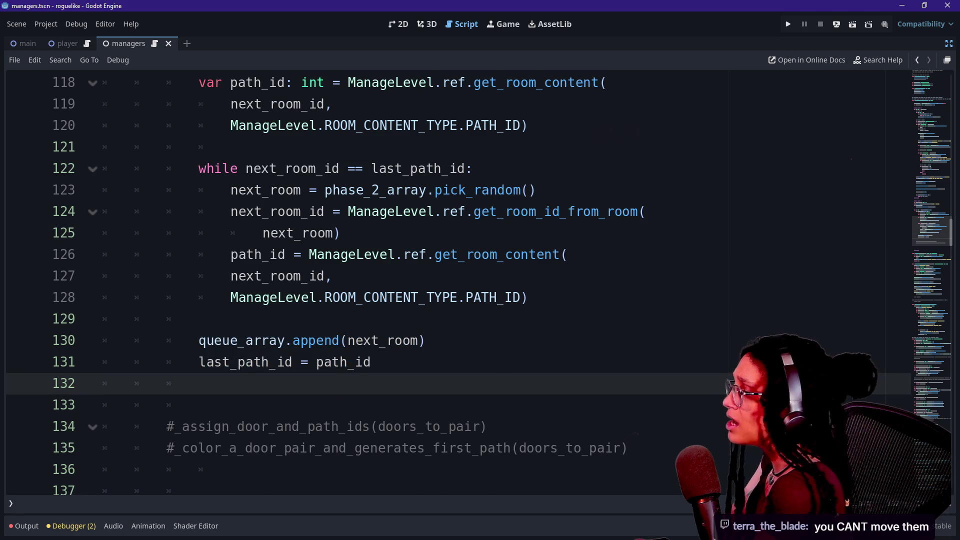
{"action": "scroll", "coordinate": [363, 285], "scroll_direction": "up", "scroll_amount": 11}
{"action": "scroll", "coordinate": [363, 285], "scroll_direction": "up", "scroll_amount": 10}
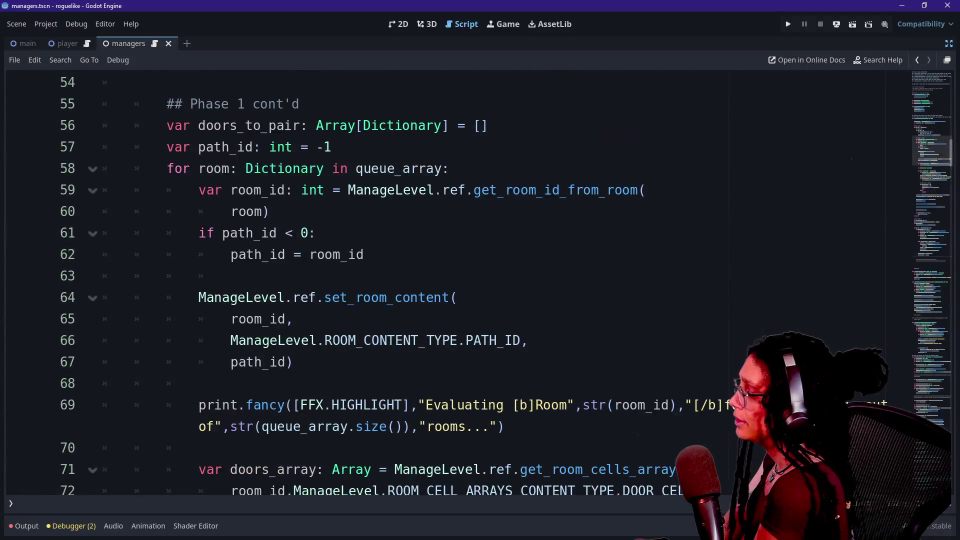
{"action": "scroll", "coordinate": [363, 285], "scroll_direction": "down", "scroll_amount": 5}
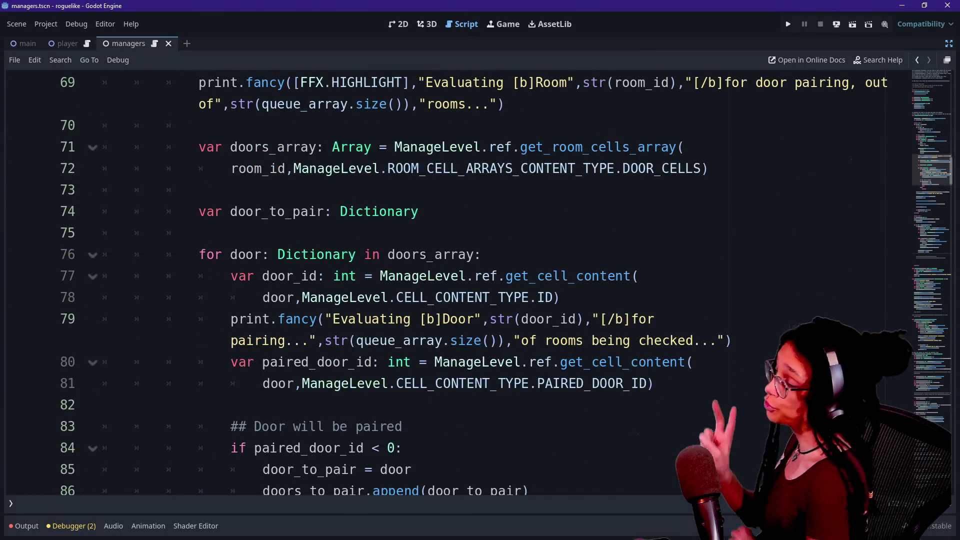
{"action": "scroll", "coordinate": [364, 285], "scroll_direction": "down", "scroll_amount": 1}
{"action": "scroll", "coordinate": [363, 285], "scroll_direction": "up", "scroll_amount": 3}
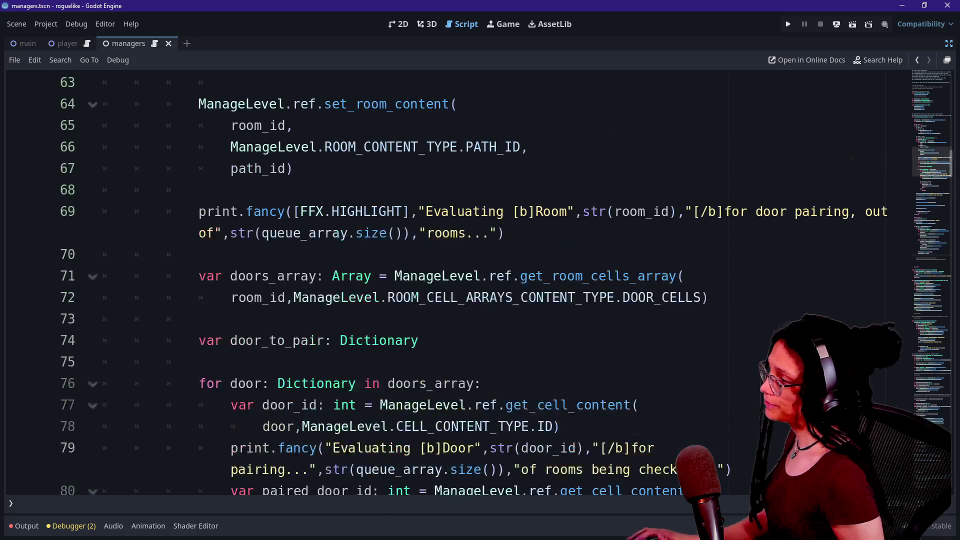
{"action": "left_click_drag", "start_coordinate": [199, 276], "coordinate": [199, 362]}
{"action": "key", "text": "ctrl+c"}
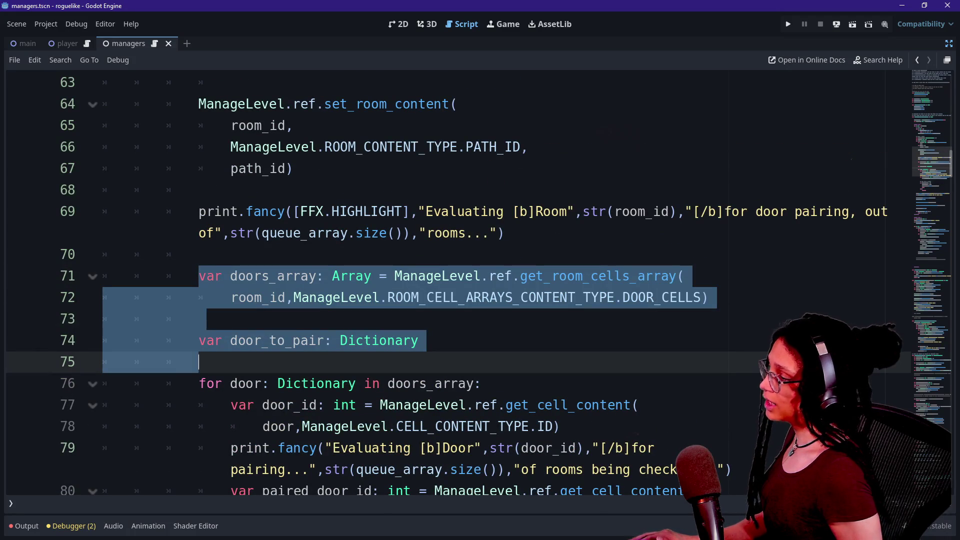
{"action": "left_click", "coordinate": [167, 276]}
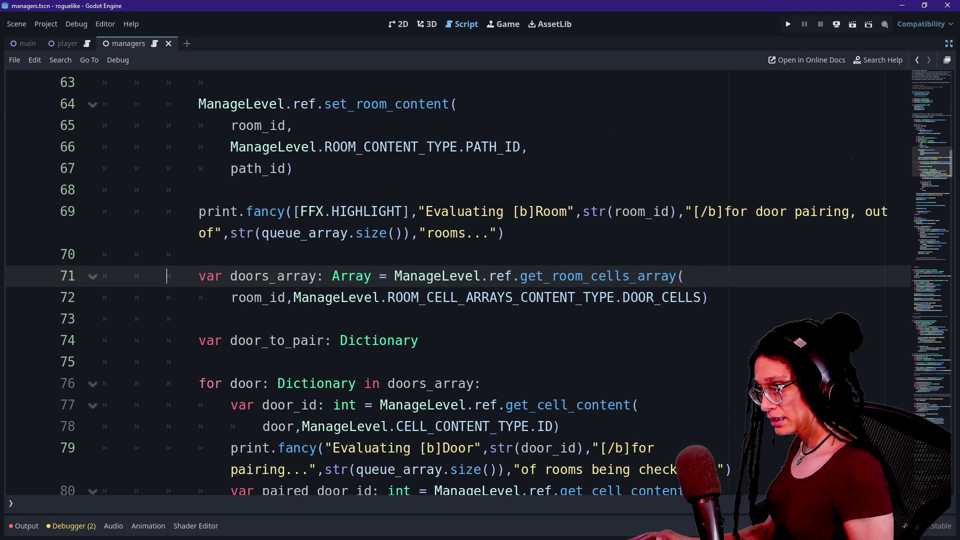
{"action": "left_click_drag", "start_coordinate": [199, 211], "coordinate": [199, 318]}
{"action": "scroll", "coordinate": [458, 282], "scroll_direction": "down", "scroll_amount": 6}
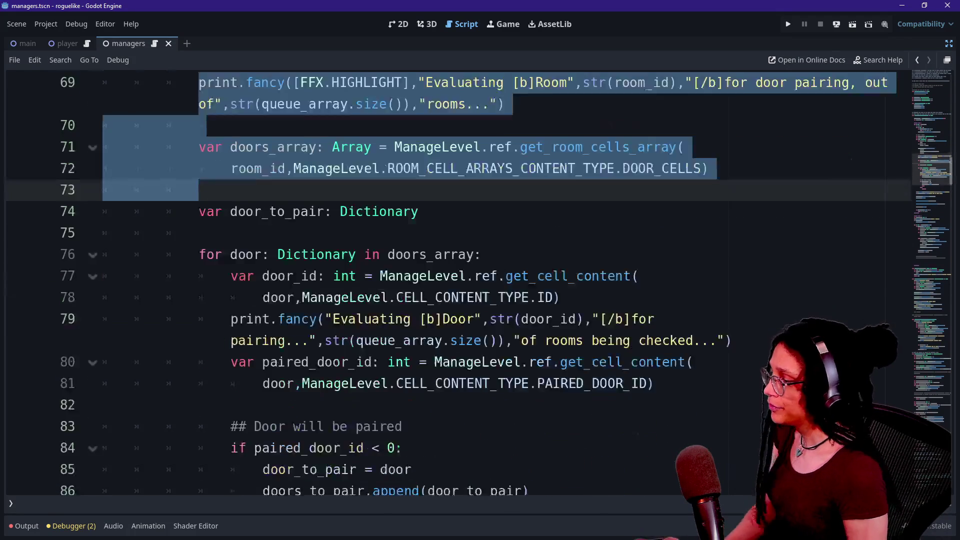
{"action": "left_click", "coordinate": [326, 297]}
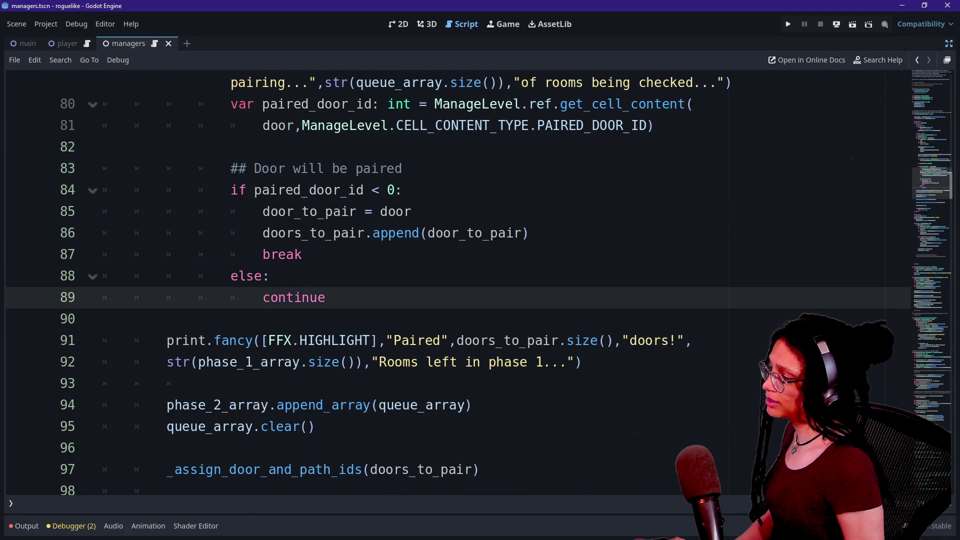
{"action": "scroll", "coordinate": [326, 297], "scroll_direction": "up", "scroll_amount": 2}
{"action": "scroll", "coordinate": [326, 298], "scroll_direction": "down", "scroll_amount": 1}
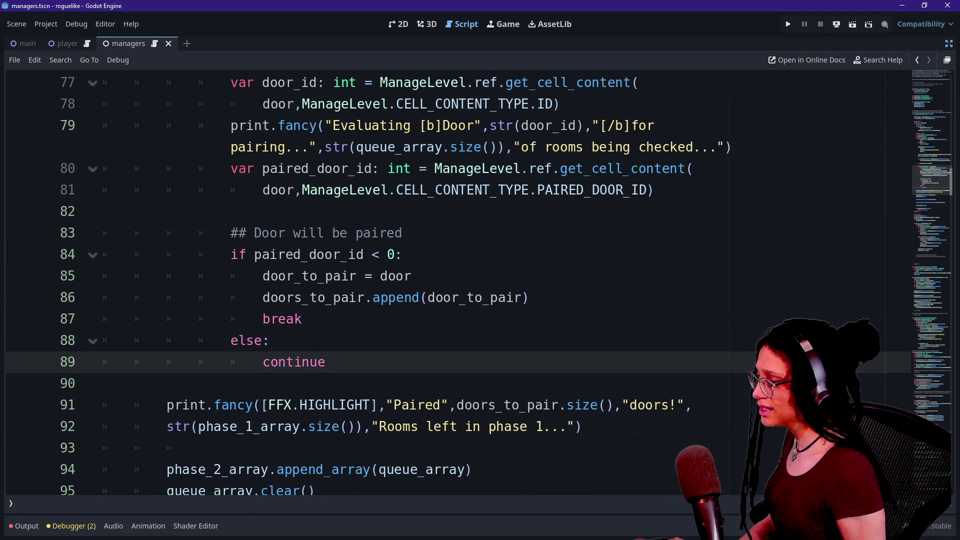
{"action": "scroll", "coordinate": [450, 283], "scroll_direction": "up", "scroll_amount": 5}
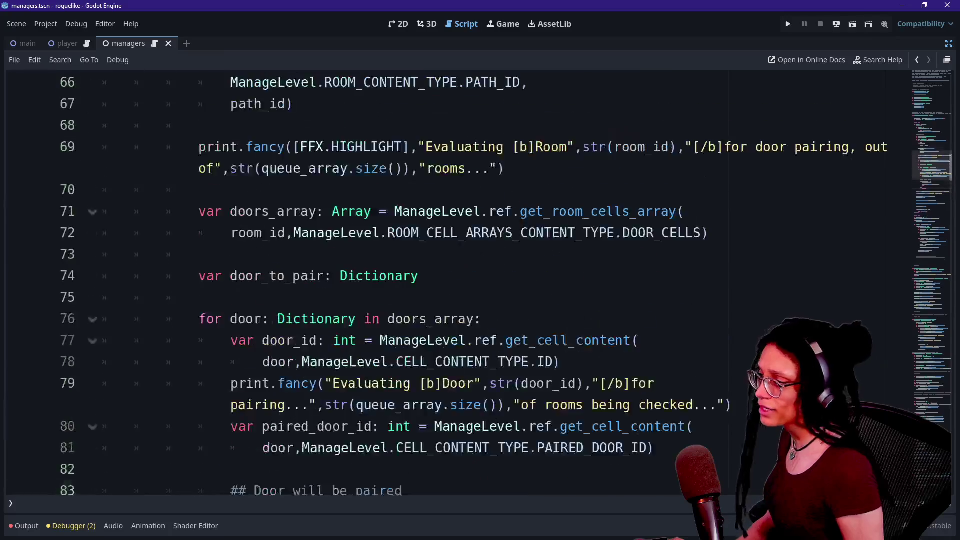
- Select the door-pairing block from line 69 and add blank lines below the Phase 2 #endregion
{"action": "left_click", "coordinate": [199, 211], "text": "shift"}
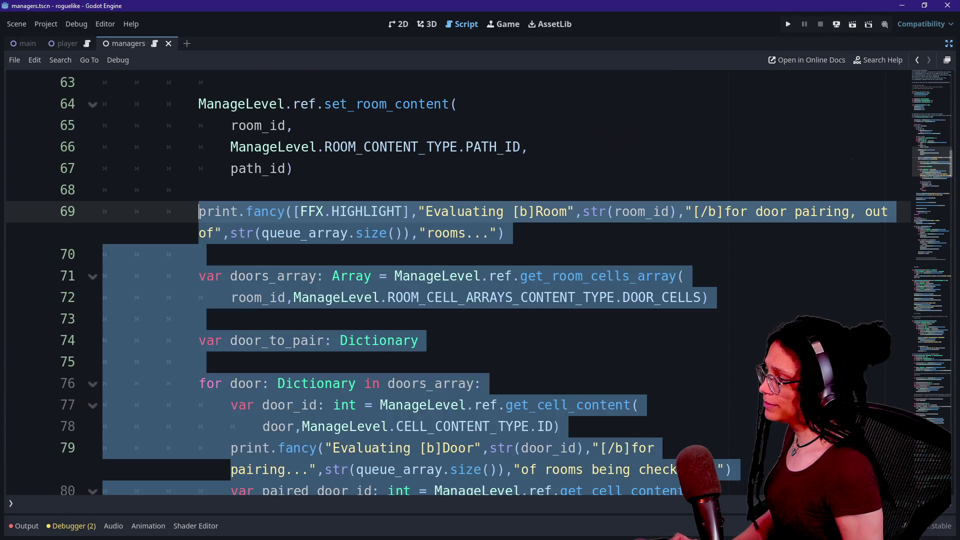
{"action": "scroll", "coordinate": [450, 282], "scroll_direction": "down", "scroll_amount": 20}
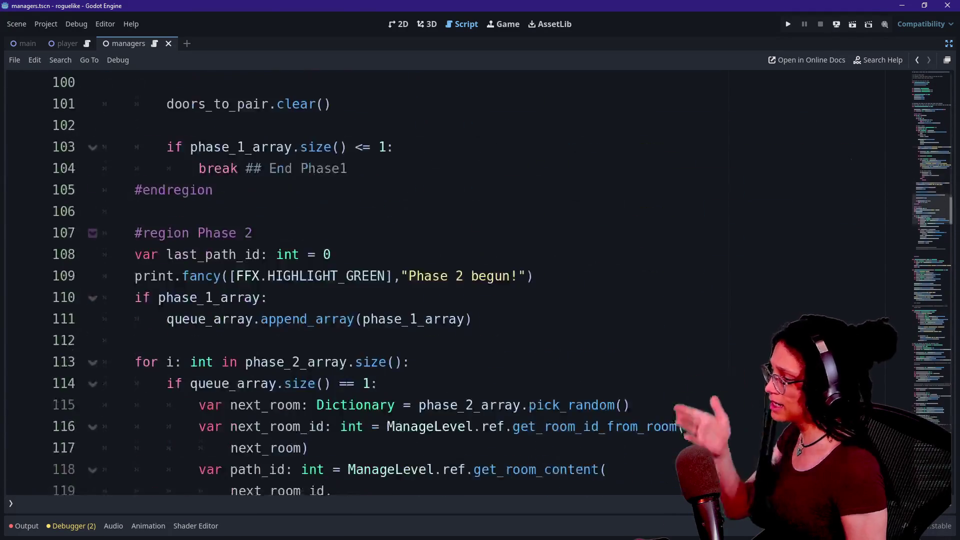
{"action": "scroll", "coordinate": [450, 283], "scroll_direction": "down", "scroll_amount": 1}
{"action": "left_click", "coordinate": [218, 426]}
{"action": "key", "text": "Up"}
{"action": "key", "text": "Up"}
{"action": "key", "text": "Up"}
{"action": "key", "text": "Return"}
{"action": "key", "text": "Return"}
- Write the header func _get_unpaired_doors(room_id:int, queue_array:Array[Dictionary]) -> Array[Dictionary]
{"action": "key", "text": "BackSpace"}
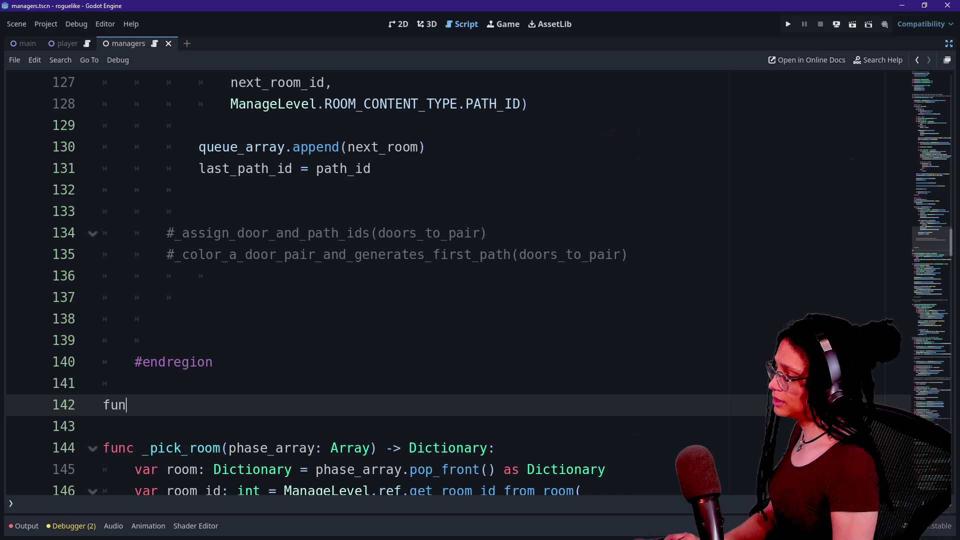
{"action": "type", "text": "c _get_unpaired_doors(f"}
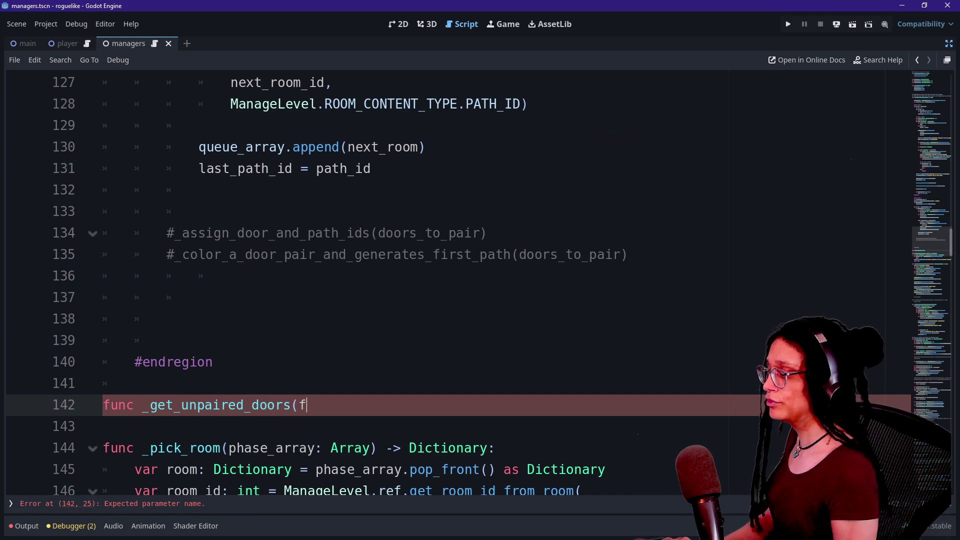
{"action": "key", "text": "BackSpace"}
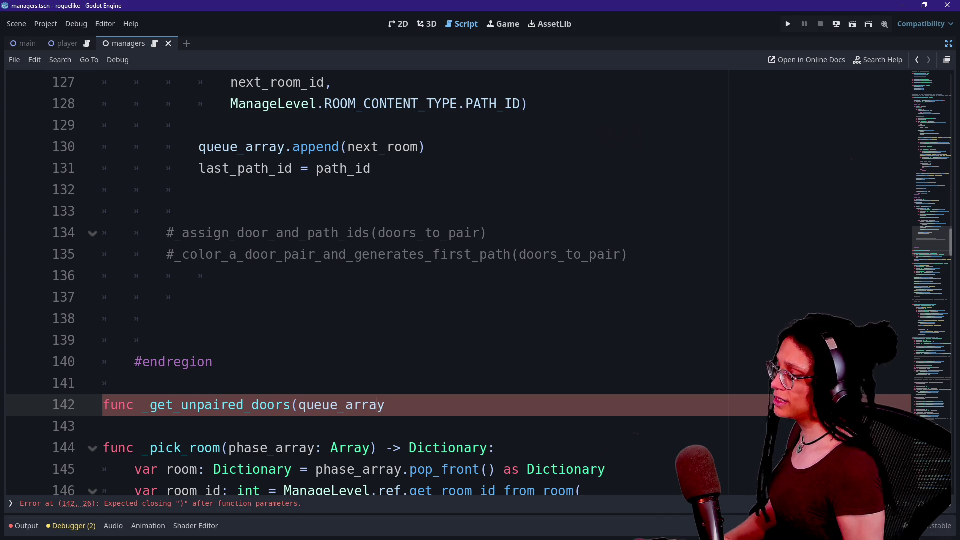
{"action": "type", "text": "room_id:int, queue_array:"}
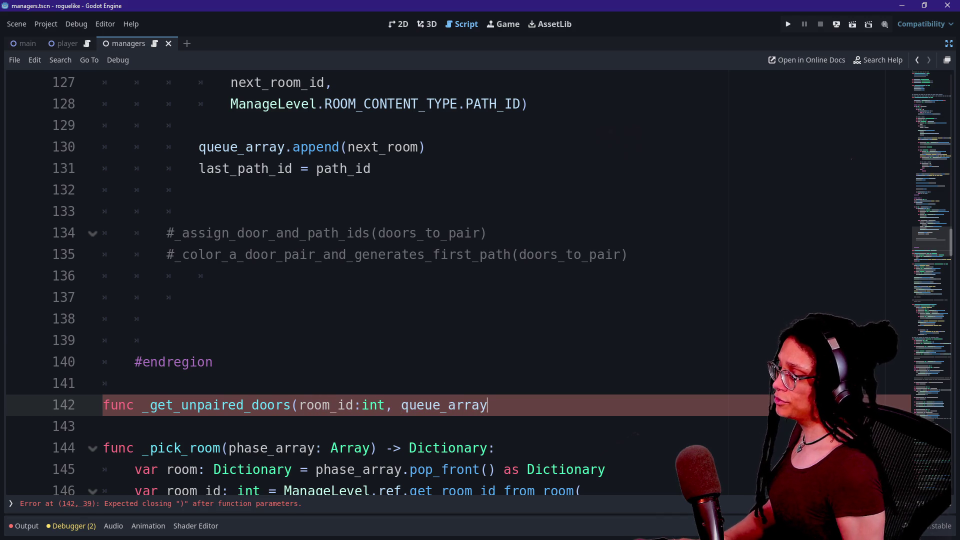
{"action": "type", "text": "Array]Doctop"}
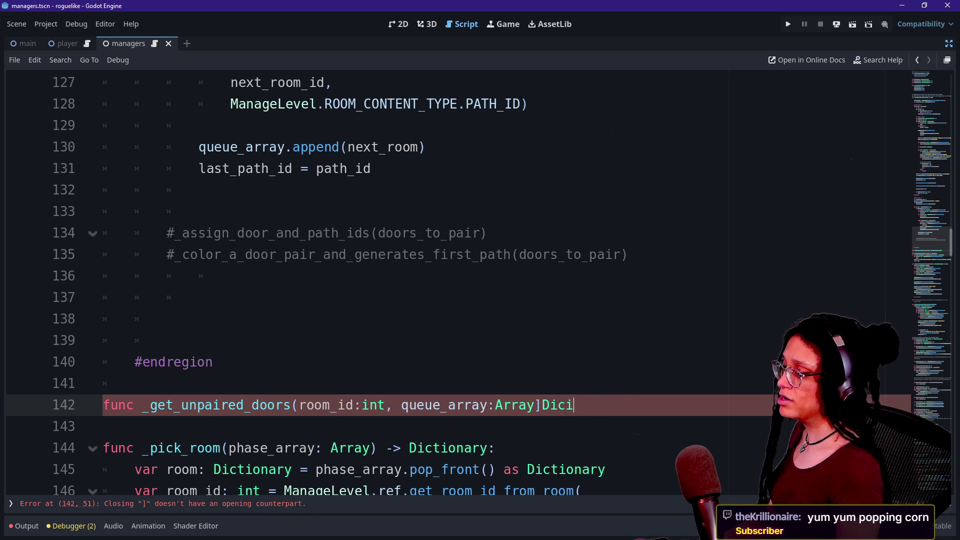
{"action": "key", "text": "BackSpace"}
{"action": "key", "text": "BackSpace"}
{"action": "key", "text": "BackSpace"}
{"action": "type", "text": "[D"}
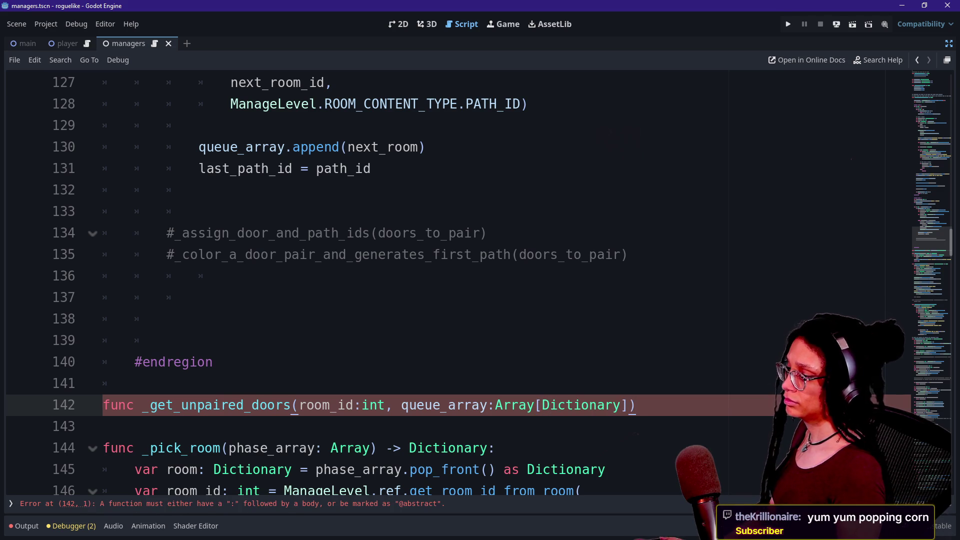
{"action": "type", "text": ">"}
{"action": "type", "text": "ay[Dictiona"}
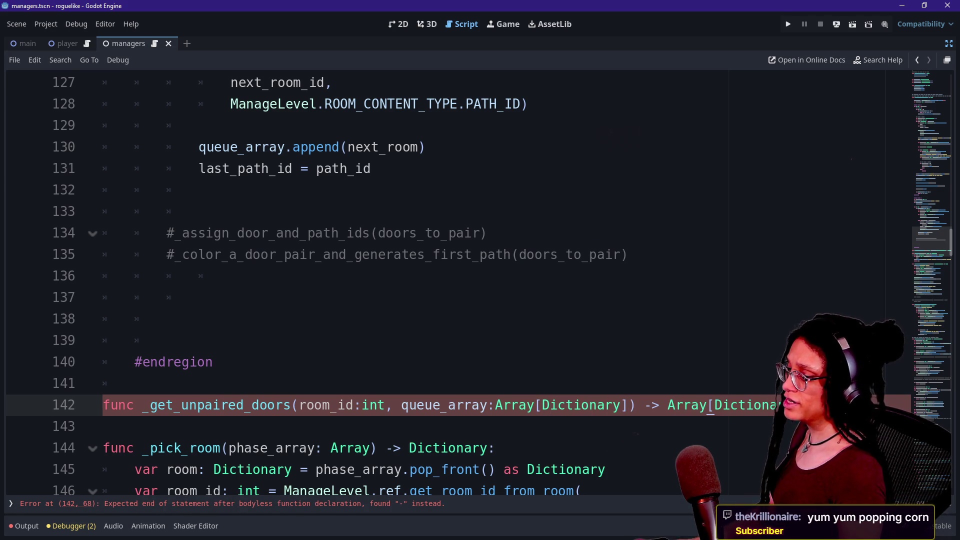
{"action": "key", "text": "Return"}
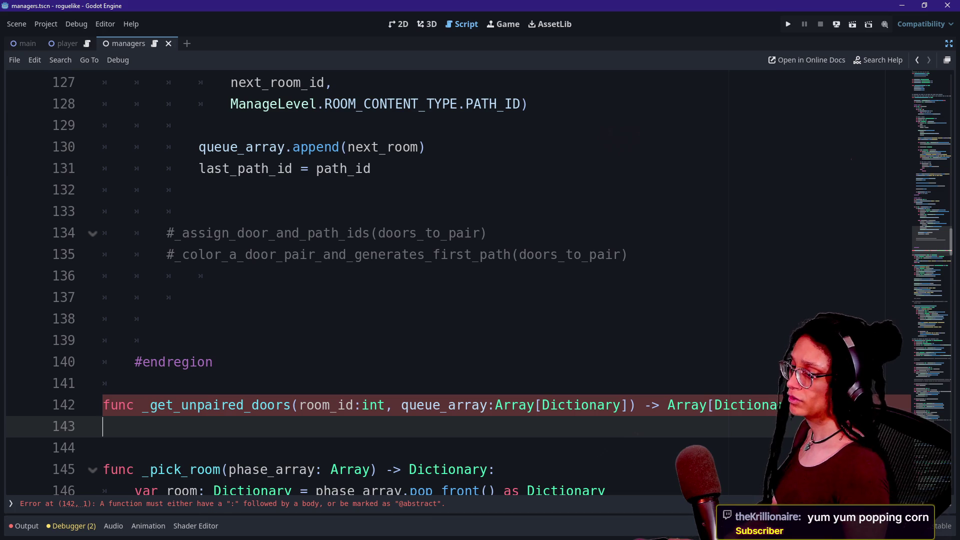
- Finish the function header with a colon and paste the door-pairing code into its body
{"action": "key", "text": "Up"}
{"action": "key", "text": "End"}
{"action": "type", "text": ":"}
{"action": "scroll", "coordinate": [450, 280], "scroll_direction": "down", "scroll_amount": 3}
{"action": "key", "text": "Down"}
{"action": "key", "text": "Down"}
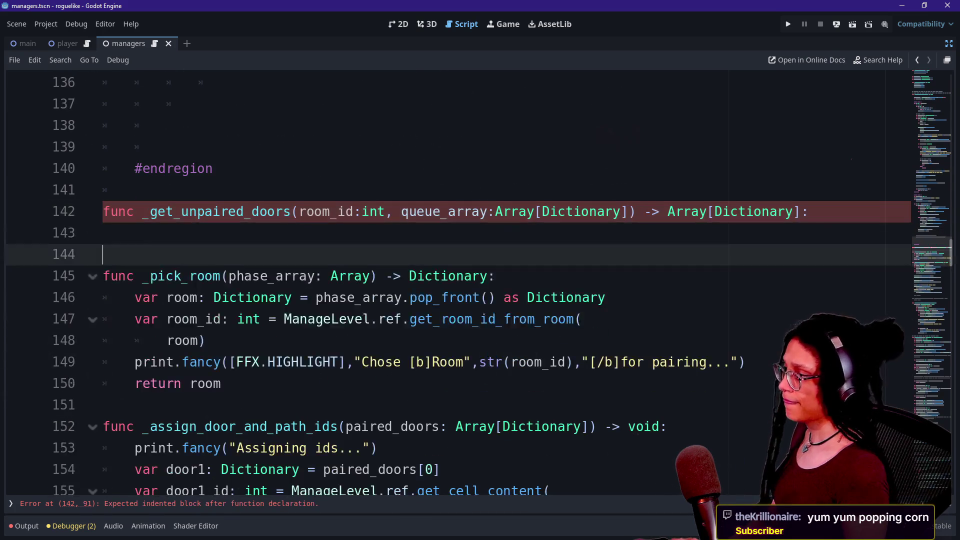
{"action": "key", "text": "Up"}
- Paste the door-pairing code into _get_unpaired_doors and indent its print line into the body
{"action": "key", "text": "ctrl+v"}
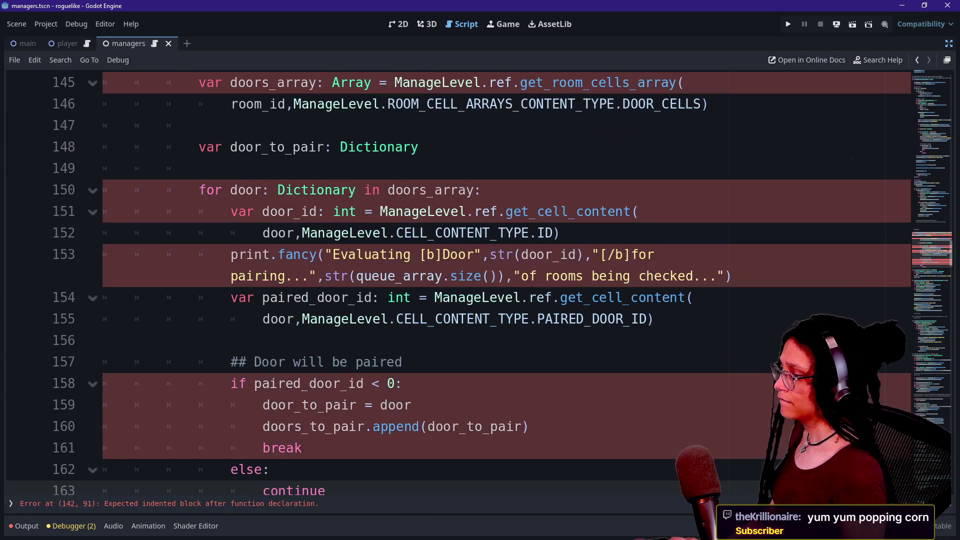
{"action": "scroll", "coordinate": [450, 280], "scroll_direction": "up", "scroll_amount": 4}
{"action": "key", "text": "Tab"}
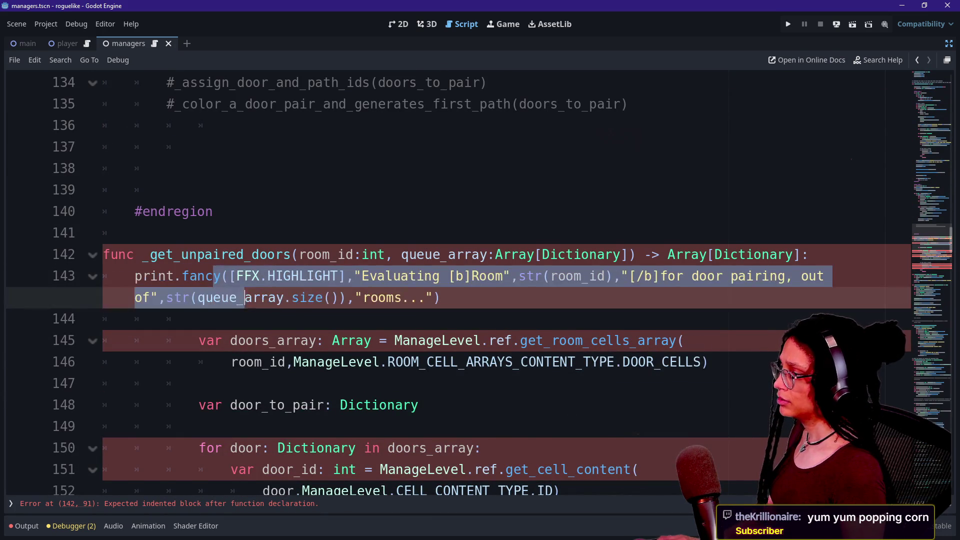
{"action": "left_click_drag", "start_coordinate": [223, 276], "coordinate": [283, 298]}
{"action": "left_click", "coordinate": [248, 341]}
{"action": "scroll", "coordinate": [249, 341], "scroll_direction": "down", "scroll_amount": 2}
{"action": "scroll", "coordinate": [250, 280], "scroll_direction": "down", "scroll_amount": 5}
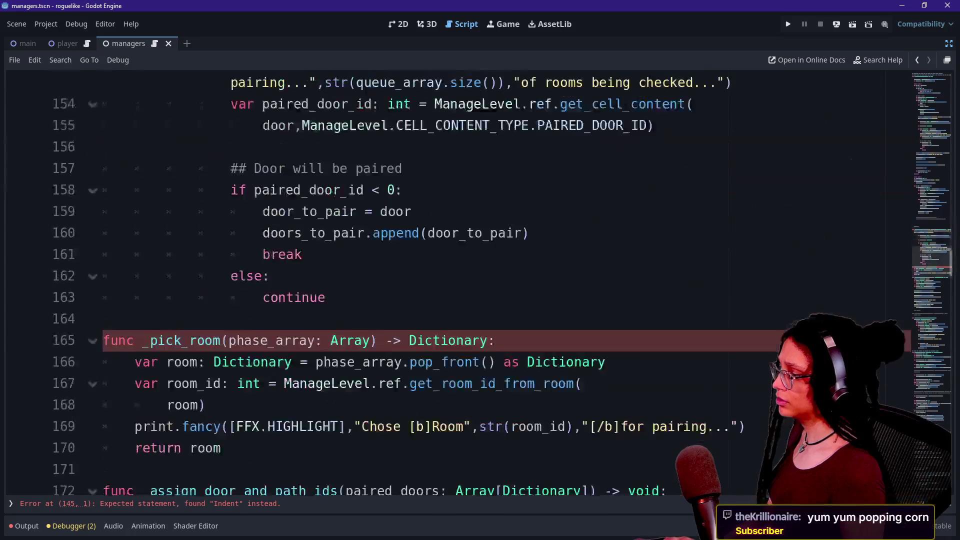
{"action": "left_click", "coordinate": [262, 233], "text": "shift"}
{"action": "scroll", "coordinate": [300, 250], "scroll_direction": "up", "scroll_amount": 5}
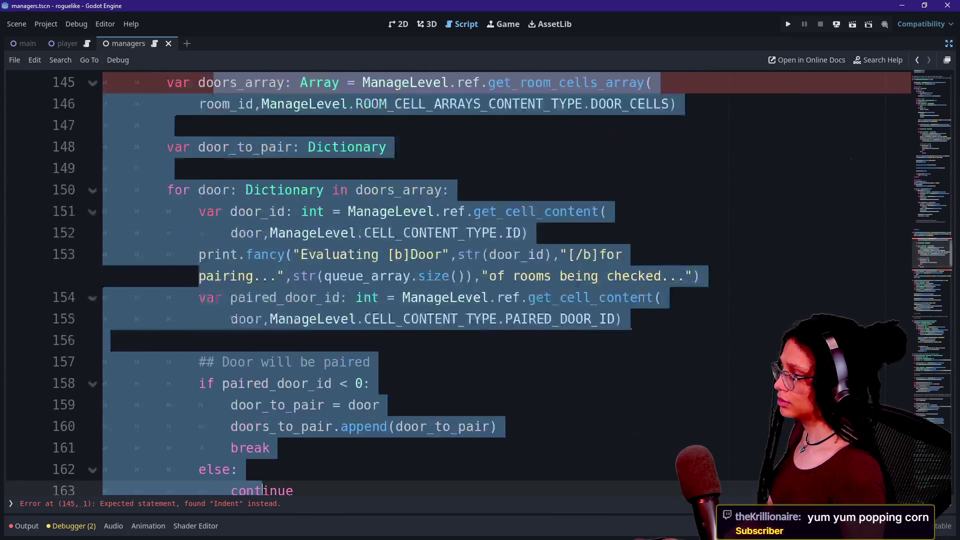
{"action": "left_click", "coordinate": [365, 276]}
{"action": "left_click", "coordinate": [237, 233]}
- Type 'var doors' on blank line 144 and set it to one indent level
{"action": "left_click", "coordinate": [202, 190]}
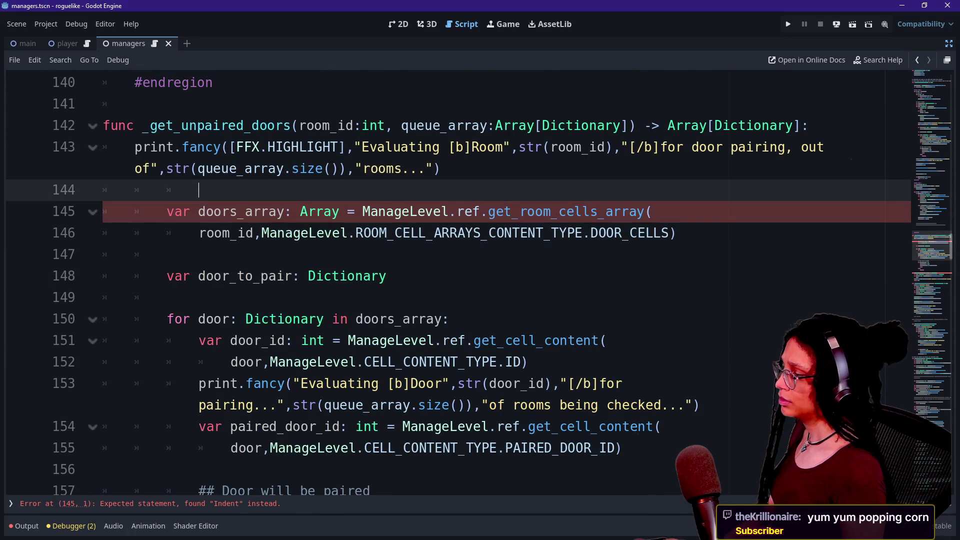
{"action": "type", "text": "var doors"}
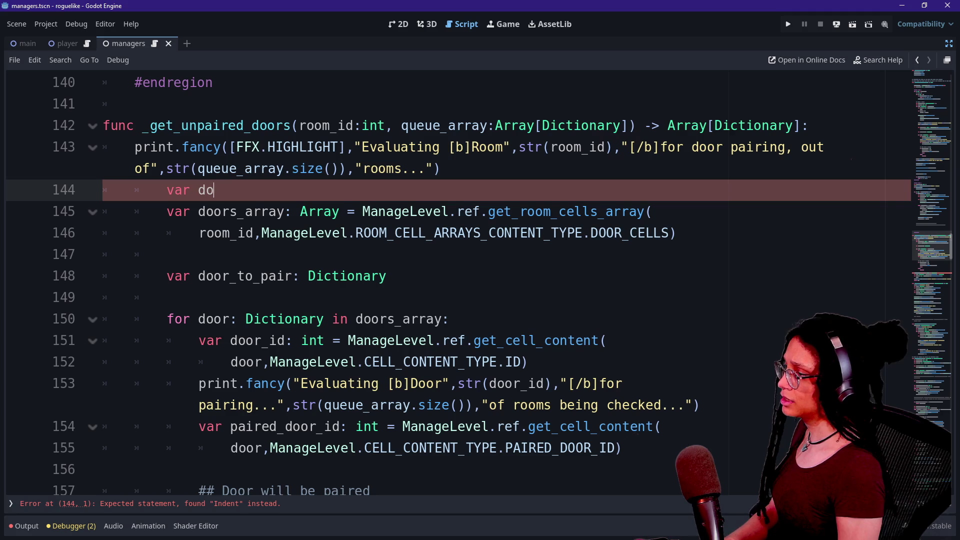
{"action": "key", "text": "BackSpace"}
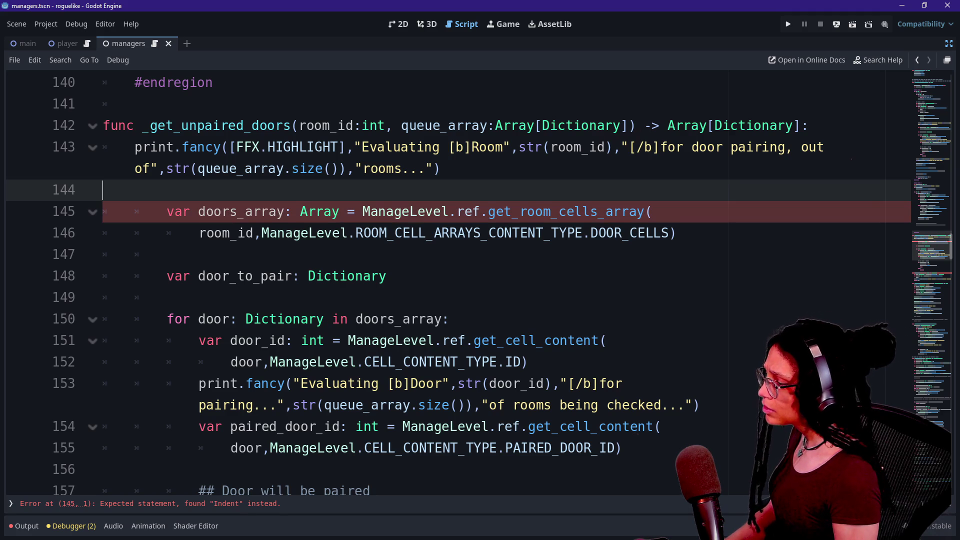
{"action": "key", "text": "Tab"}
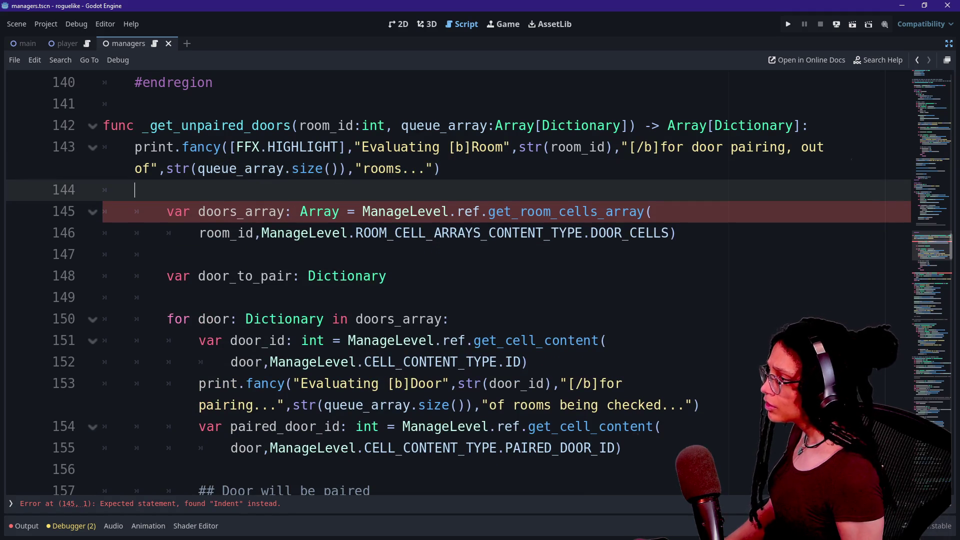
- Dedent the door-pairing loop one level and return to empty line 144
{"action": "scroll", "coordinate": [278, 297], "scroll_direction": "down", "scroll_amount": 5}
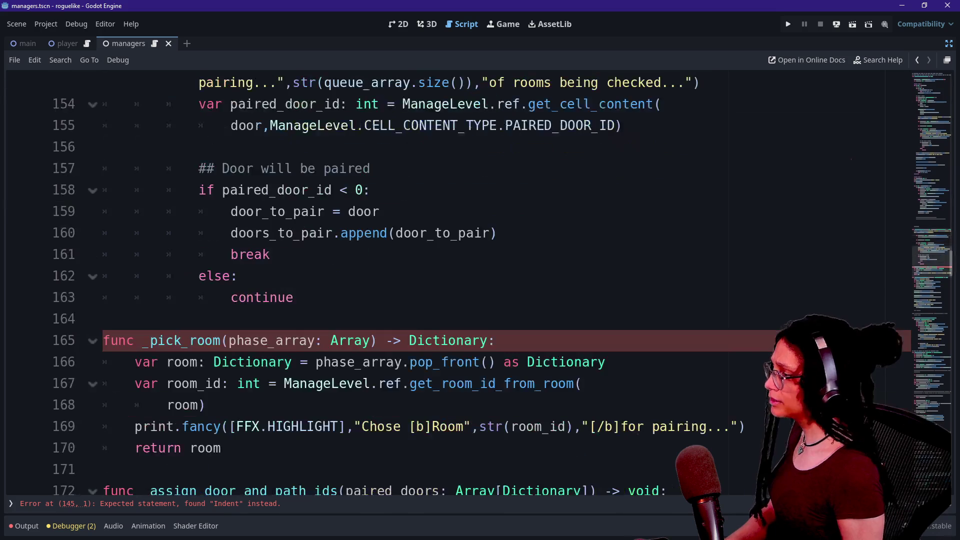
{"action": "left_click", "coordinate": [277, 297], "text": "shift"}
{"action": "key", "text": "shift+Tab"}
{"action": "scroll", "coordinate": [278, 297], "scroll_direction": "up", "scroll_amount": 3}
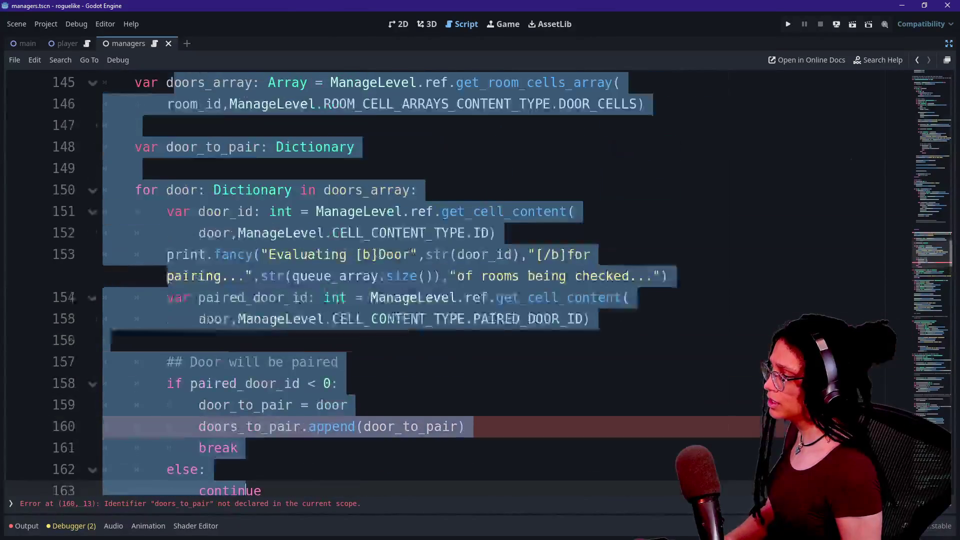
{"action": "scroll", "coordinate": [253, 362], "scroll_direction": "down", "scroll_amount": 1}
{"action": "left_click", "coordinate": [253, 361]}
{"action": "scroll", "coordinate": [406, 275], "scroll_direction": "up", "scroll_amount": 4}
{"action": "left_click", "coordinate": [406, 275]}
{"action": "key", "text": "Up"}
{"action": "scroll", "coordinate": [406, 275], "scroll_direction": "down", "scroll_amount": 5}
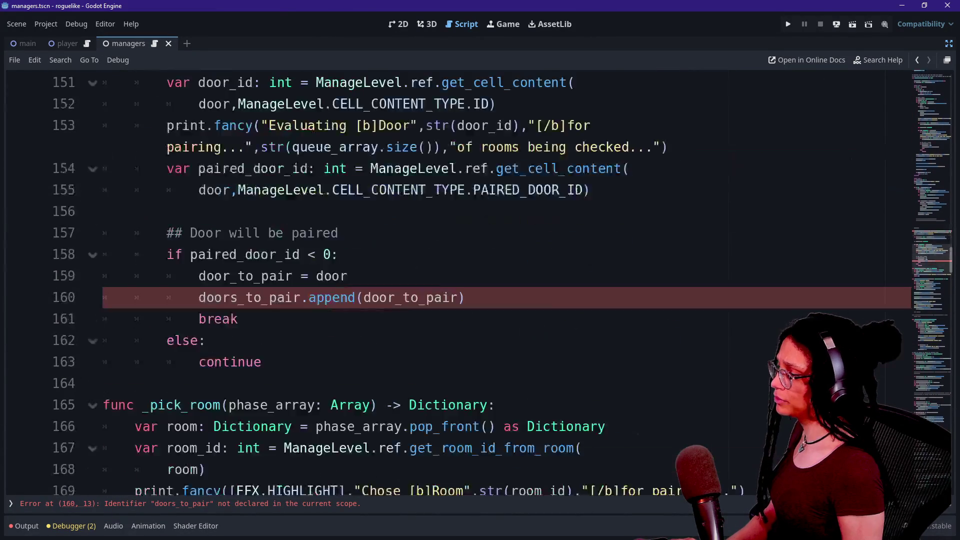
{"action": "scroll", "coordinate": [450, 280], "scroll_direction": "up", "scroll_amount": 2}
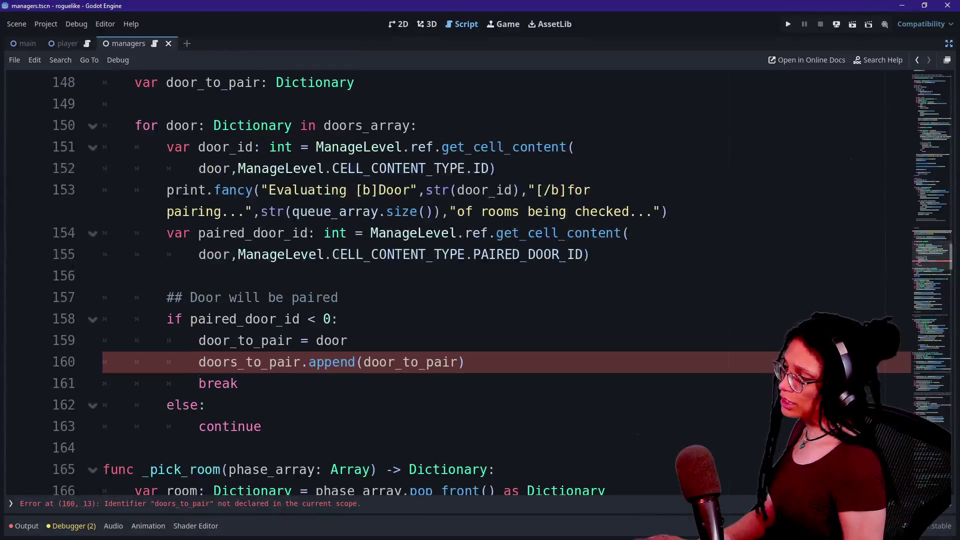
{"action": "scroll", "coordinate": [450, 280], "scroll_direction": "up", "scroll_amount": 4}
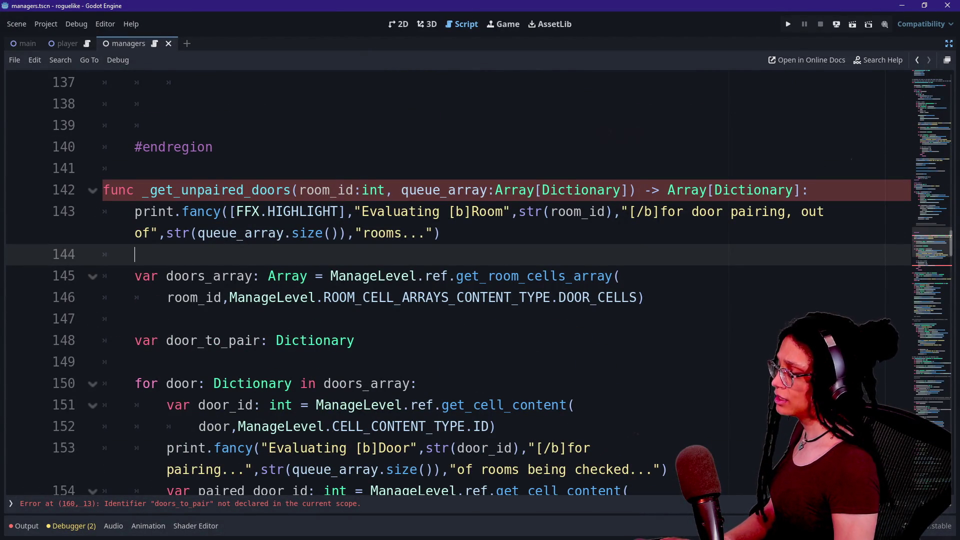
{"action": "scroll", "coordinate": [450, 280], "scroll_direction": "down", "scroll_amount": 2}
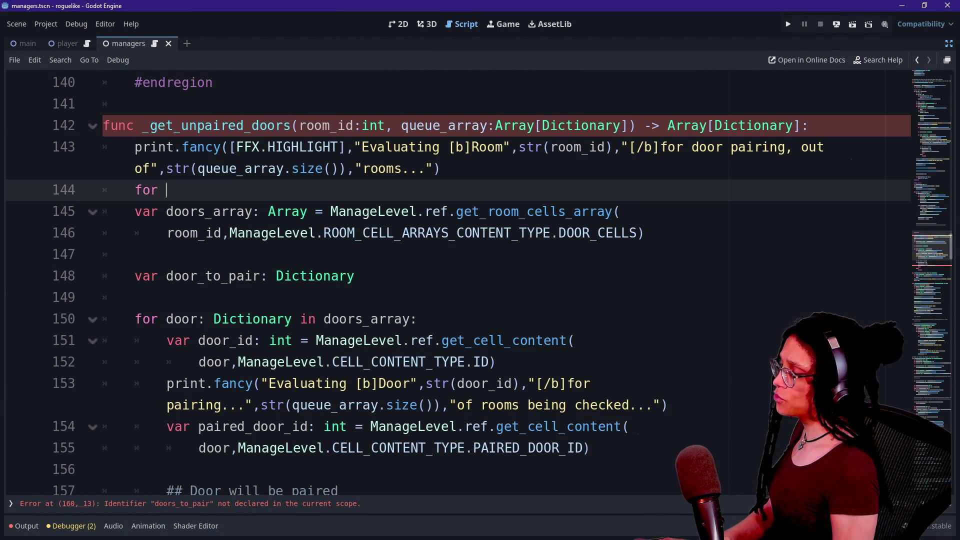
- Select the Phase 1 room loop (lines 58–63) and cut it out of Phase 1
{"action": "scroll", "coordinate": [450, 280], "scroll_direction": "up", "scroll_amount": 20}
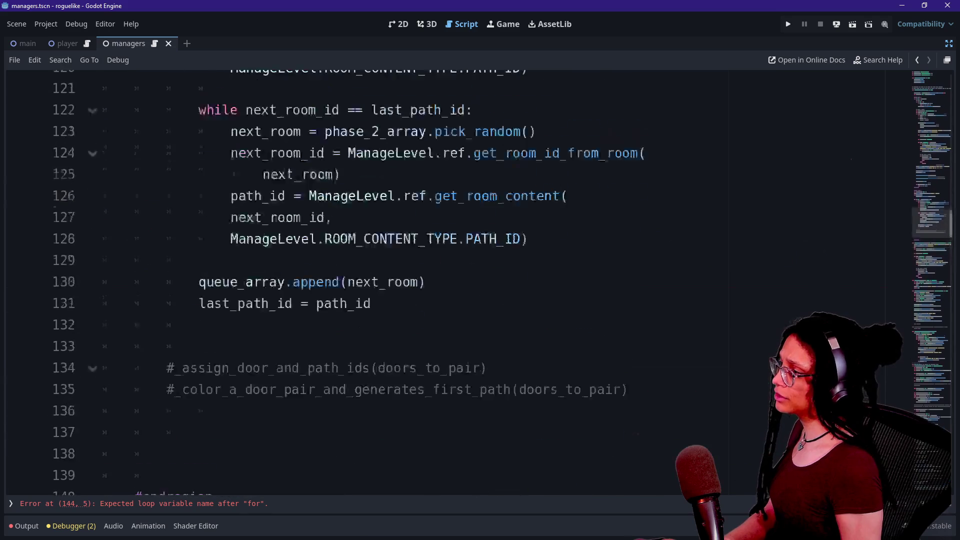
{"action": "scroll", "coordinate": [450, 280], "scroll_direction": "up", "scroll_amount": 3}
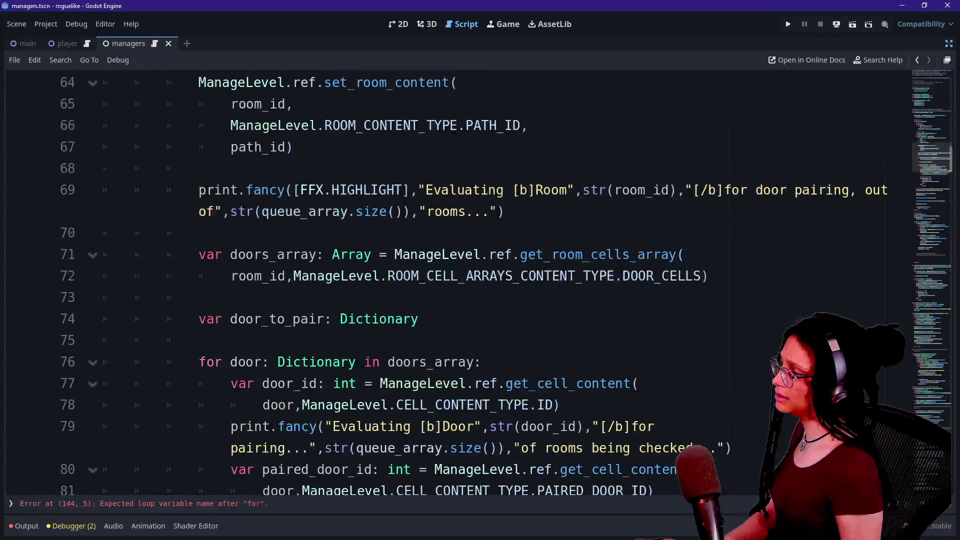
{"action": "scroll", "coordinate": [450, 280], "scroll_direction": "up", "scroll_amount": 5}
{"action": "left_click_drag", "start_coordinate": [167, 276], "coordinate": [650, 305]}
{"action": "left_click", "coordinate": [316, 341]}
{"action": "scroll", "coordinate": [450, 280], "scroll_direction": "down", "scroll_amount": 1}
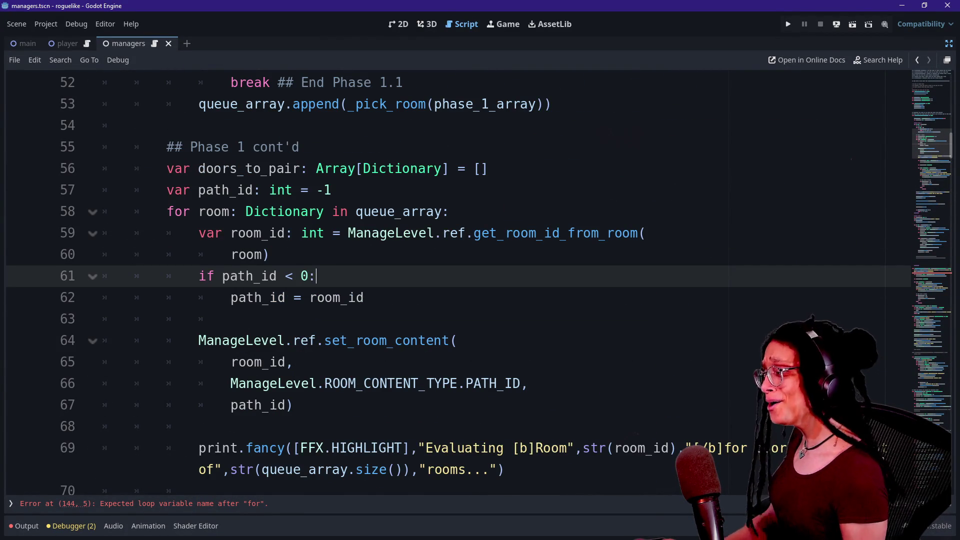
{"action": "mouse_move", "coordinate": [167, 212]}
{"action": "left_mouse_down"}
{"action": "mouse_move", "coordinate": [365, 298]}
{"action": "mouse_move", "coordinate": [230, 319]}
{"action": "left_mouse_up"}
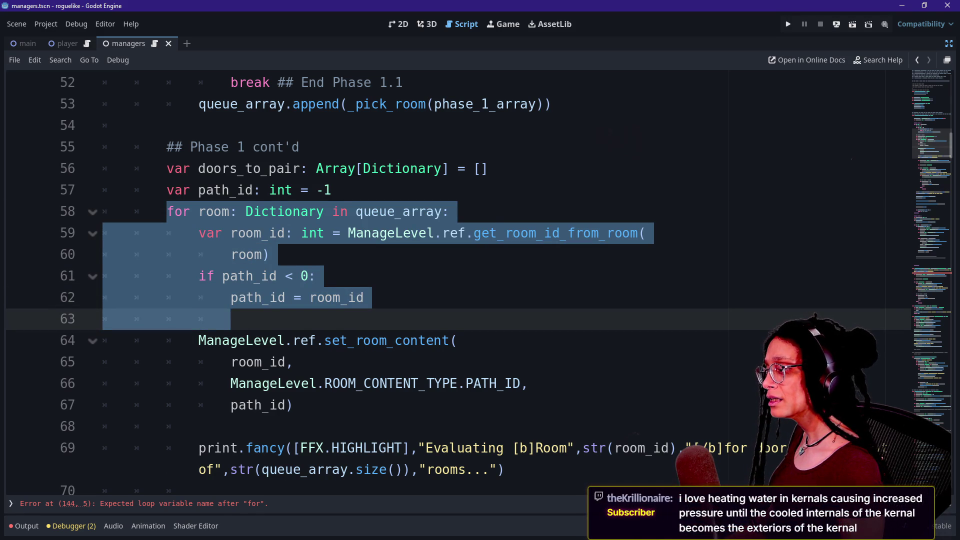
{"action": "scroll", "coordinate": [406, 183], "scroll_direction": "down", "scroll_amount": 10}
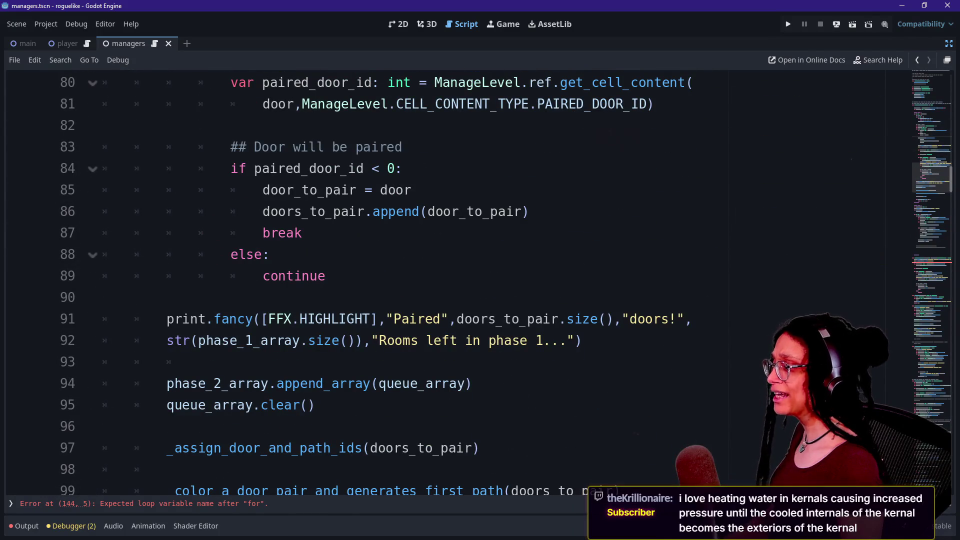
{"action": "left_click", "coordinate": [582, 340], "text": "shift"}
{"action": "key", "text": "shift+Up"}
{"action": "key", "text": "shift+Up"}
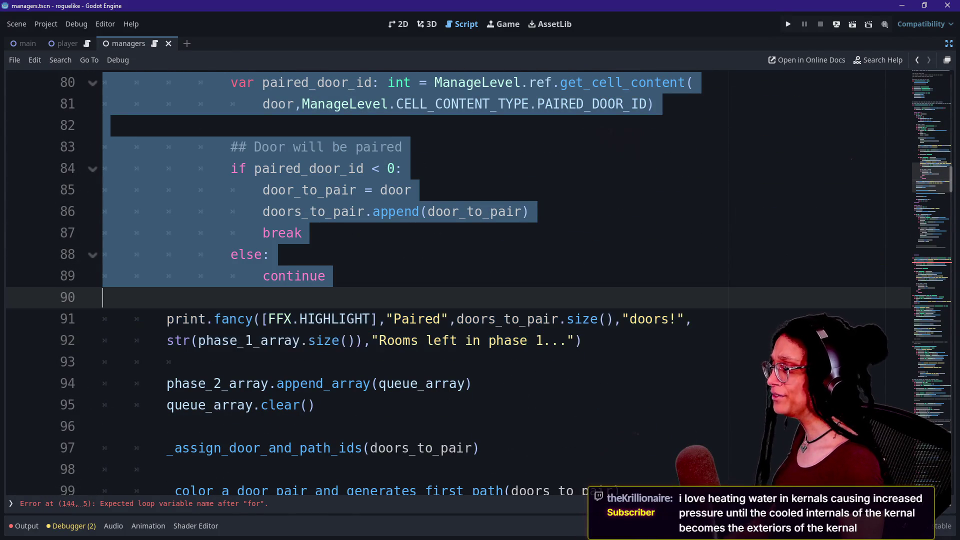
{"action": "key", "text": "shift+Left"}
{"action": "key", "text": "ctrl+x"}
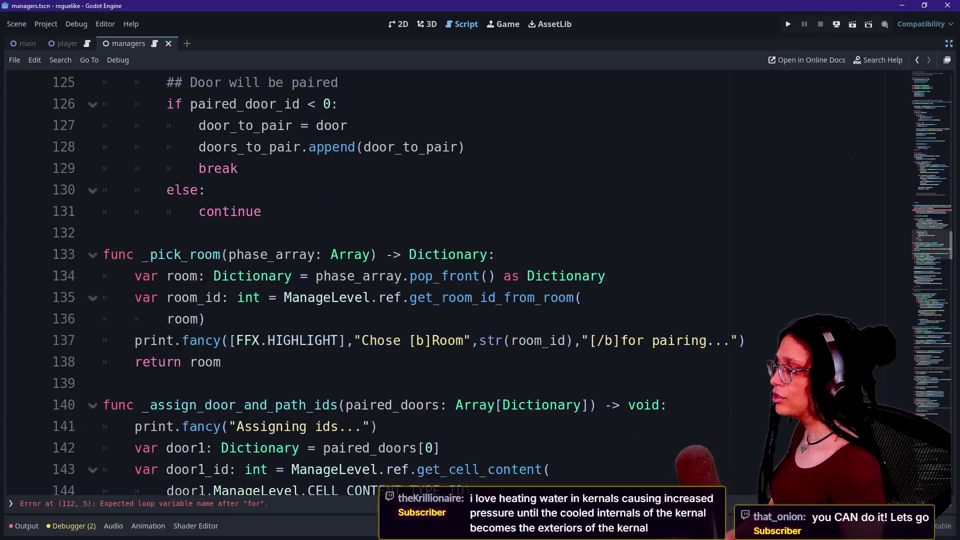
{"action": "key", "text": "ctrl+z"}
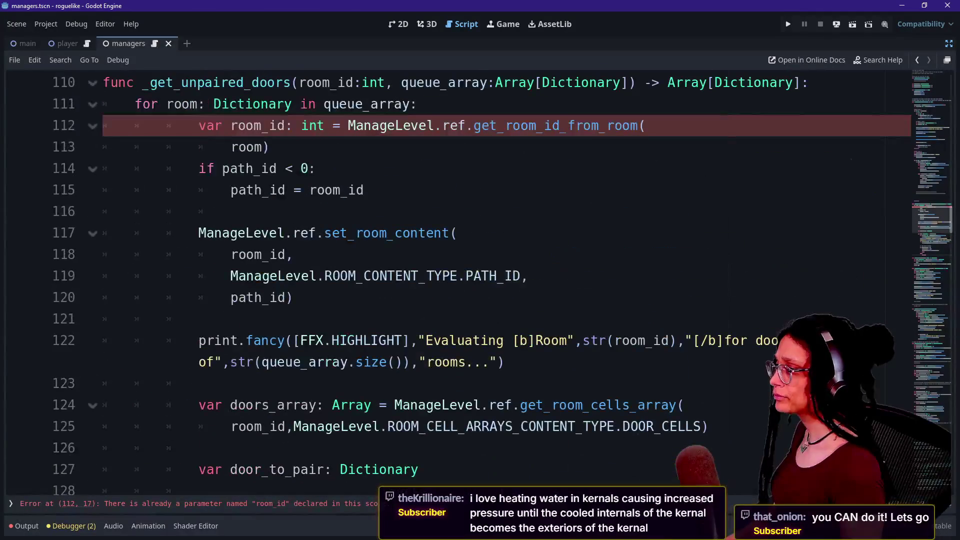
- Paste the room loop into _get_unpaired_doors and indent it inside the function body
{"action": "scroll", "coordinate": [450, 280], "scroll_direction": "down", "scroll_amount": 15}
{"action": "scroll", "coordinate": [450, 280], "scroll_direction": "up", "scroll_amount": 5}
{"action": "scroll", "coordinate": [450, 280], "scroll_direction": "up", "scroll_amount": 3}
{"action": "key", "text": "shift+Up"}
{"action": "key", "text": "shift+Left"}
{"action": "key", "text": "shift+Left"}
{"action": "key", "text": "shift+Left"}
{"action": "key", "text": "shift+Up"}
{"action": "key", "text": "shift+Up"}
{"action": "key", "text": "shift+Up"}
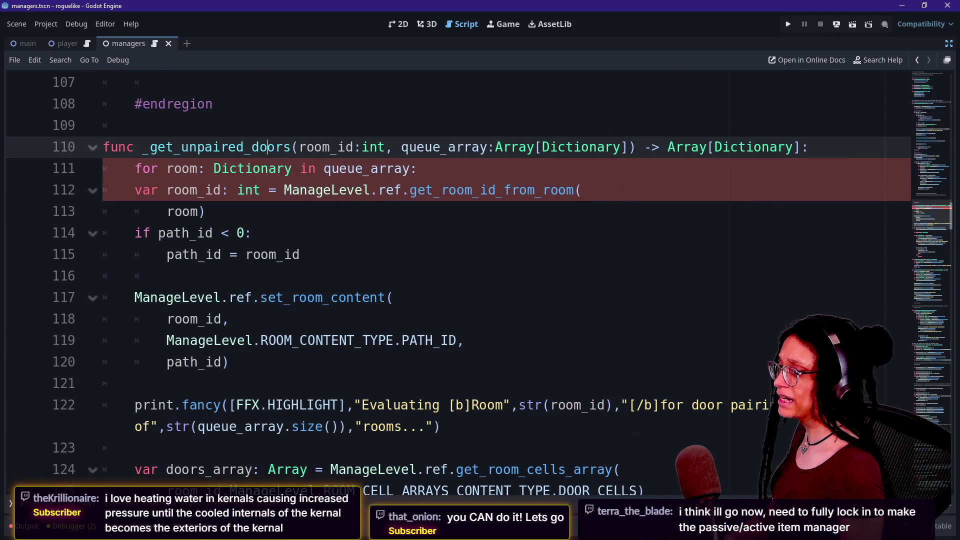
{"action": "left_click", "coordinate": [424, 147]}
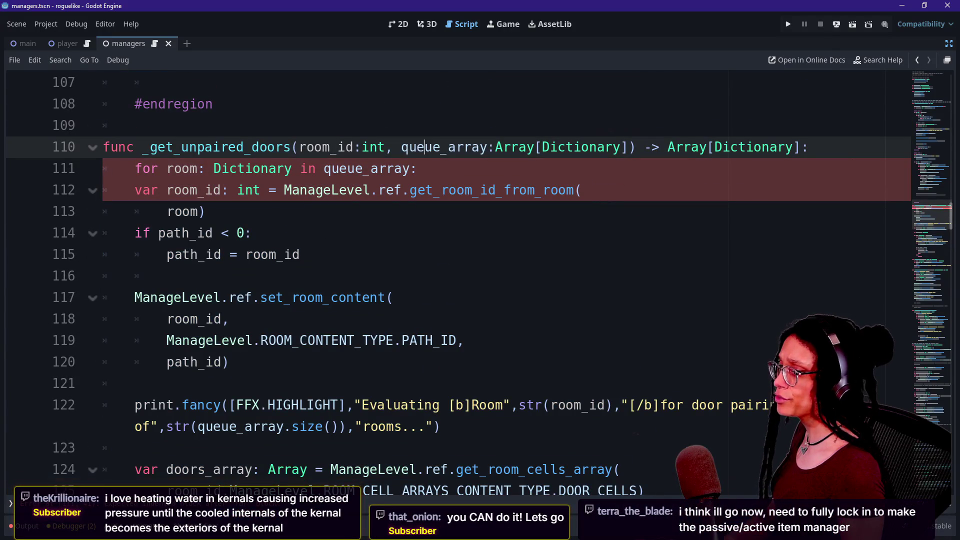
{"action": "left_click", "coordinate": [417, 169]}
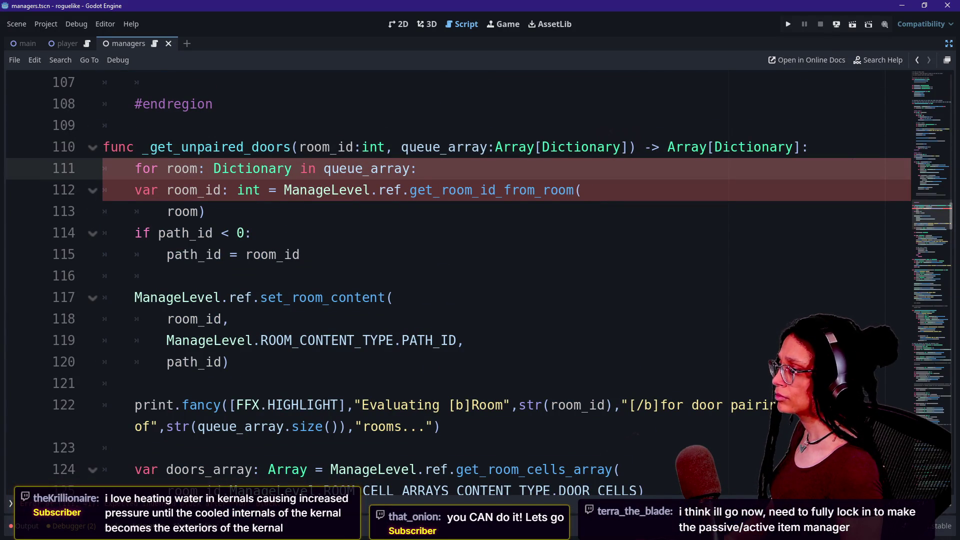
{"action": "key", "text": "Down"}
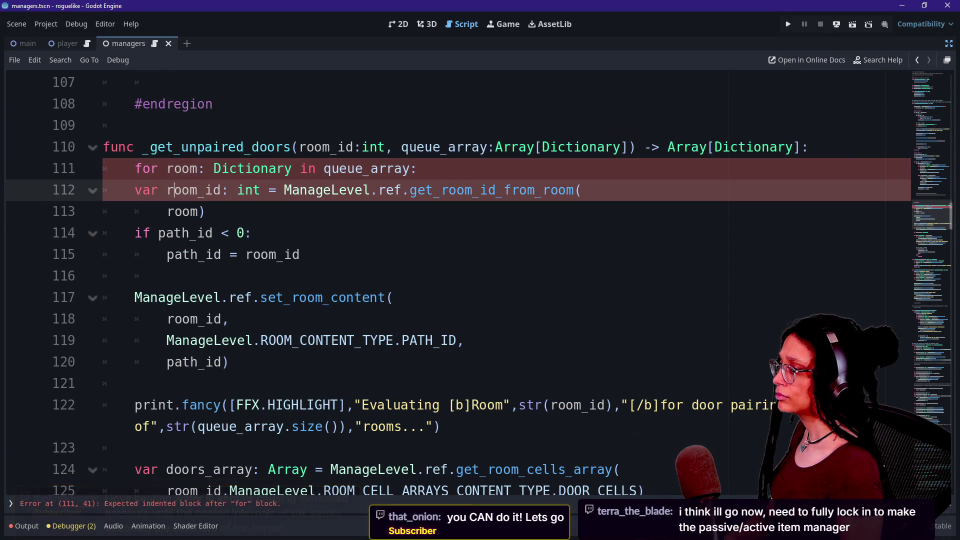
{"action": "scroll", "coordinate": [450, 280], "scroll_direction": "down", "scroll_amount": 1}
{"action": "scroll", "coordinate": [450, 280], "scroll_direction": "down", "scroll_amount": 10}
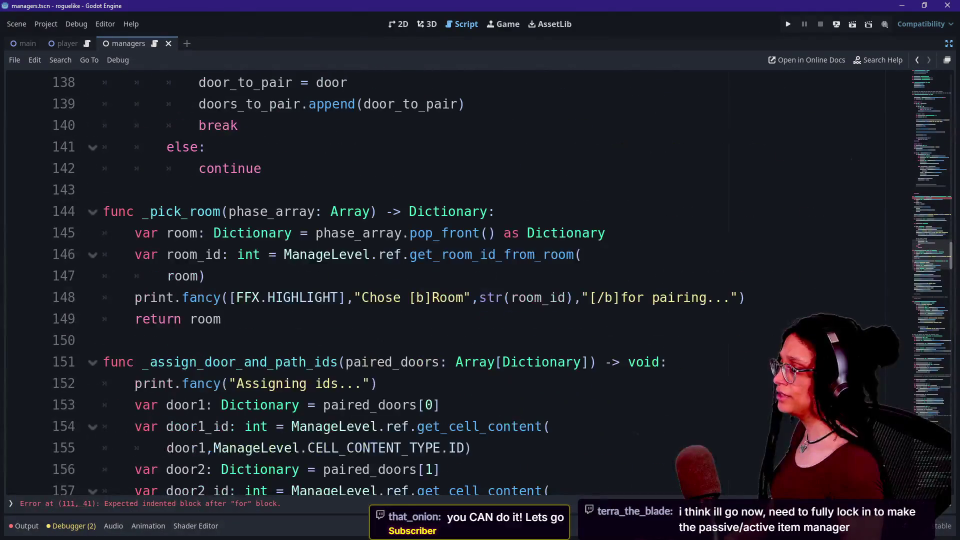
{"action": "left_click", "coordinate": [206, 147], "text": "shift"}
{"action": "left_click", "coordinate": [262, 169], "text": "shift"}
{"action": "scroll", "coordinate": [450, 280], "scroll_direction": "up", "scroll_amount": 7}
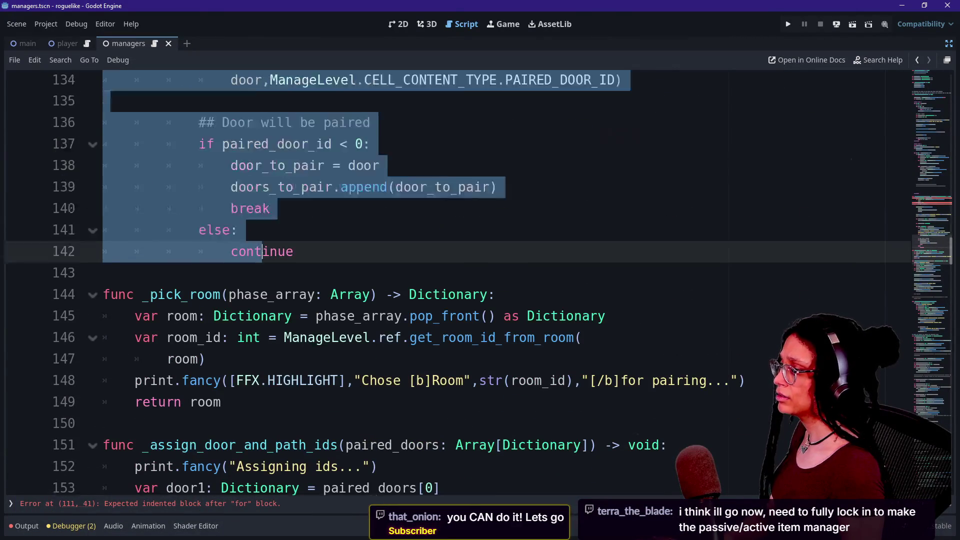
{"action": "scroll", "coordinate": [450, 280], "scroll_direction": "up", "scroll_amount": 5}
{"action": "left_click", "coordinate": [175, 190]}
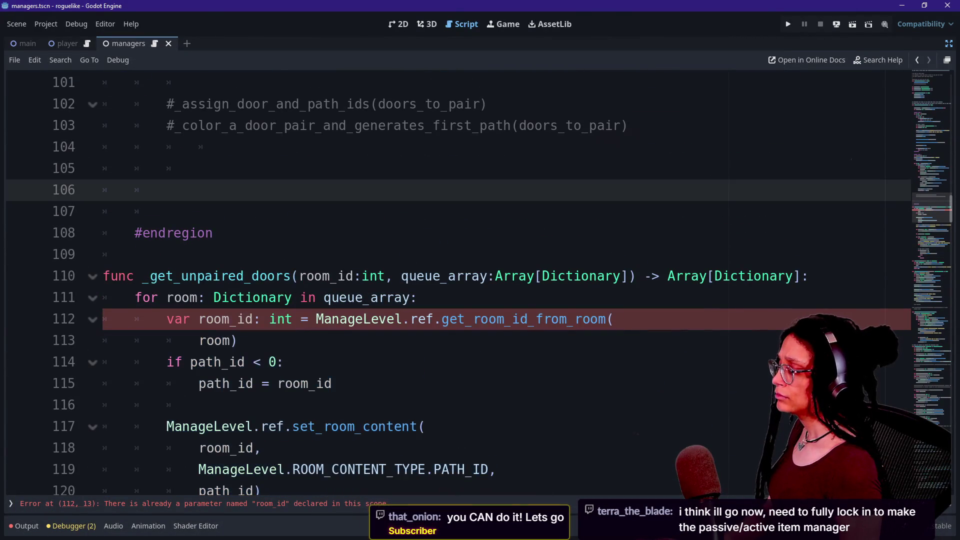
- Remove 'room_id:int, ' from the _get_unpaired_doors signature and review the path_id declaration
{"action": "left_click_drag", "start_coordinate": [299, 276], "coordinate": [402, 276]}
{"action": "key", "text": "BackSpace"}
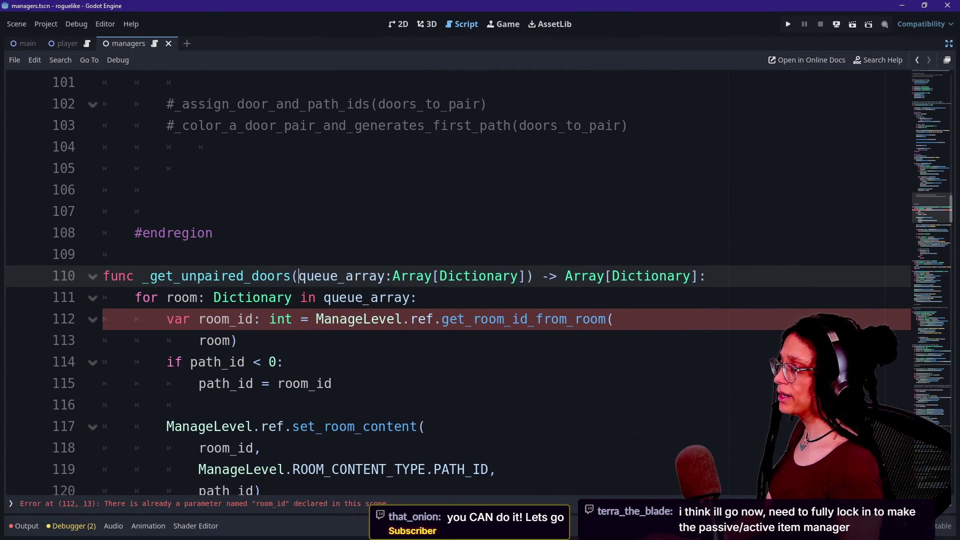
{"action": "left_click_drag", "start_coordinate": [166, 297], "coordinate": [237, 341]}
{"action": "left_click", "coordinate": [237, 341]}
{"action": "scroll", "coordinate": [450, 280], "scroll_direction": "down", "scroll_amount": 1}
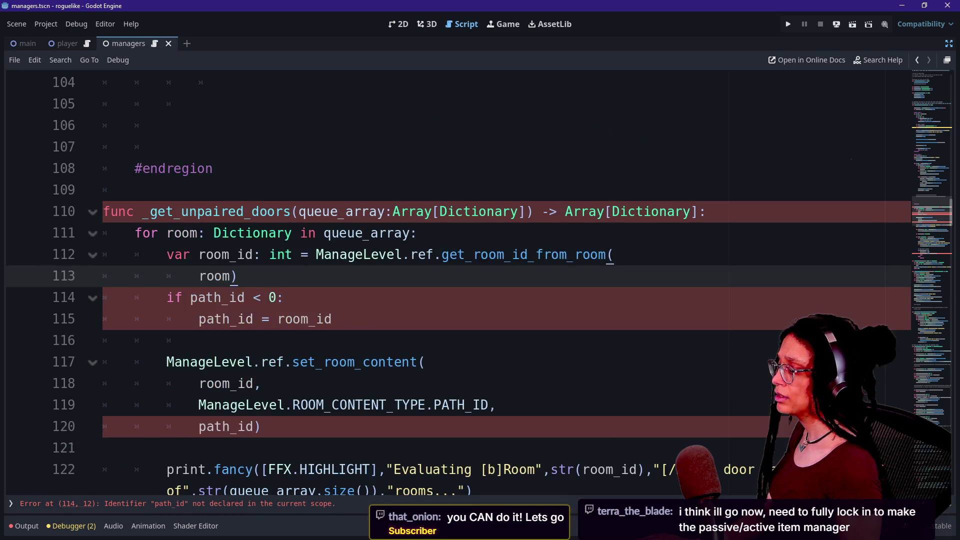
{"action": "scroll", "coordinate": [479, 280], "scroll_direction": "down", "scroll_amount": 3}
{"action": "left_click", "coordinate": [284, 233]}
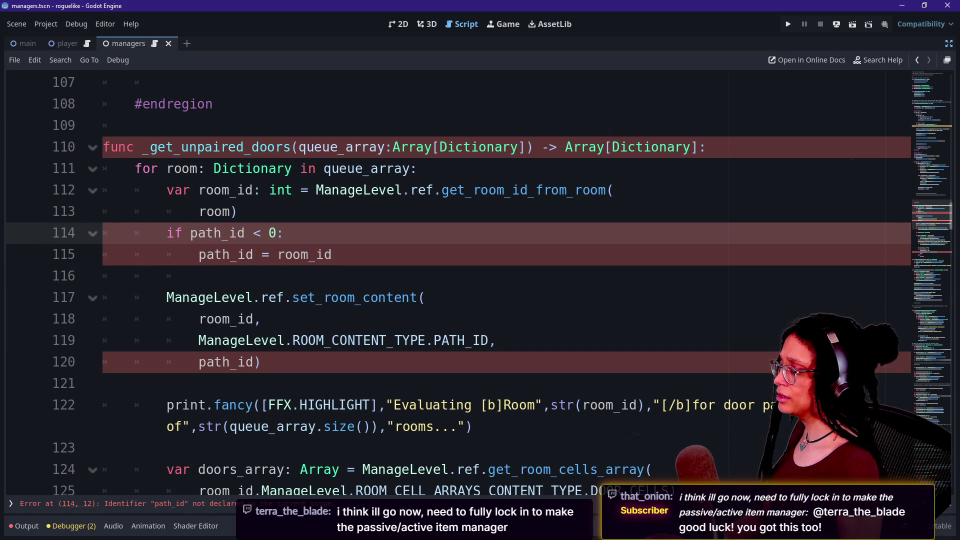
{"action": "scroll", "coordinate": [289, 192], "scroll_direction": "up", "scroll_amount": 18}
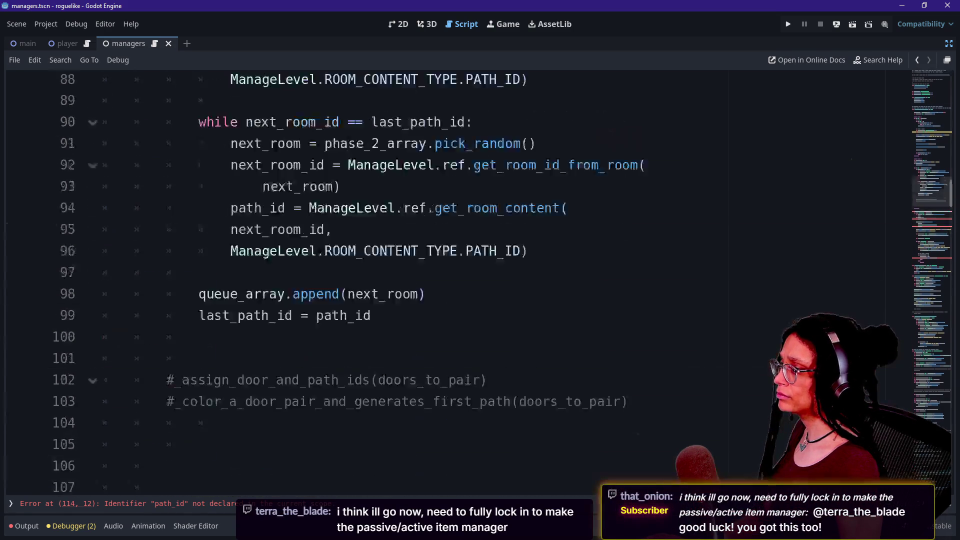
{"action": "left_click", "coordinate": [288, 192]}
{"action": "scroll", "coordinate": [288, 192], "scroll_direction": "up", "scroll_amount": 5}
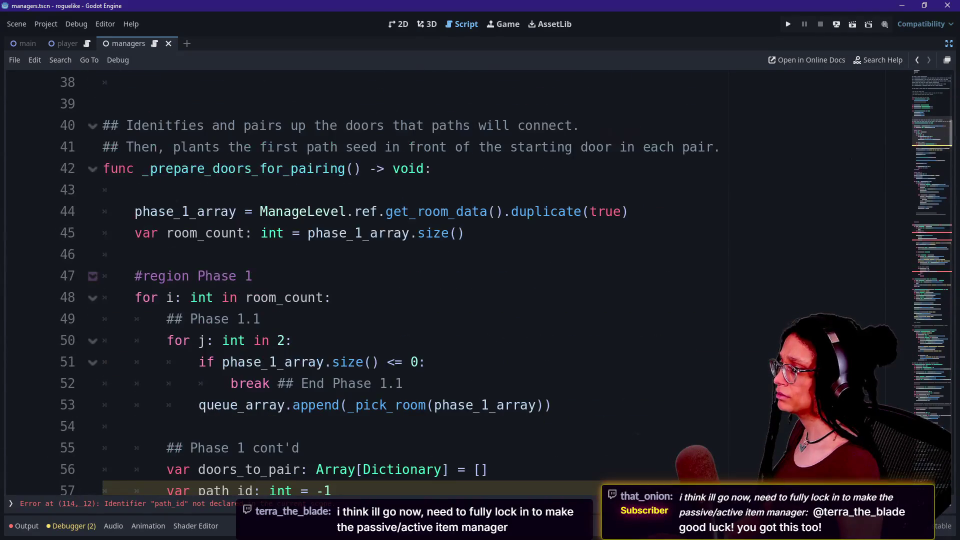
{"action": "scroll", "coordinate": [450, 280], "scroll_direction": "down", "scroll_amount": 1}
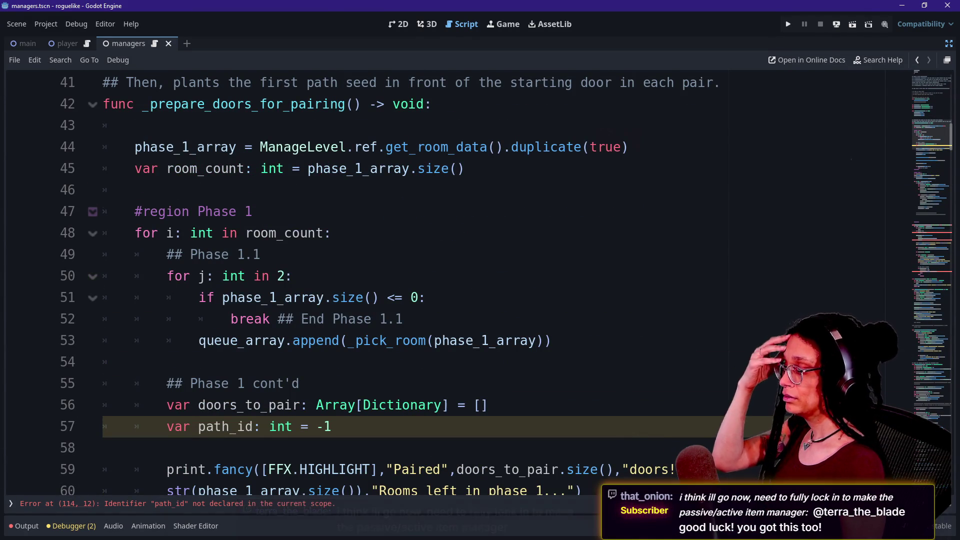
{"action": "scroll", "coordinate": [450, 280], "scroll_direction": "down", "scroll_amount": 1}
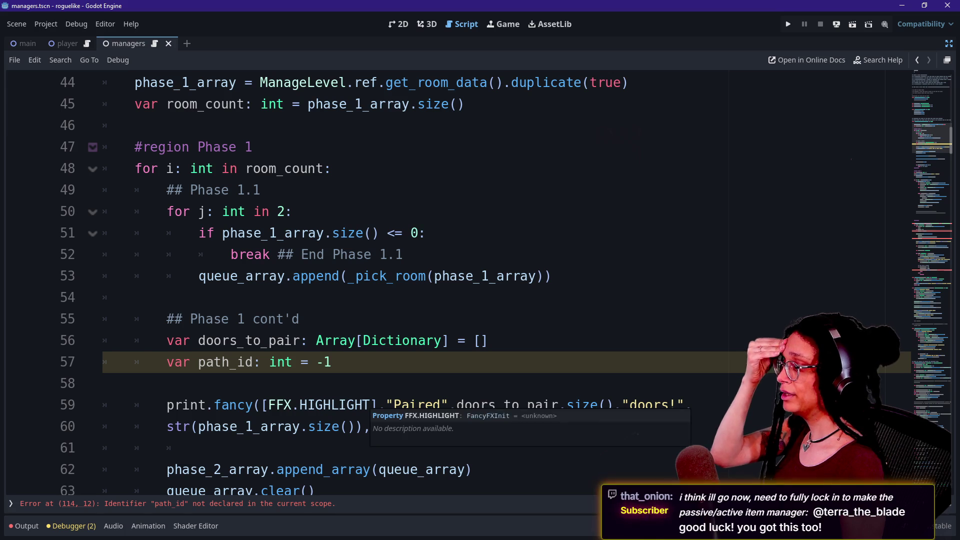
{"action": "scroll", "coordinate": [480, 280], "scroll_direction": "down", "scroll_amount": 1}
- Initialize doors_to_pair with a _get_unpaired_doors(queue_array) call instead of an empty array
{"action": "left_click", "coordinate": [103, 319]}
{"action": "left_click", "coordinate": [331, 297]}
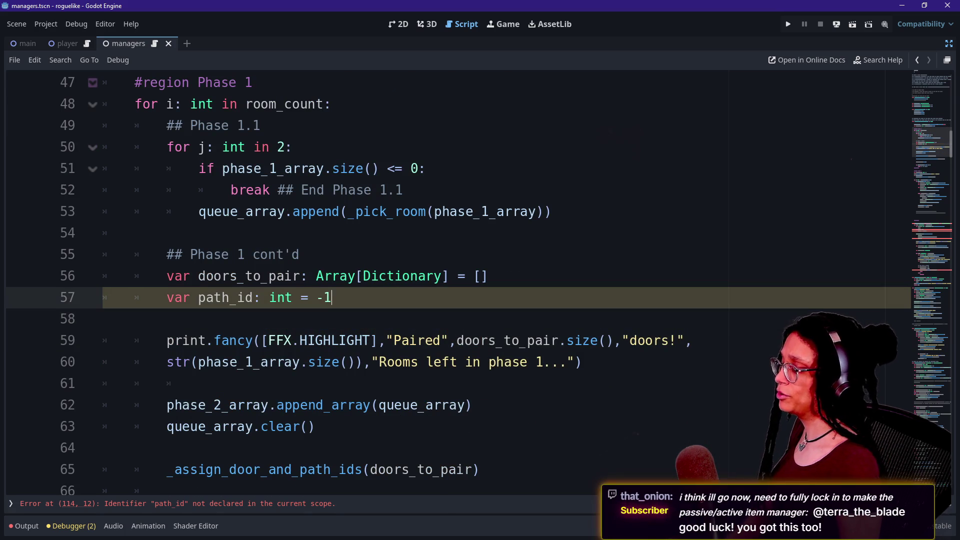
{"action": "key", "text": "Return"}
{"action": "key", "text": "Return"}
{"action": "type", "text": "get_"}
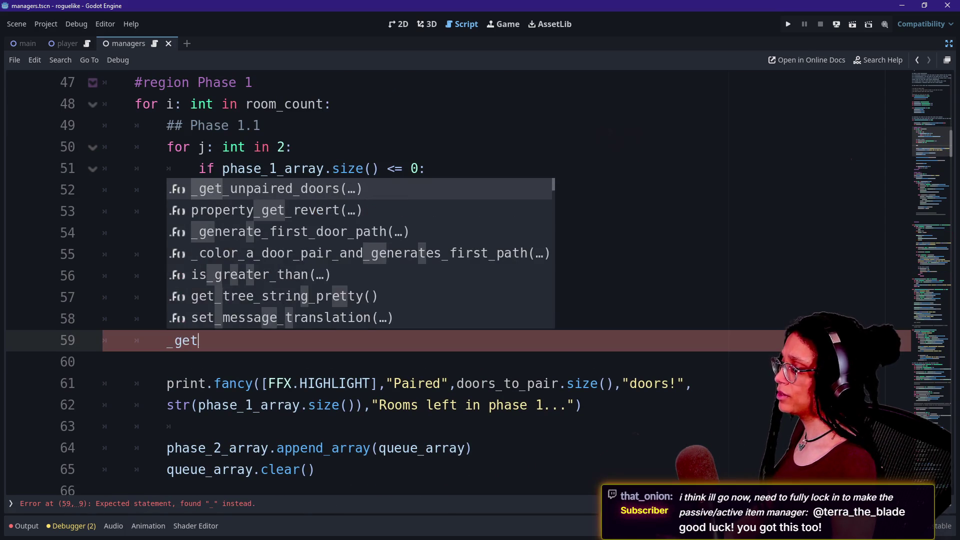
{"action": "key", "text": "Return"}
{"action": "type", "text": ")"}
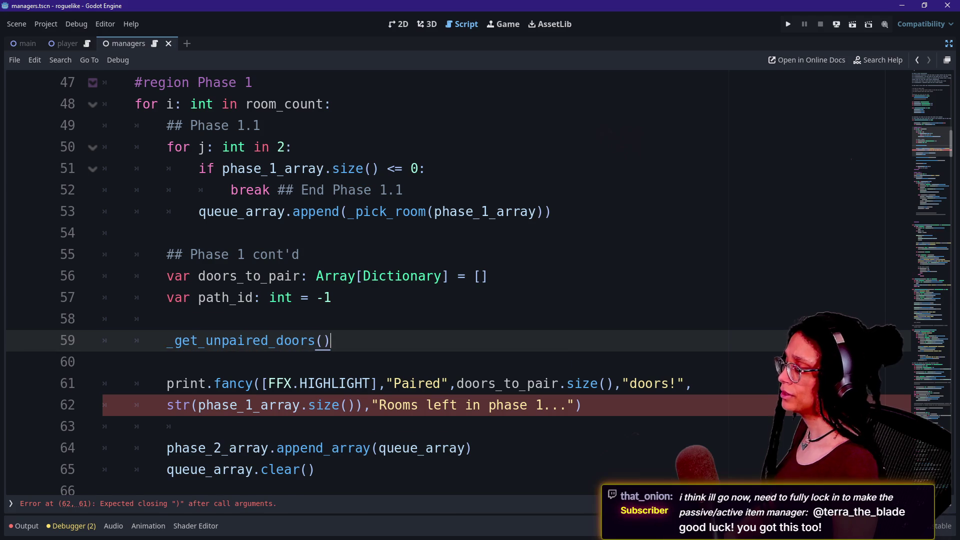
{"action": "left_click_drag", "start_coordinate": [182, 340], "coordinate": [330, 341]}
{"action": "key", "text": "ctrl+x"}
{"action": "left_click_drag", "start_coordinate": [473, 276], "coordinate": [488, 276]}
{"action": "key", "text": "ctrl+v"}
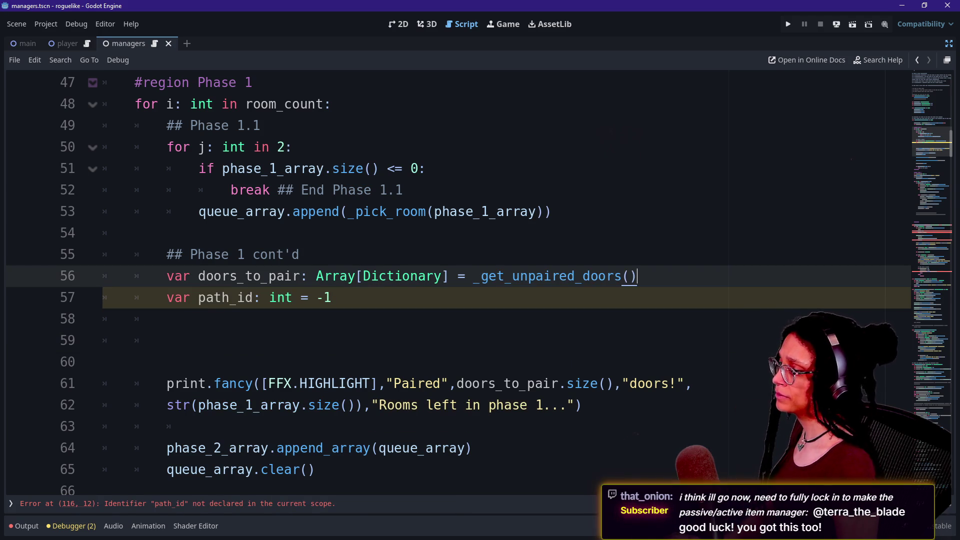
{"action": "left_click", "coordinate": [606, 276]}
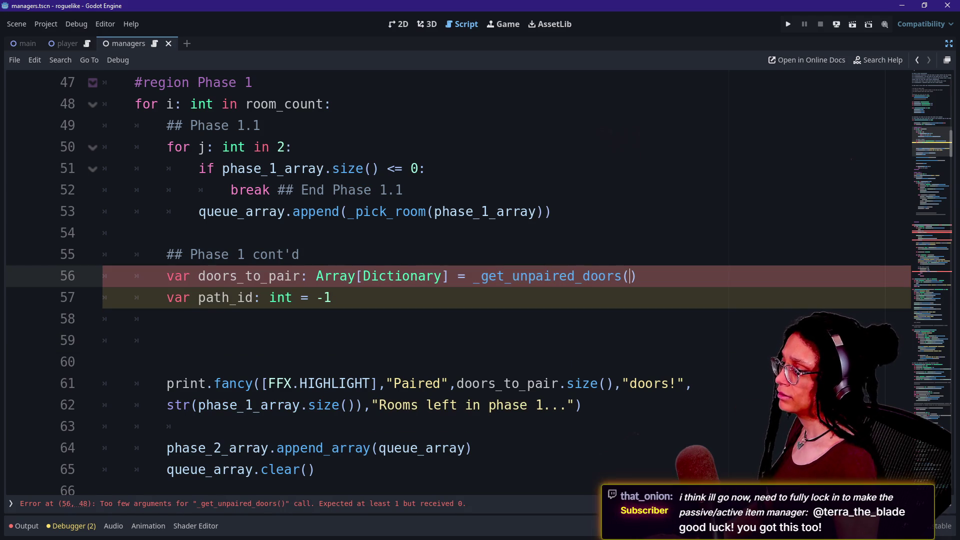
{"action": "type", "text": "queue_arra"}
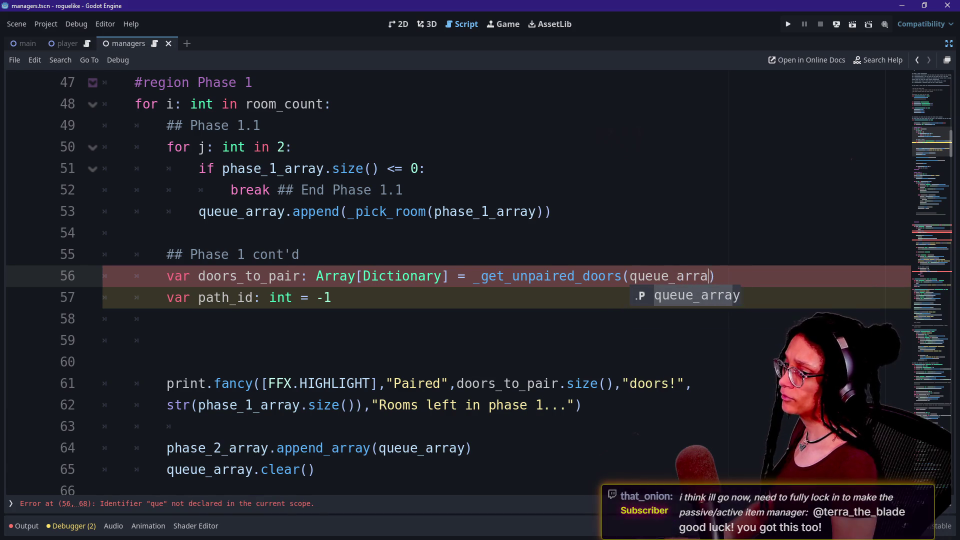
{"action": "key", "text": "Return"}
- Delete the extra blank lines above the print call in Phase 1
{"action": "left_click", "coordinate": [132, 233]}
{"action": "left_click_drag", "start_coordinate": [330, 297], "coordinate": [418, 276]}
{"action": "left_click", "coordinate": [167, 318]}
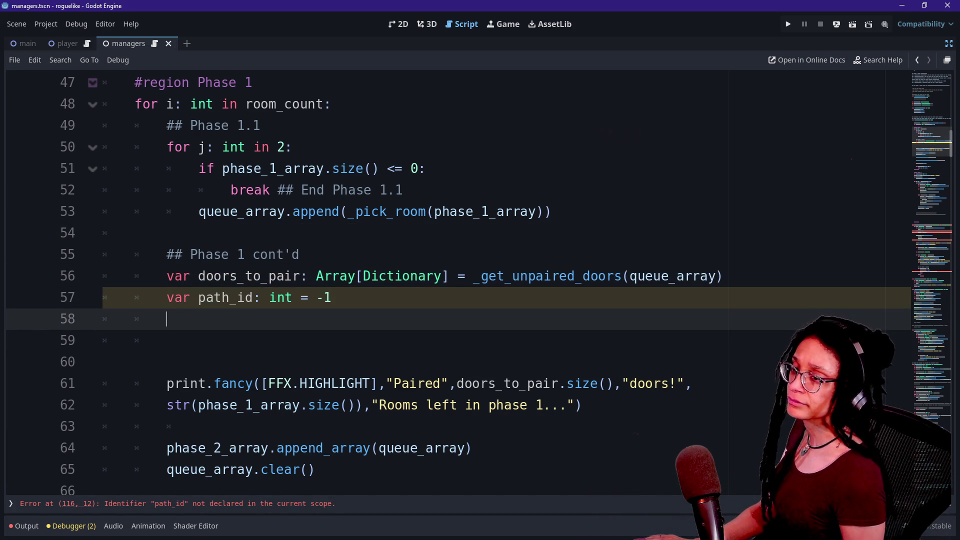
{"action": "left_click", "coordinate": [167, 297]}
{"action": "left_click", "coordinate": [166, 340]}
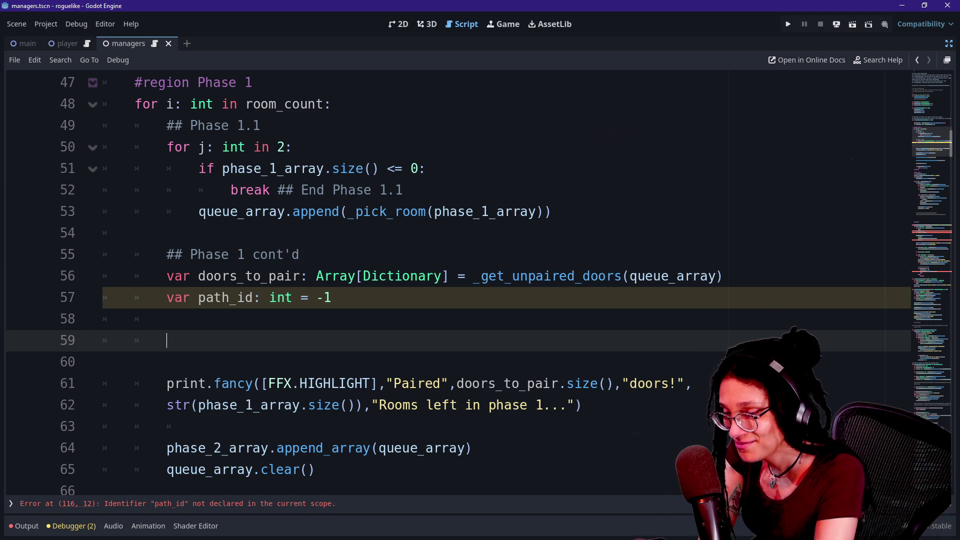
{"action": "left_click", "coordinate": [167, 276]}
{"action": "left_click", "coordinate": [166, 404]}
{"action": "left_click", "coordinate": [166, 319]}
{"action": "left_click", "coordinate": [167, 404]}
{"action": "left_click", "coordinate": [150, 361]}
{"action": "key", "text": "BackSpace"}
{"action": "key", "text": "BackSpace"}
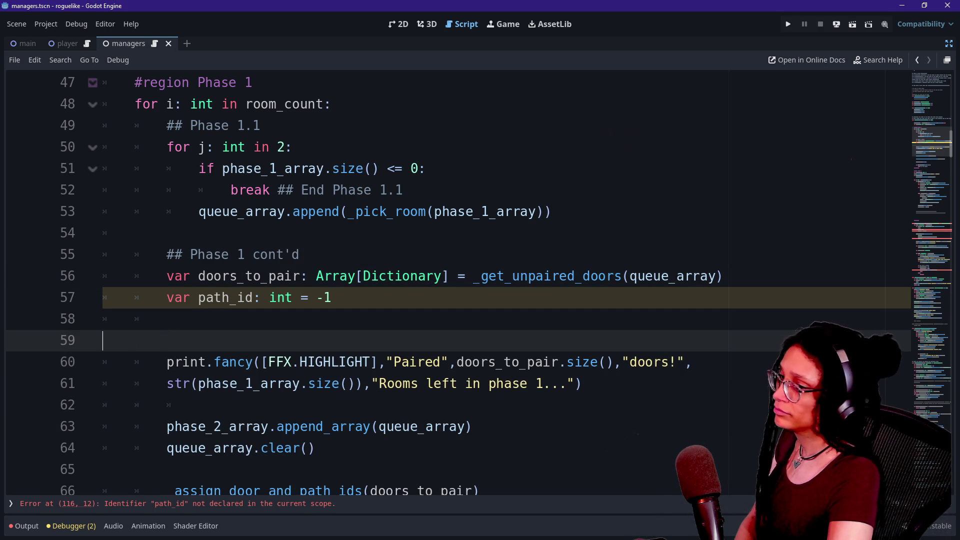
{"action": "key", "text": "BackSpace"}
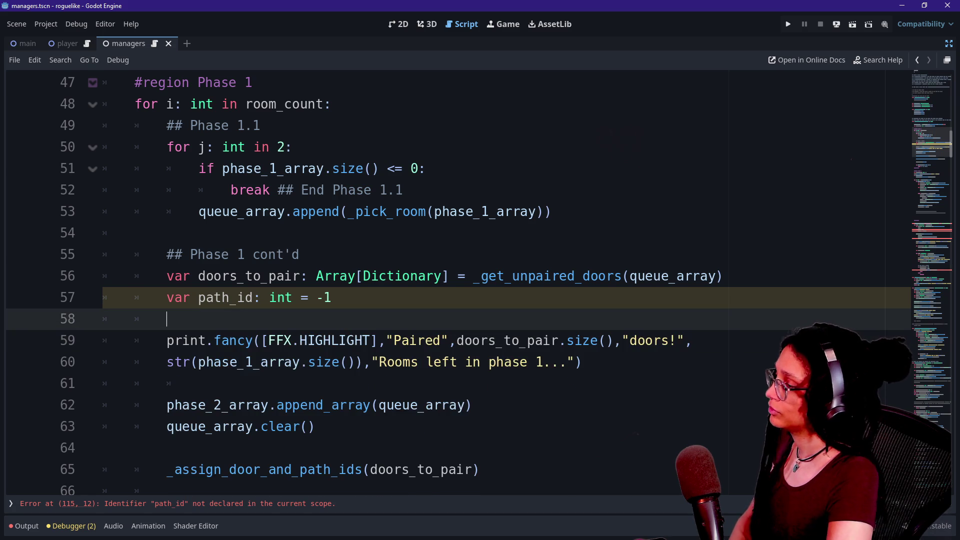
- Cut the path_id declaration line out of Phase 1
{"action": "left_click_drag", "start_coordinate": [300, 276], "coordinate": [506, 275]}
{"action": "left_click", "coordinate": [710, 276]}
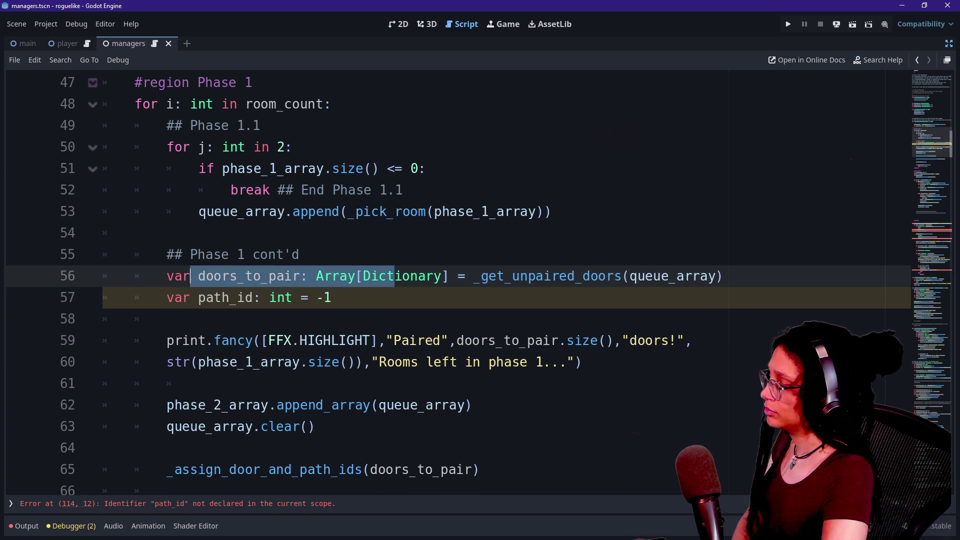
{"action": "left_click", "coordinate": [332, 297]}
{"action": "mouse_move", "coordinate": [331, 297]}
{"action": "left_mouse_down"}
{"action": "mouse_move", "coordinate": [210, 319]}
{"action": "mouse_move", "coordinate": [137, 297]}
{"action": "mouse_move", "coordinate": [167, 297]}
{"action": "left_mouse_up"}
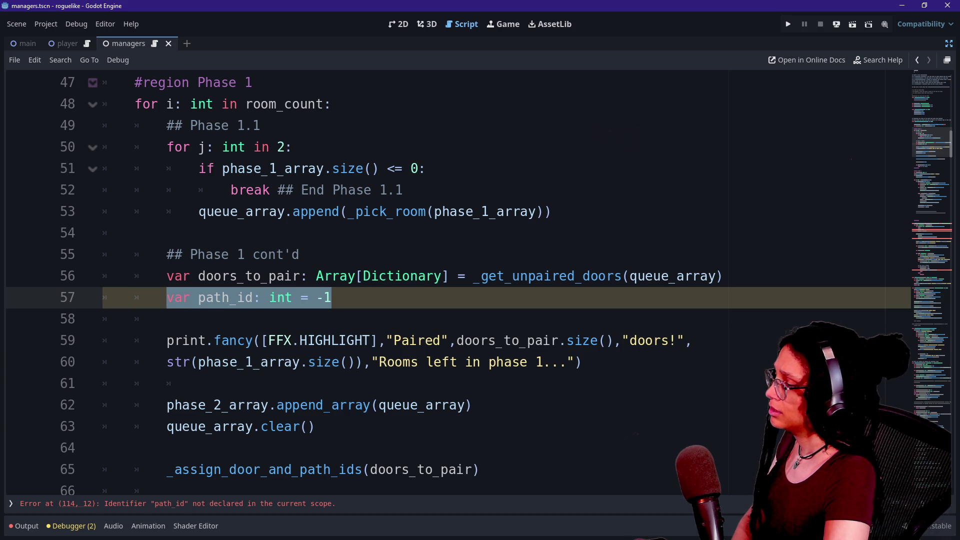
{"action": "scroll", "coordinate": [450, 280], "scroll_direction": "down", "scroll_amount": 4}
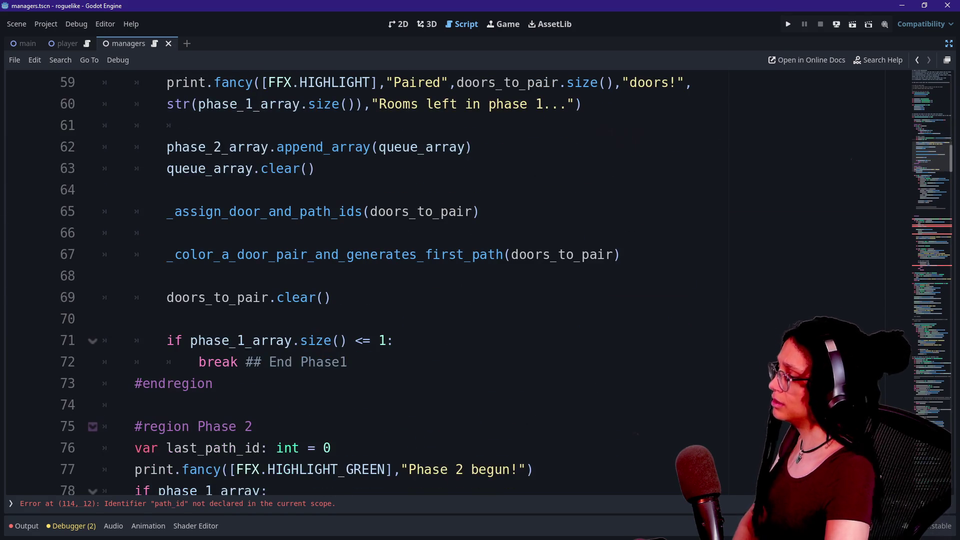
{"action": "scroll", "coordinate": [345, 340], "scroll_direction": "up", "scroll_amount": 4}
{"action": "key", "text": "ctrl+x"}
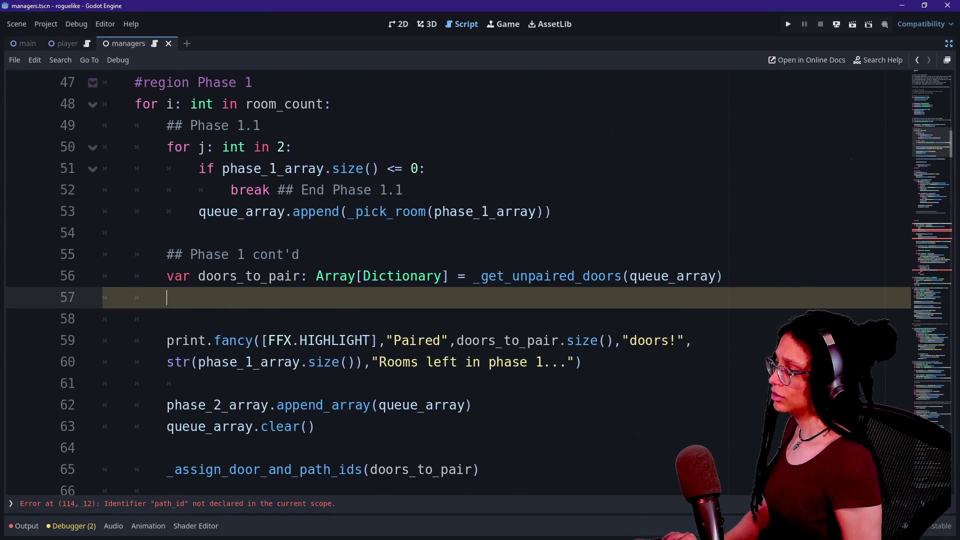
- Paste the path_id declaration into _get_unpaired_doors above the room for loop
{"action": "key", "text": "BackSpace"}
{"action": "left_click", "coordinate": [590, 278], "text": "ctrl"}
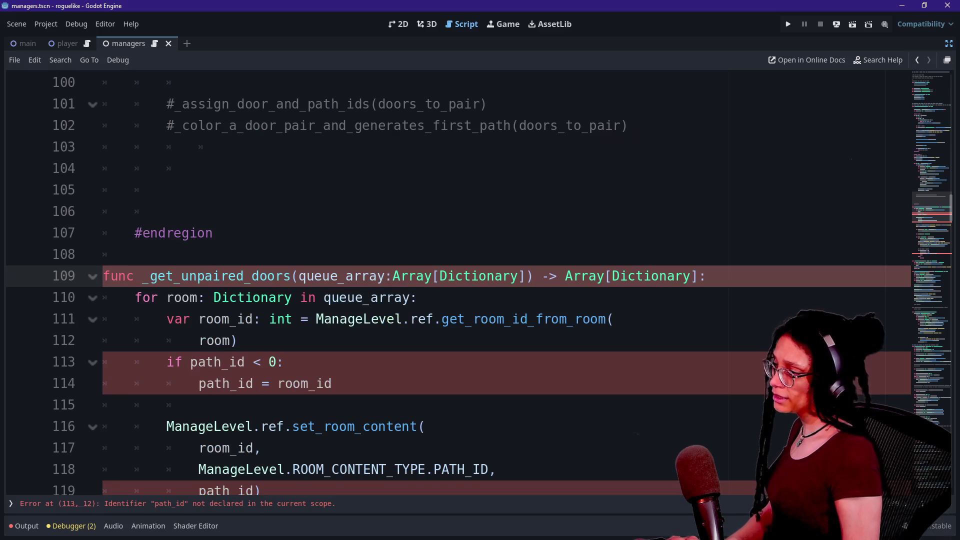
{"action": "left_click", "coordinate": [392, 319]}
{"action": "left_click", "coordinate": [418, 299]}
{"action": "key", "text": "Return"}
{"action": "key", "text": "ctrl+v"}
{"action": "key", "text": "ctrl+z"}
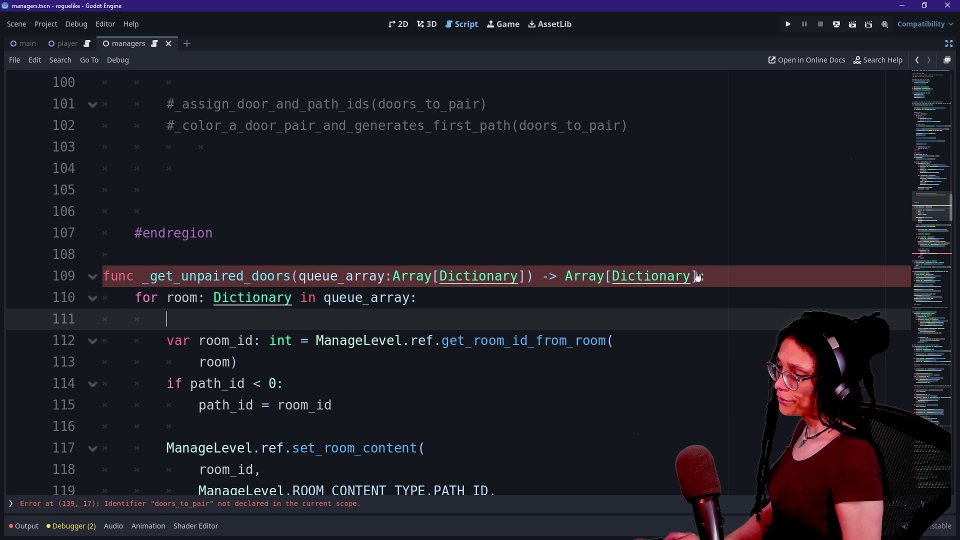
{"action": "left_click", "coordinate": [710, 276]}
{"action": "key", "text": "Return"}
{"action": "key", "text": "ctrl+v"}
{"action": "left_click", "coordinate": [276, 319]}
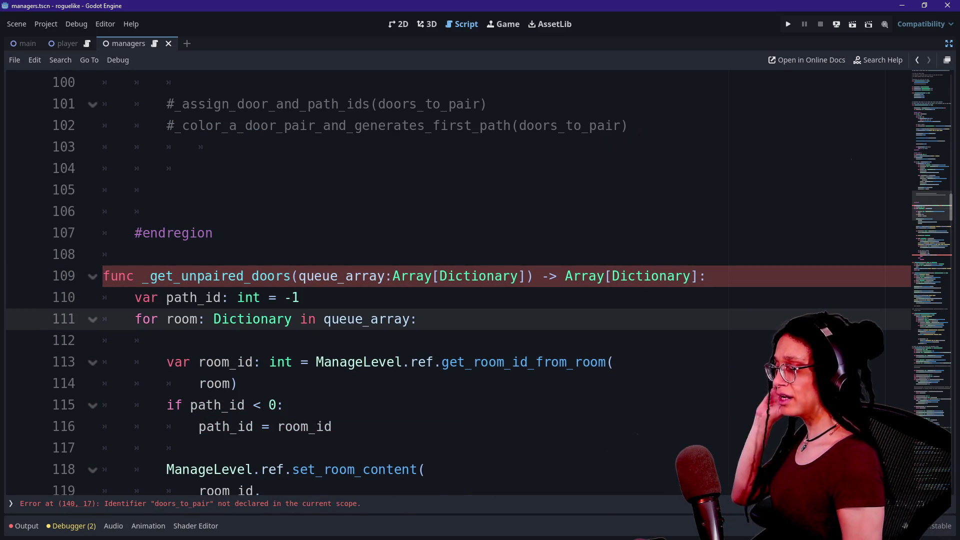
{"action": "left_click", "coordinate": [285, 341]}
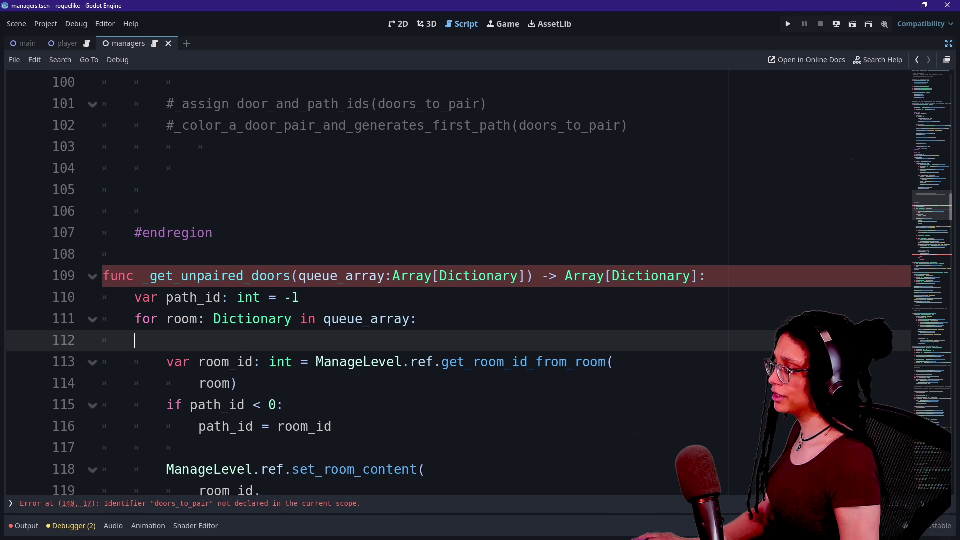
{"action": "key", "text": "BackSpace"}
{"action": "key", "text": "BackSpace"}
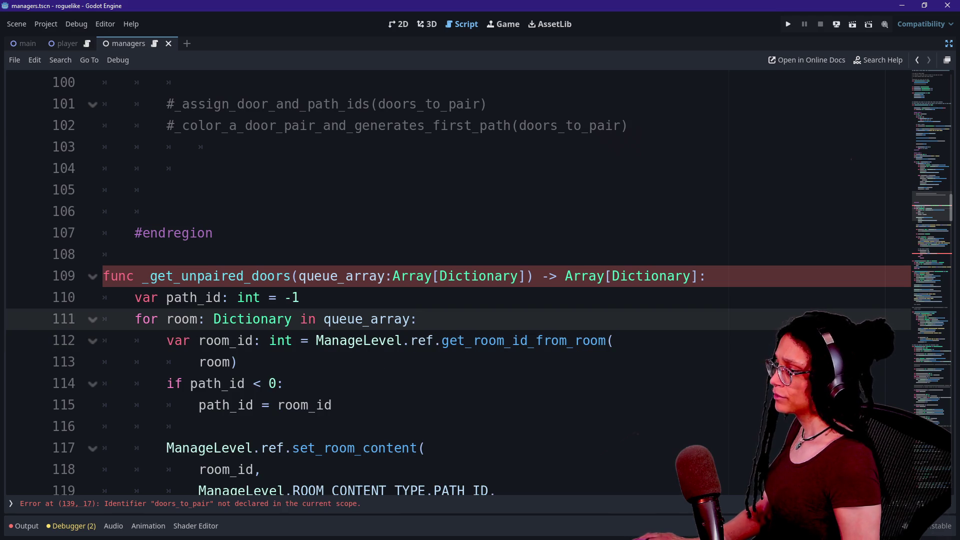
- Add 'var doors_to_pair: Array[Dictionary] = []' under the function signature and save
{"action": "left_click", "coordinate": [261, 504]}
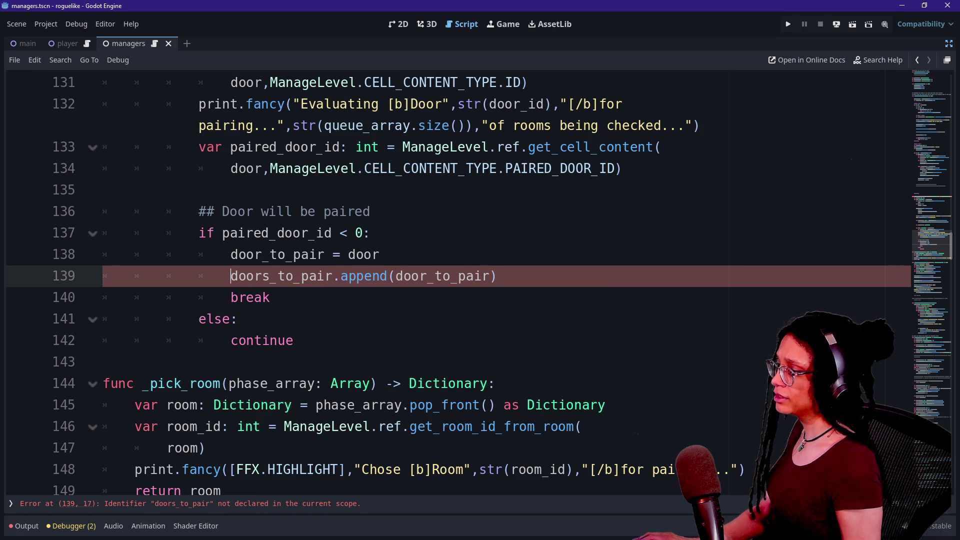
{"action": "scroll", "coordinate": [450, 280], "scroll_direction": "up", "scroll_amount": 4}
{"action": "scroll", "coordinate": [450, 280], "scroll_direction": "up", "scroll_amount": 10}
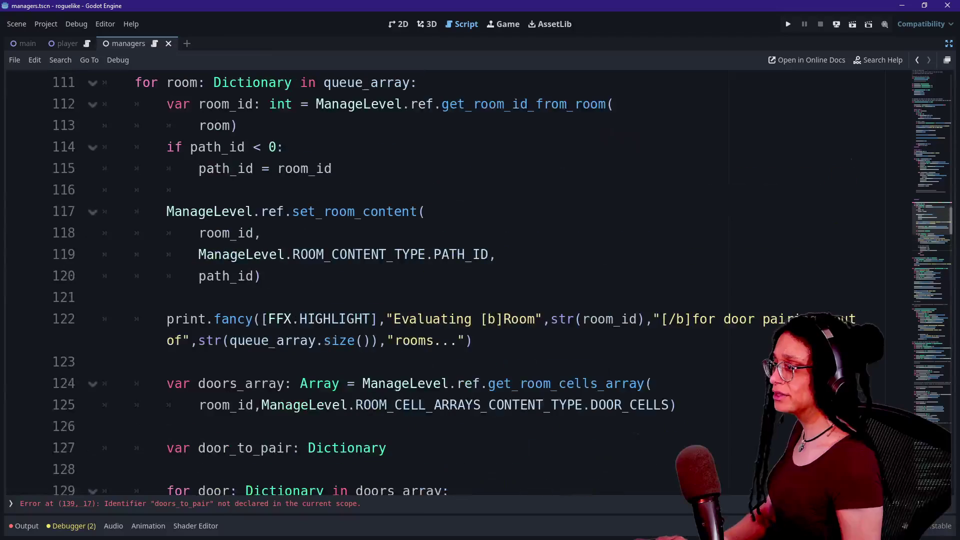
{"action": "scroll", "coordinate": [450, 280], "scroll_direction": "down", "scroll_amount": 4}
{"action": "scroll", "coordinate": [450, 280], "scroll_direction": "down", "scroll_amount": 1}
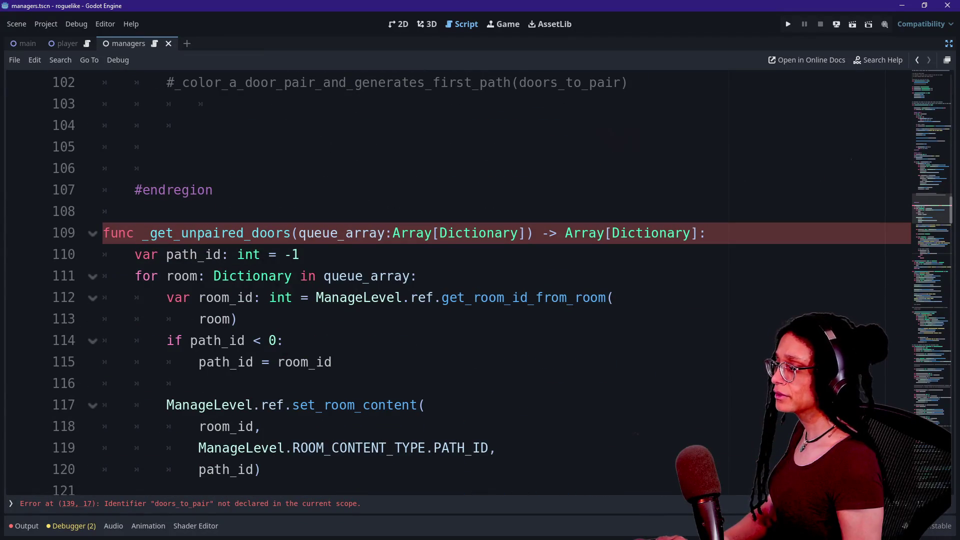
{"action": "left_click", "coordinate": [706, 233]}
{"action": "key", "text": "Return"}
{"action": "type", "text": "var doors_to_pair"}
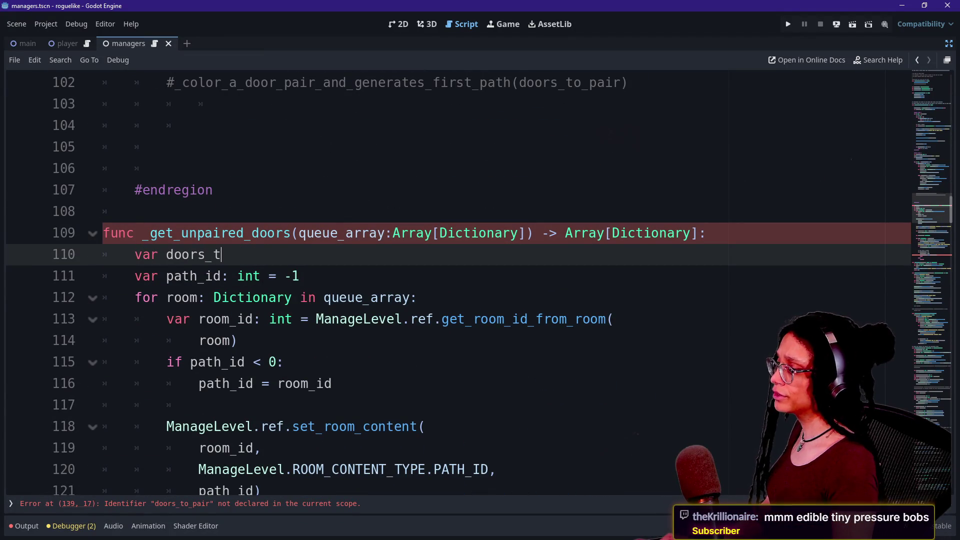
{"action": "type", "text": ": Array0"}
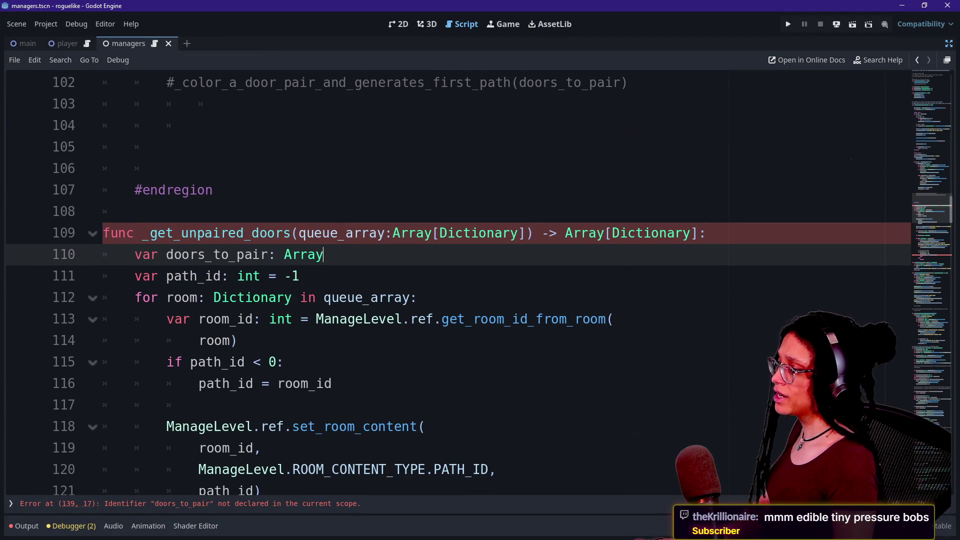
{"action": "key", "text": "BackSpace"}
{"action": "type", "text": "[Dictionary]"}
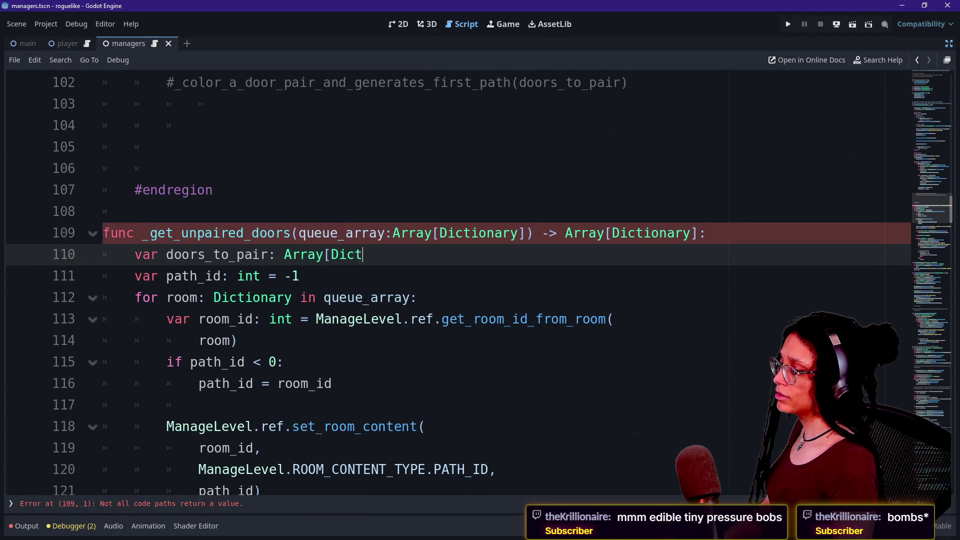
{"action": "type", "text": " = []"}
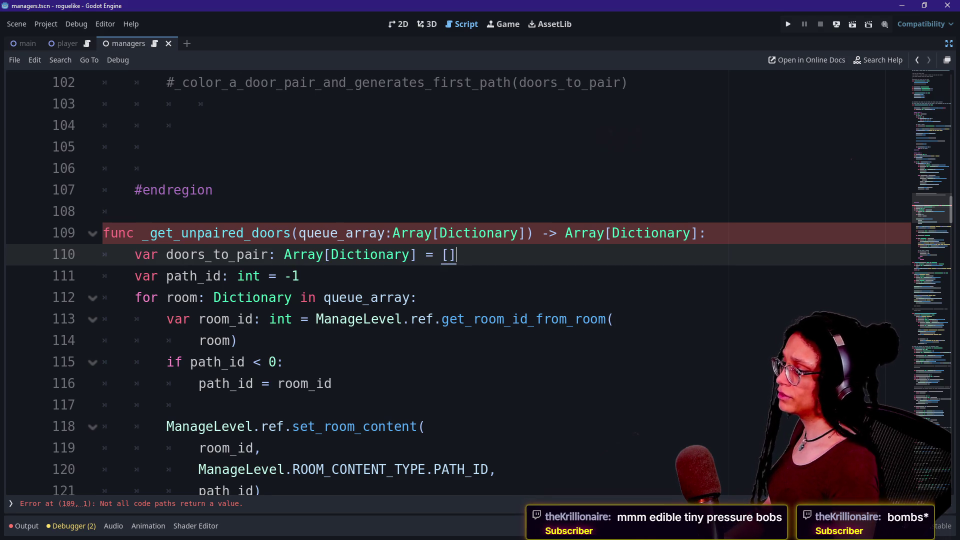
{"action": "left_click", "coordinate": [174, 146]}
{"action": "key", "text": "ctrl+s"}
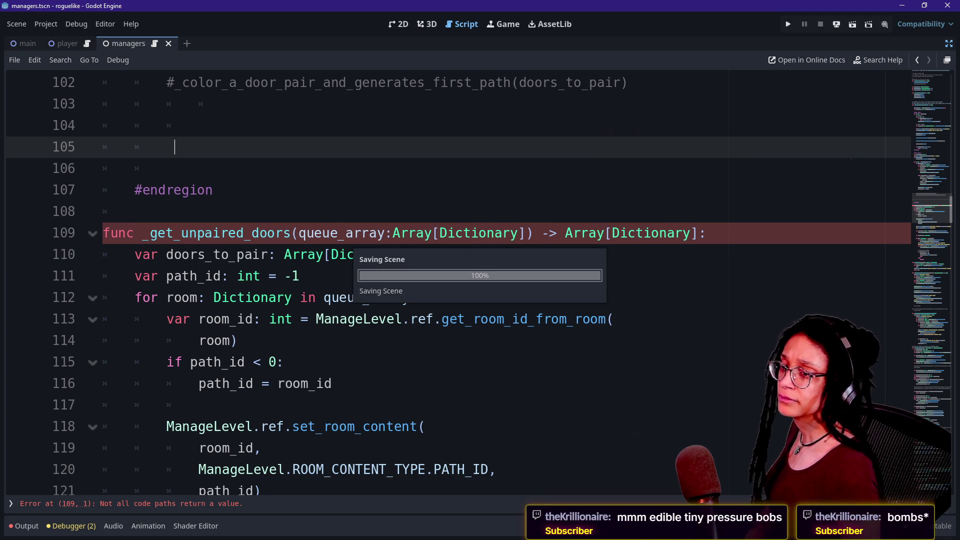
{"action": "left_click", "coordinate": [324, 255]}
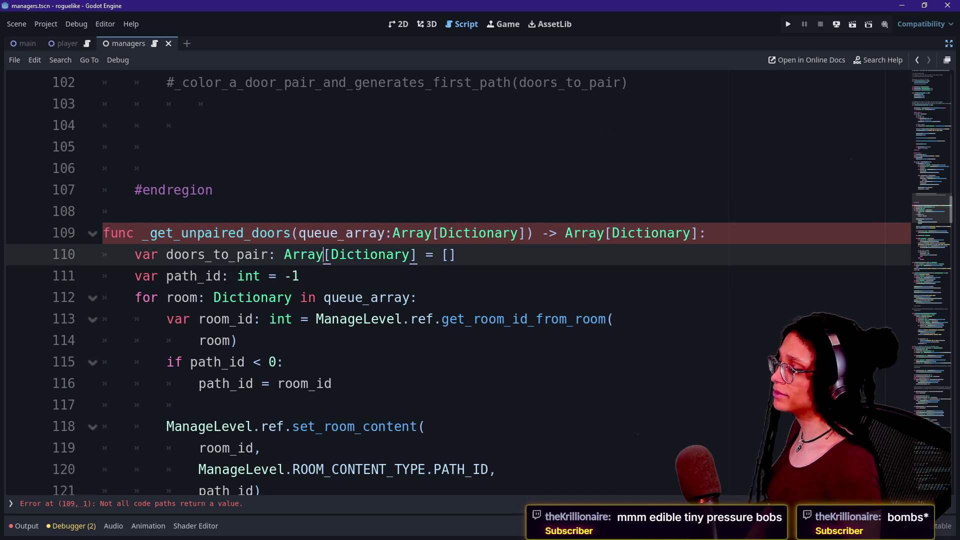
{"action": "scroll", "coordinate": [450, 280], "scroll_direction": "down", "scroll_amount": 10}
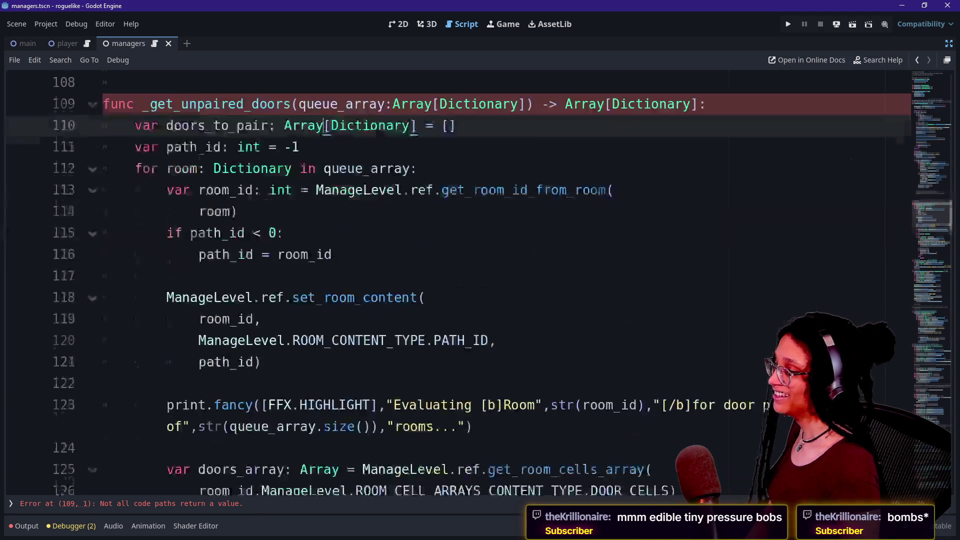
{"action": "left_click", "coordinate": [294, 232]}
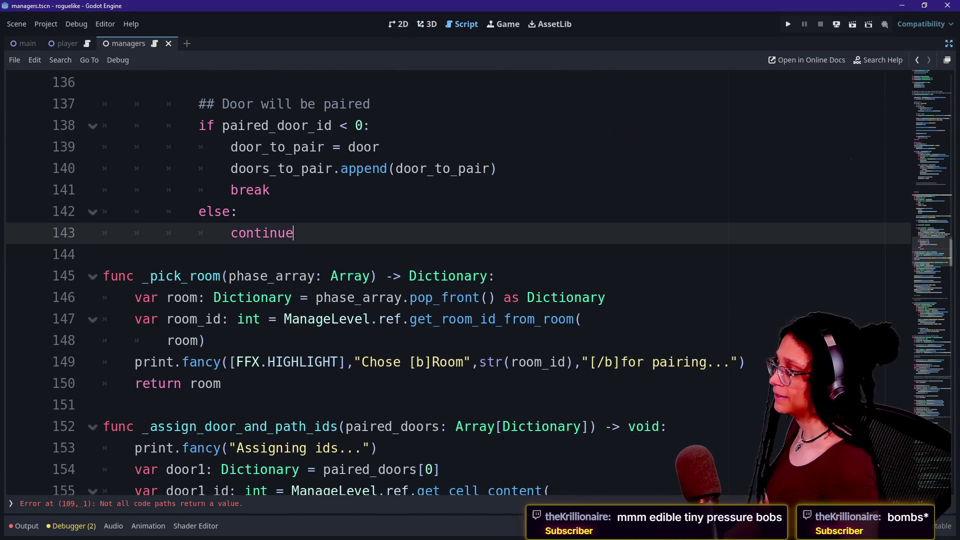
- Add a new line after the door loop and make a first attempt at 'return doors_to_pair'
{"action": "key", "text": "Return"}
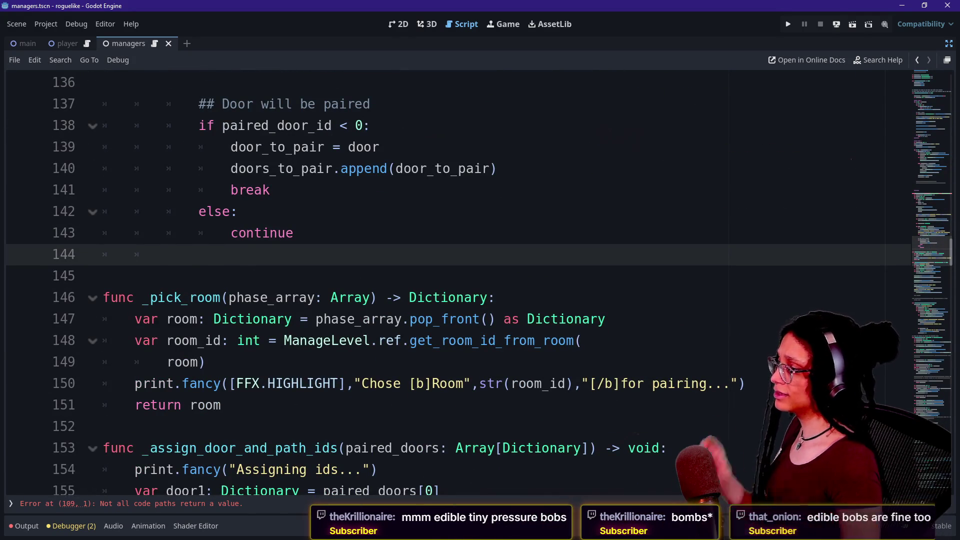
{"action": "scroll", "coordinate": [450, 280], "scroll_direction": "up", "scroll_amount": 3}
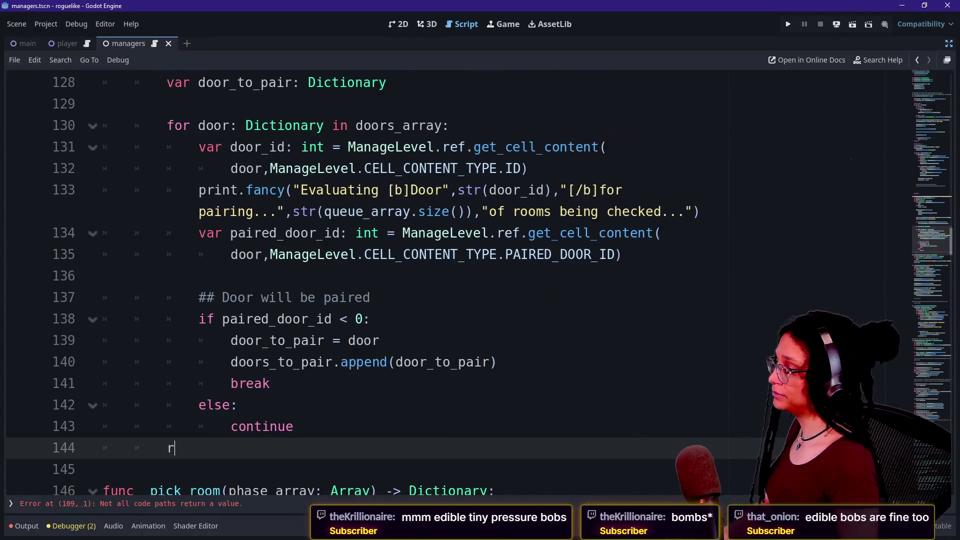
{"action": "type", "text": "eturn door"}
{"action": "key", "text": "Down"}
{"action": "key", "text": "Down"}
{"action": "key", "text": "Return"}
{"action": "key", "text": "Return"}
{"action": "type", "text": "else"}
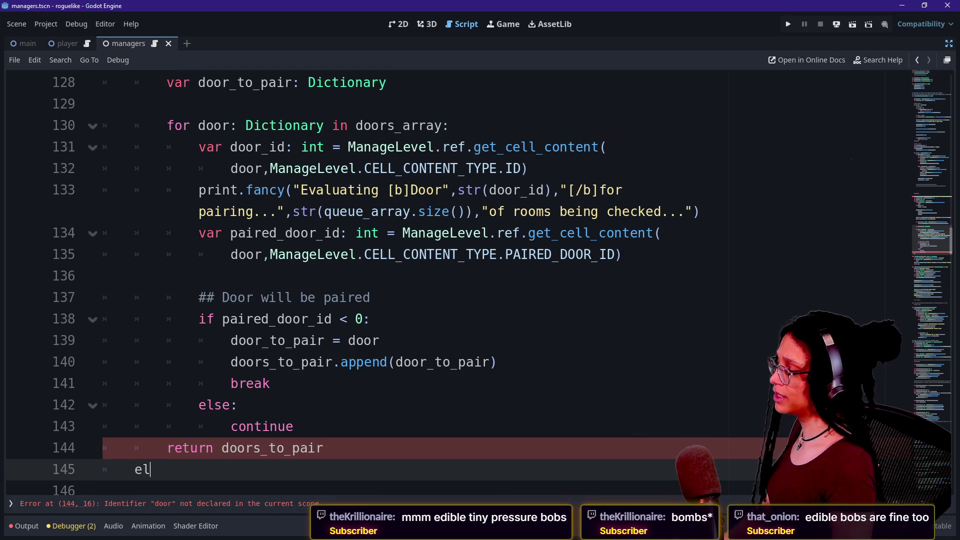
{"action": "key", "text": "BackSpace"}
{"action": "key", "text": "BackSpace"}
{"action": "key", "text": "BackSpace"}
{"action": "type", "text": "tu"}
{"action": "key", "text": "BackSpace"}
{"action": "key", "text": "BackSpace"}
{"action": "key", "text": "BackSpace"}
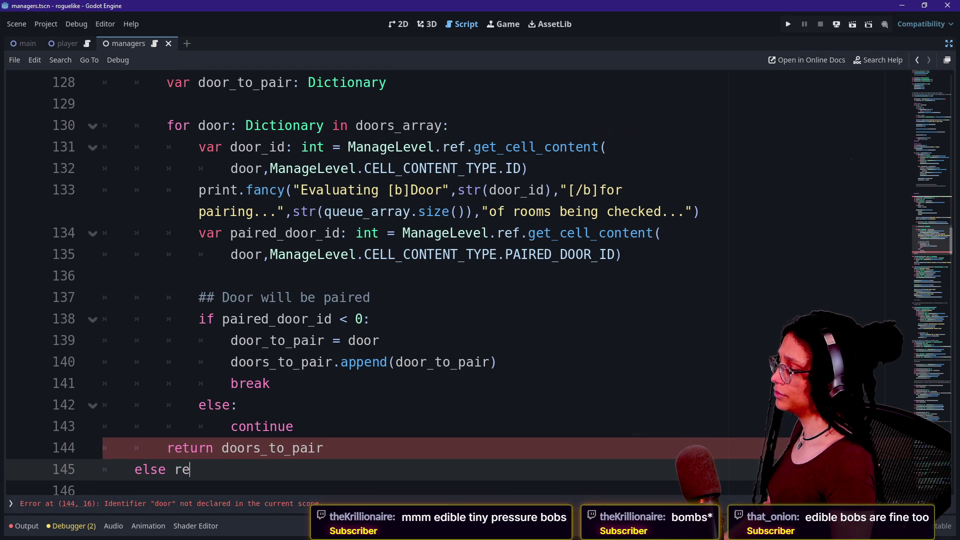
{"action": "type", "text": "ors"}
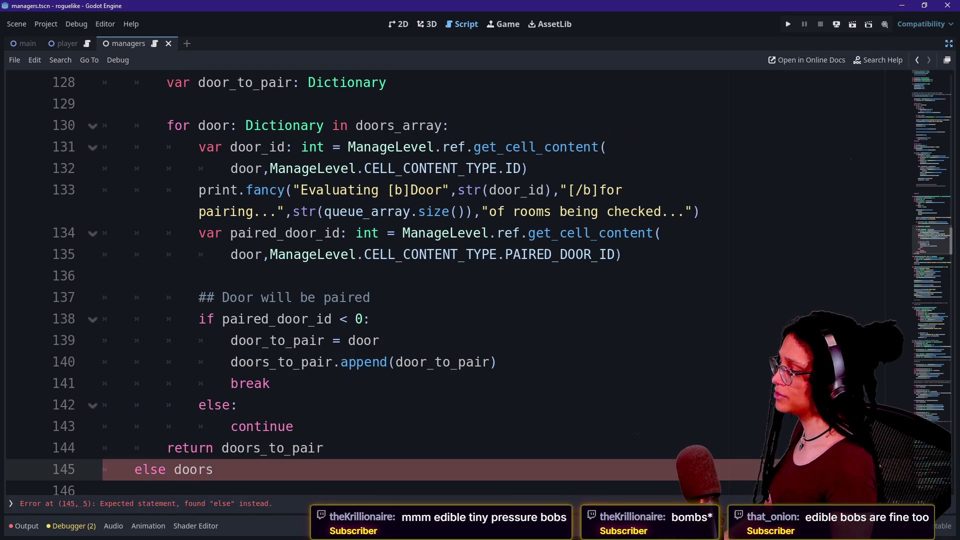
- Replace the stray return and else lines with a clean 'return doors_to_pair' line
{"action": "key", "text": "shift+Up"}
{"action": "key", "text": "shift+Up"}
{"action": "key", "text": "Return"}
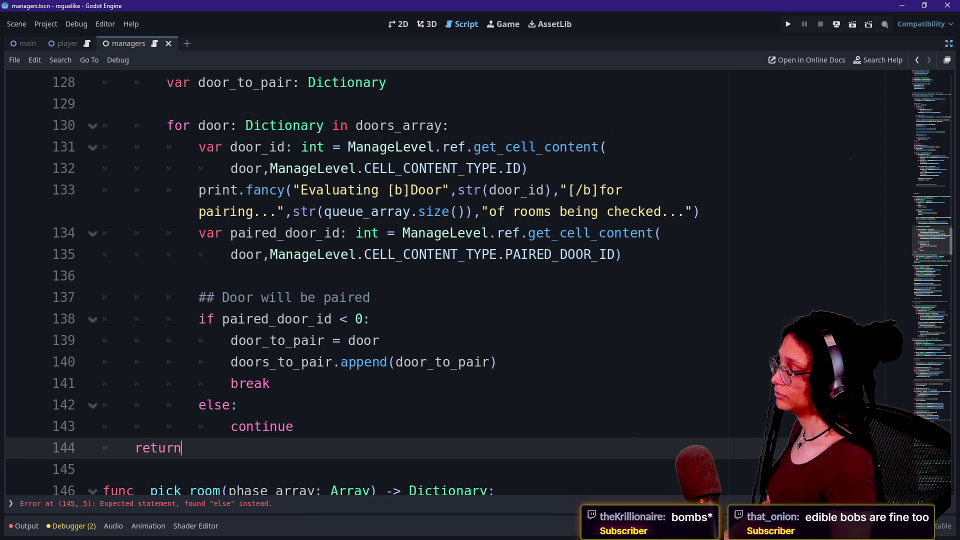
{"action": "type", "text": "doo"}
{"action": "key", "text": "Return"}
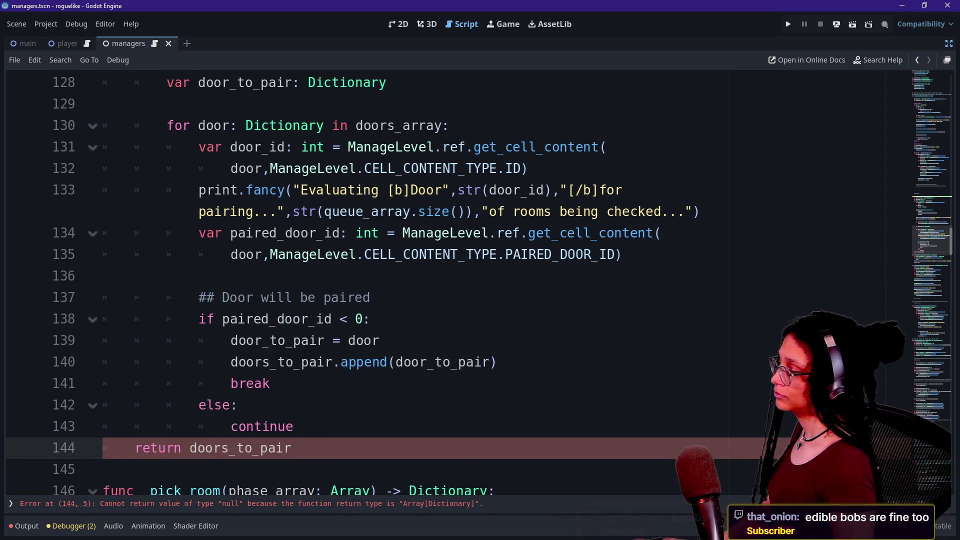
- Try inserting an empty line after line 56, then undo it
{"action": "scroll", "coordinate": [450, 280], "scroll_direction": "up", "scroll_amount": 10}
{"action": "left_click", "coordinate": [350, 150]}
{"action": "scroll", "coordinate": [450, 280], "scroll_direction": "up", "scroll_amount": 15}
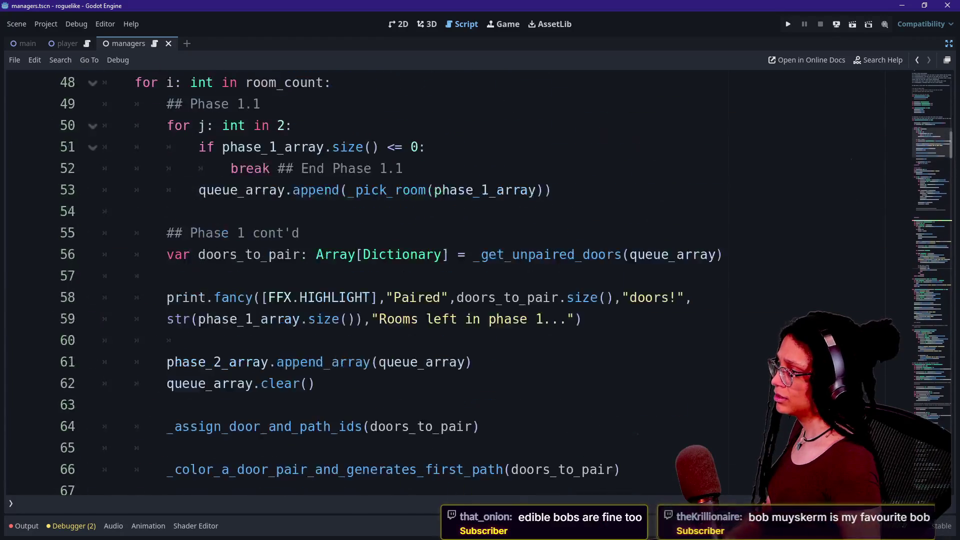
{"action": "scroll", "coordinate": [450, 280], "scroll_direction": "up", "scroll_amount": 2}
{"action": "scroll", "coordinate": [450, 280], "scroll_direction": "up", "scroll_amount": 4}
{"action": "scroll", "coordinate": [450, 280], "scroll_direction": "down", "scroll_amount": 6}
{"action": "scroll", "coordinate": [450, 280], "scroll_direction": "down", "scroll_amount": 2}
{"action": "scroll", "coordinate": [450, 280], "scroll_direction": "up", "scroll_amount": 4}
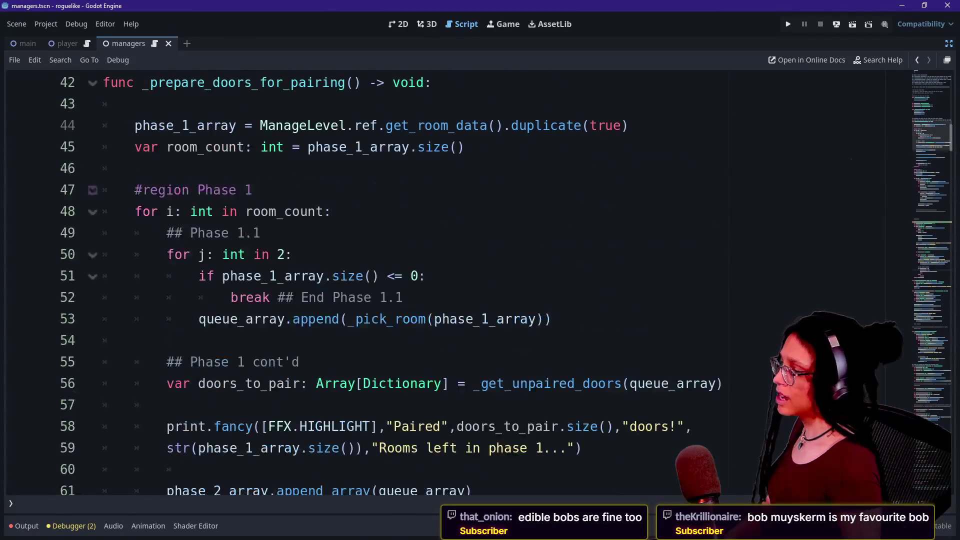
{"action": "left_click", "coordinate": [724, 383]}
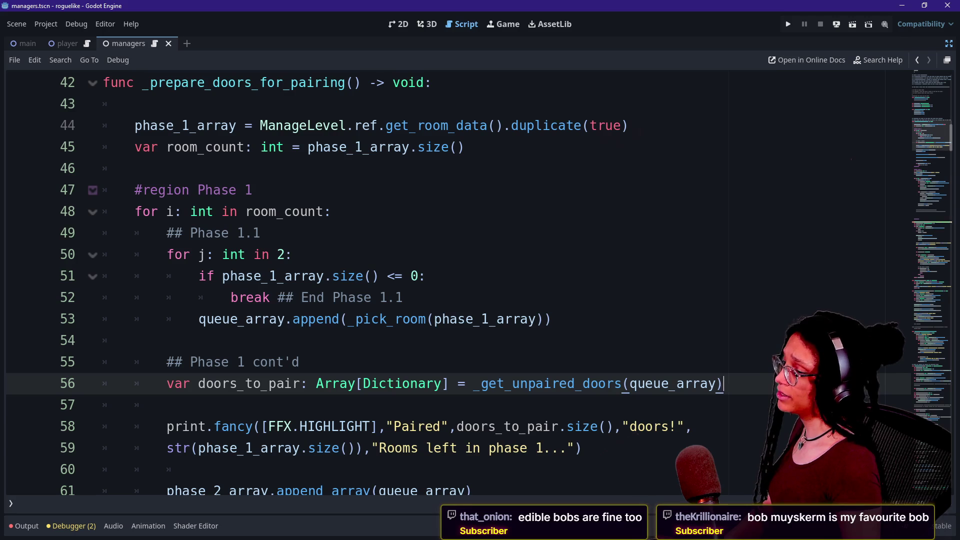
{"action": "key", "text": "Return"}
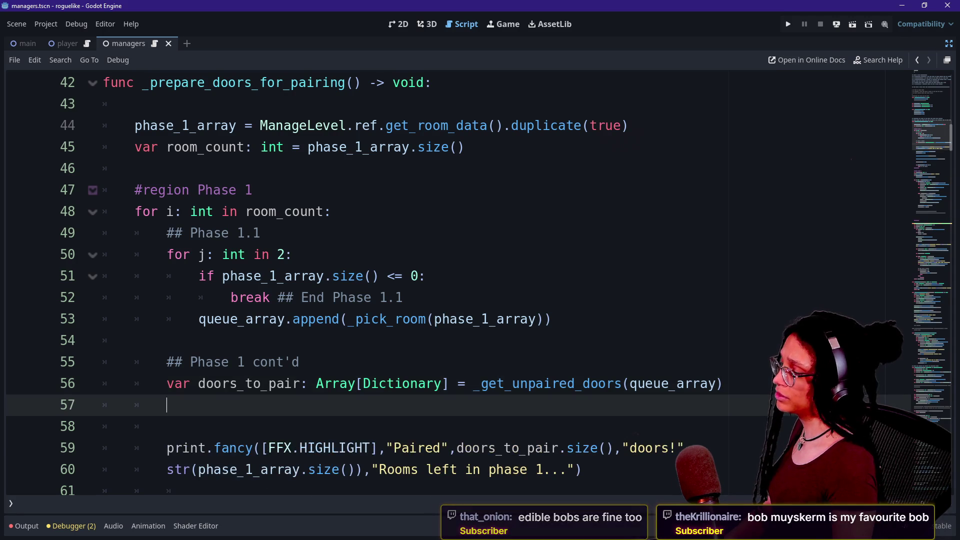
{"action": "key", "text": "ctrl+z"}
- Delete the extra blank lines above the Phase 1 #endregion and save the script
{"action": "scroll", "coordinate": [478, 283], "scroll_direction": "down", "scroll_amount": 2}
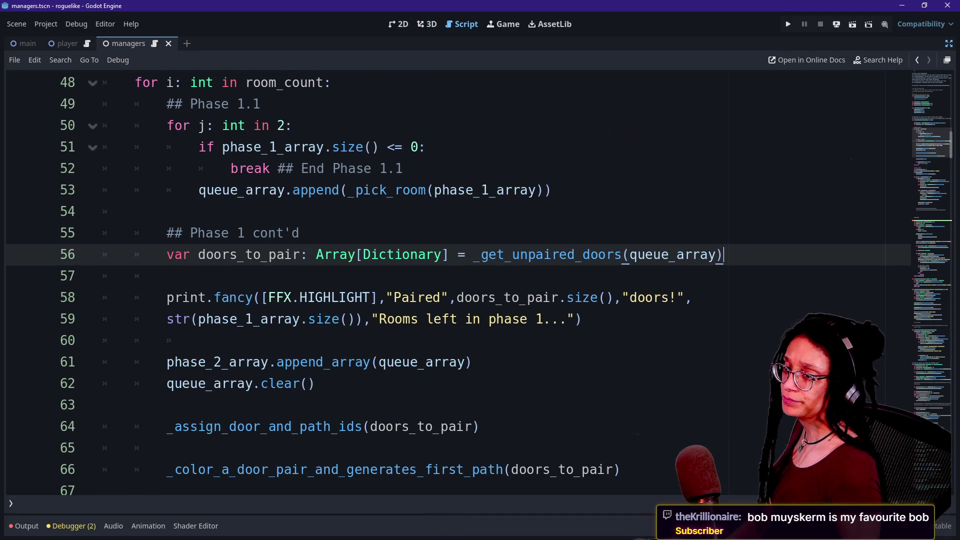
{"action": "scroll", "coordinate": [440, 297], "scroll_direction": "down", "scroll_amount": 2}
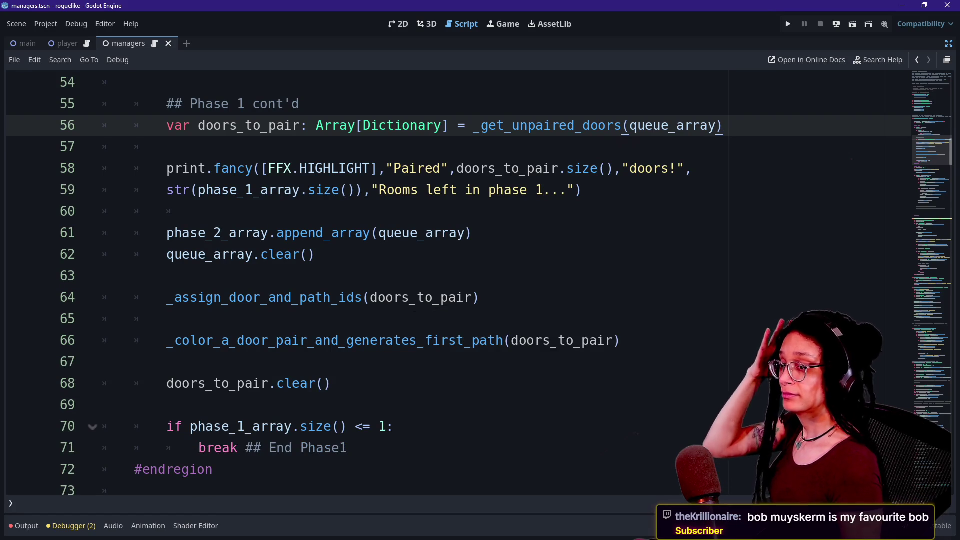
{"action": "scroll", "coordinate": [440, 300], "scroll_direction": "down", "scroll_amount": 4}
{"action": "scroll", "coordinate": [440, 300], "scroll_direction": "down", "scroll_amount": 4}
{"action": "scroll", "coordinate": [440, 300], "scroll_direction": "down", "scroll_amount": 8}
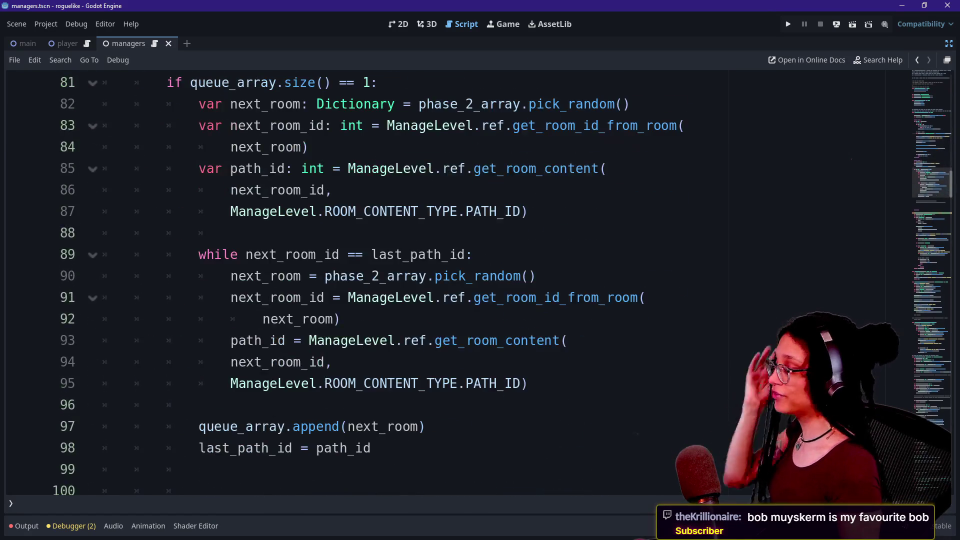
{"action": "scroll", "coordinate": [440, 300], "scroll_direction": "up", "scroll_amount": 5}
{"action": "scroll", "coordinate": [450, 280], "scroll_direction": "down", "scroll_amount": 4}
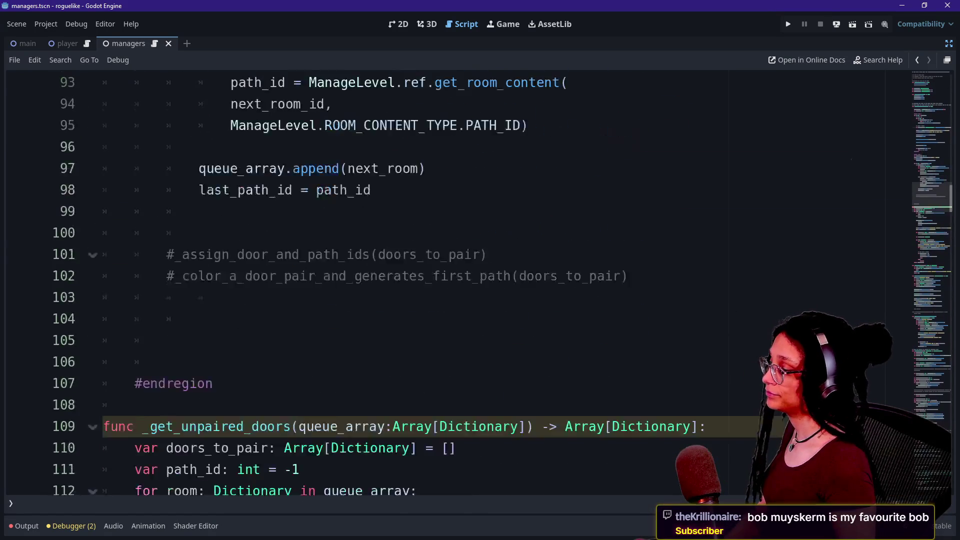
{"action": "left_click", "coordinate": [167, 297]}
{"action": "key", "text": "BackSpace"}
{"action": "key", "text": "BackSpace"}
{"action": "key", "text": "BackSpace"}
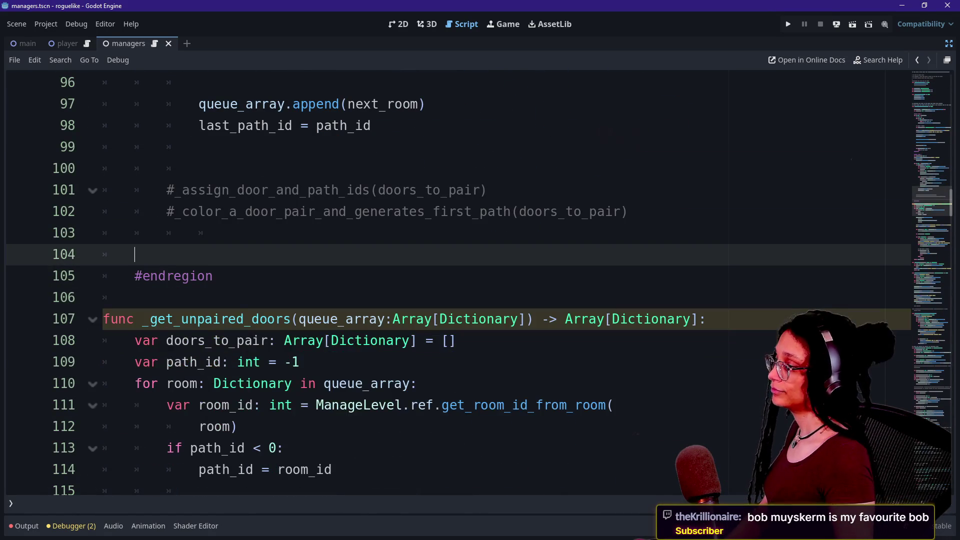
{"action": "key", "text": "ctrl+s"}
{"action": "scroll", "coordinate": [280, 255], "scroll_direction": "down", "scroll_amount": 2}
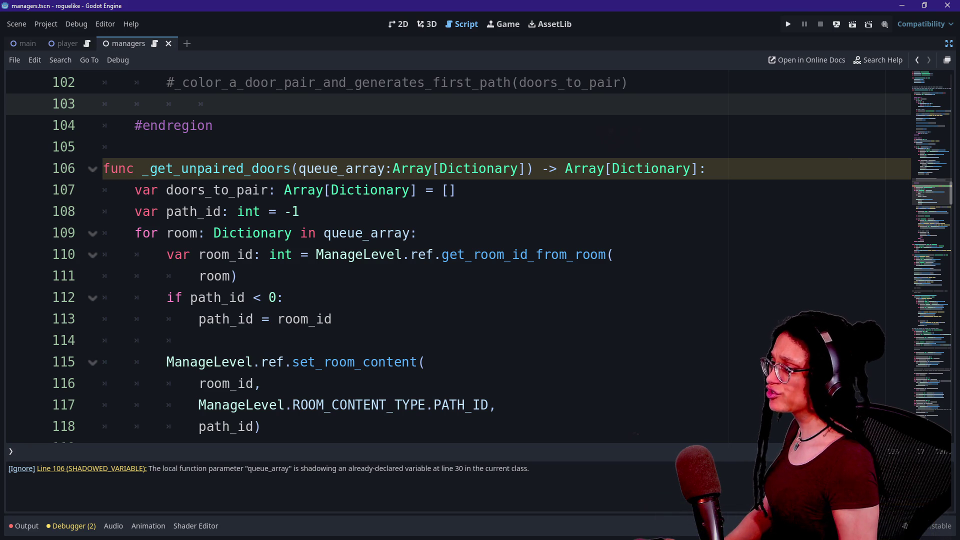
{"action": "left_click", "coordinate": [299, 168]}
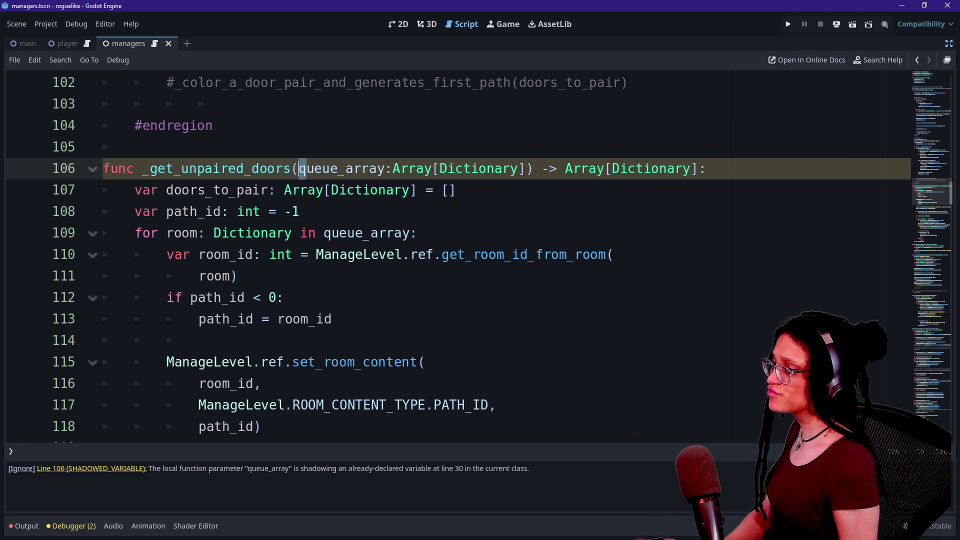
- Rename queue_array to rooms_array in both the parameter and the room loop
{"action": "left_click_drag", "start_coordinate": [331, 169], "coordinate": [338, 168]}
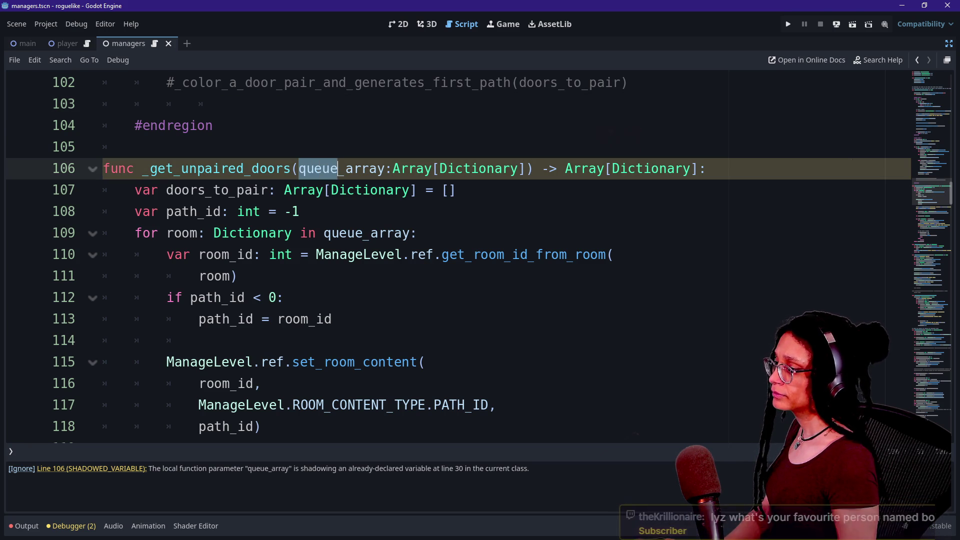
{"action": "type", "text": "rooms"}
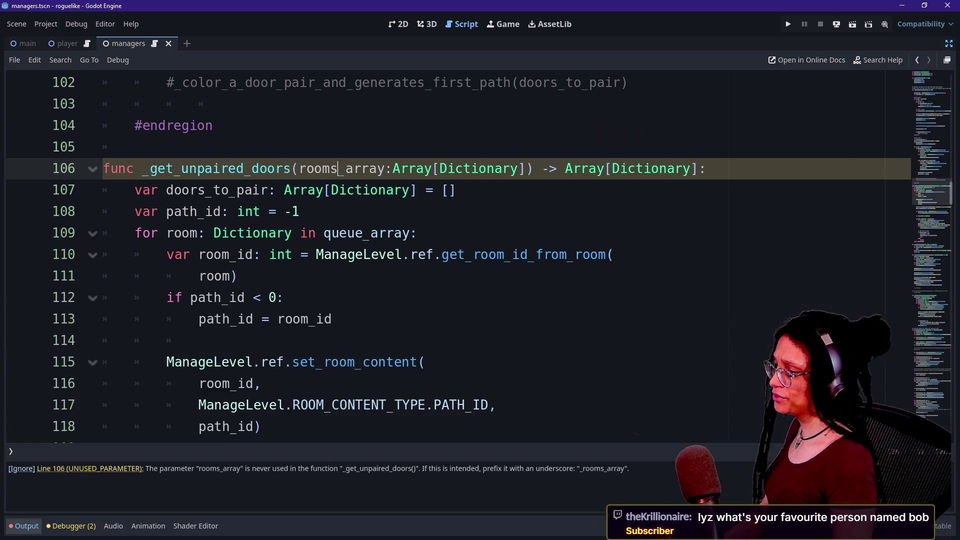
{"action": "left_click", "coordinate": [332, 254]}
{"action": "left_click_drag", "start_coordinate": [324, 233], "coordinate": [363, 233]}
{"action": "type", "text": "rooms"}
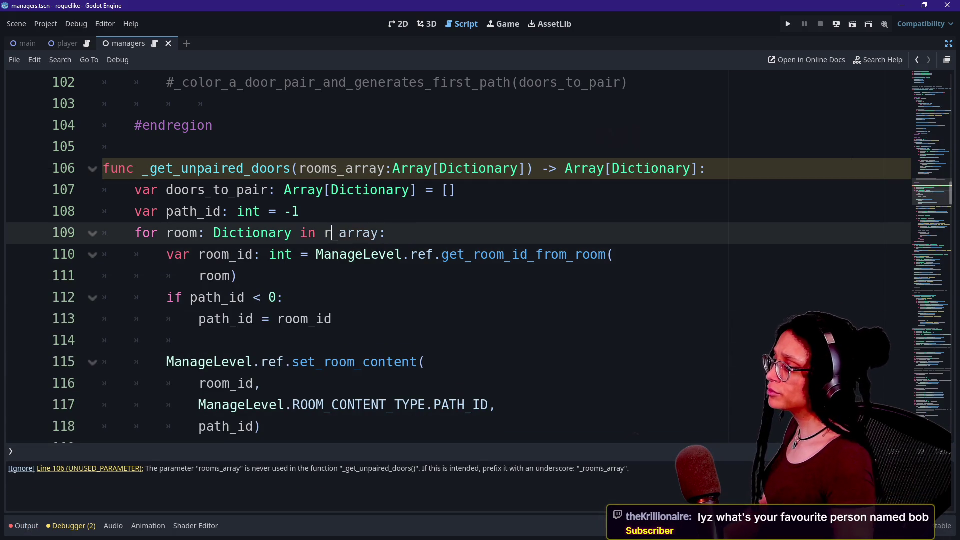
{"action": "left_click", "coordinate": [299, 212]}
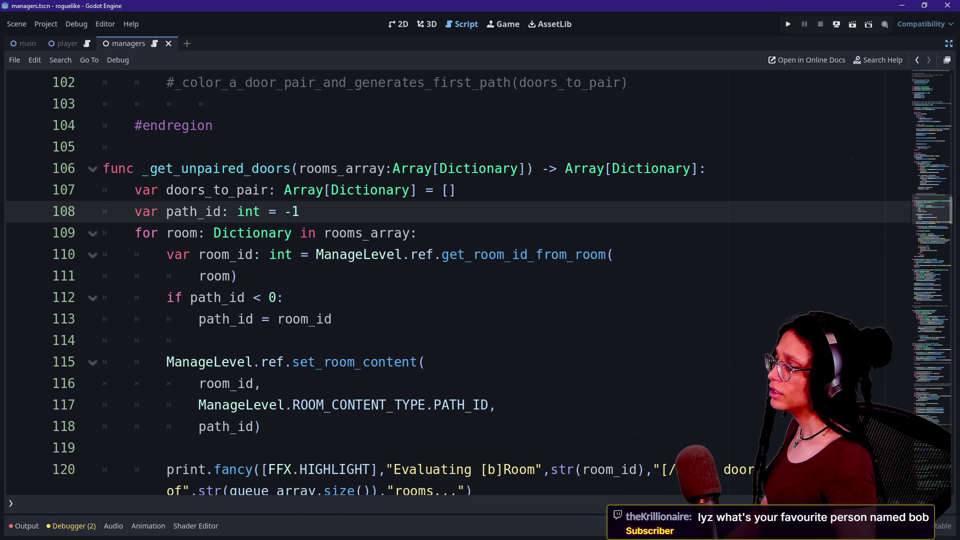
- Delete the rooms_array:Array[Dictionary] parameter and restore queue_array in the loop
{"action": "left_click_drag", "start_coordinate": [299, 169], "coordinate": [446, 168]}
{"action": "left_click_drag", "start_coordinate": [527, 169], "coordinate": [299, 169]}
{"action": "key", "text": "BackSpace"}
{"action": "left_click_drag", "start_coordinate": [323, 233], "coordinate": [363, 233]}
{"action": "type", "text": "queue"}
{"action": "left_click", "coordinate": [253, 168]}
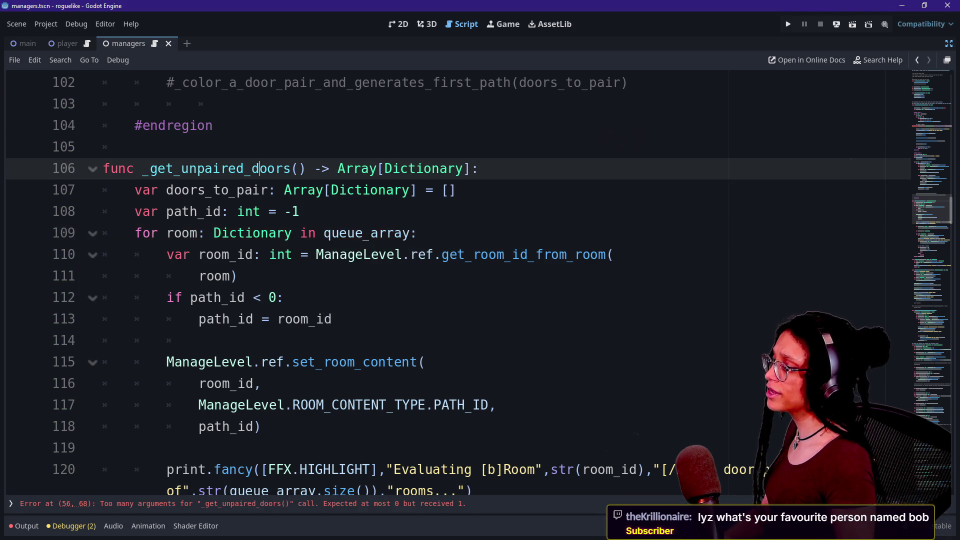
{"action": "scroll", "coordinate": [450, 280], "scroll_direction": "down", "scroll_amount": 9}
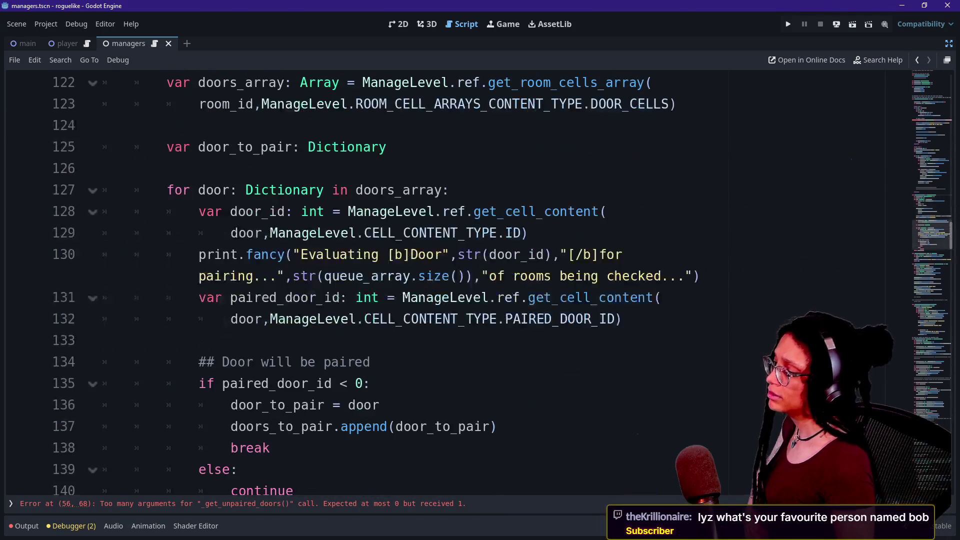
{"action": "scroll", "coordinate": [450, 280], "scroll_direction": "down", "scroll_amount": 2}
{"action": "scroll", "coordinate": [450, 280], "scroll_direction": "up", "scroll_amount": 6}
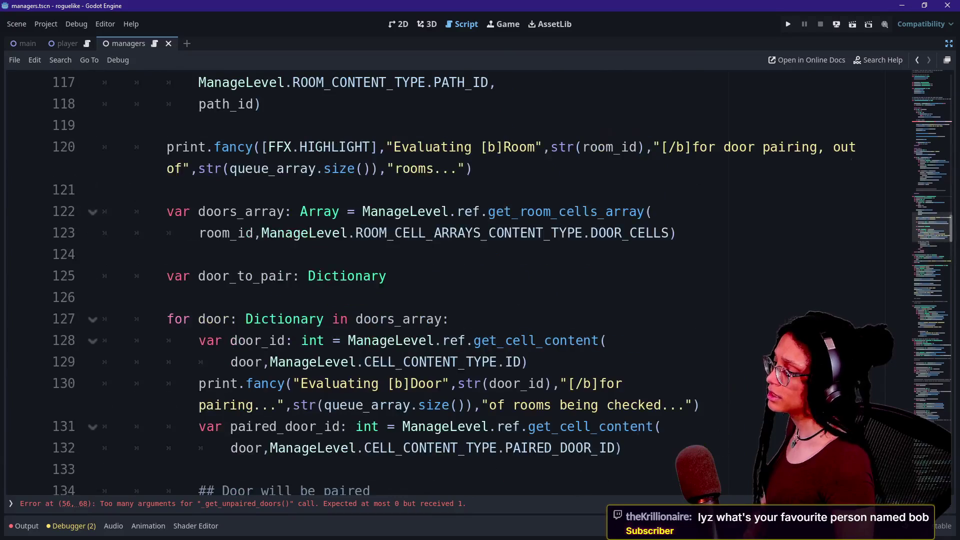
{"action": "scroll", "coordinate": [450, 280], "scroll_direction": "up", "scroll_amount": 1}
- Remove the queue_array argument from the _get_unpaired_doors call on line 56
{"action": "left_click", "coordinate": [400, 504]}
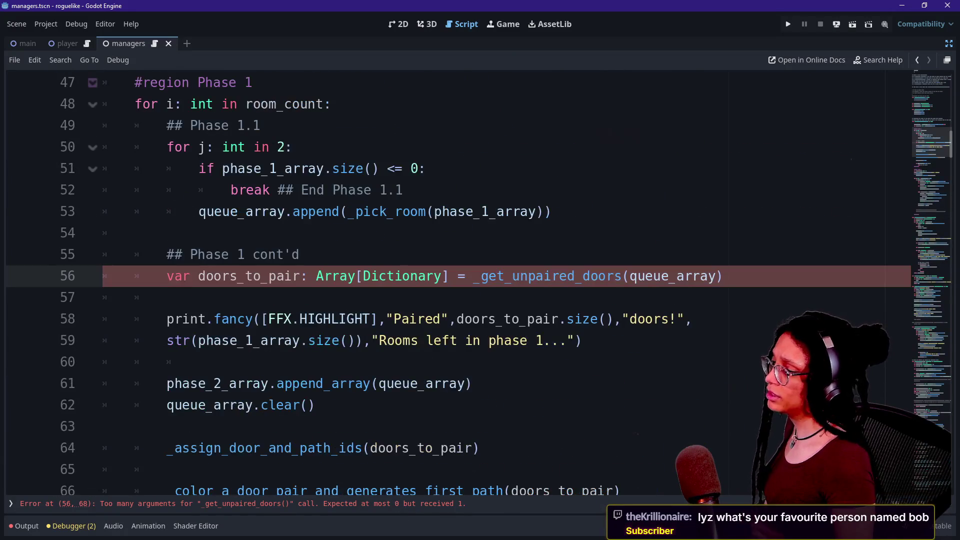
{"action": "double_click", "coordinate": [675, 276]}
{"action": "key", "text": "BackSpace"}
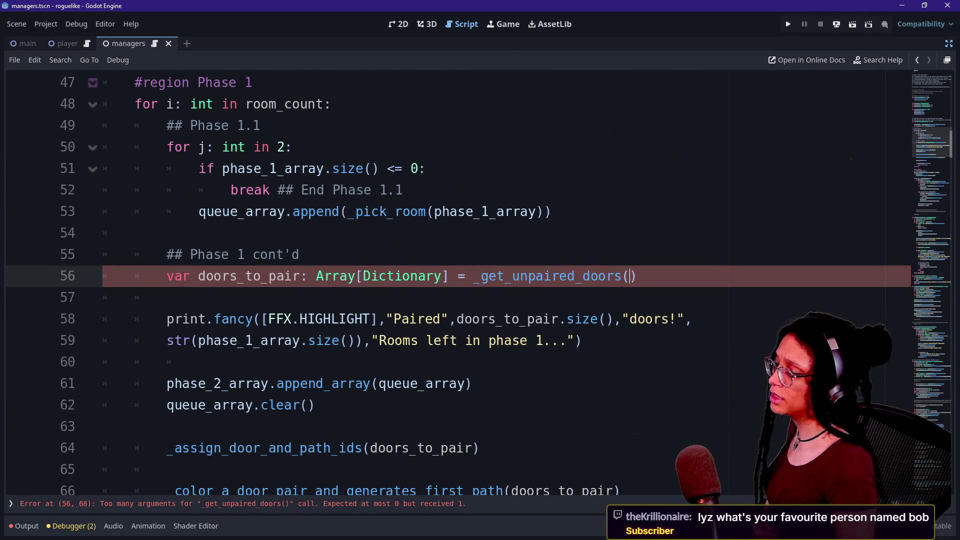
{"action": "left_click", "coordinate": [135, 232]}
{"action": "mouse_move", "coordinate": [440, 280]}
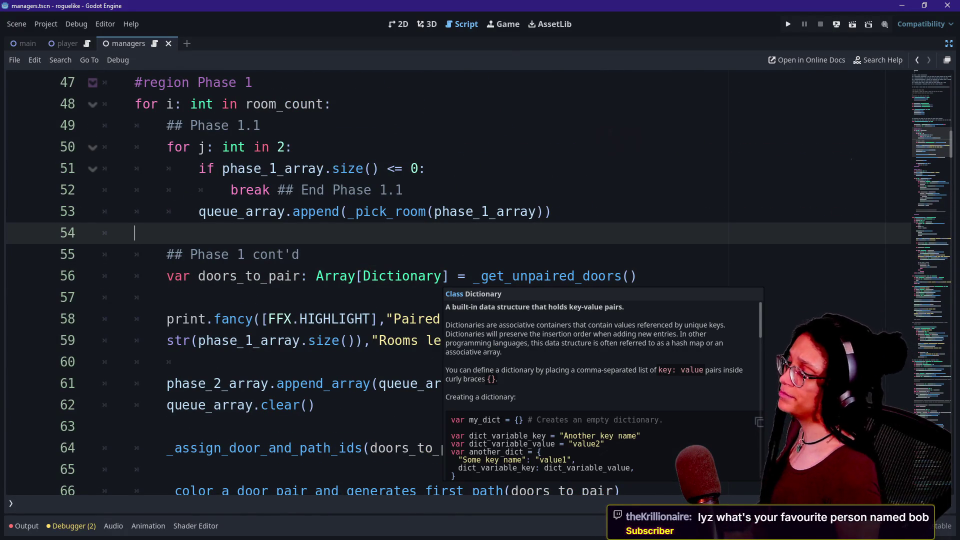
{"action": "key", "text": "Down"}
{"action": "key", "text": "Down"}
{"action": "key", "text": "Down"}
{"action": "key", "text": "Down"}
{"action": "key", "text": "Down"}
{"action": "key", "text": "Down"}
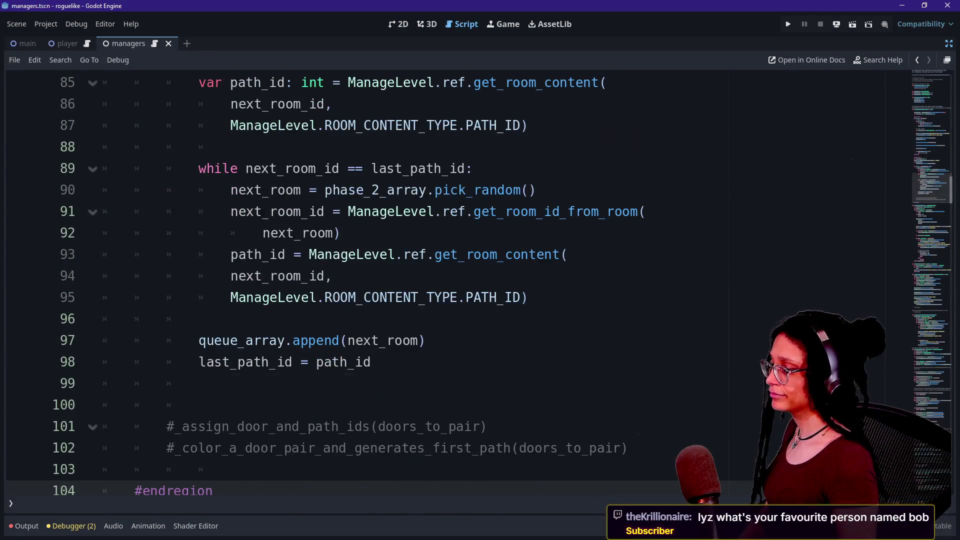
{"action": "key", "text": "Up"}
{"action": "key", "text": "Up"}
{"action": "key", "text": "Up"}
{"action": "key", "text": "Up"}
{"action": "scroll", "coordinate": [380, 283], "scroll_direction": "down", "scroll_amount": 6}
{"action": "left_click", "coordinate": [261, 383]}
{"action": "left_click_drag", "start_coordinate": [332, 362], "coordinate": [473, 448]}
{"action": "left_click", "coordinate": [103, 469]}
{"action": "key", "text": "Up"}
{"action": "key", "text": "Up"}
{"action": "key", "text": "Down"}
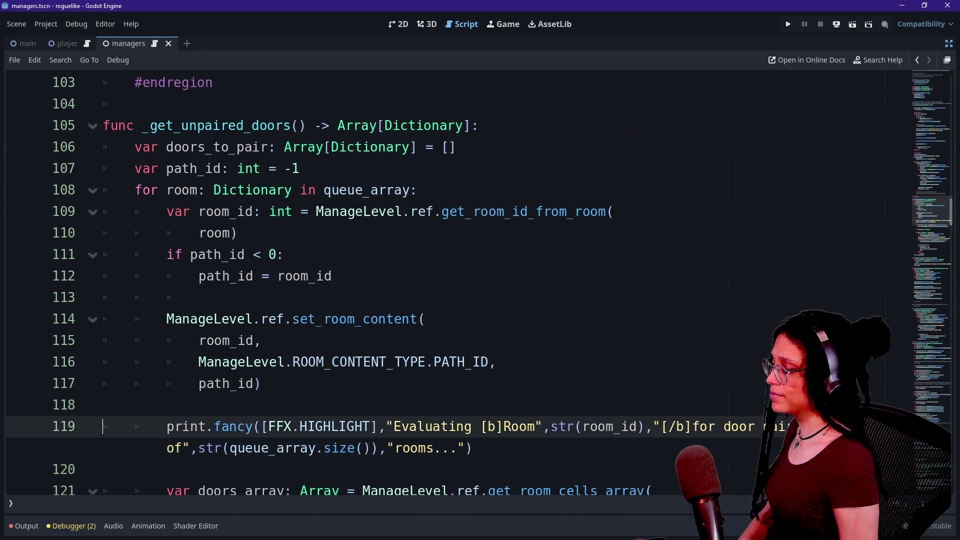
{"action": "key", "text": "Down"}
{"action": "key", "text": "Down"}
{"action": "key", "text": "Down"}
{"action": "key", "text": "Down"}
{"action": "key", "text": "Down"}
{"action": "key", "text": "Down"}
{"action": "key", "text": "Down"}
{"action": "key", "text": "Down"}
{"action": "scroll", "coordinate": [450, 280], "scroll_direction": "down", "scroll_amount": 4}
{"action": "key", "text": "Down"}
{"action": "key", "text": "Down"}
{"action": "key", "text": "Down"}
{"action": "key", "text": "Up"}
{"action": "scroll", "coordinate": [450, 280], "scroll_direction": "down", "scroll_amount": 4}
{"action": "right_click", "coordinate": [382, 358]}
{"action": "key", "text": "Escape"}
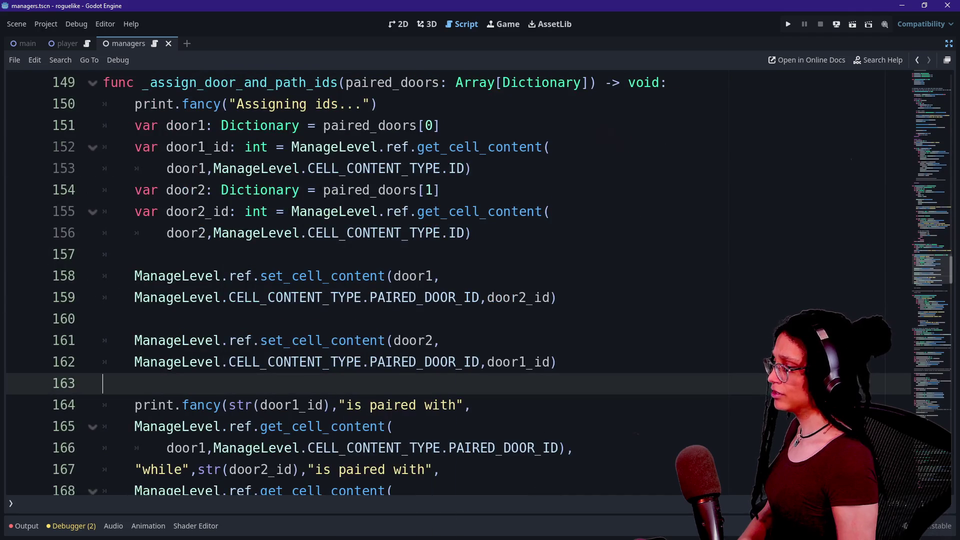
{"action": "scroll", "coordinate": [381, 358], "scroll_direction": "up", "scroll_amount": 5}
{"action": "scroll", "coordinate": [450, 280], "scroll_direction": "up", "scroll_amount": 2}
{"action": "left_click", "coordinate": [235, 297]}
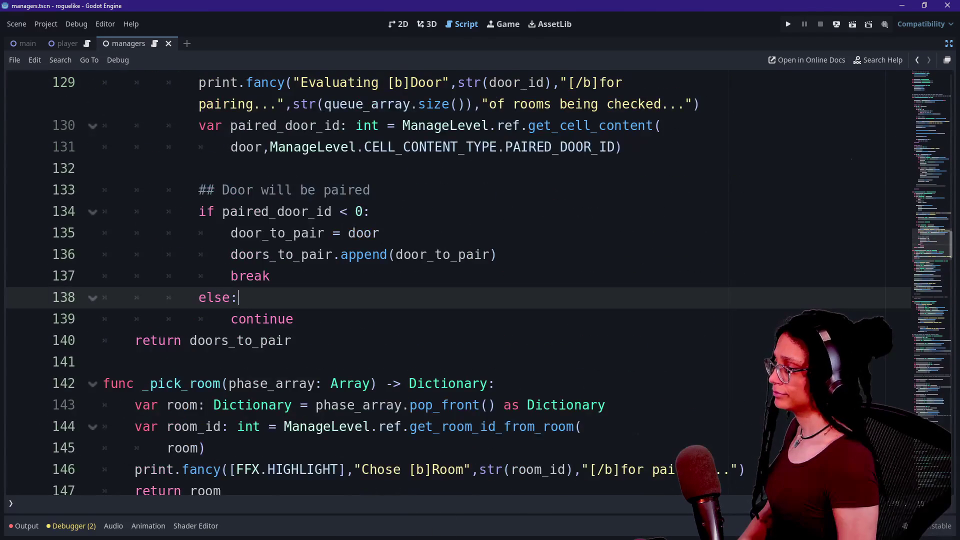
{"action": "scroll", "coordinate": [450, 280], "scroll_direction": "up", "scroll_amount": 8}
{"action": "scroll", "coordinate": [450, 280], "scroll_direction": "up", "scroll_amount": 9}
{"action": "left_click", "coordinate": [400, 297]}
{"action": "key", "text": "Up"}
{"action": "key", "text": "Up"}
{"action": "key", "text": "Down"}
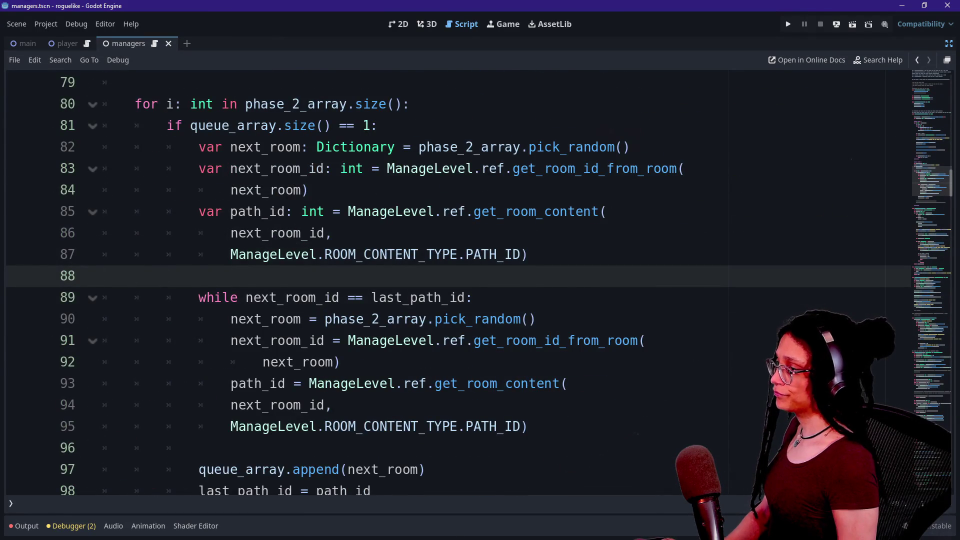
{"action": "scroll", "coordinate": [450, 280], "scroll_direction": "up", "scroll_amount": 9}
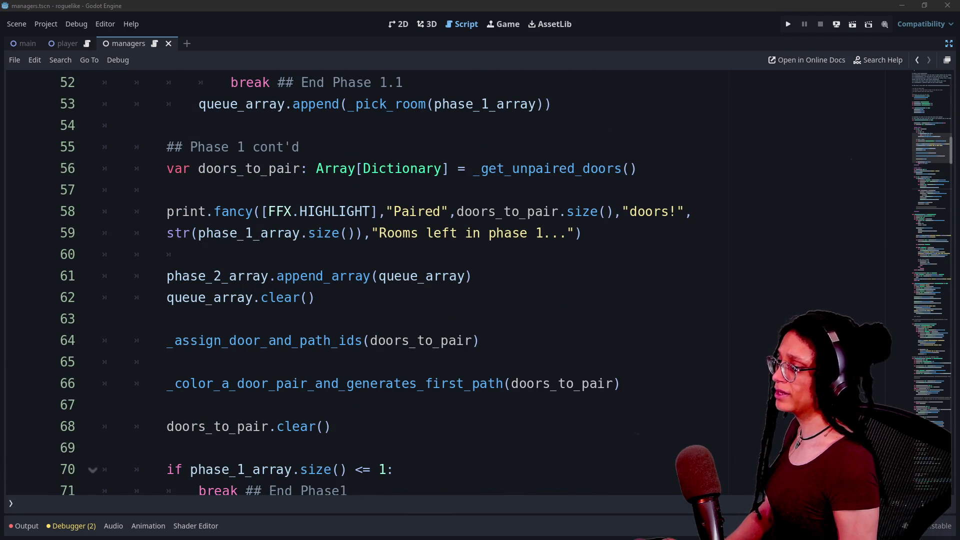
{"action": "left_click", "coordinate": [495, 211]}
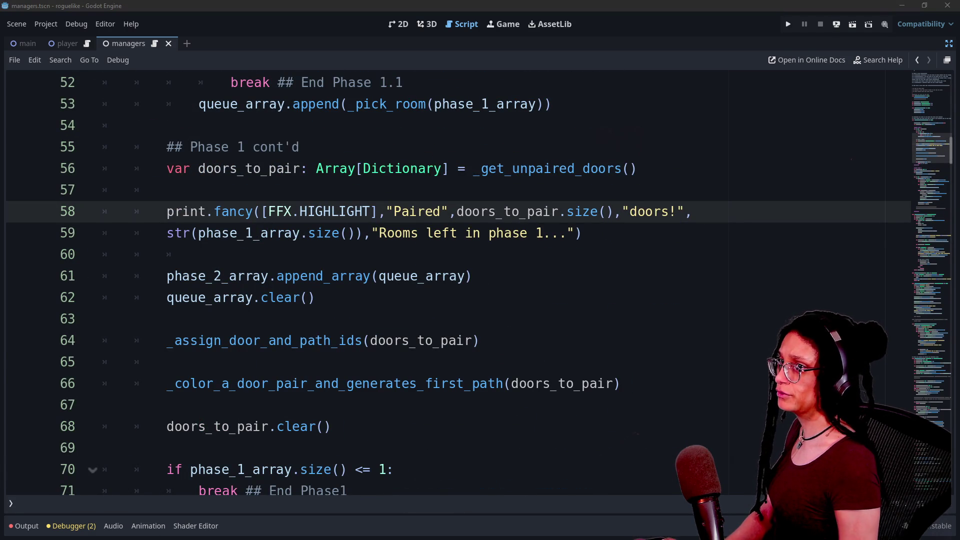
{"action": "key", "text": "Up"}
{"action": "key", "text": "Up"}
{"action": "key", "text": "Up"}
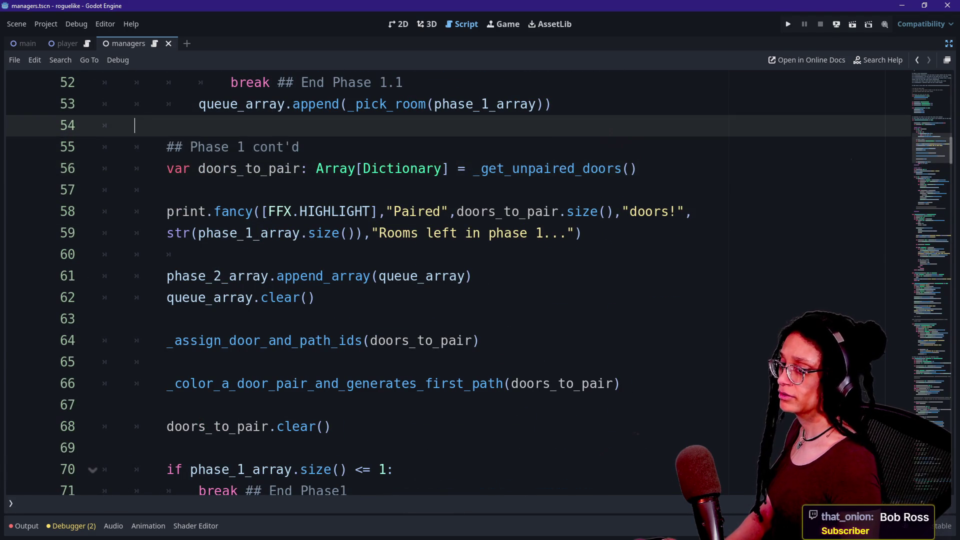
{"action": "key", "text": "Up"}
{"action": "key", "text": "Up"}
{"action": "key", "text": "Up"}
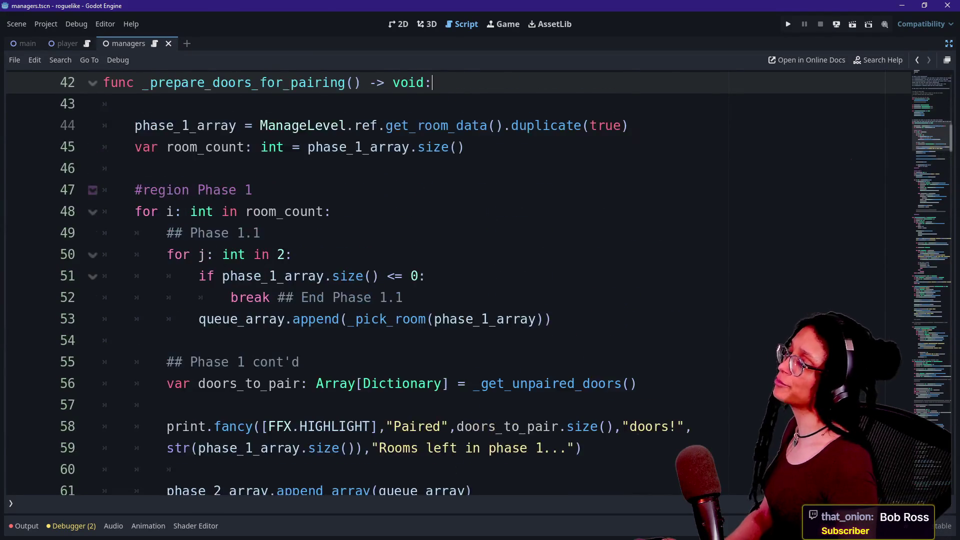
{"action": "left_click", "coordinate": [252, 232]}
{"action": "scroll", "coordinate": [400, 300], "scroll_direction": "down", "scroll_amount": 2}
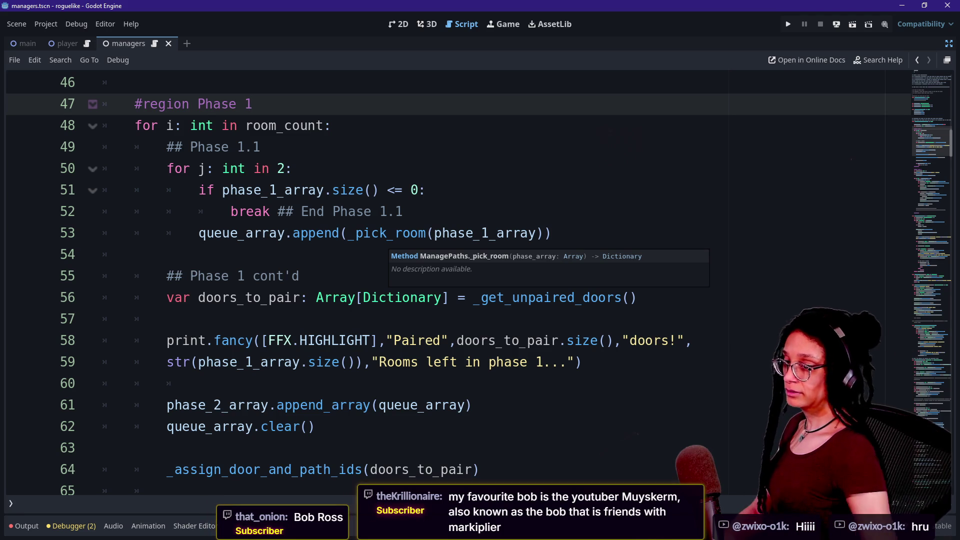
- Move down through the Phase 1 loop to the last_path_id declaration in Phase 2
{"action": "left_click", "coordinate": [300, 168]}
{"action": "scroll", "coordinate": [350, 220], "scroll_direction": "down", "scroll_amount": 2}
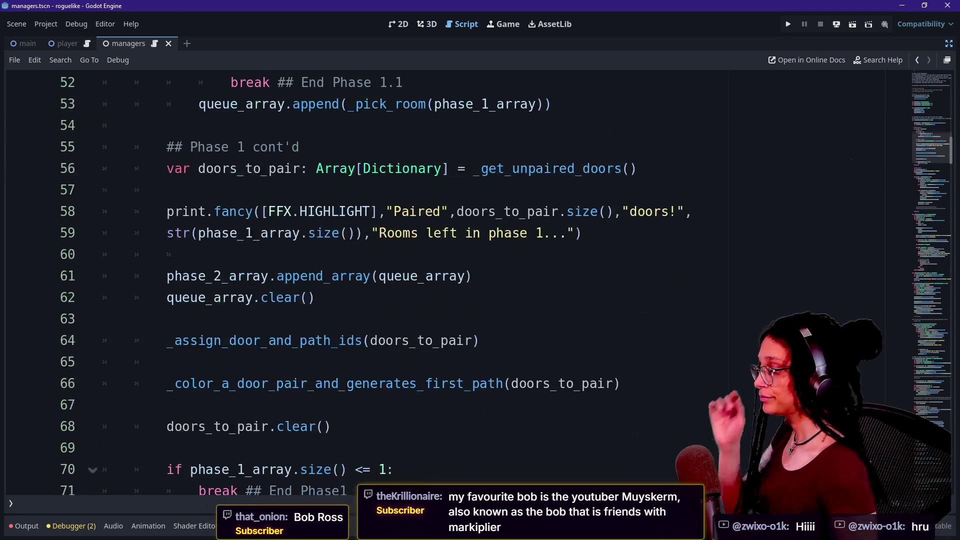
{"action": "scroll", "coordinate": [330, 211], "scroll_direction": "down", "scroll_amount": 1}
{"action": "scroll", "coordinate": [350, 280], "scroll_direction": "down", "scroll_amount": 7}
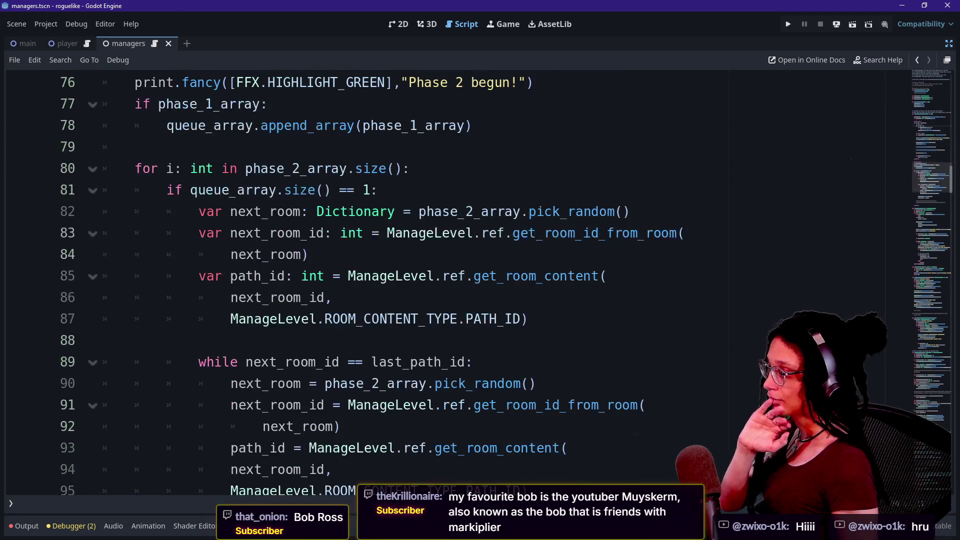
{"action": "scroll", "coordinate": [350, 280], "scroll_direction": "down", "scroll_amount": 6}
{"action": "scroll", "coordinate": [350, 280], "scroll_direction": "up", "scroll_amount": 9}
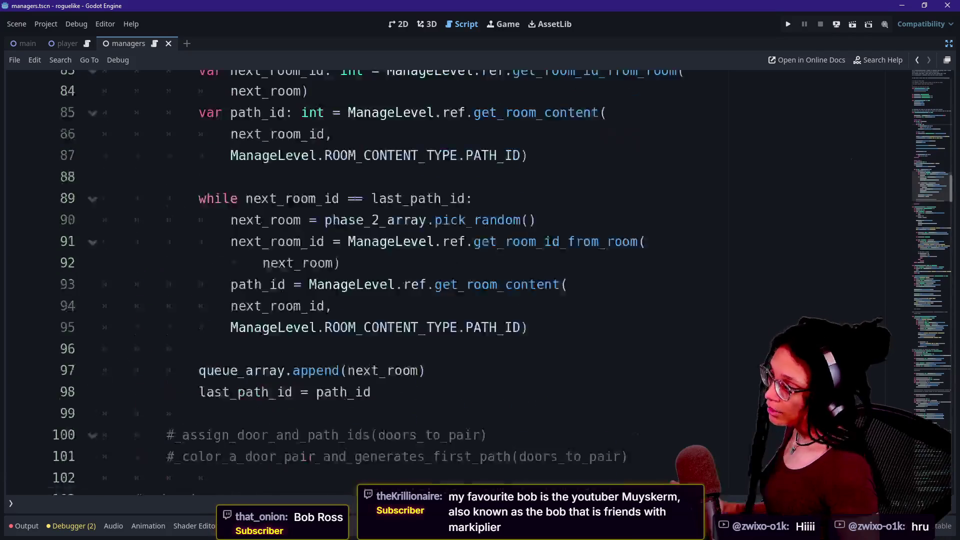
{"action": "scroll", "coordinate": [350, 280], "scroll_direction": "up", "scroll_amount": 11}
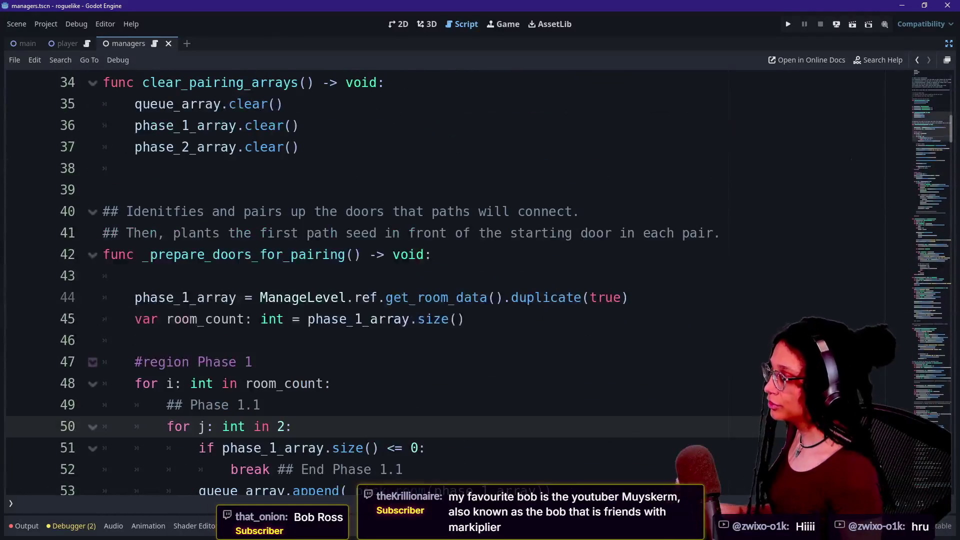
{"action": "scroll", "coordinate": [350, 280], "scroll_direction": "down", "scroll_amount": 1}
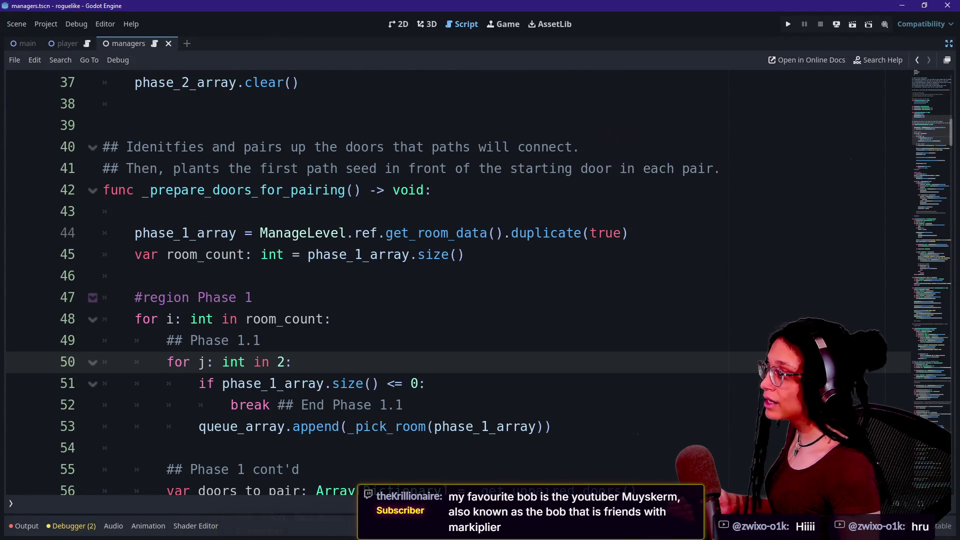
{"action": "left_click", "coordinate": [284, 319]}
{"action": "scroll", "coordinate": [350, 280], "scroll_direction": "down", "scroll_amount": 11}
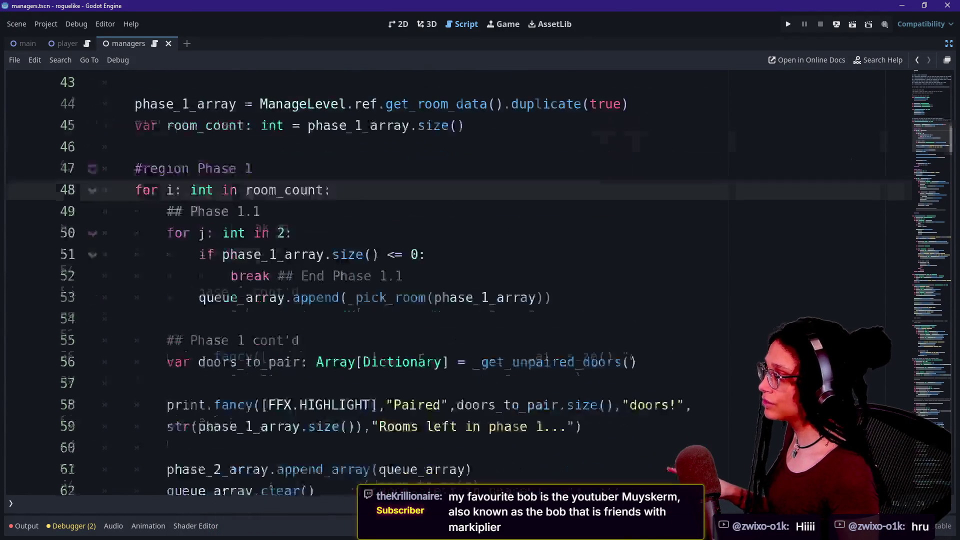
{"action": "left_click", "coordinate": [285, 190]}
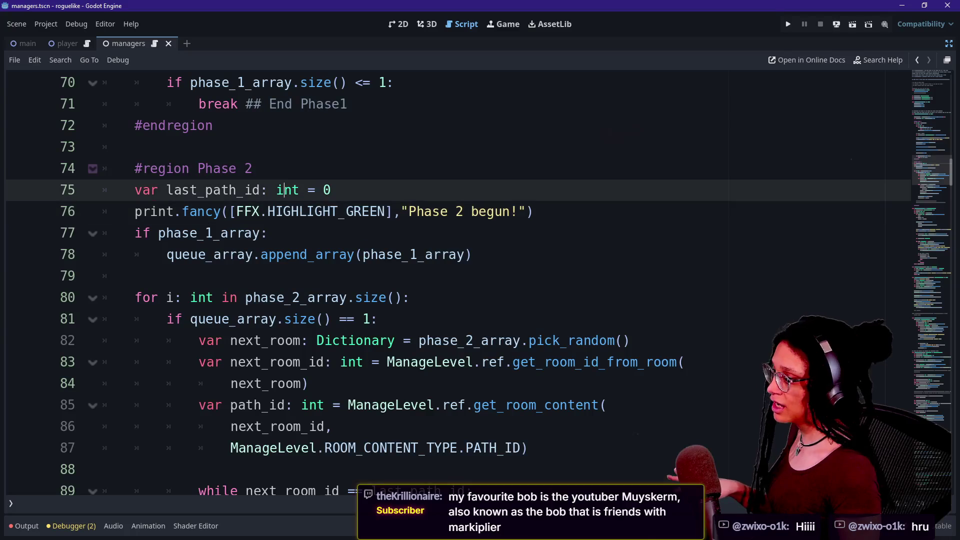
{"action": "scroll", "coordinate": [350, 280], "scroll_direction": "down", "scroll_amount": 7}
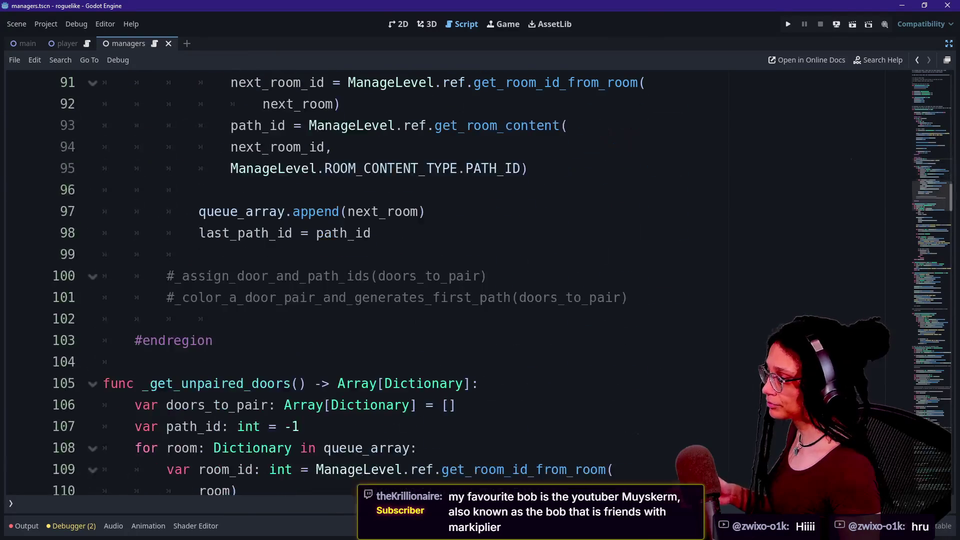
- Comment out Phase 2 lines 88–98 with Ctrl+K and run the game
{"action": "left_click_drag", "start_coordinate": [105, 83], "coordinate": [325, 233]}
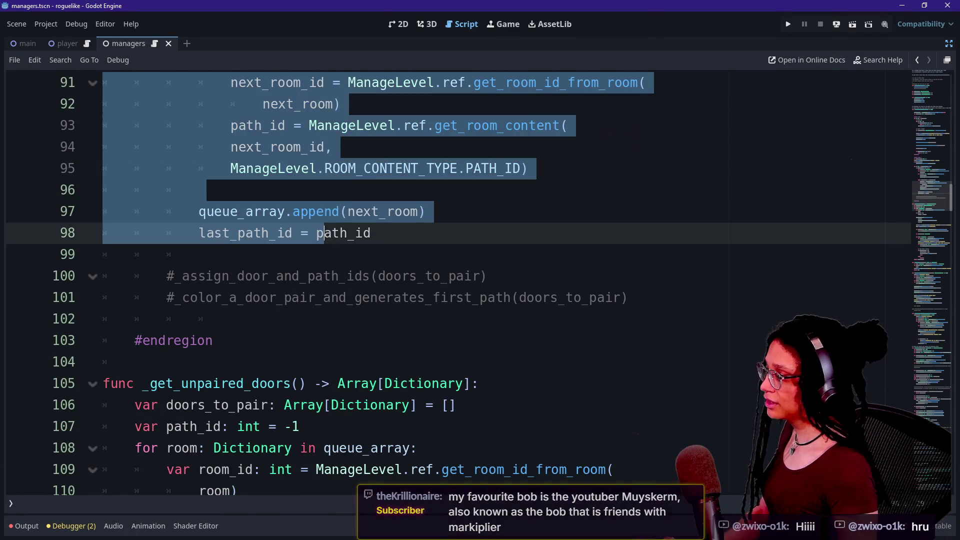
{"action": "key", "text": "ctrl+k"}
{"action": "scroll", "coordinate": [450, 280], "scroll_direction": "up", "scroll_amount": 8}
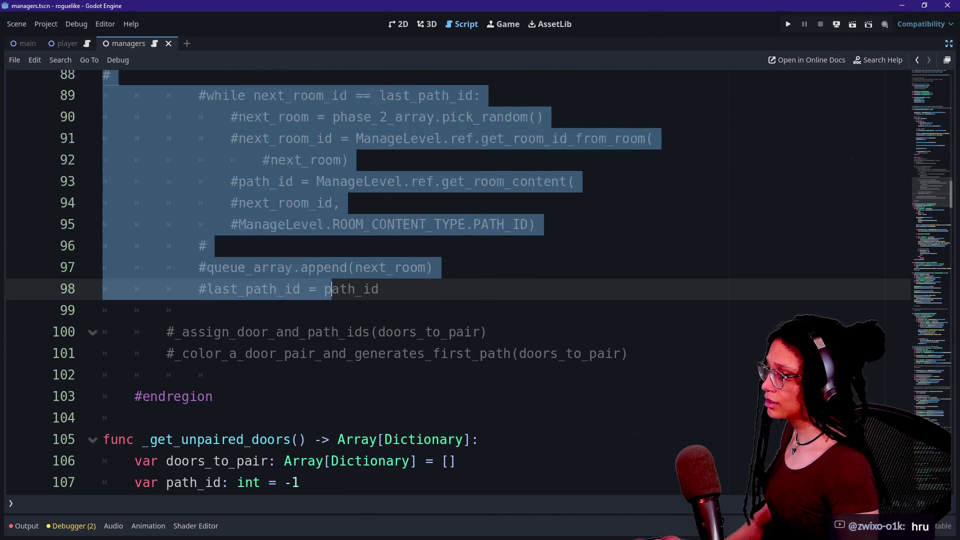
{"action": "left_click", "coordinate": [786, 31]}
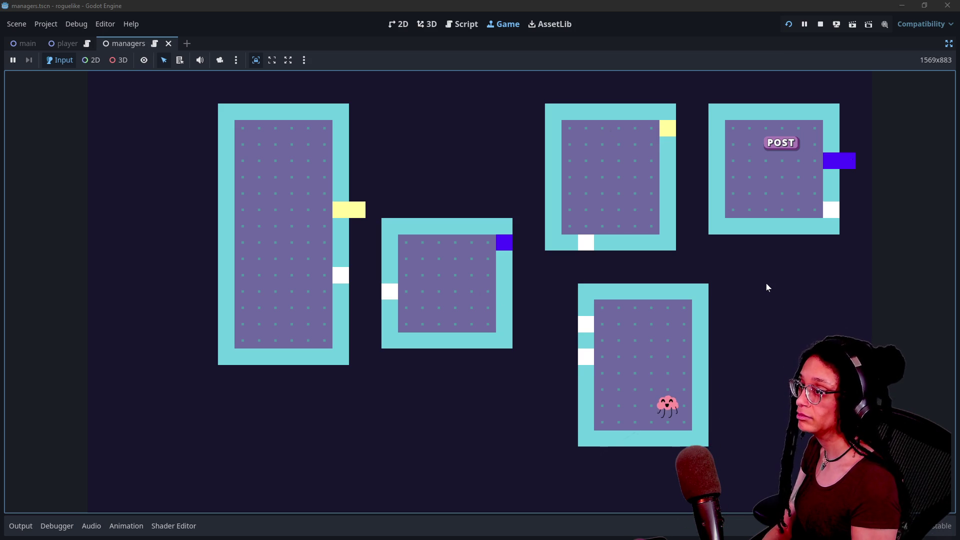
- Toggle the tile debug overlay, then select the live ManagePaths node under Main > Managers
{"action": "key", "text": "d"}
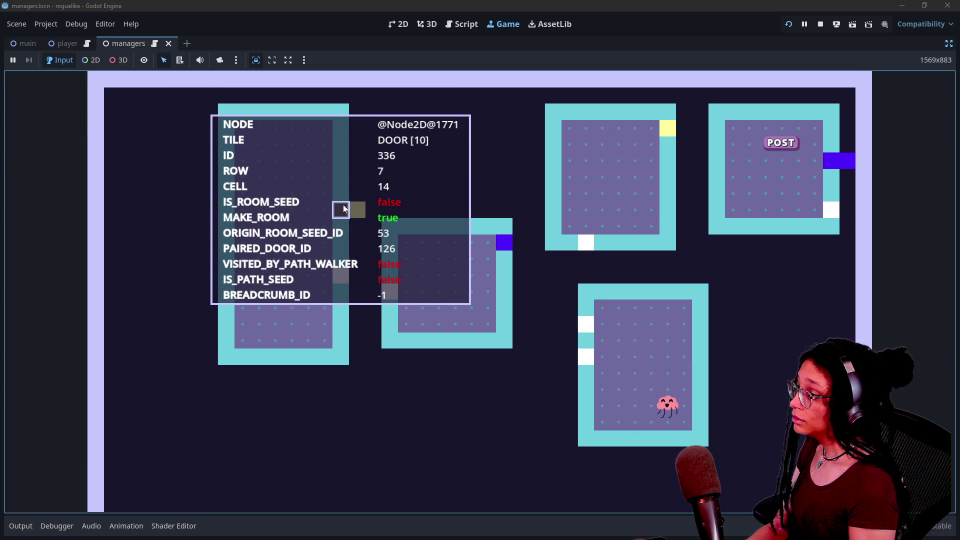
{"action": "key", "text": "d"}
{"action": "left_click", "coordinate": [949, 43]}
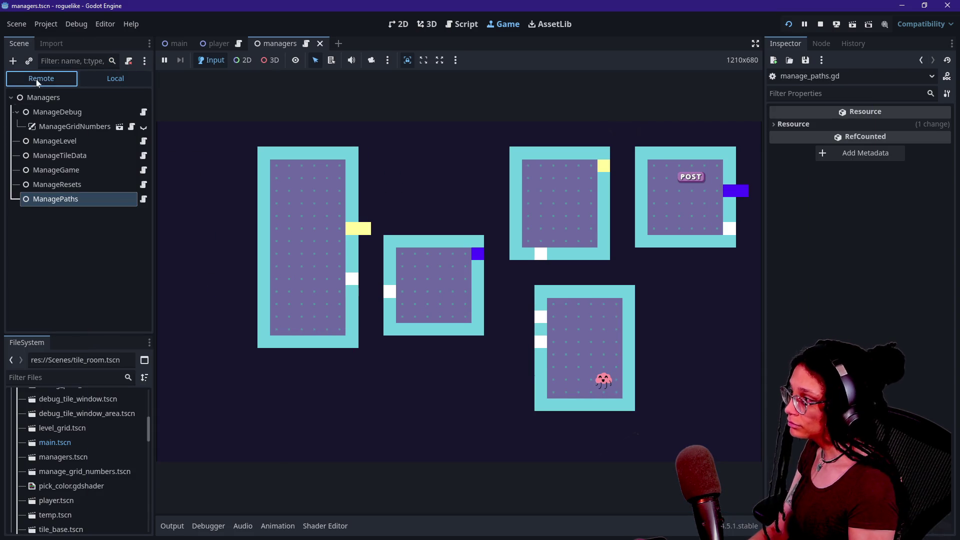
{"action": "left_click", "coordinate": [36, 79]}
{"action": "left_click", "coordinate": [17, 141]}
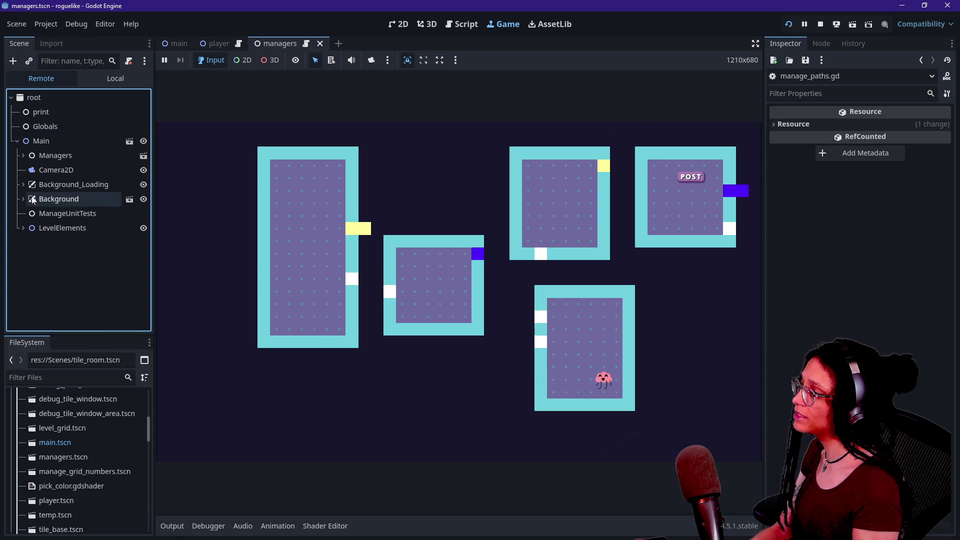
{"action": "left_click", "coordinate": [20, 157]}
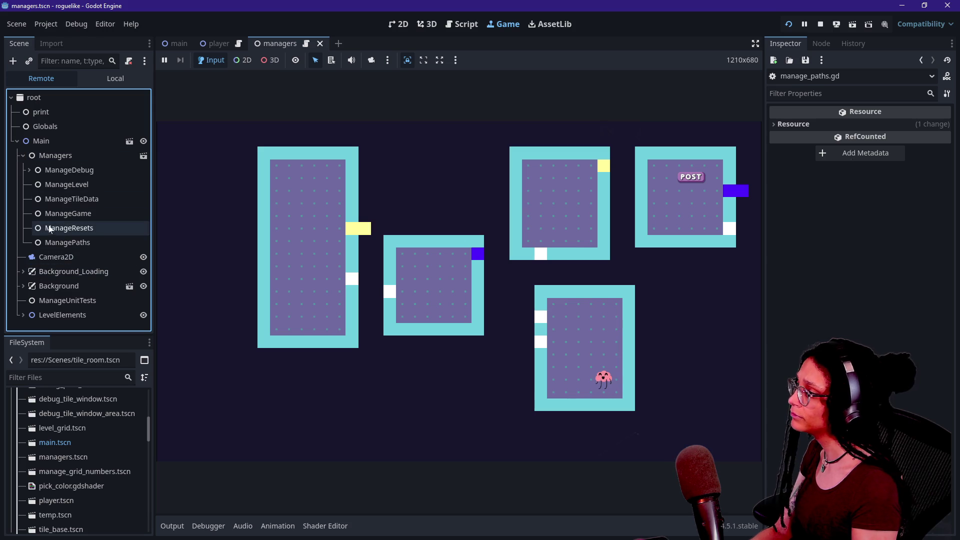
{"action": "left_click", "coordinate": [57, 243]}
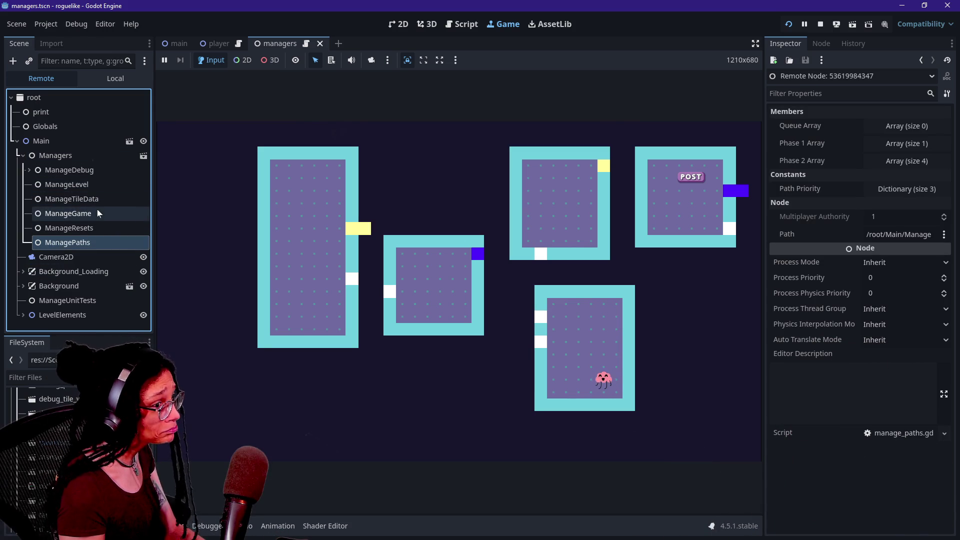
{"action": "left_click", "coordinate": [359, 201]}
- Expand and check three Phase 2 Array rooms, then select the live ManageLevel node
{"action": "left_click", "coordinate": [875, 161]}
{"action": "left_click", "coordinate": [889, 196]}
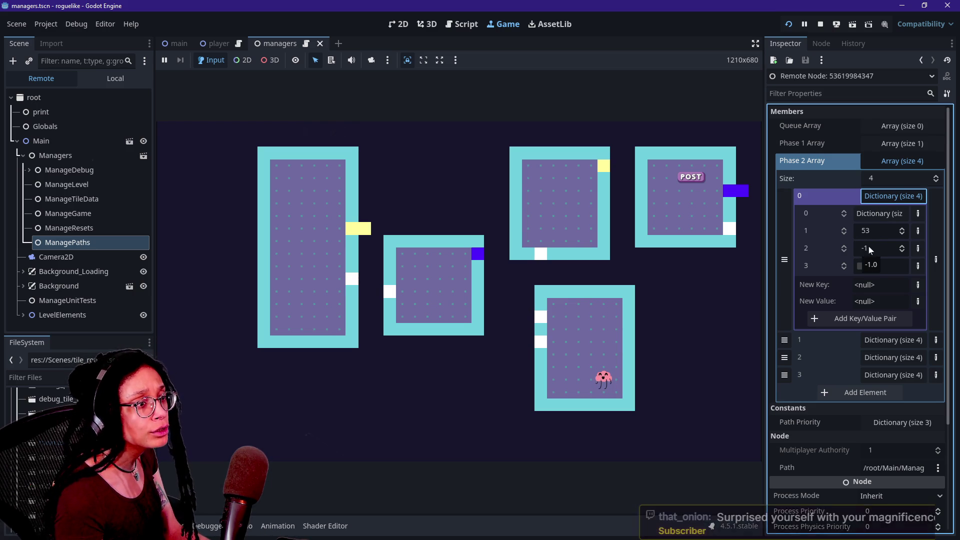
{"action": "left_click", "coordinate": [882, 198]}
{"action": "left_click", "coordinate": [883, 215]}
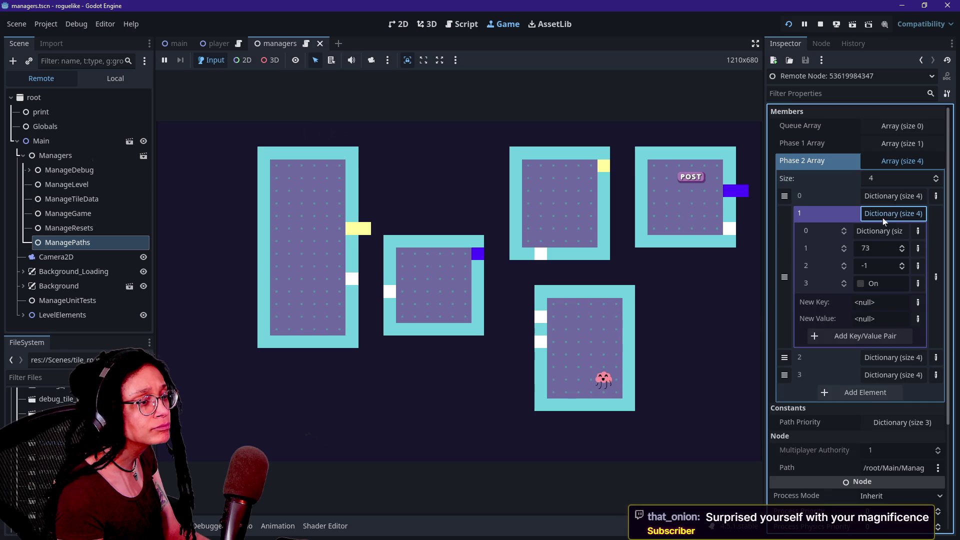
{"action": "left_click", "coordinate": [883, 218]}
{"action": "left_click", "coordinate": [881, 234]}
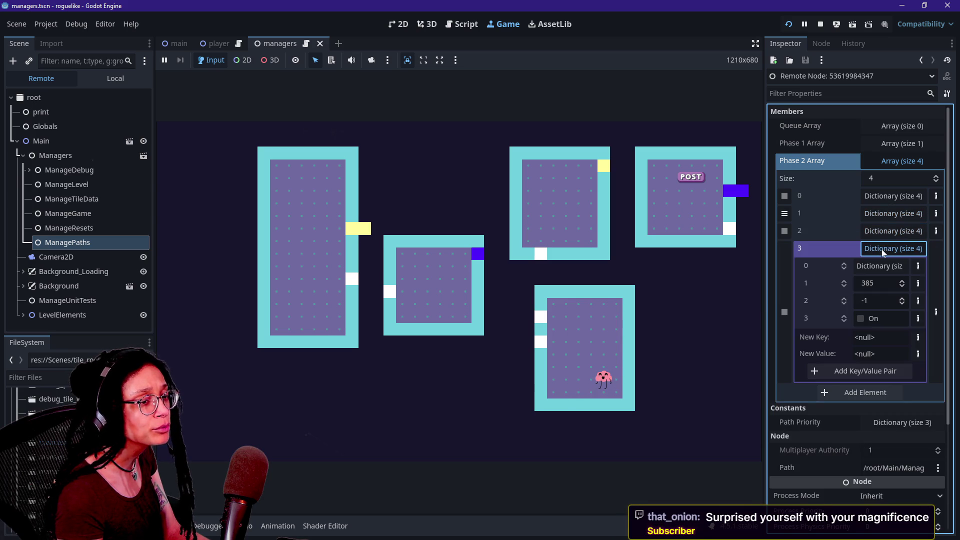
{"action": "left_click", "coordinate": [880, 239]}
{"action": "left_click", "coordinate": [362, 299]}
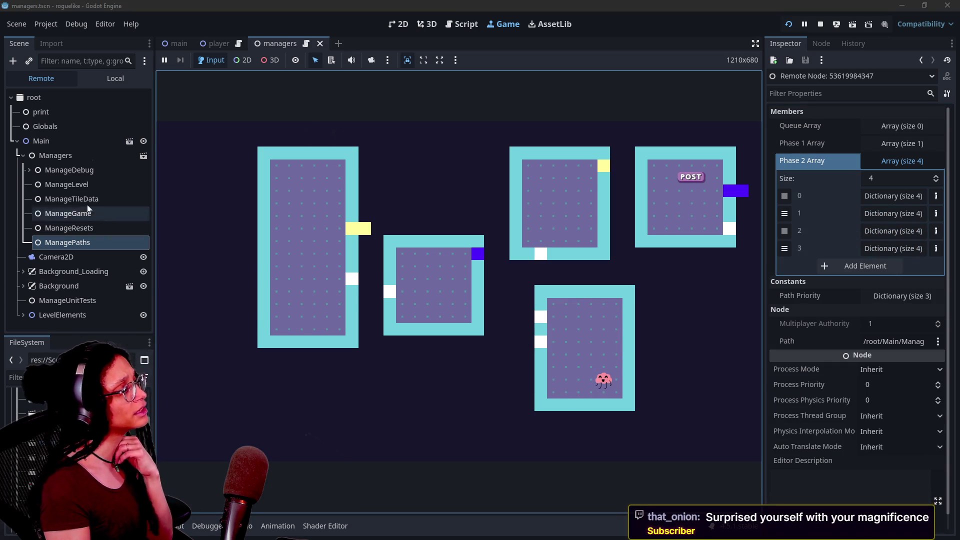
{"action": "left_click", "coordinate": [65, 184]}
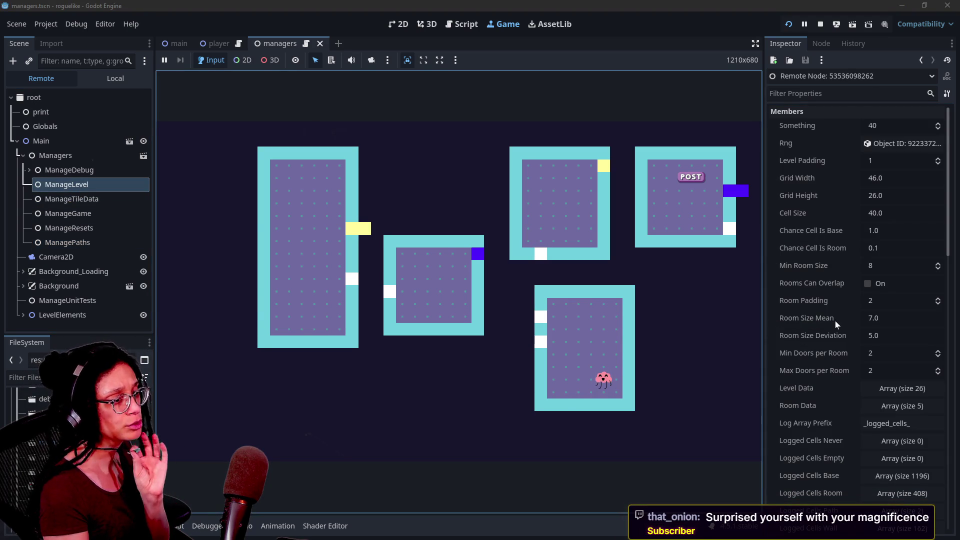
- Expand ManageLevel's Room Data and inspect its first two room dictionaries, then reselect ManagePaths
{"action": "scroll", "coordinate": [835, 320], "scroll_direction": "down", "scroll_amount": 5}
{"action": "left_click", "coordinate": [878, 301]}
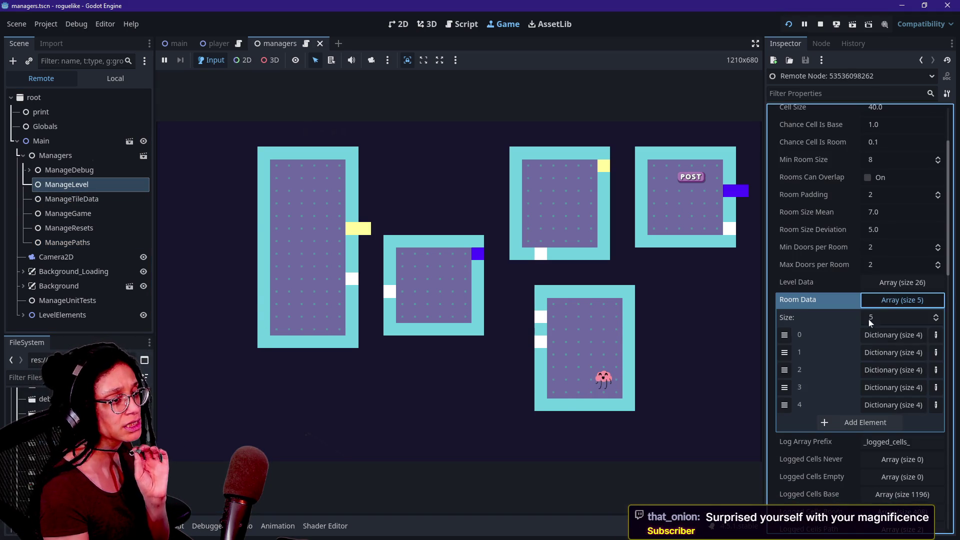
{"action": "left_click", "coordinate": [871, 337]}
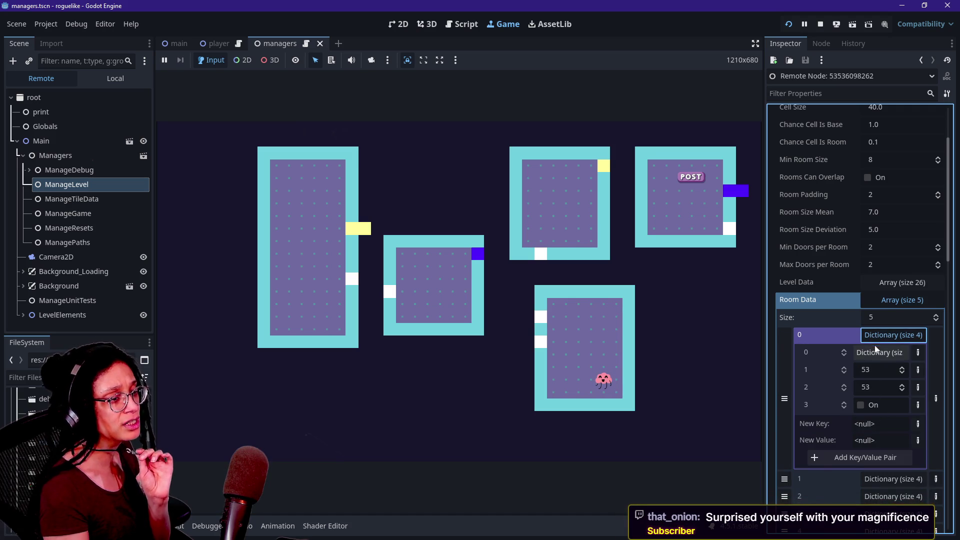
{"action": "left_click", "coordinate": [875, 336]}
{"action": "left_click", "coordinate": [879, 353]}
{"action": "left_click", "coordinate": [878, 358]}
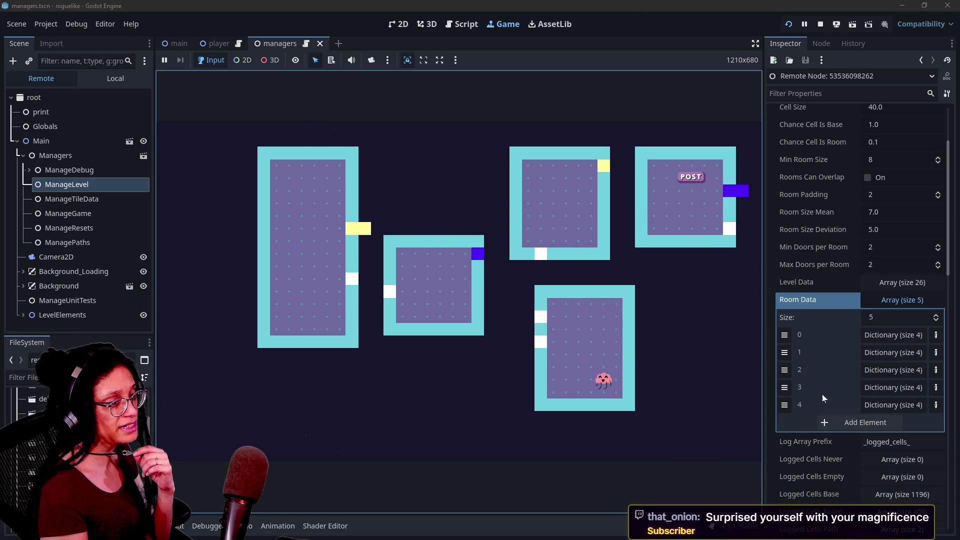
{"action": "left_click", "coordinate": [876, 336]}
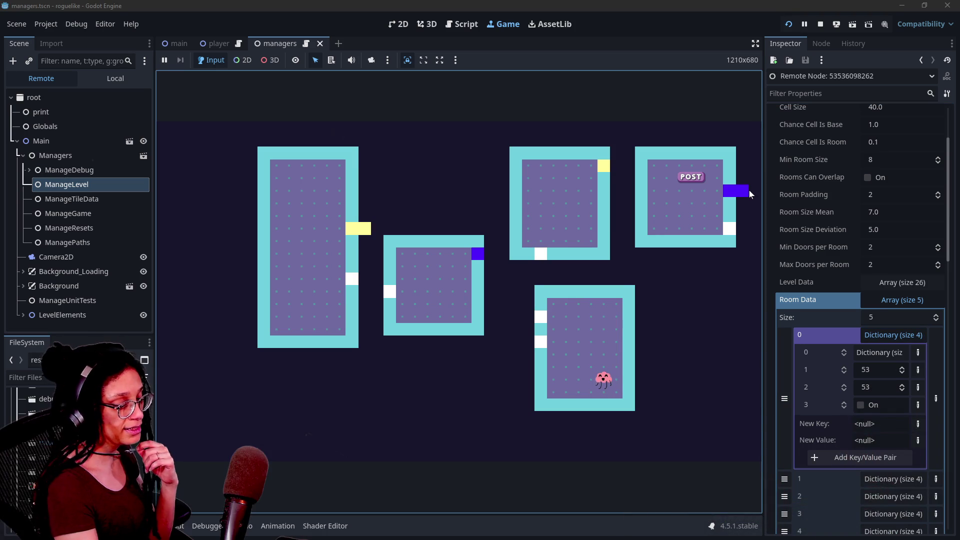
{"action": "scroll", "coordinate": [802, 299], "scroll_direction": "down", "scroll_amount": 3}
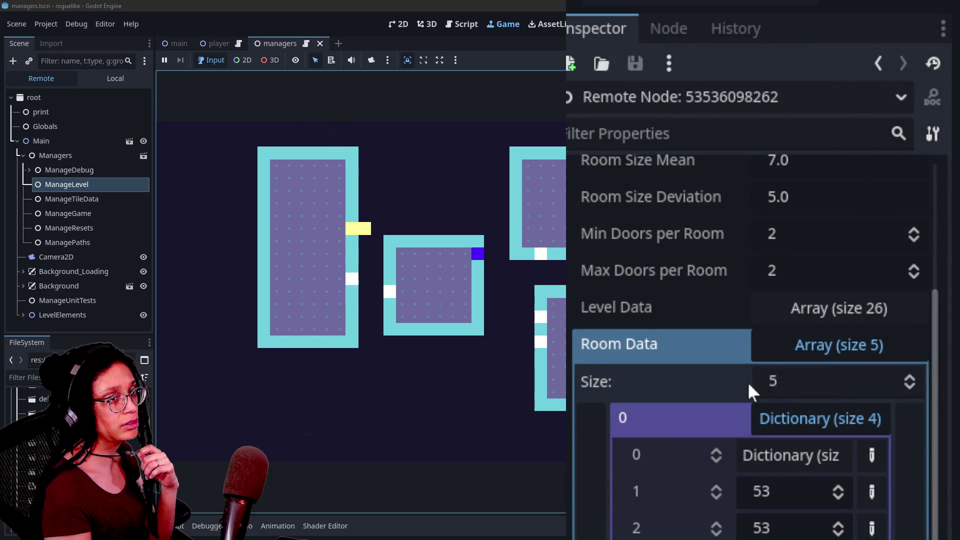
{"action": "scroll", "coordinate": [749, 421], "scroll_direction": "down", "scroll_amount": 3}
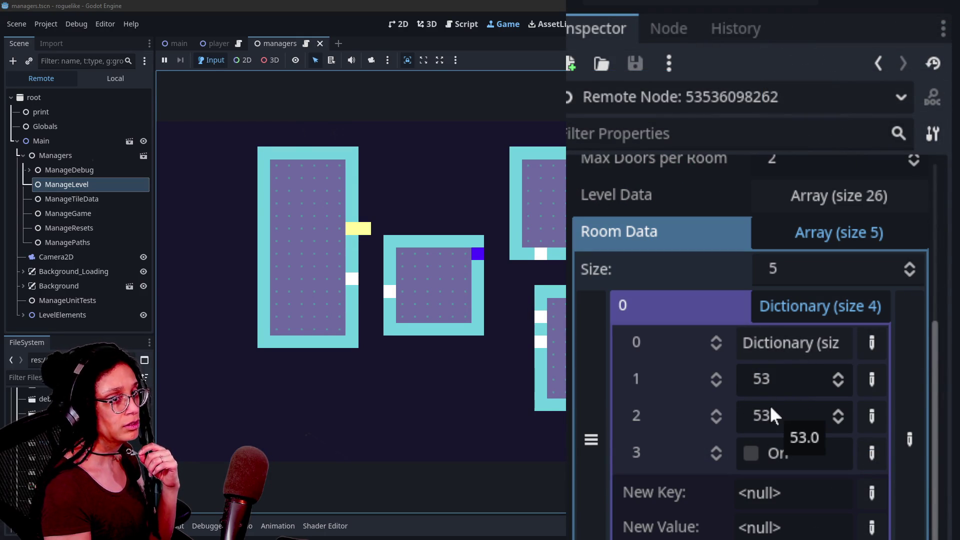
{"action": "left_click", "coordinate": [86, 242]}
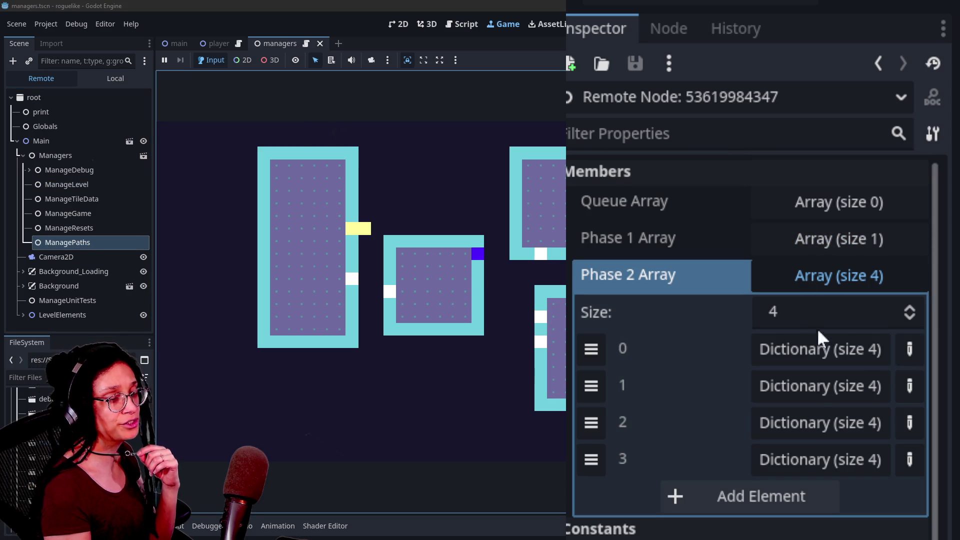
- Check Phase 2 room 0 (53 and -1) and the lone Phase 1 room, then return to the script
{"action": "left_click", "coordinate": [791, 352]}
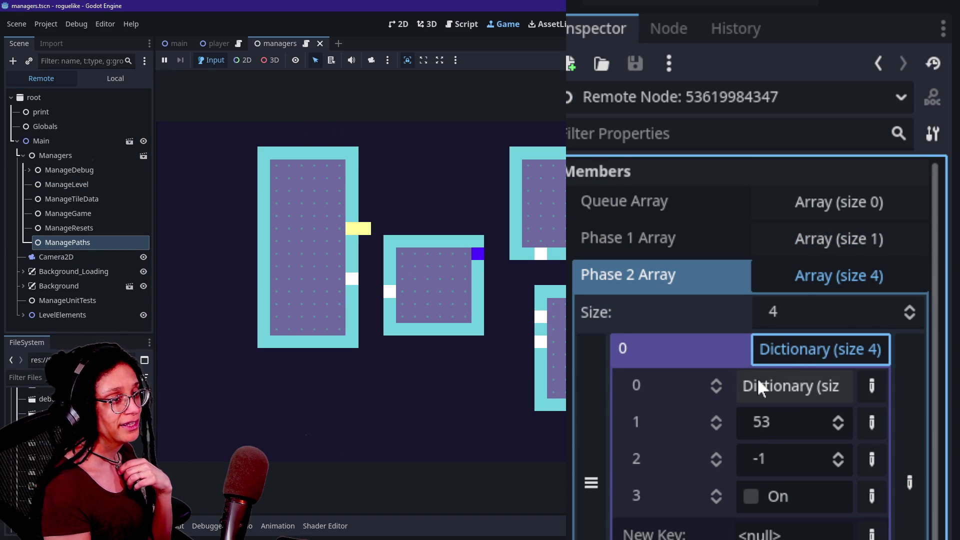
{"action": "left_click", "coordinate": [793, 254]}
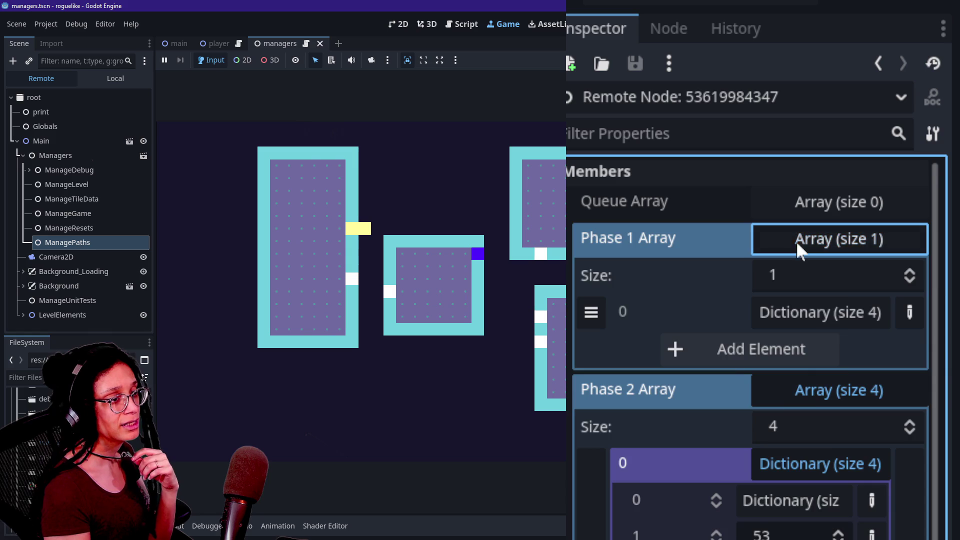
{"action": "left_click", "coordinate": [795, 240]}
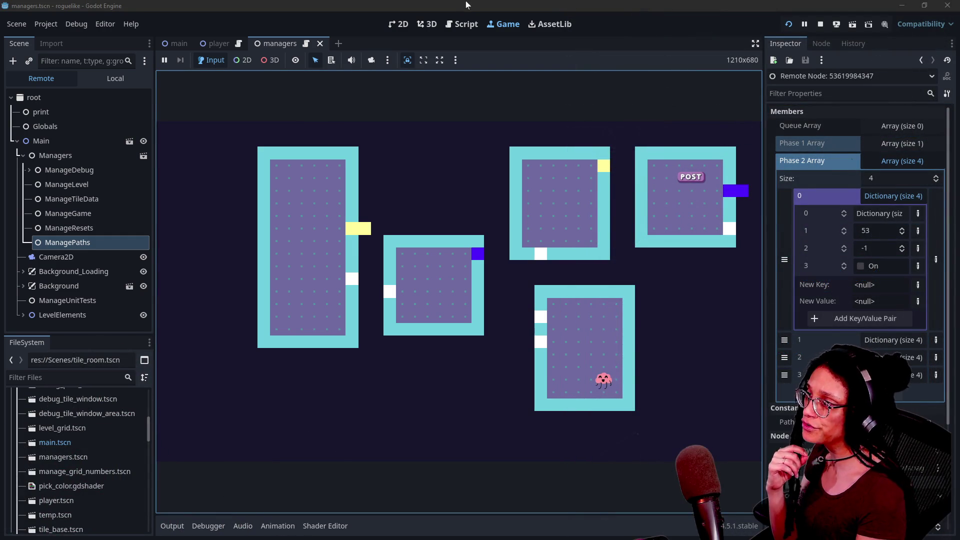
{"action": "left_click", "coordinate": [462, 24]}
- Hide the docks with Ctrl+Shift+F11 and scroll down to _get_unpaired_doors
{"action": "left_click", "coordinate": [445, 146]}
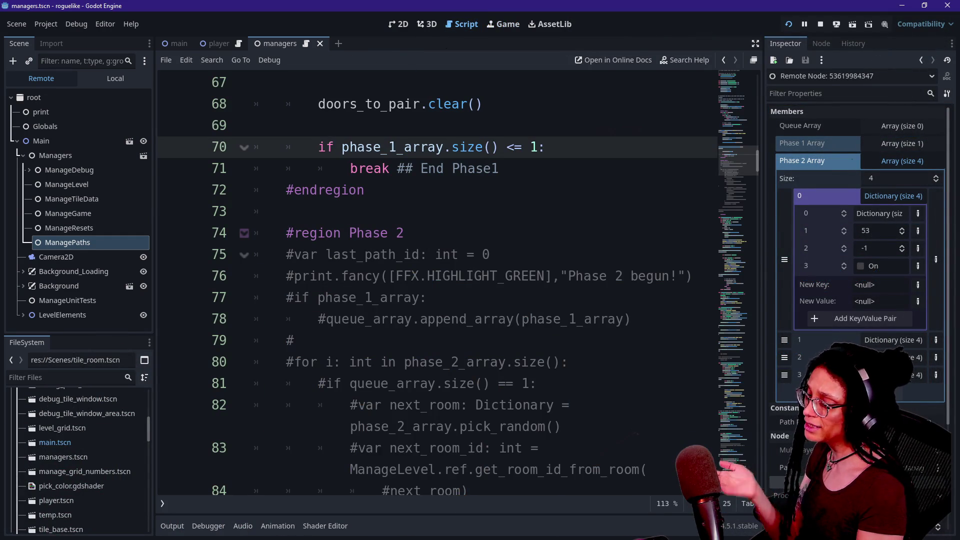
{"action": "key", "text": "ctrl+shift+F11"}
{"action": "scroll", "coordinate": [350, 280], "scroll_direction": "up", "scroll_amount": 8}
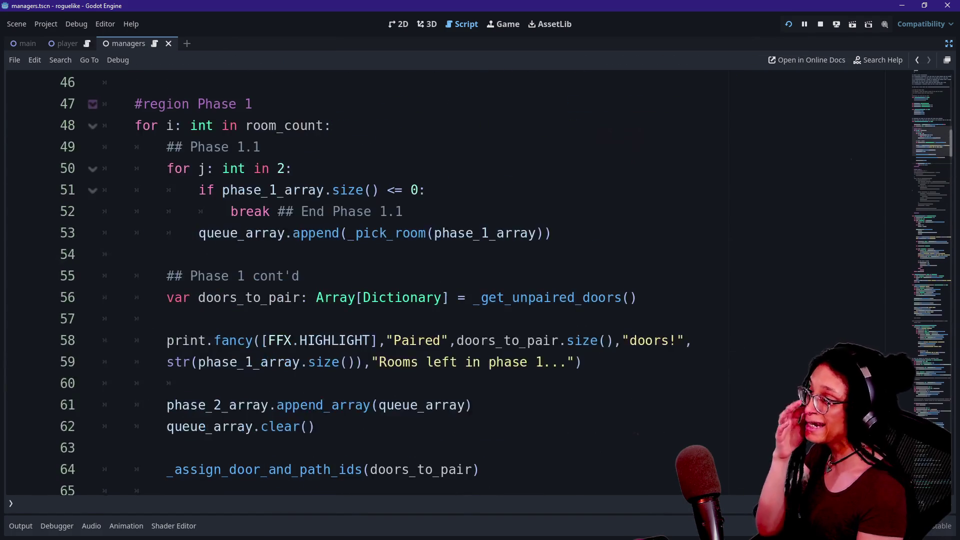
{"action": "scroll", "coordinate": [450, 280], "scroll_direction": "up", "scroll_amount": 2}
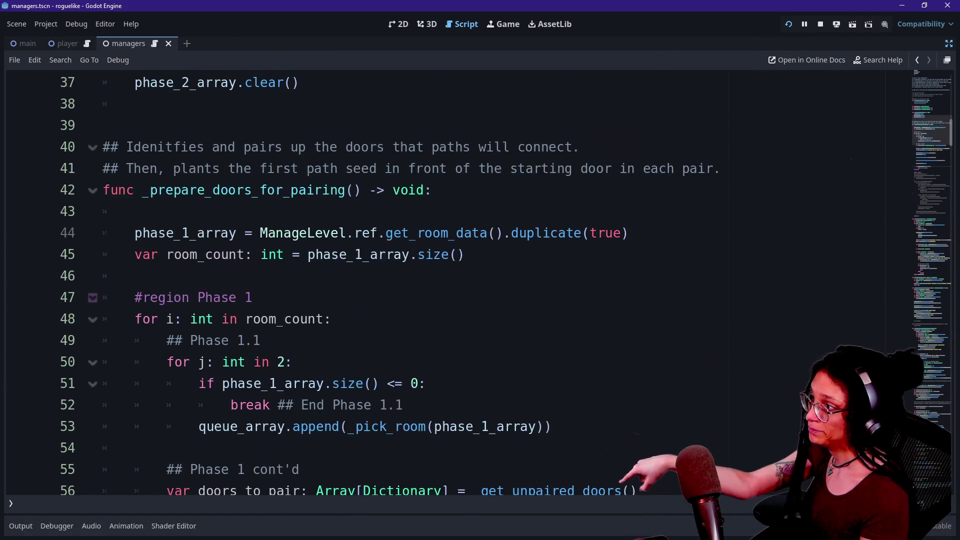
{"action": "scroll", "coordinate": [450, 280], "scroll_direction": "down", "scroll_amount": 5}
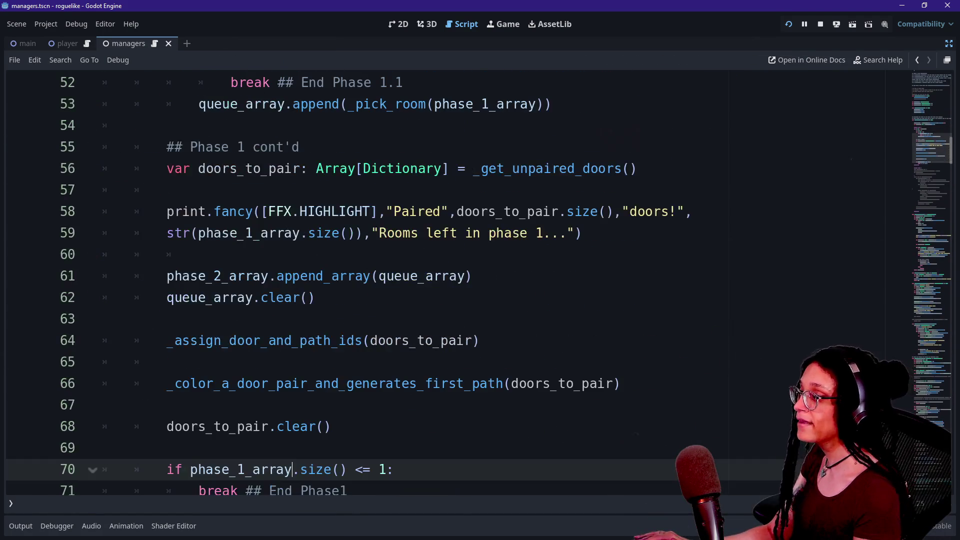
{"action": "scroll", "coordinate": [350, 280], "scroll_direction": "down", "scroll_amount": 11}
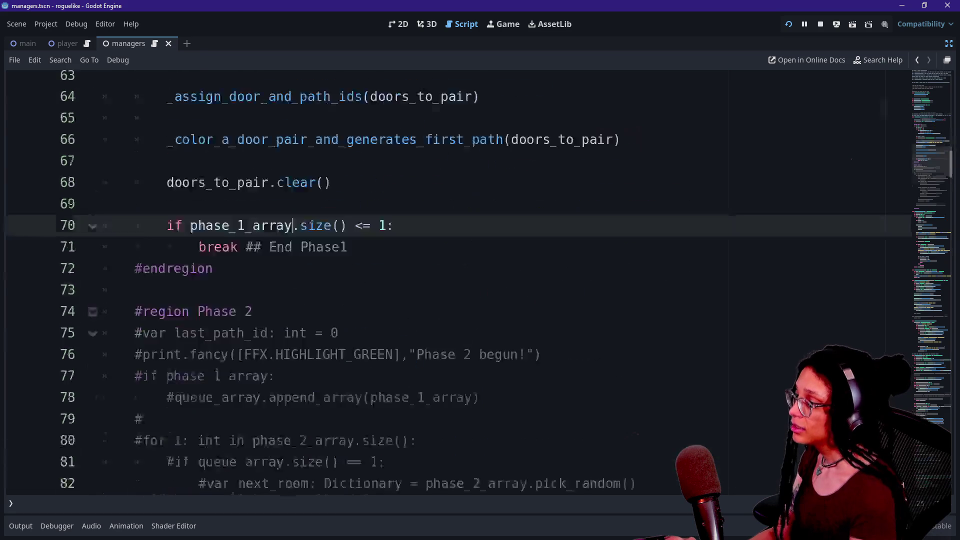
{"action": "scroll", "coordinate": [450, 280], "scroll_direction": "down", "scroll_amount": 6}
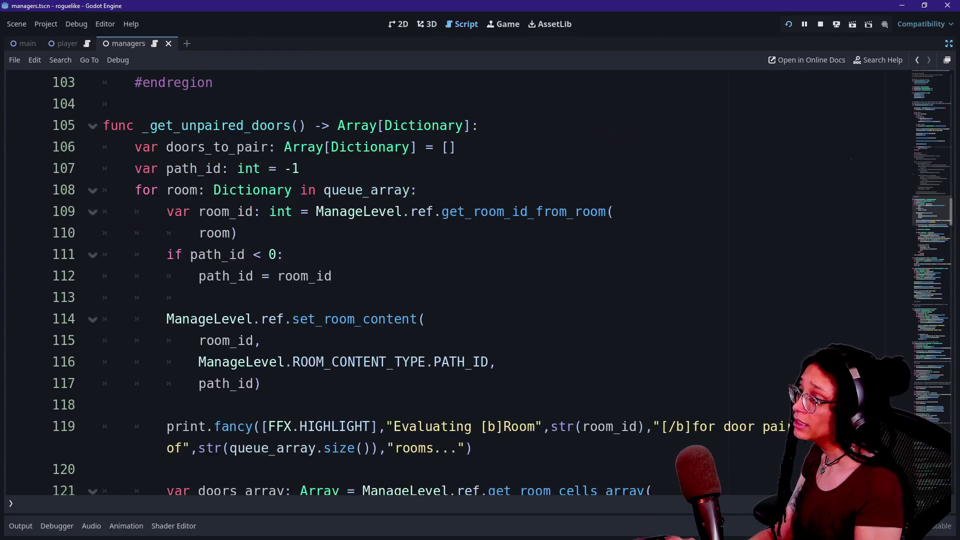
{"action": "scroll", "coordinate": [450, 280], "scroll_direction": "down", "scroll_amount": 1}
- Inspect the set_room_content call on line 114 and jump to its definition
{"action": "left_click", "coordinate": [166, 254]}
{"action": "left_click_drag", "start_coordinate": [166, 254], "coordinate": [316, 254]}
{"action": "left_click", "coordinate": [260, 276]}
{"action": "left_click", "coordinate": [308, 298]}
{"action": "scroll", "coordinate": [450, 280], "scroll_direction": "up", "scroll_amount": 1}
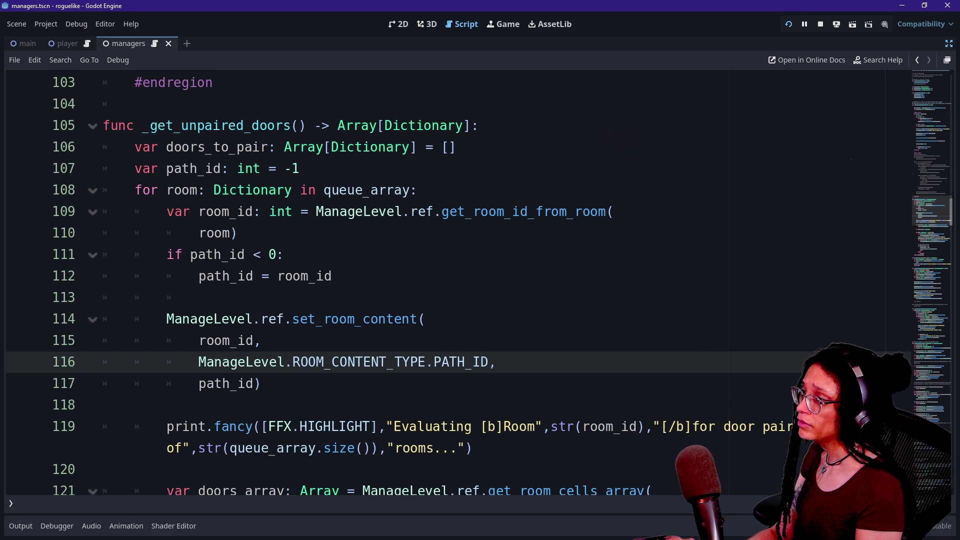
{"action": "left_click", "coordinate": [356, 211]}
{"action": "key", "text": "Down"}
{"action": "key", "text": "Down"}
{"action": "key", "text": "Down"}
{"action": "key", "text": "Home"}
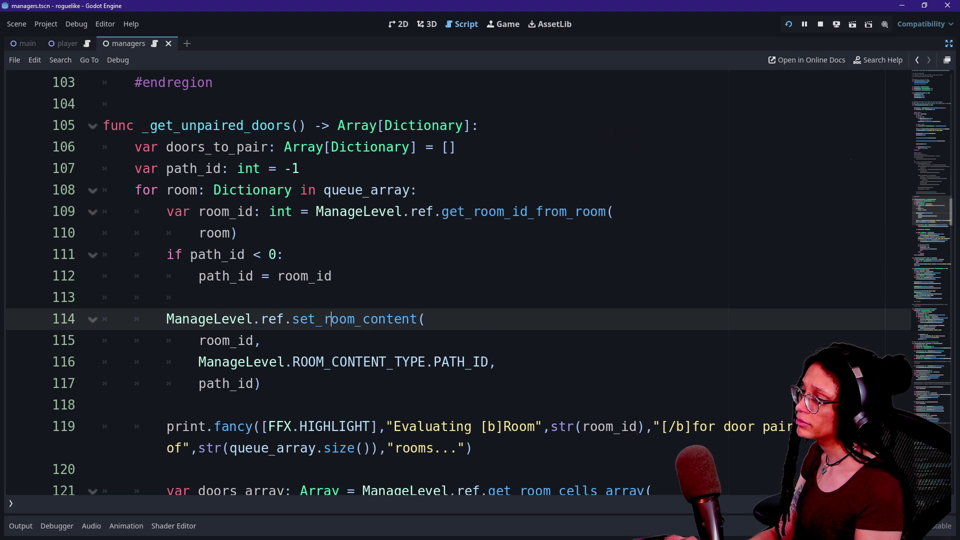
{"action": "left_click", "coordinate": [351, 320], "text": "ctrl"}
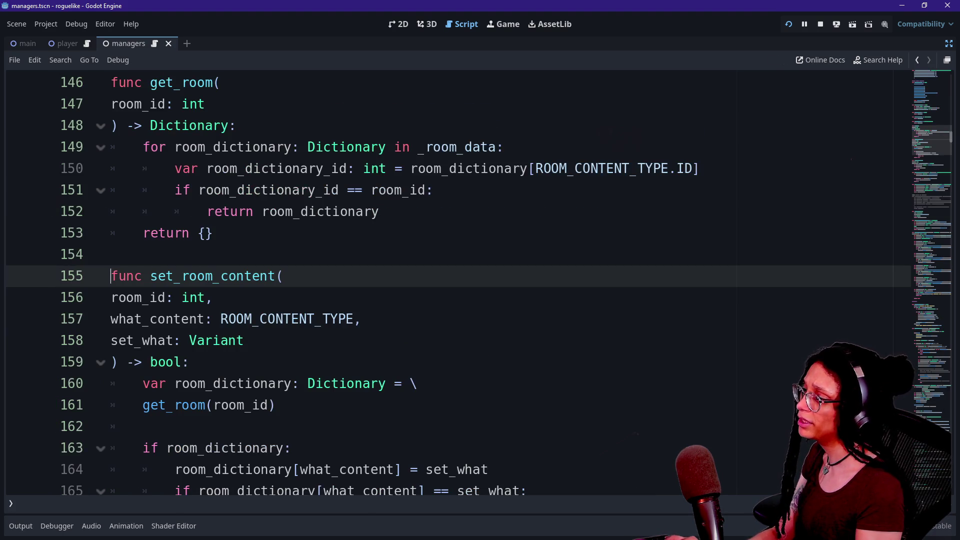
- Study set_room_content's get_room(room_id) lookup and the line storing the value
{"action": "scroll", "coordinate": [459, 282], "scroll_direction": "down", "scroll_amount": 3}
{"action": "scroll", "coordinate": [459, 282], "scroll_direction": "up", "scroll_amount": 1}
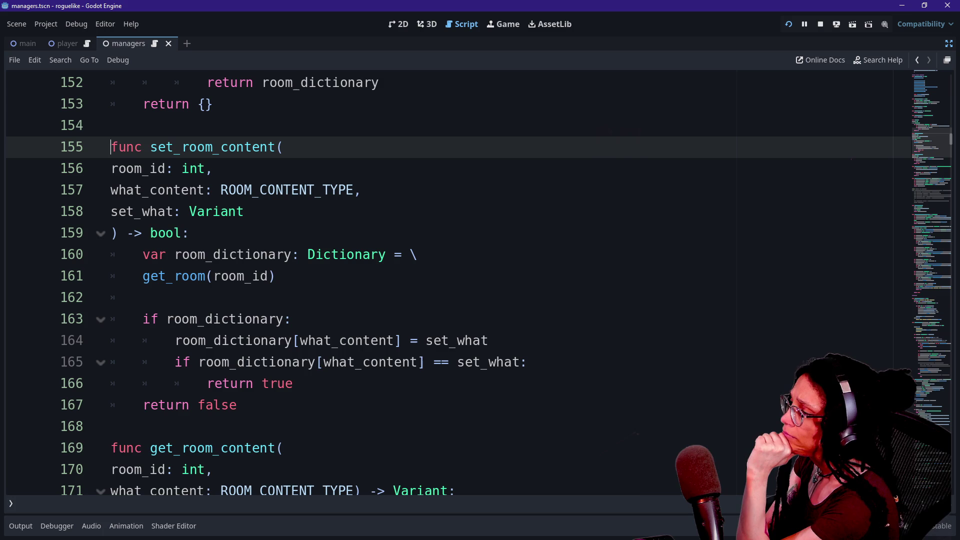
{"action": "left_click_drag", "start_coordinate": [142, 255], "coordinate": [207, 276]}
{"action": "left_click", "coordinate": [229, 276]}
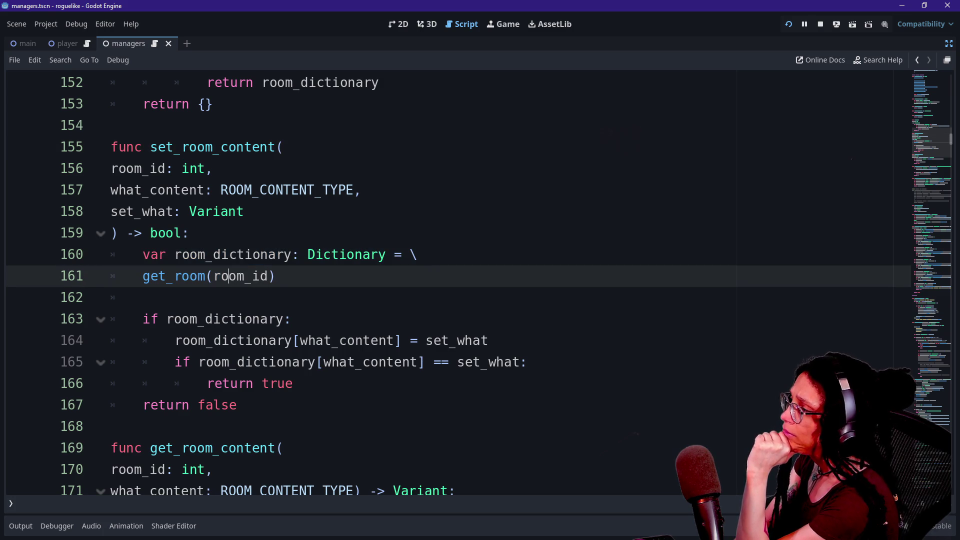
{"action": "double_click", "coordinate": [154, 254]}
{"action": "left_click", "coordinate": [176, 255]}
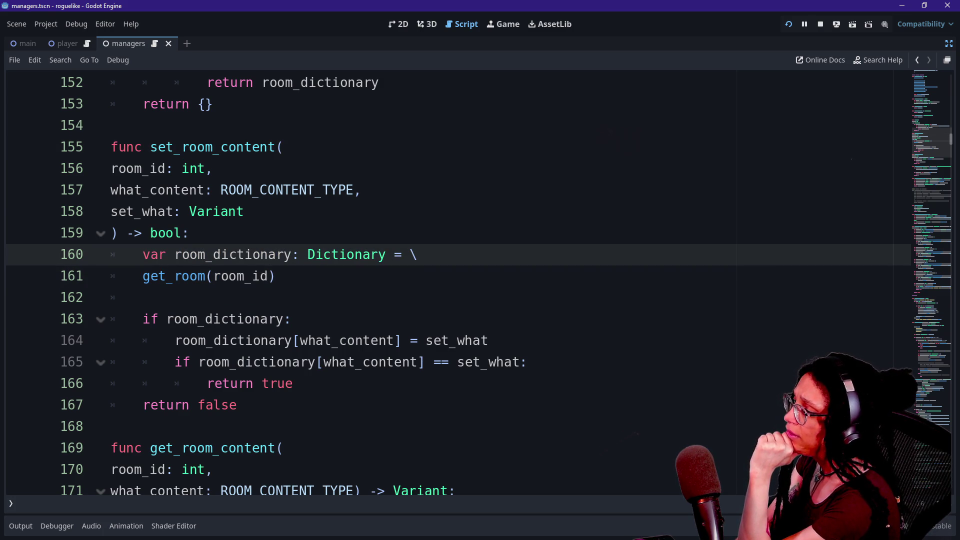
{"action": "left_click_drag", "start_coordinate": [175, 341], "coordinate": [488, 340]}
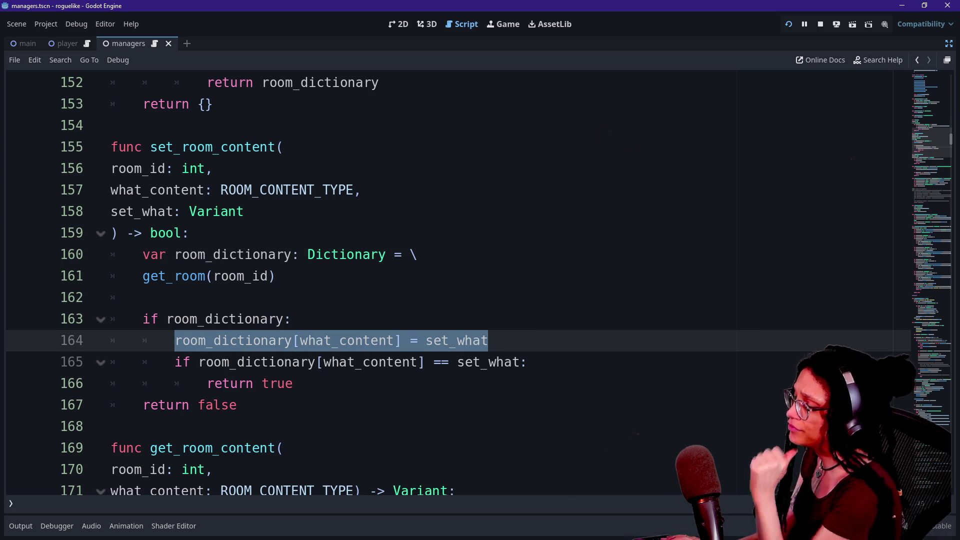
- Step back to line 114 and select the start of the set_room_content call
{"action": "left_click", "coordinate": [918, 60]}
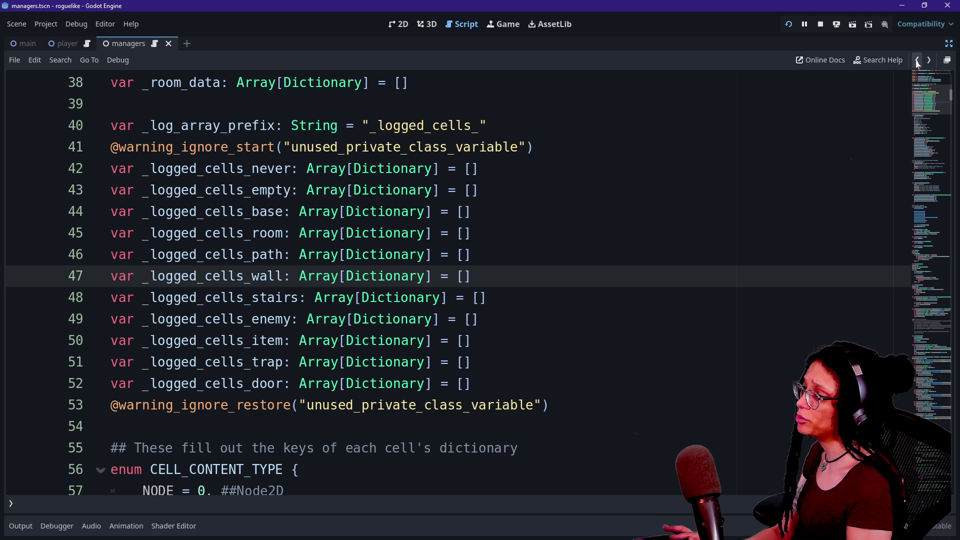
{"action": "left_click", "coordinate": [917, 60]}
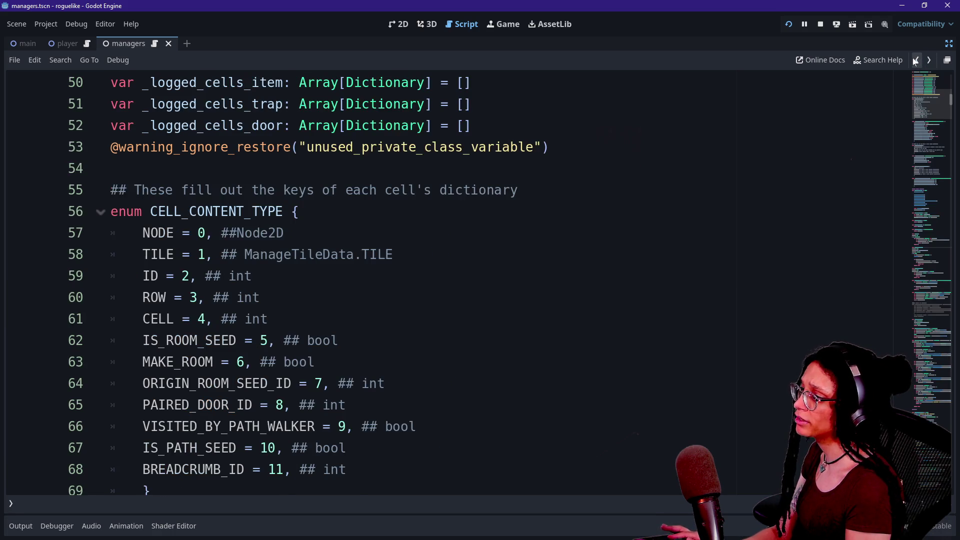
{"action": "left_click", "coordinate": [915, 60]}
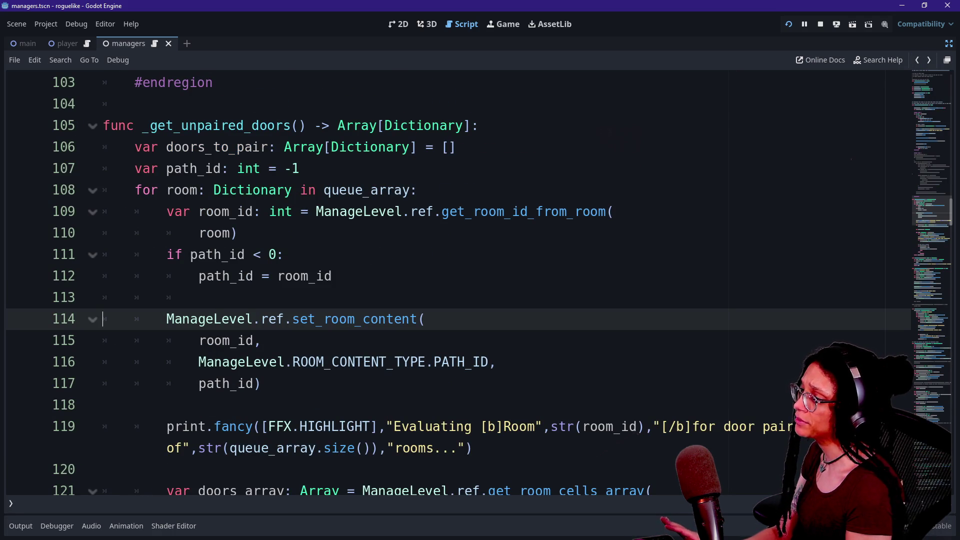
{"action": "mouse_move", "coordinate": [293, 361]}
{"action": "left_mouse_down"}
{"action": "mouse_move", "coordinate": [150, 341]}
{"action": "mouse_move", "coordinate": [150, 298]}
{"action": "mouse_move", "coordinate": [175, 319]}
{"action": "mouse_move", "coordinate": [167, 298]}
{"action": "mouse_move", "coordinate": [178, 319]}
{"action": "mouse_move", "coordinate": [166, 319]}
{"action": "left_mouse_up"}
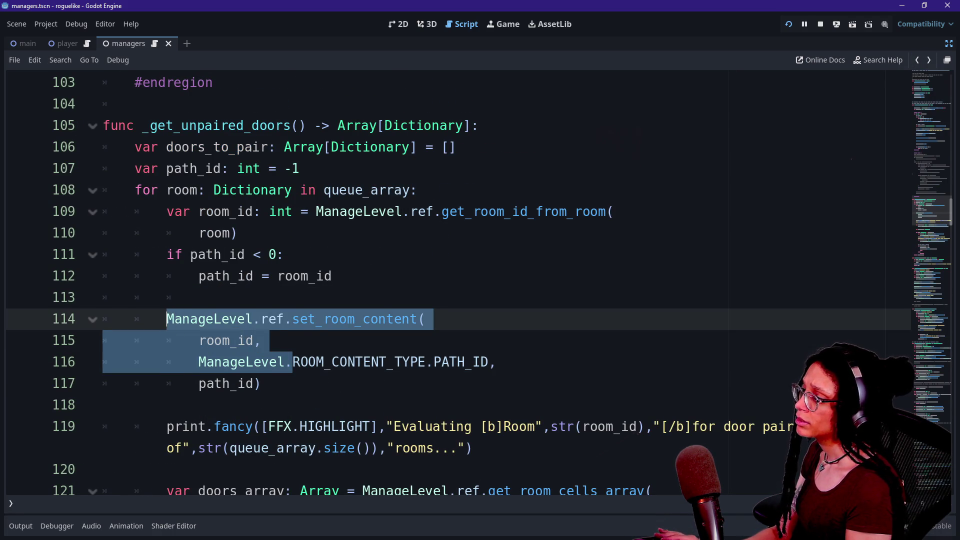
- Replace the set_room_content call with a room[...] = path_id assignment on its own line
{"action": "key", "text": "BackSpace"}
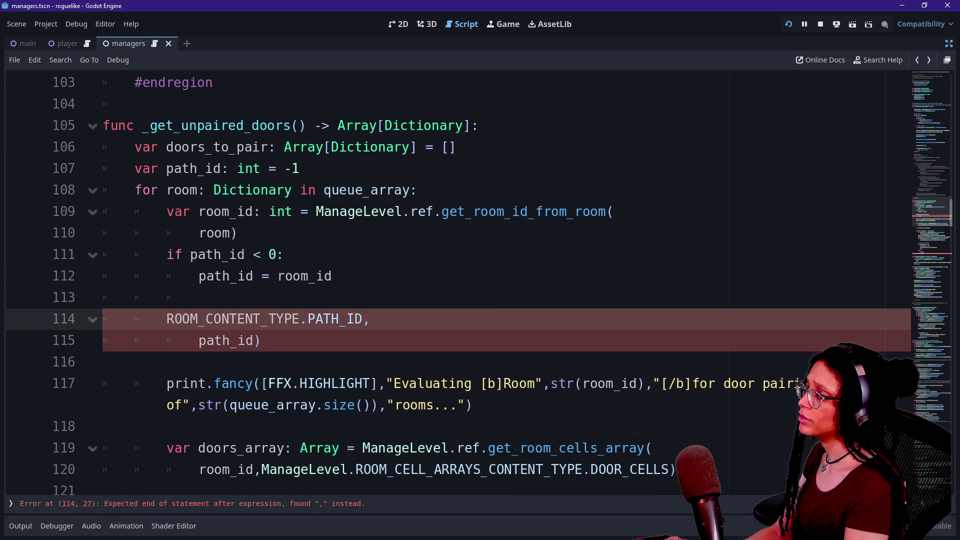
{"action": "type", "text": "room["}
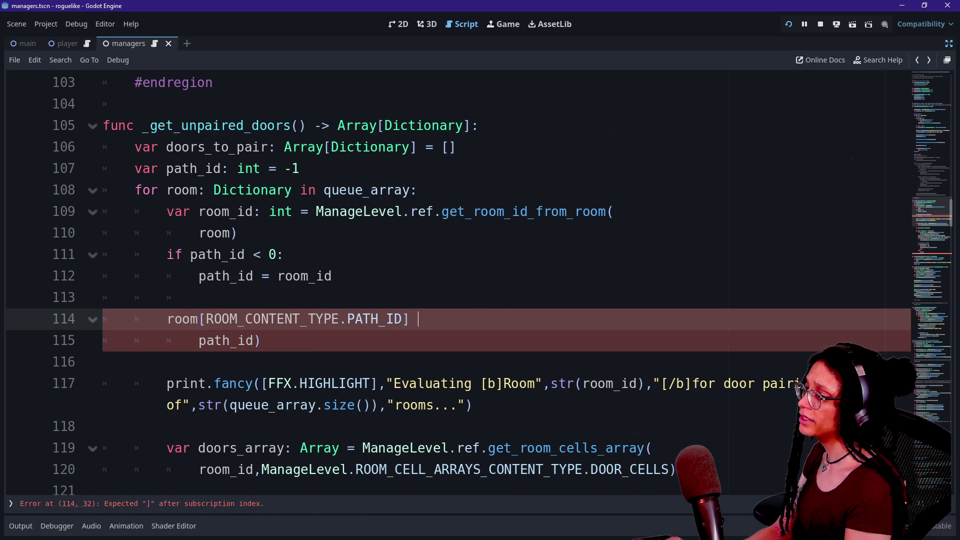
{"action": "key", "text": "Delete"}
{"action": "key", "text": "Delete"}
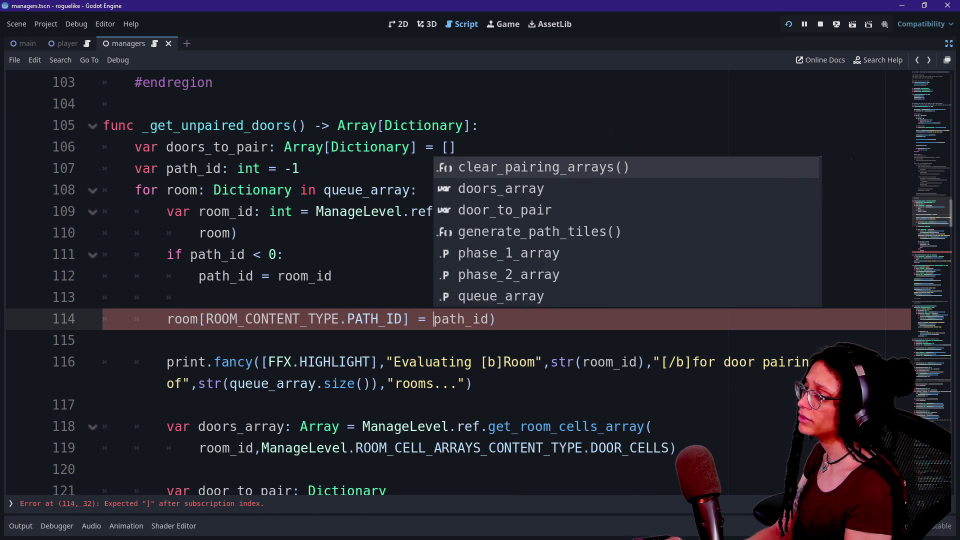
{"action": "key", "text": "End"}
{"action": "key", "text": "BackSpace"}
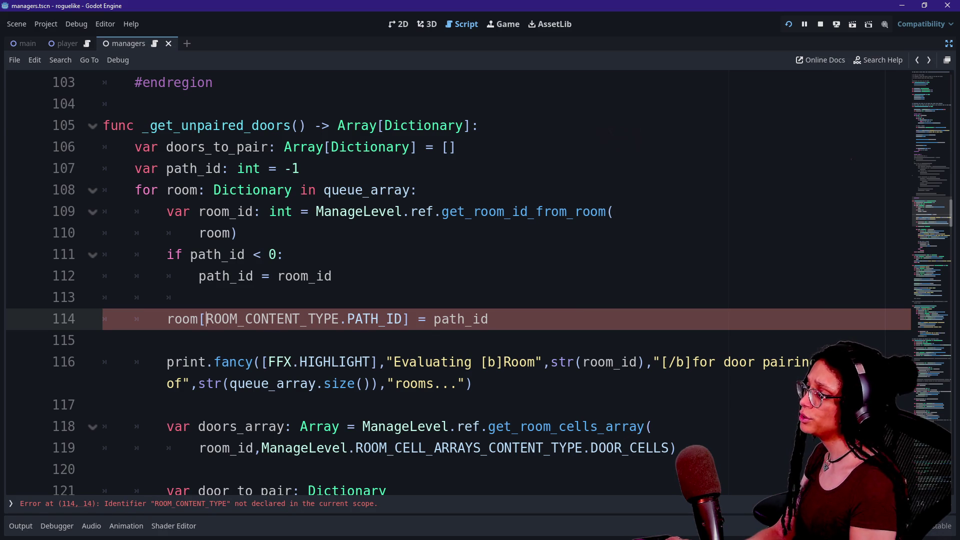
{"action": "key", "text": "Return"}
- Complete the key as ManageLevel.ROOM_CONTENT_TYPE.PATH_ID, save the script, and rerun the game
{"action": "type", "text": "MA"}
{"action": "key", "text": "BackSpace"}
{"action": "type", "text": "anageLev"}
{"action": "key", "text": "Return"}
{"action": "type", "text": "."}
{"action": "key", "text": "Escape"}
{"action": "key", "text": "Down"}
{"action": "key", "text": "ctrl+s"}
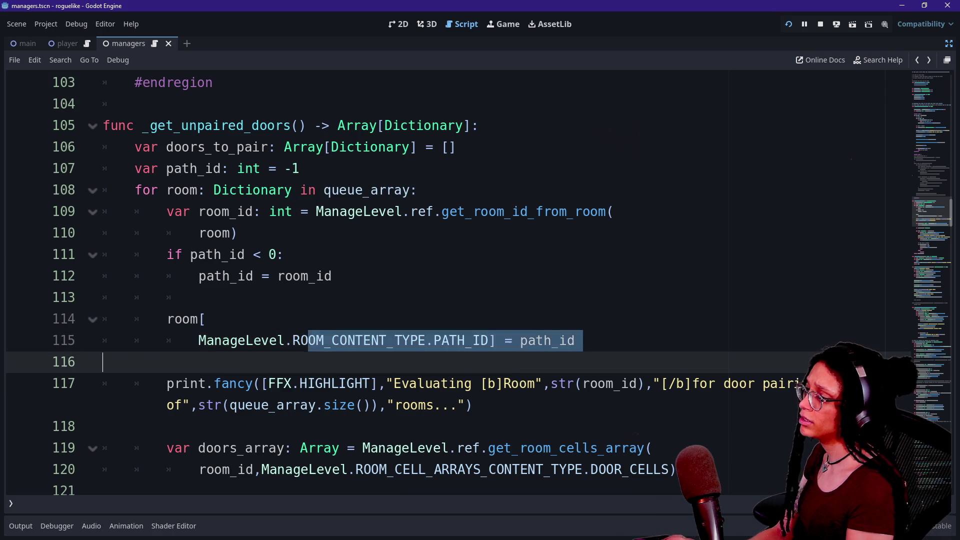
{"action": "left_click", "coordinate": [787, 27]}
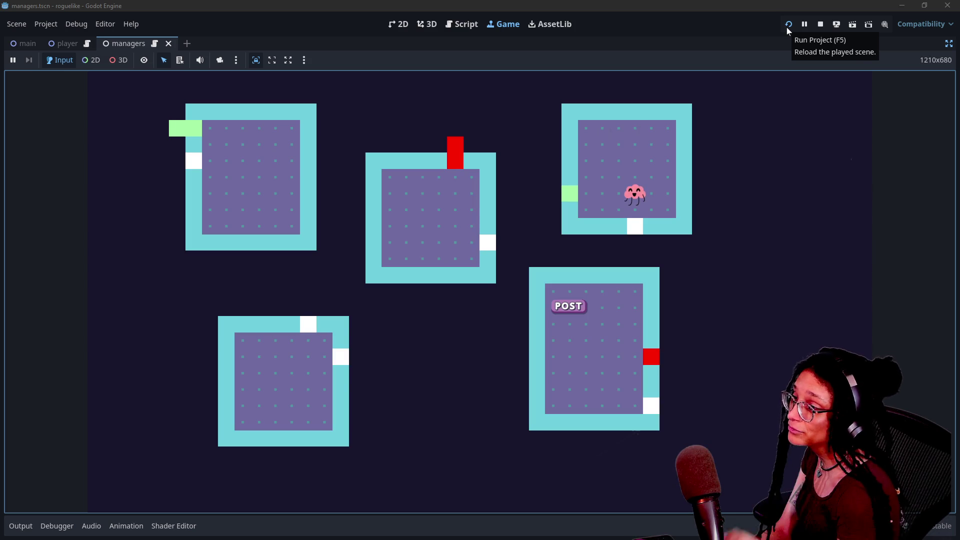
- Restore the editor side panels and inspect the ManagePaths and ManageLevel nodes
{"action": "left_click", "coordinate": [949, 44]}
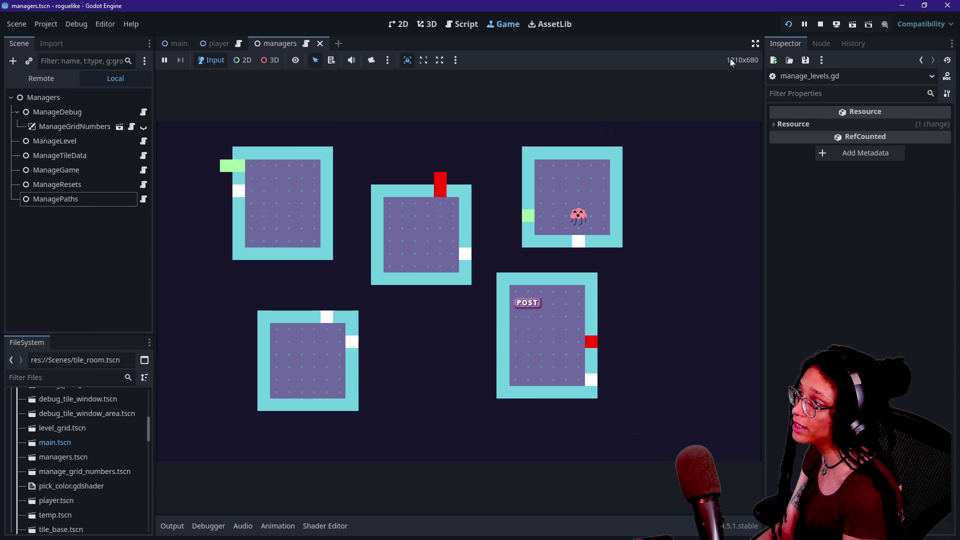
{"action": "left_click", "coordinate": [56, 199]}
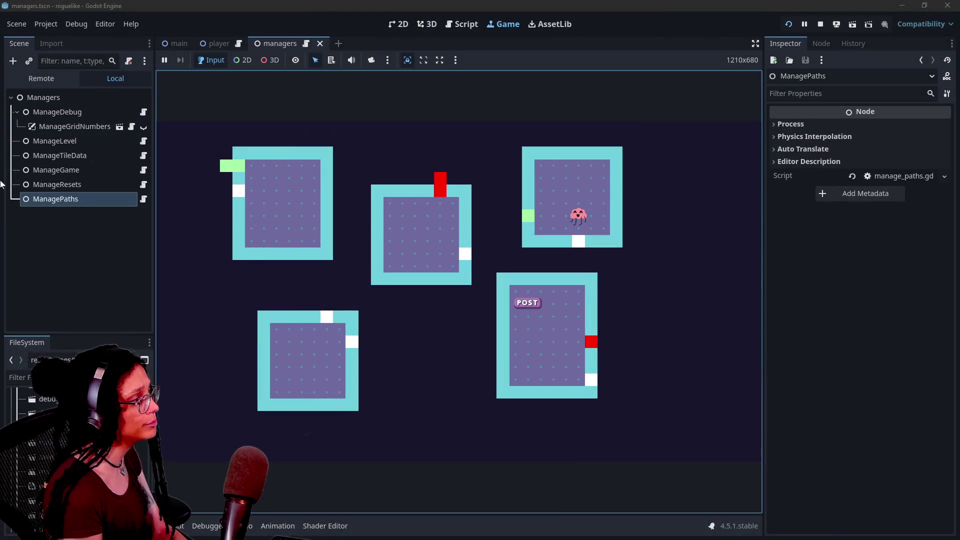
{"action": "left_click", "coordinate": [52, 141]}
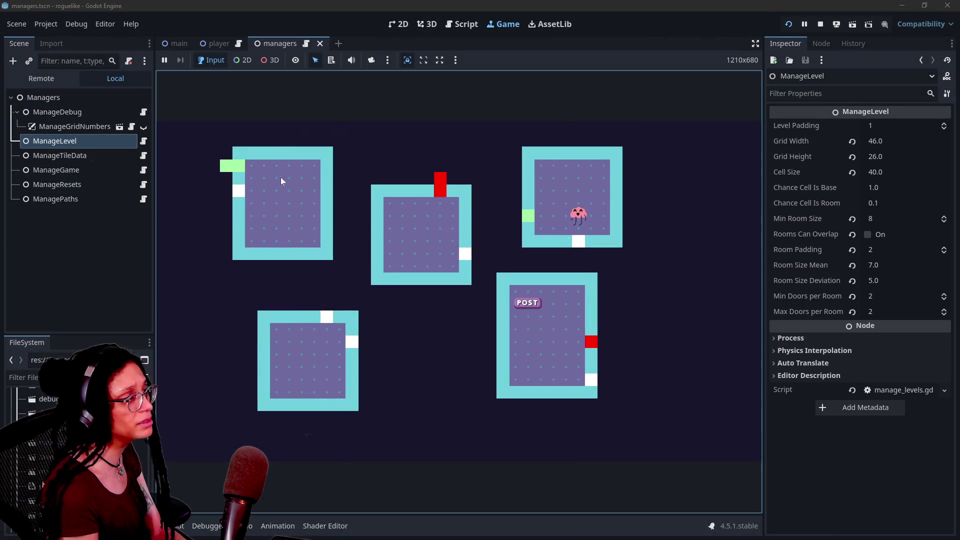
{"action": "left_click", "coordinate": [95, 197]}
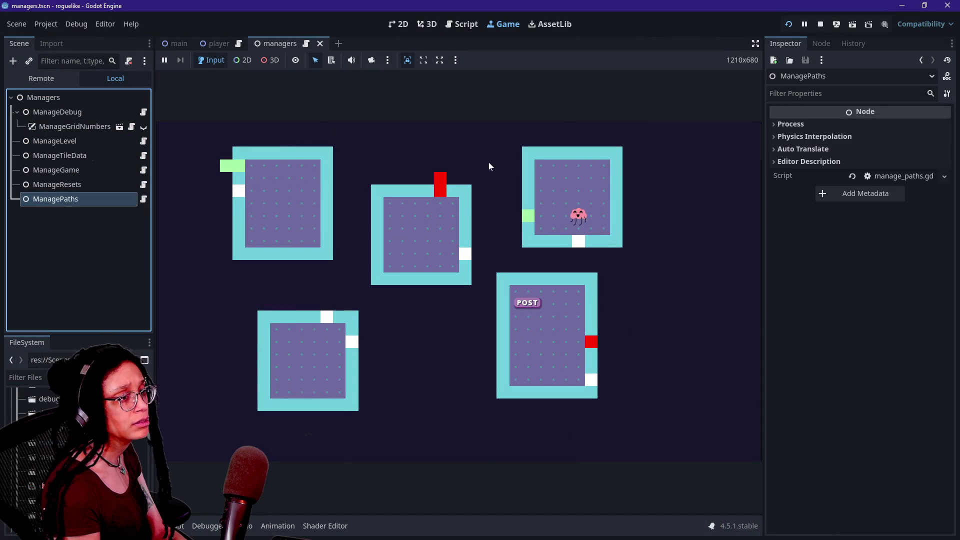
- In the Remote tree, select Main > Managers > ManagePaths and expand Phase 2 rooms 0 and 1
{"action": "left_click", "coordinate": [20, 80]}
{"action": "left_click", "coordinate": [13, 142]}
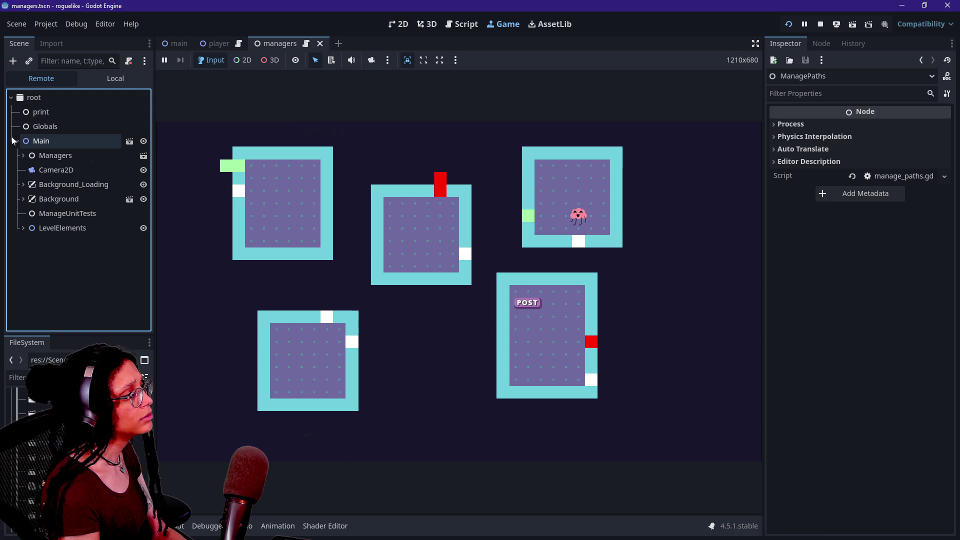
{"action": "left_click", "coordinate": [23, 155]}
{"action": "left_click", "coordinate": [90, 242]}
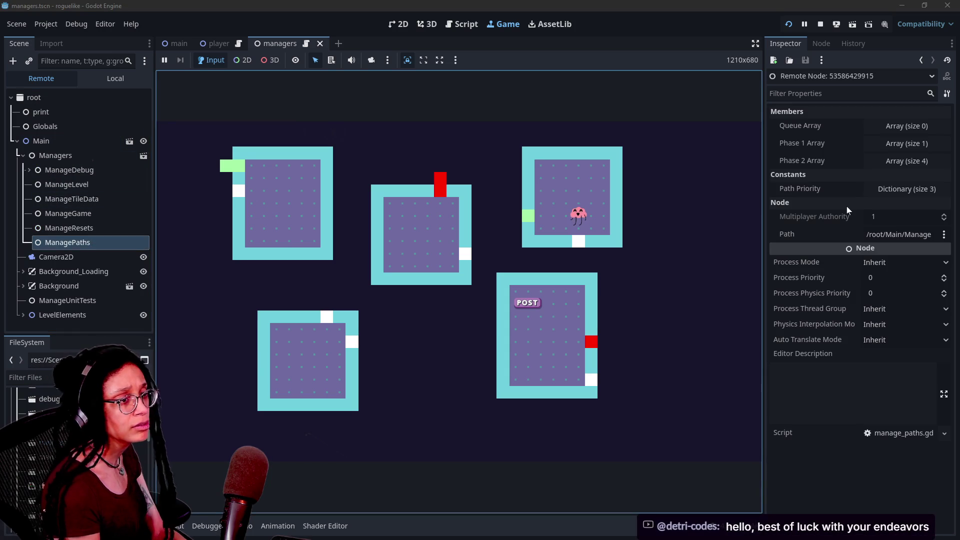
{"action": "left_click", "coordinate": [884, 164]}
{"action": "left_click", "coordinate": [889, 182]}
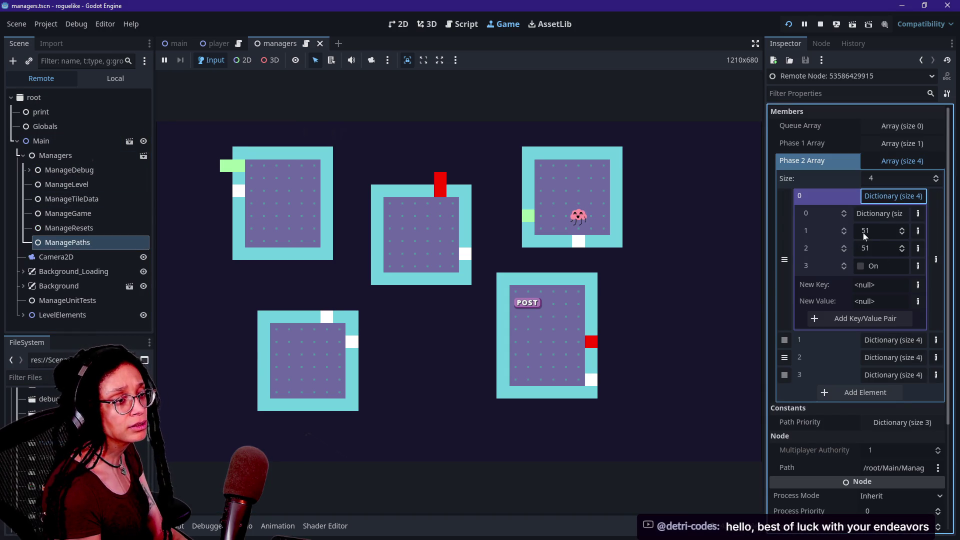
{"action": "left_click", "coordinate": [892, 195]}
{"action": "left_click", "coordinate": [887, 213]}
{"action": "left_click", "coordinate": [887, 200]}
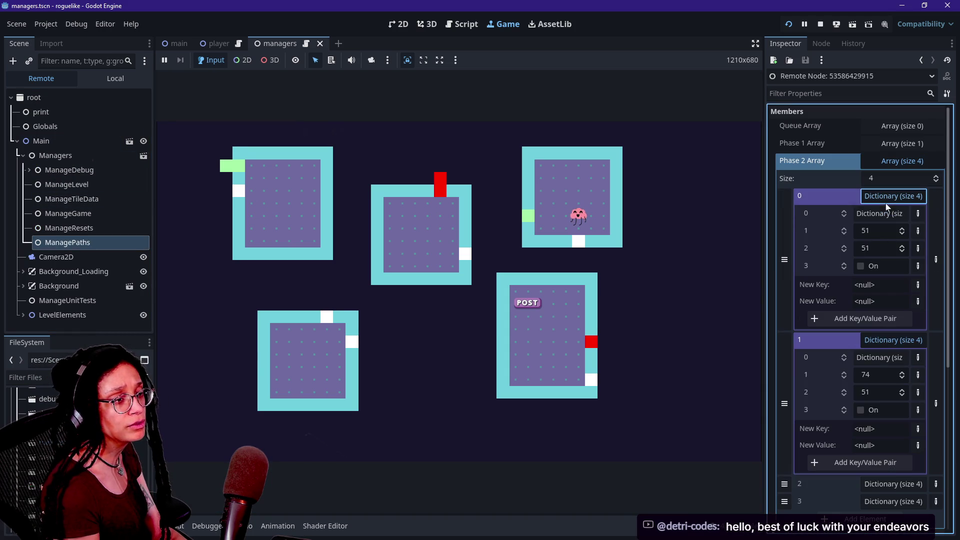
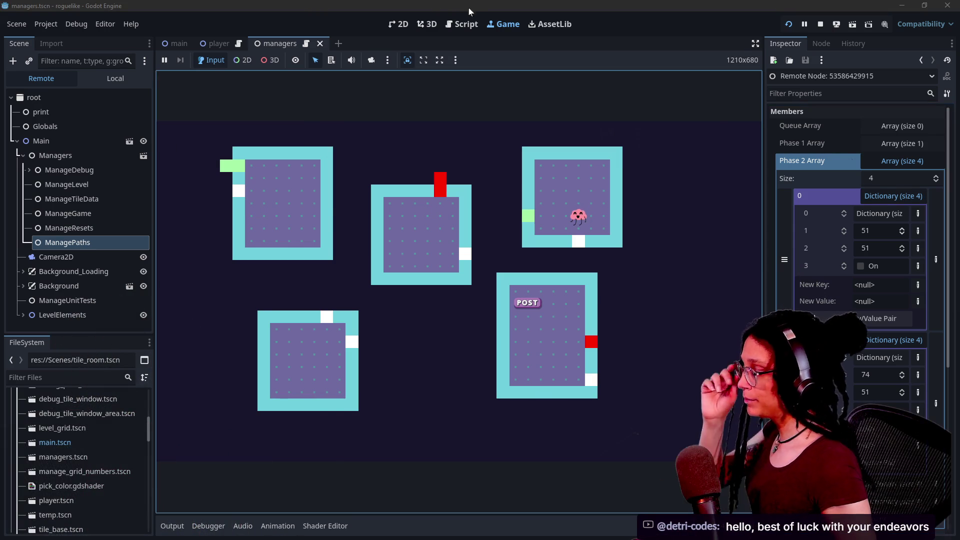
- Switch from the running game to the Script workspace showing managers.gd
{"action": "left_click", "coordinate": [463, 24]}
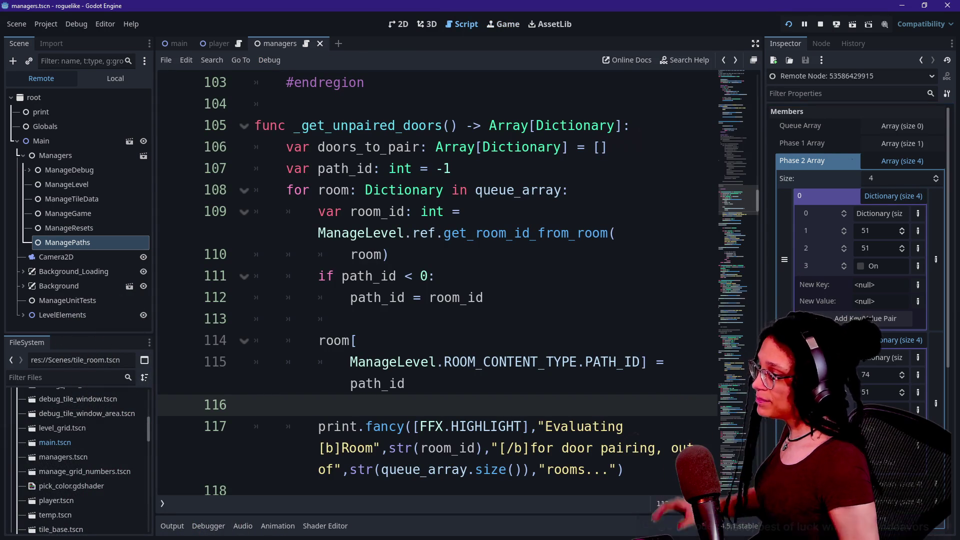
- In distraction-free mode, undo back to the set_room_content call passing room_id, PATH_ID and path_id
{"action": "key", "text": "ctrl+shift+F11"}
{"action": "key", "text": "Up"}
{"action": "key", "text": "Up"}
{"action": "key", "text": "shift+Down"}
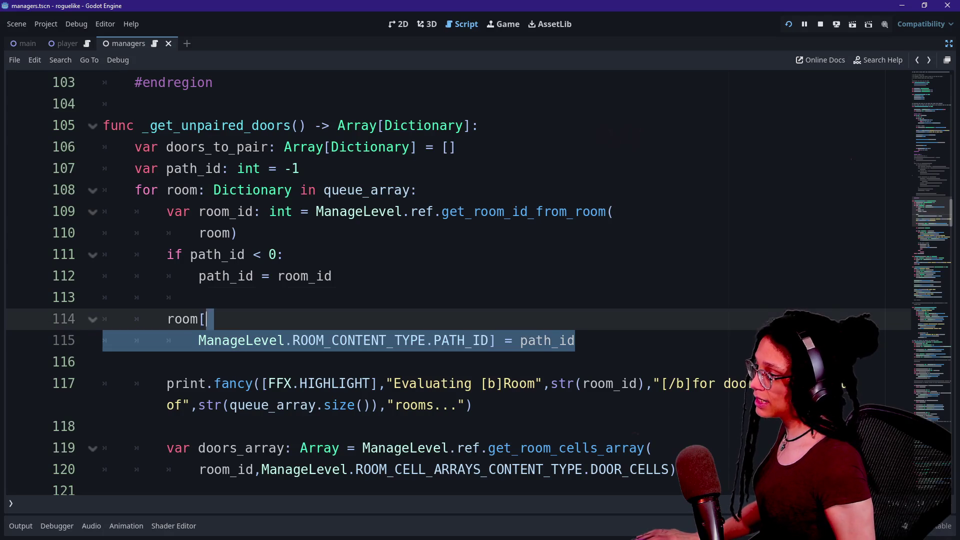
{"action": "key", "text": "shift+Up"}
{"action": "key", "text": "shift+Up"}
{"action": "key", "text": "ctrl+x"}
{"action": "key", "text": "ctrl+z"}
{"action": "type", "text": "MANA"}
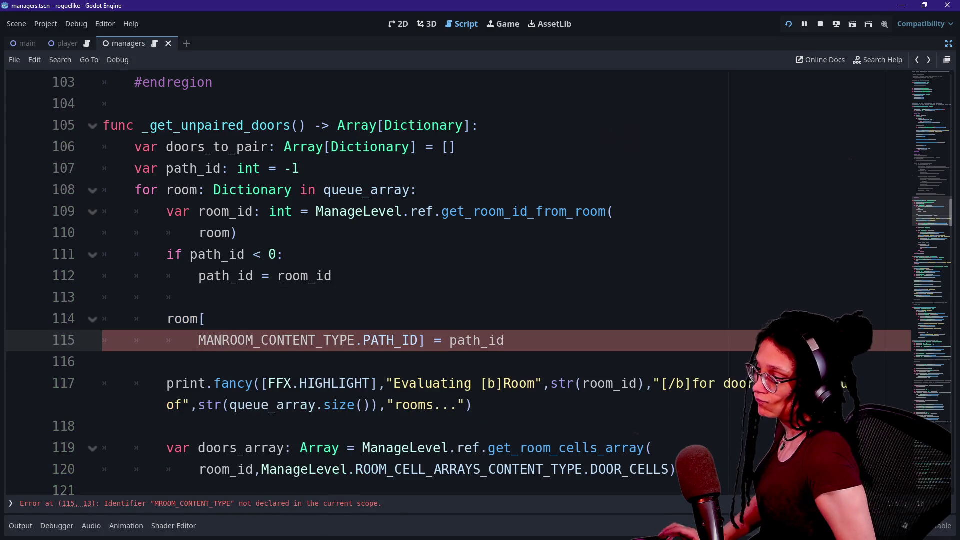
{"action": "key", "text": "ctrl+z"}
{"action": "key", "text": "ctrl+z"}
{"action": "key", "text": "ctrl+z"}
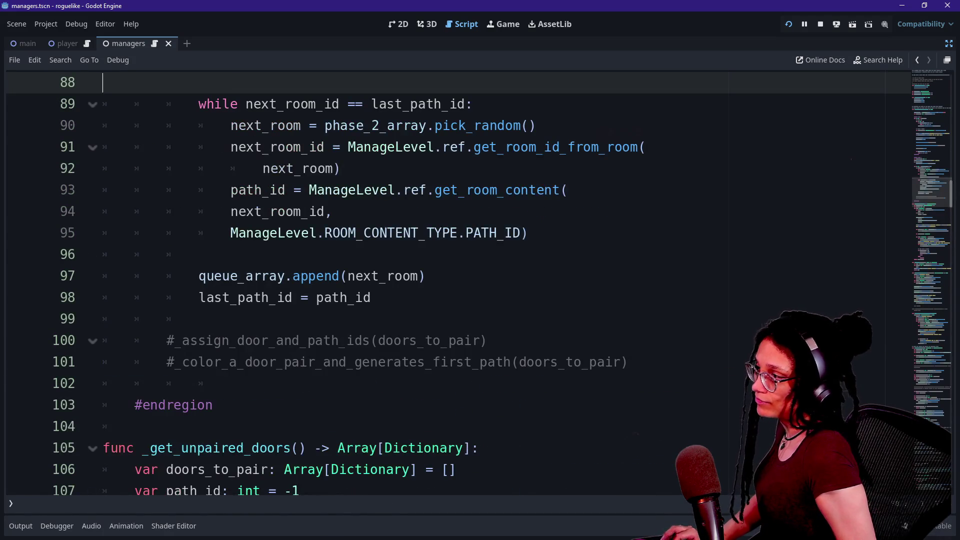
{"action": "key", "text": "ctrl+z"}
{"action": "key", "text": "ctrl+z"}
{"action": "key", "text": "ctrl+z"}
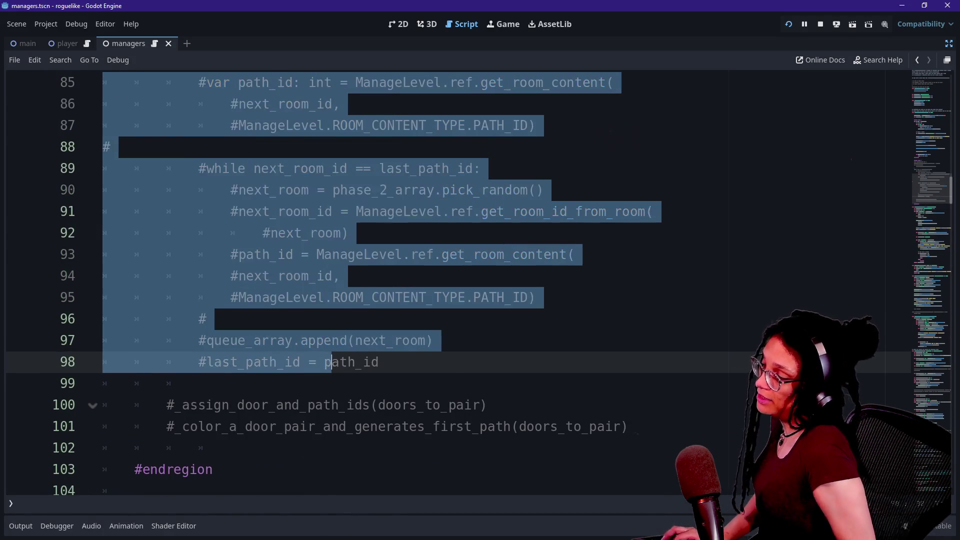
{"action": "key", "text": "ctrl+z"}
{"action": "key", "text": "ctrl+z"}
{"action": "key", "text": "ctrl+z"}
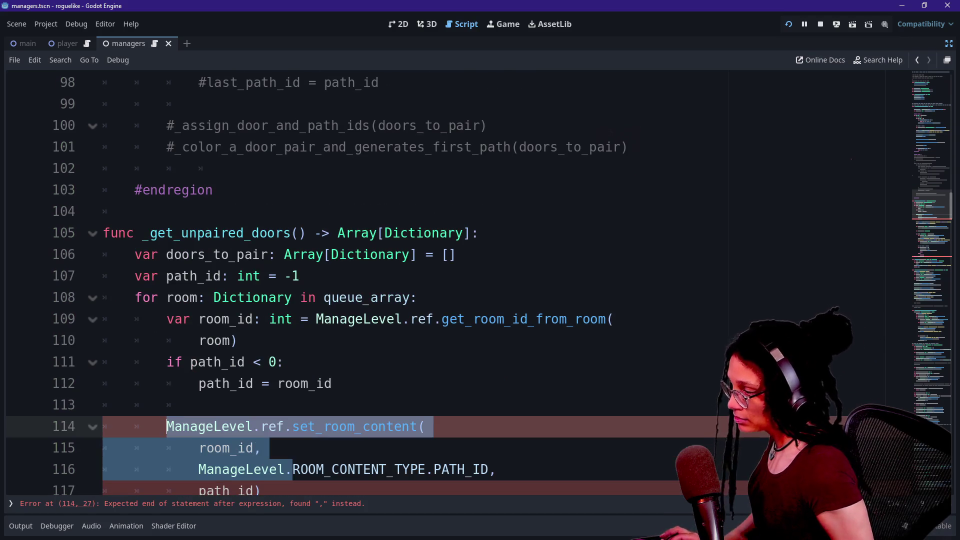
- Open a blank line above the set_room_content call in _get_unpaired_doors
{"action": "left_click", "coordinate": [261, 427]}
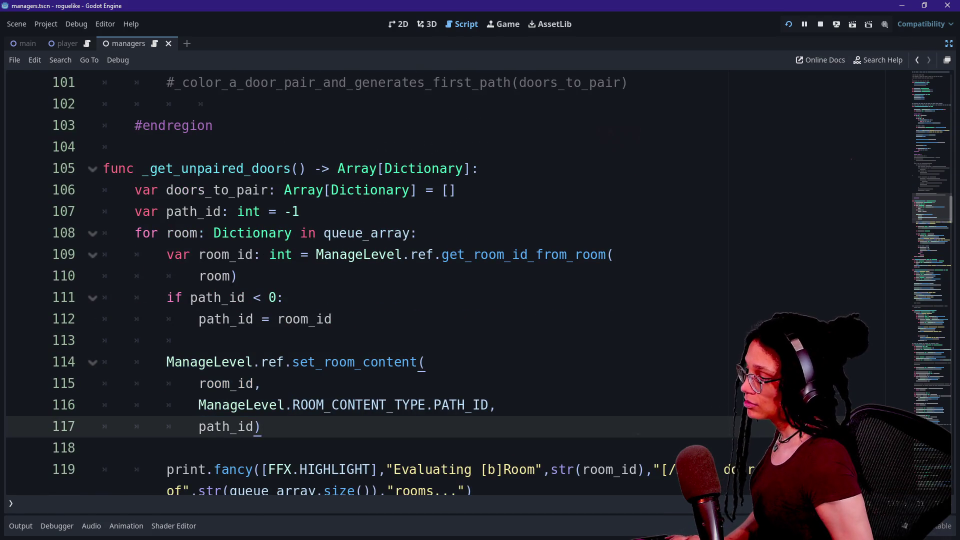
{"action": "left_click", "coordinate": [200, 340]}
{"action": "key", "text": "BackSpace"}
{"action": "key", "text": "Return"}
{"action": "type", "text": "#"}
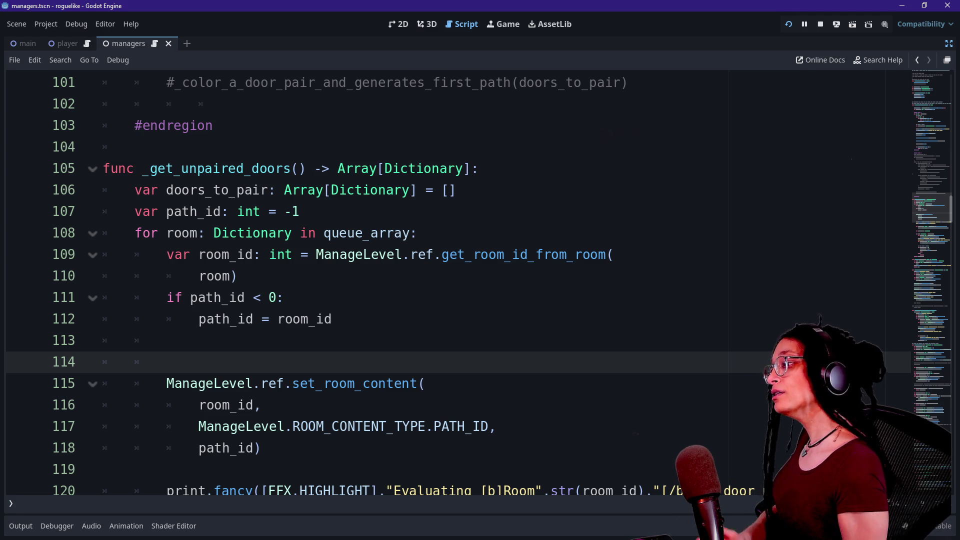
{"action": "scroll", "coordinate": [450, 280], "scroll_direction": "down", "scroll_amount": 6}
{"action": "scroll", "coordinate": [450, 280], "scroll_direction": "up", "scroll_amount": 8}
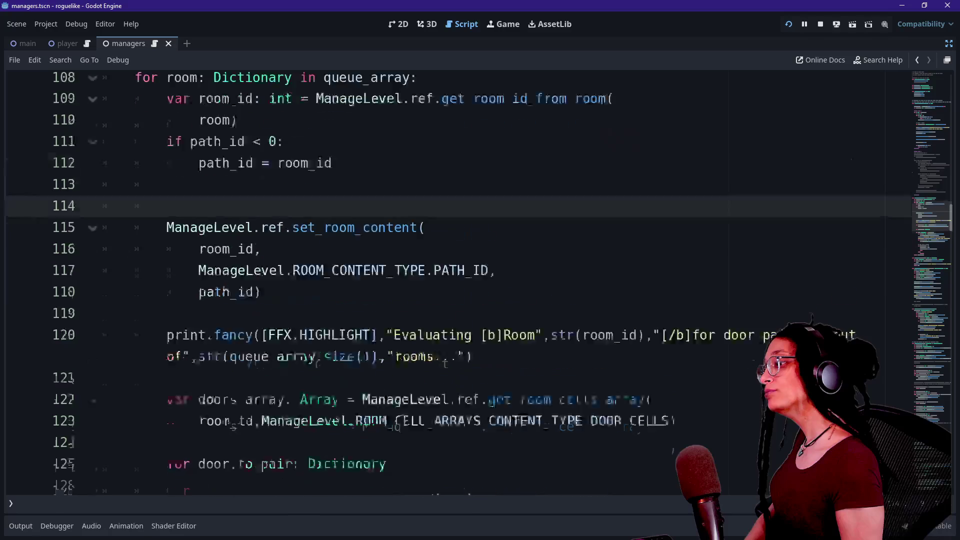
{"action": "scroll", "coordinate": [450, 280], "scroll_direction": "down", "scroll_amount": 2}
{"action": "scroll", "coordinate": [450, 280], "scroll_direction": "up", "scroll_amount": 2}
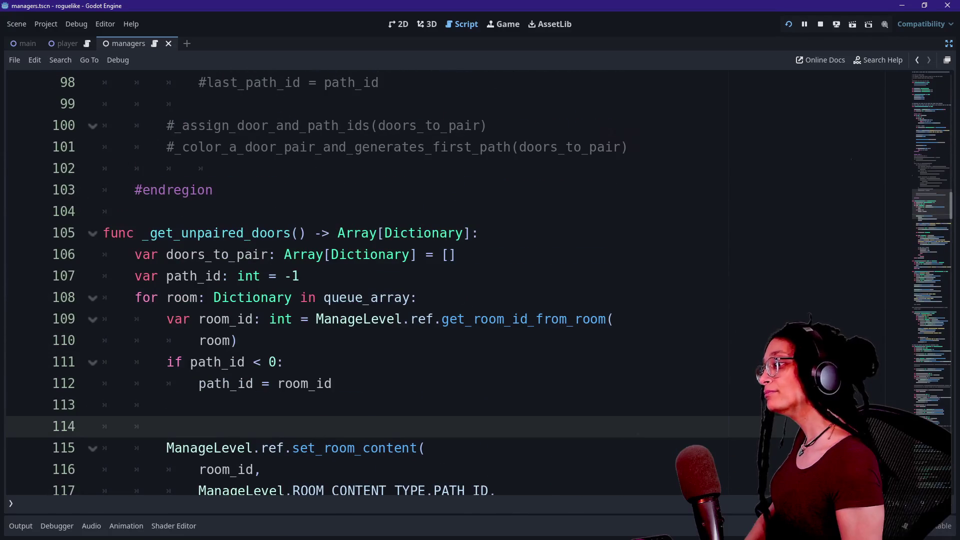
- Add a new func _set_room_path_ids() -> void: after the #endregion line
{"action": "left_click", "coordinate": [214, 190]}
{"action": "key", "text": "Return"}
{"action": "key", "text": "Return"}
{"action": "key", "text": "BackSpace"}
{"action": "type", "text": "func _set_"}
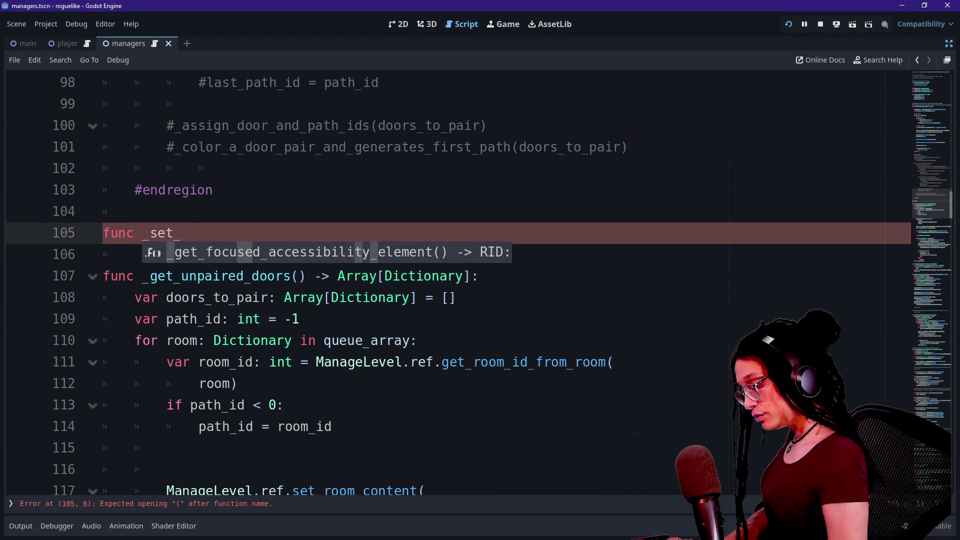
{"action": "type", "text": "room"}
{"action": "key", "text": "BackSpace"}
{"action": "type", "text": "ids()"}
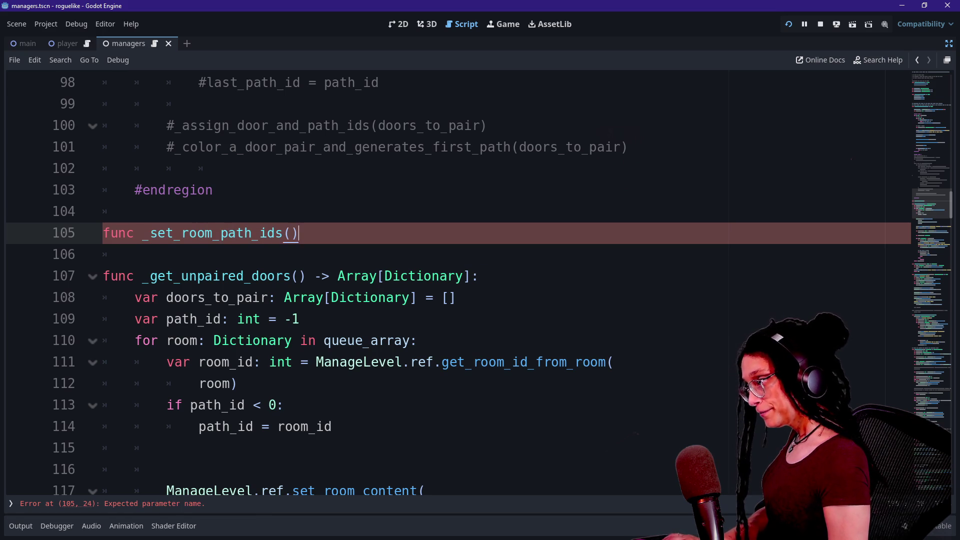
{"action": "type", "text": " -> v"}
{"action": "key", "text": "Return"}
{"action": "type", "text": ":"}
{"action": "key", "text": "Return"}
{"action": "key", "text": "ctrl+v"}
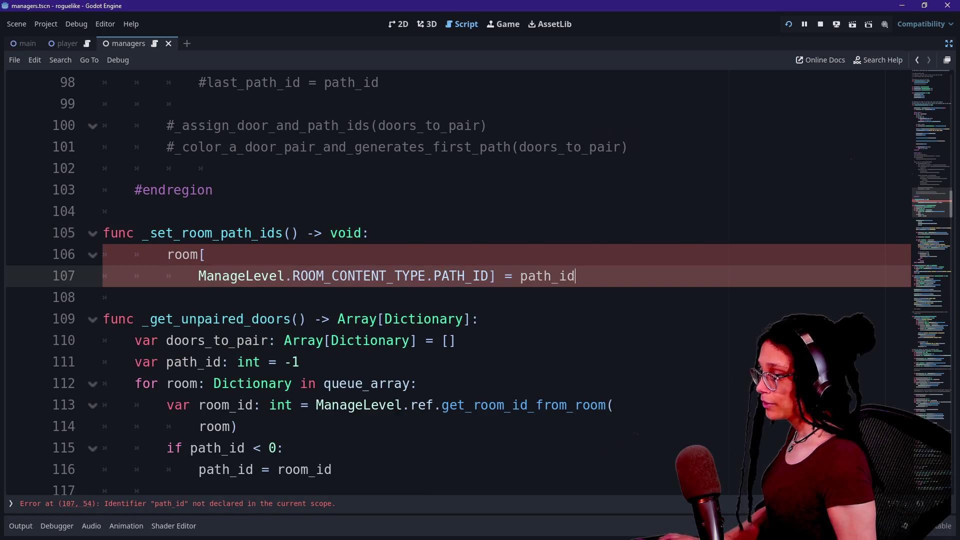
- Move the set_room_content call from the loop into _set_room_path_ids and fix its indentation
{"action": "scroll", "coordinate": [480, 280], "scroll_direction": "down", "scroll_amount": 4}
{"action": "left_click", "coordinate": [261, 340]}
{"action": "left_click", "coordinate": [168, 254], "text": "shift"}
{"action": "key", "text": "ctrl+x"}
{"action": "scroll", "coordinate": [480, 280], "scroll_direction": "up", "scroll_amount": 4}
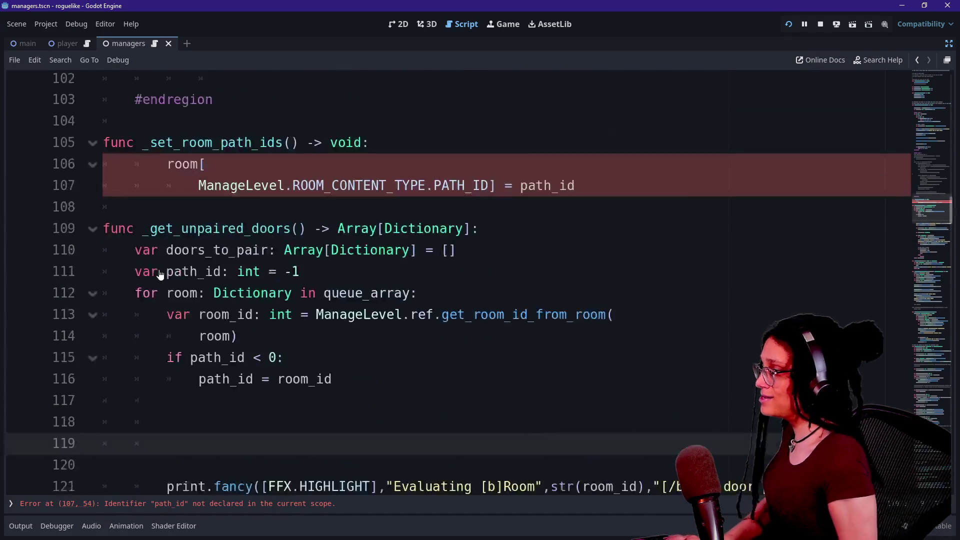
{"action": "left_click", "coordinate": [370, 233]}
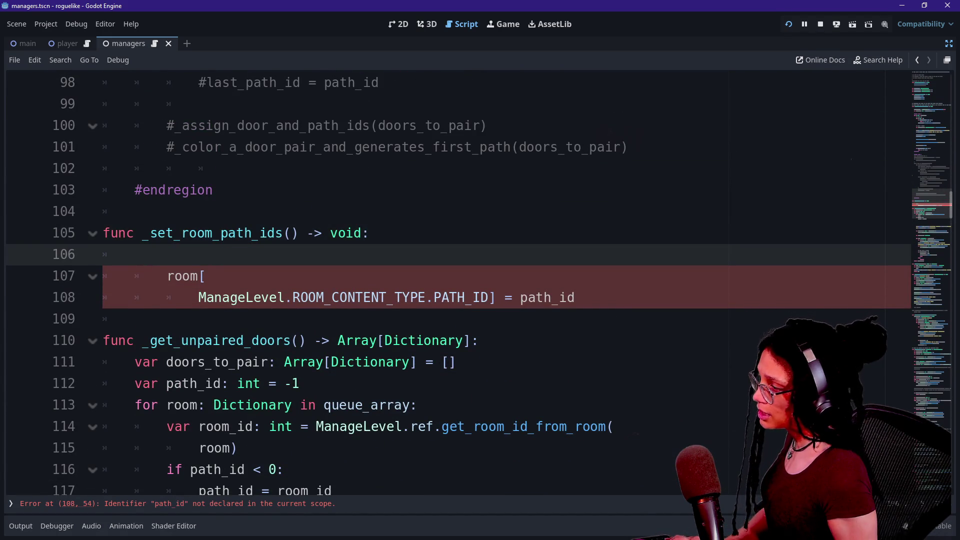
{"action": "key", "text": "ctrl+v"}
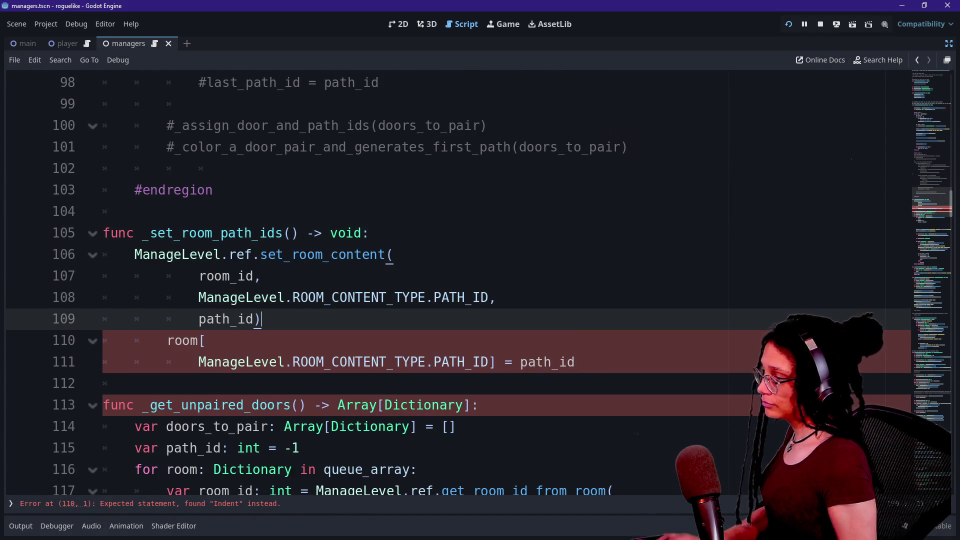
{"action": "key", "text": "Return"}
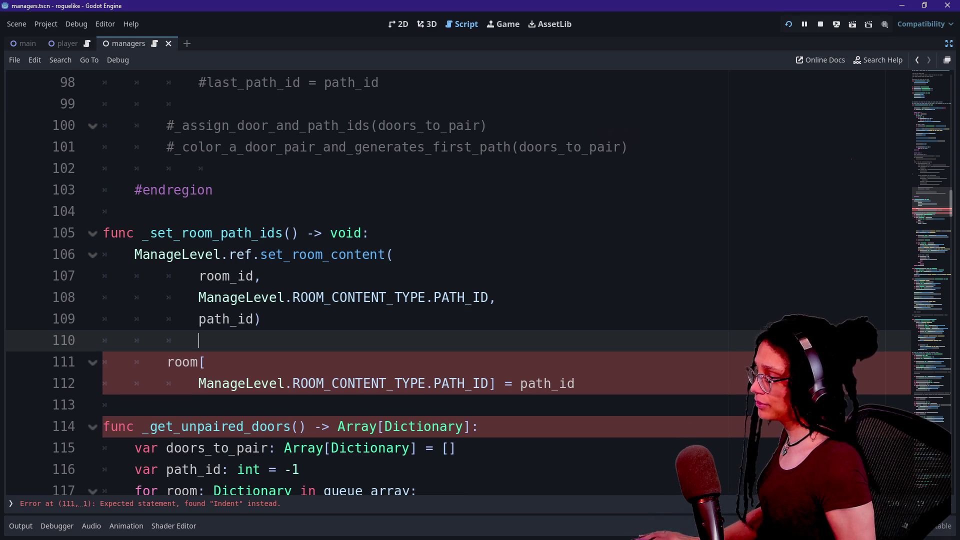
{"action": "key", "text": "shift+Down"}
{"action": "key", "text": "shift+Down"}
{"action": "key", "text": "shift+Tab"}
{"action": "key", "text": "Up"}
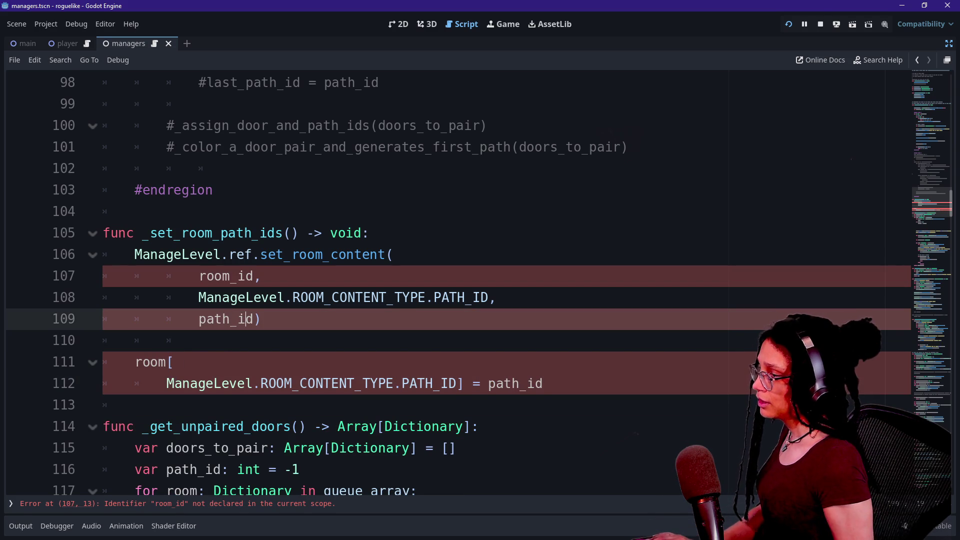
- Give _set_room_path_ids a room parameter
{"action": "left_click", "coordinate": [292, 233]}
{"action": "type", "text": "room_i"}
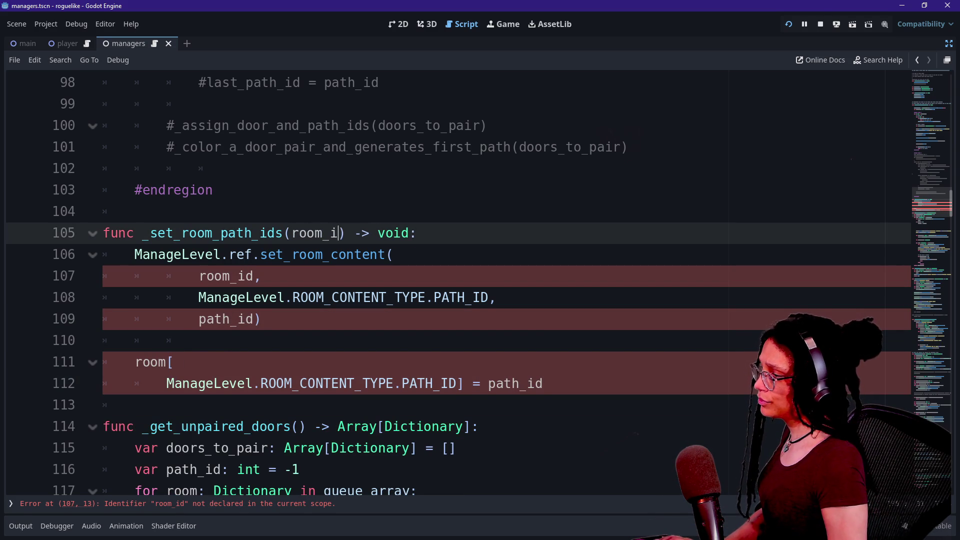
{"action": "key", "text": "BackSpace"}
{"action": "key", "text": "BackSpace"}
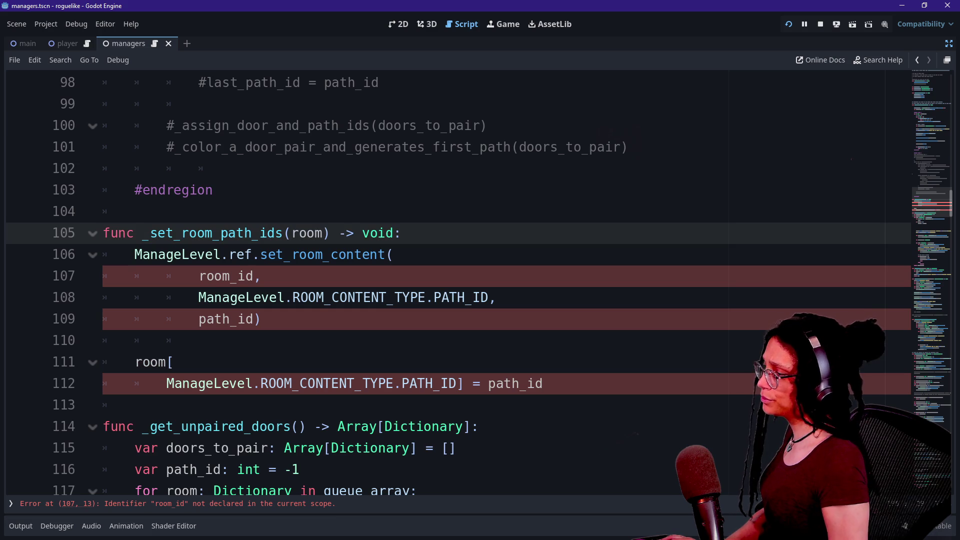
{"action": "scroll", "coordinate": [450, 280], "scroll_direction": "down", "scroll_amount": 8}
{"action": "scroll", "coordinate": [450, 280], "scroll_direction": "up", "scroll_amount": 3}
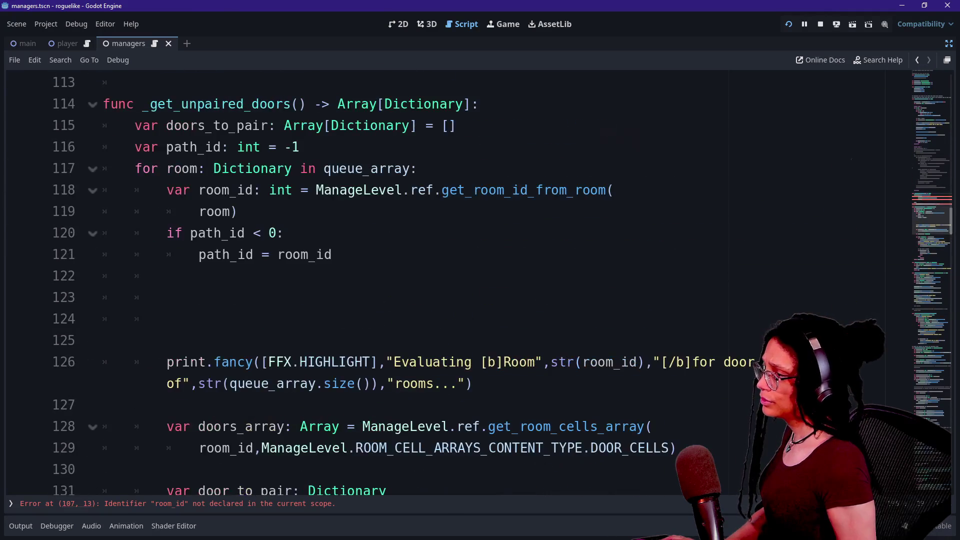
- Delete the blank lines above print.fancy in _get_unpaired_doors and check room_id's type
{"action": "left_click", "coordinate": [167, 318]}
{"action": "key", "text": "BackSpace"}
{"action": "key", "text": "BackSpace"}
{"action": "key", "text": "BackSpace"}
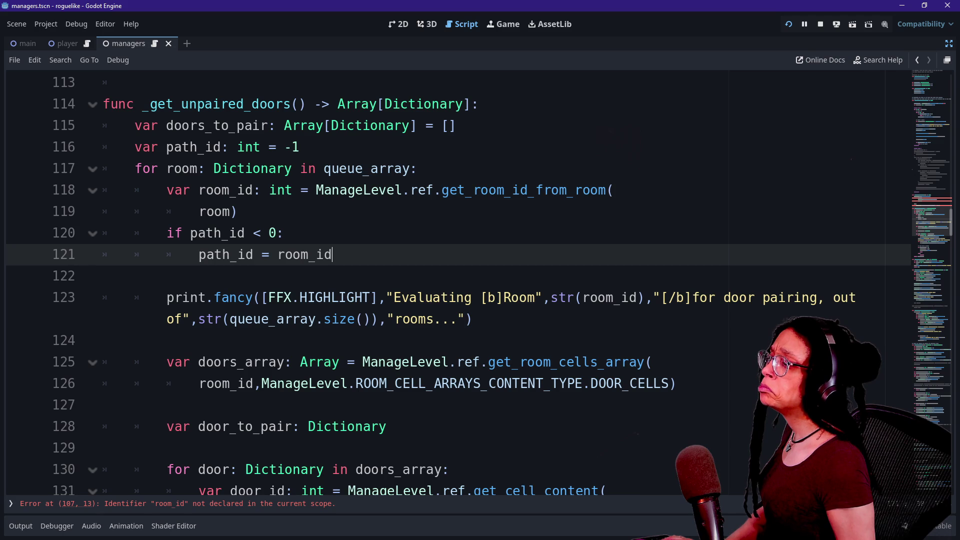
{"action": "scroll", "coordinate": [450, 280], "scroll_direction": "up", "scroll_amount": 4}
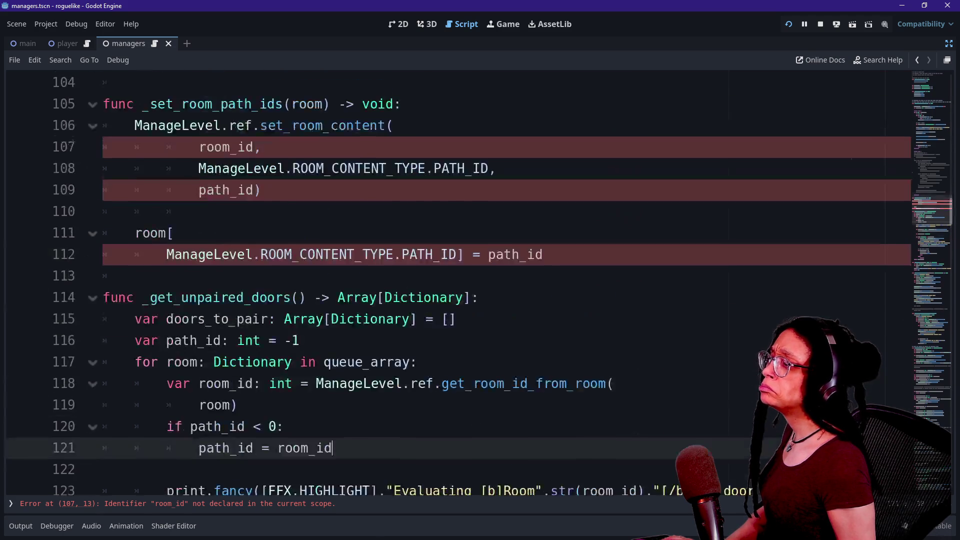
{"action": "scroll", "coordinate": [450, 280], "scroll_direction": "down", "scroll_amount": 3}
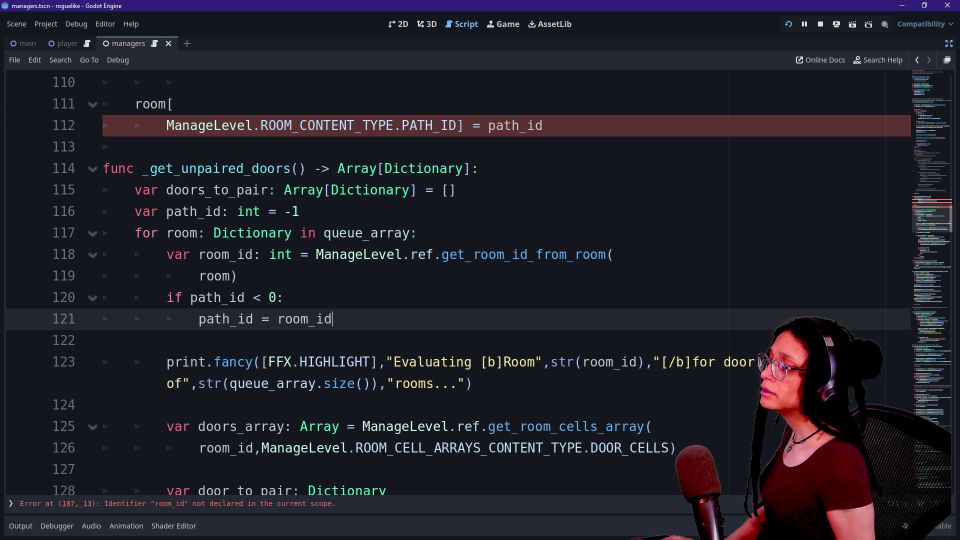
{"action": "mouse_move", "coordinate": [332, 319]}
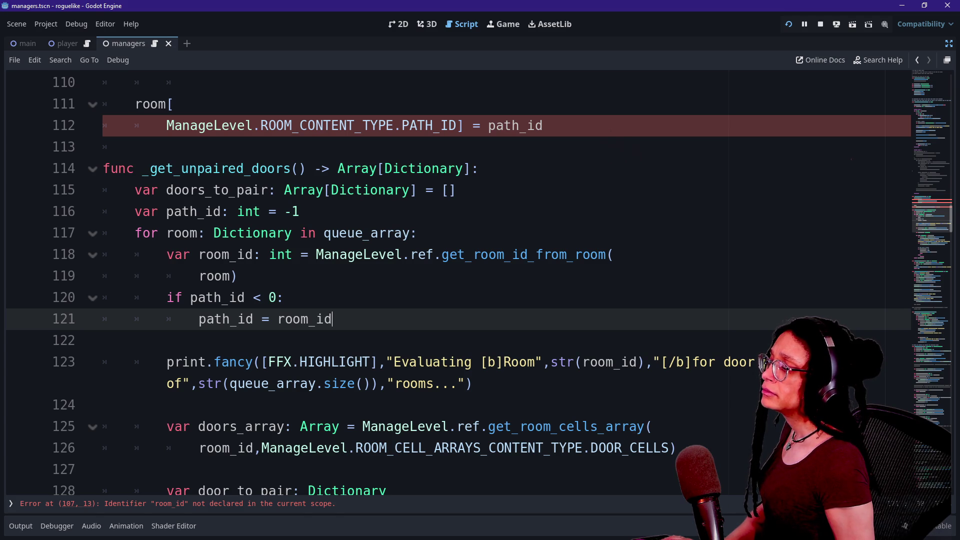
{"action": "key", "text": "shift+Up"}
{"action": "left_click", "coordinate": [168, 211]}
{"action": "scroll", "coordinate": [450, 280], "scroll_direction": "up", "scroll_amount": 5}
{"action": "scroll", "coordinate": [450, 280], "scroll_direction": "down", "scroll_amount": 1}
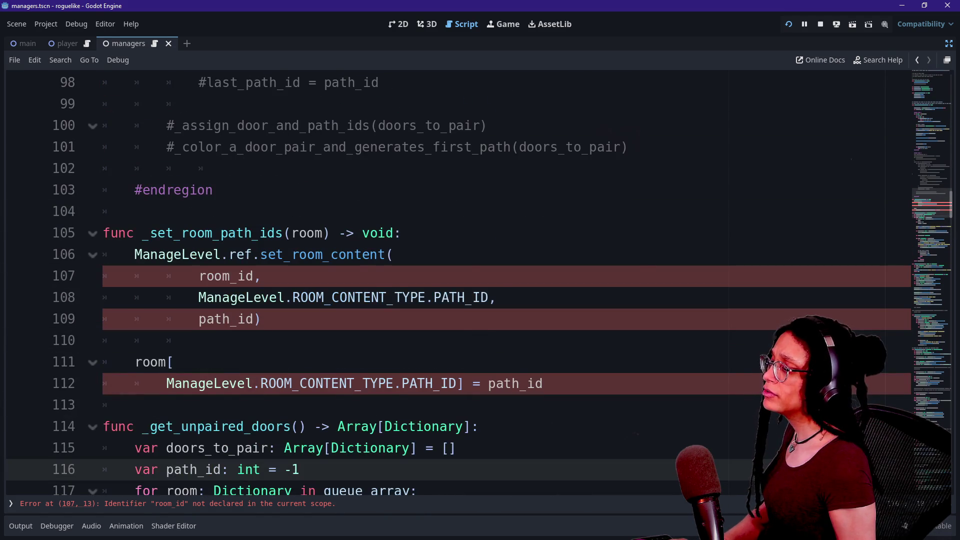
- Change the _set_room_path_ids parameters to room_id, room, path_id, typing room_id as int
{"action": "left_click", "coordinate": [323, 233]}
{"action": "type", "text": "_id,path_id,"}
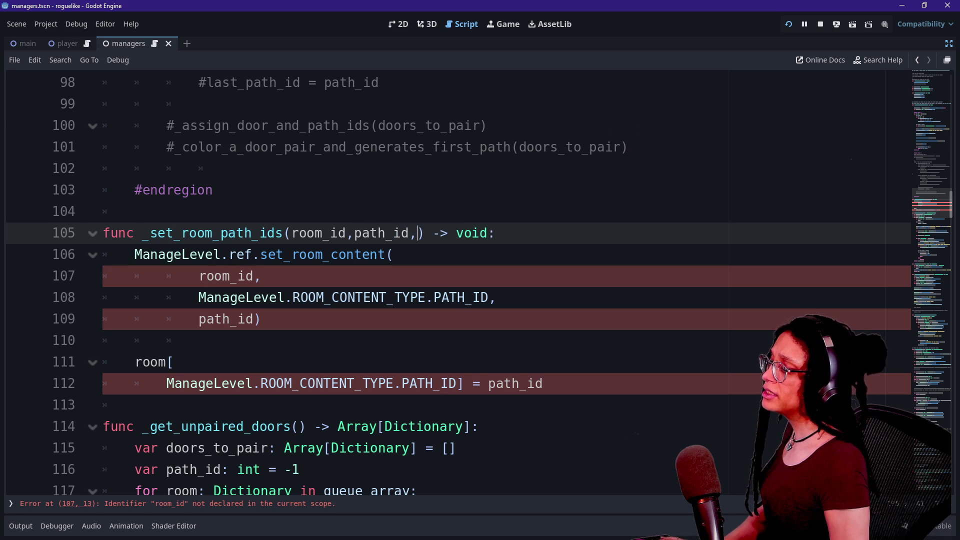
{"action": "type", "text": "room"}
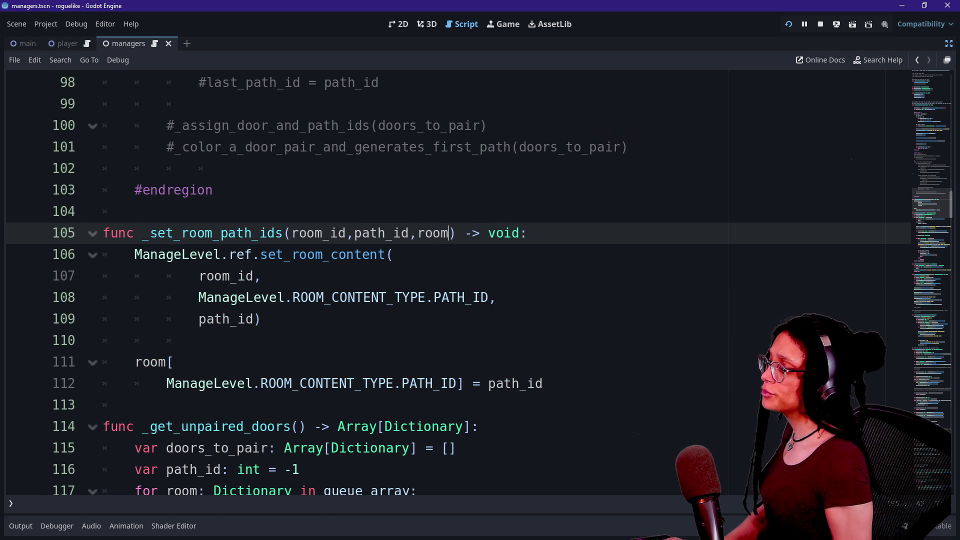
{"action": "left_click", "coordinate": [353, 233]}
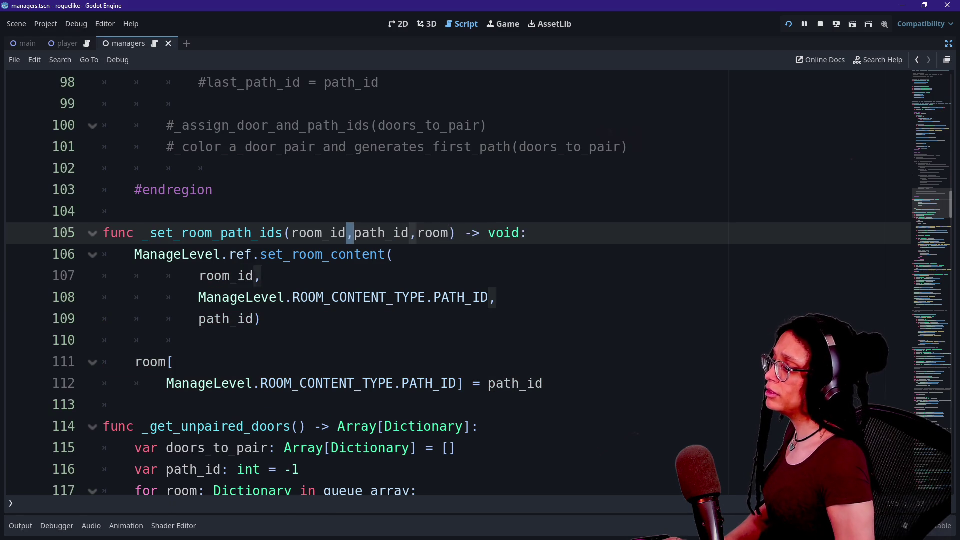
{"action": "type", "text": "room,"}
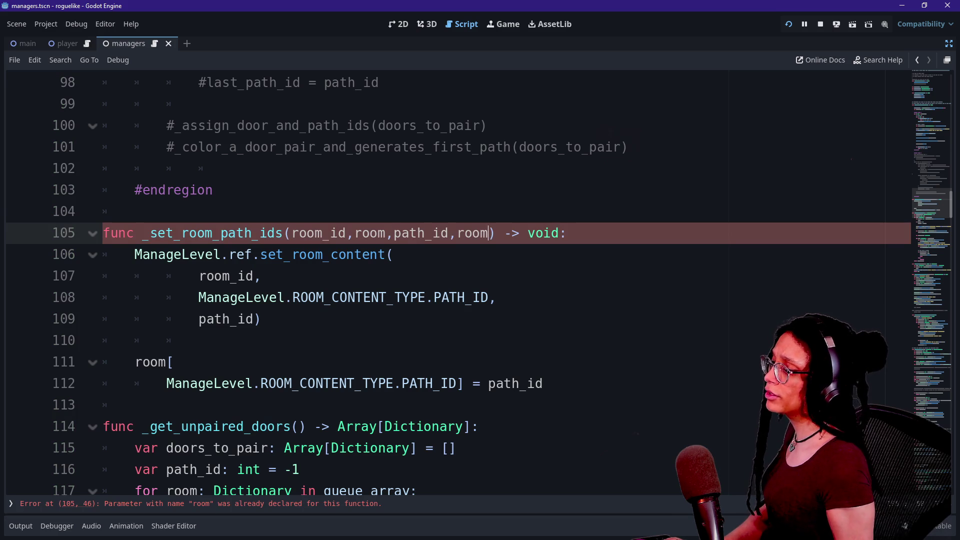
{"action": "key", "text": "BackSpace"}
{"action": "key", "text": "BackSpace"}
{"action": "key", "text": "BackSpace"}
{"action": "type", "text": ": int"}
- Type the room parameter as Dictionary and path_id as int, fixing commas and colons
{"action": "left_click", "coordinate": [424, 233]}
{"action": "type", "text": ": "}
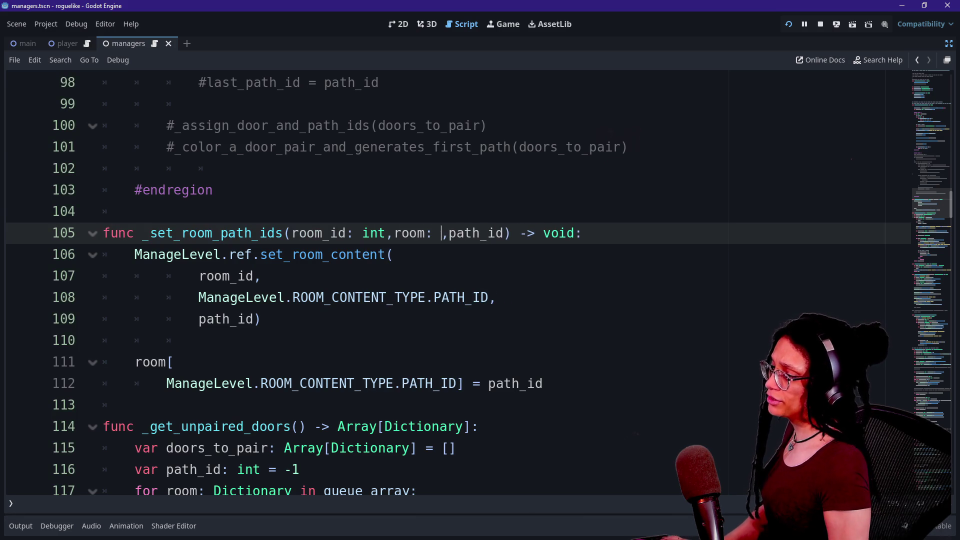
{"action": "type", "text": "Dictionary"}
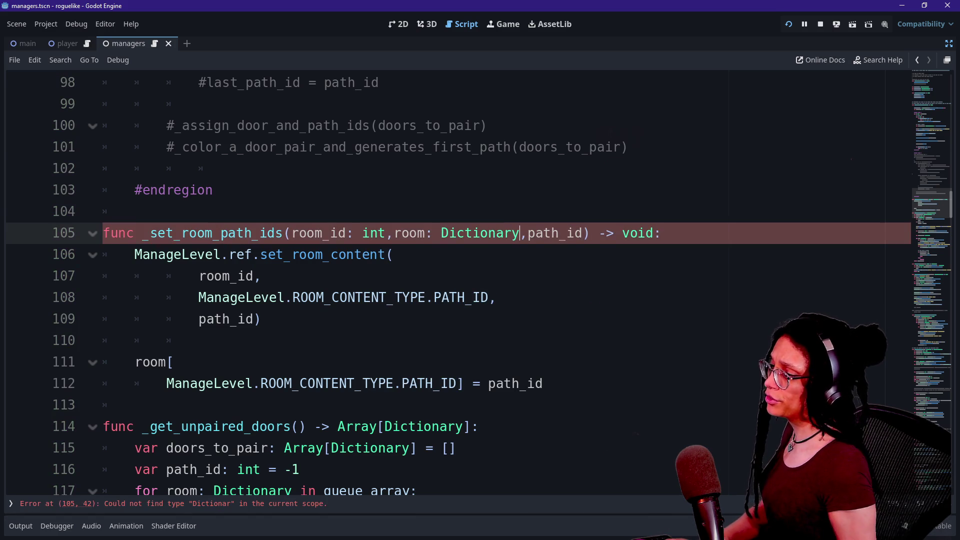
{"action": "key", "text": "BackSpace"}
{"action": "key", "text": "Right"}
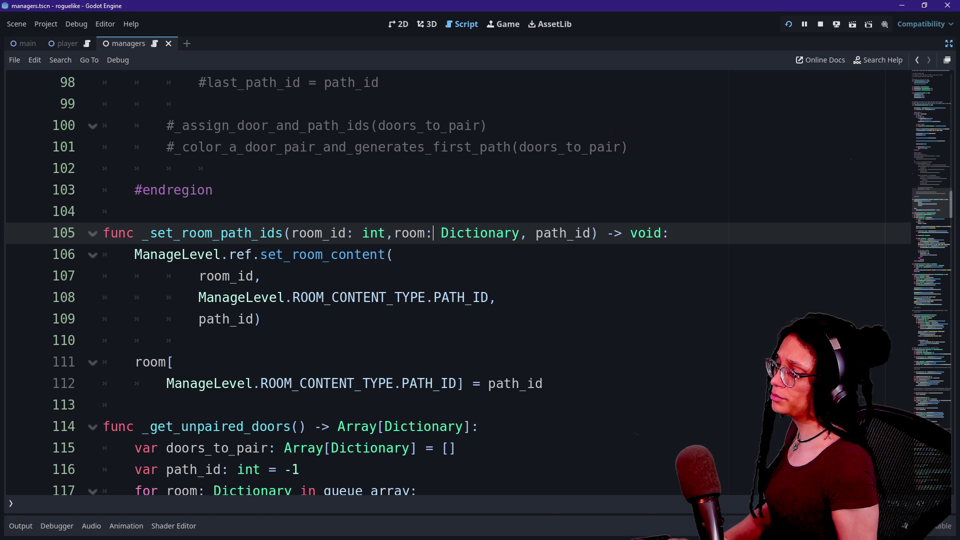
{"action": "key", "text": "BackSpace"}
{"action": "type", "text": ":"}
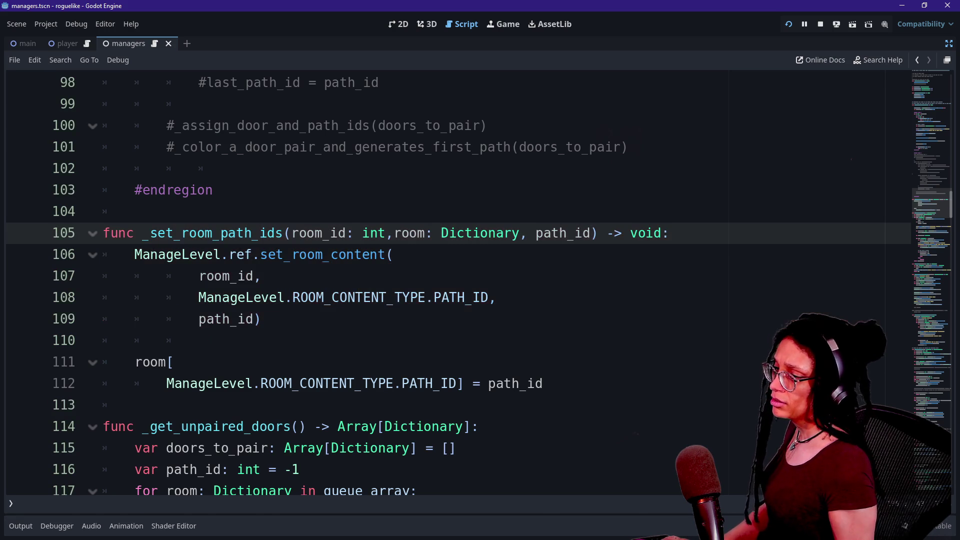
{"action": "type", "text": ":int"}
{"action": "key", "text": "Up"}
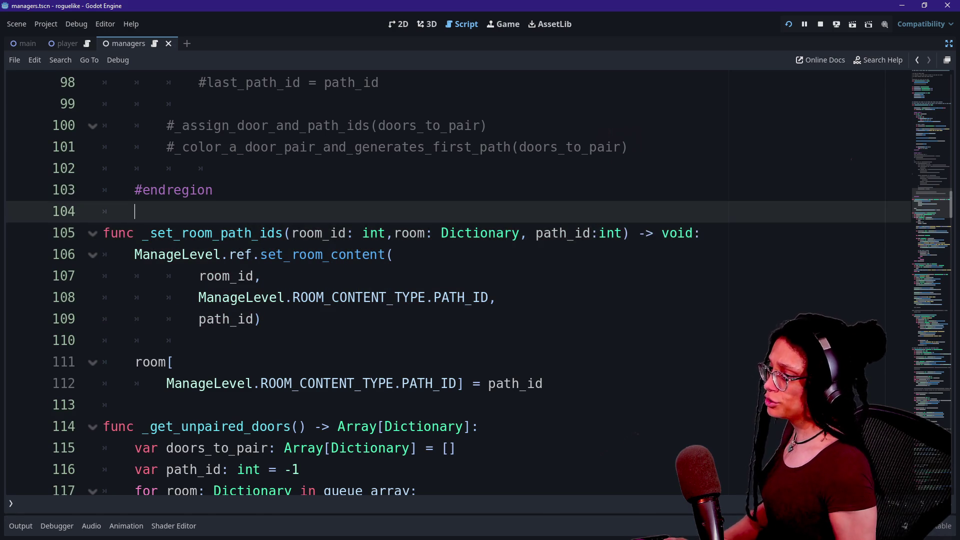
{"action": "scroll", "coordinate": [505, 233], "scroll_direction": "down", "scroll_amount": 2}
{"action": "scroll", "coordinate": [505, 233], "scroll_direction": "down", "scroll_amount": 4}
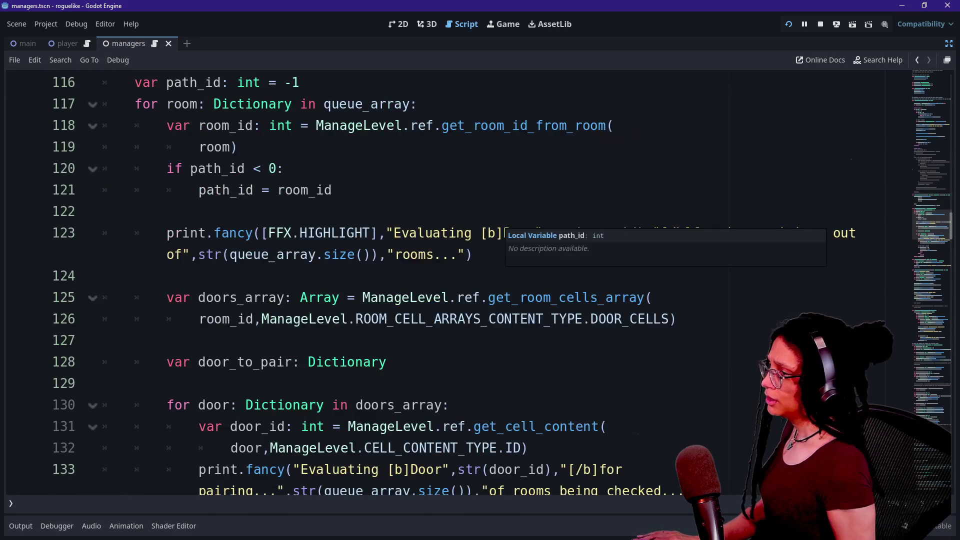
- Open new blank lines after path_id = room_id in the room loop, above the print call
{"action": "scroll", "coordinate": [505, 233], "scroll_direction": "up", "scroll_amount": 2}
{"action": "scroll", "coordinate": [505, 233], "scroll_direction": "down", "scroll_amount": 1}
{"action": "scroll", "coordinate": [505, 233], "scroll_direction": "down", "scroll_amount": 1}
{"action": "left_click", "coordinate": [103, 211]}
{"action": "key", "text": "Down"}
{"action": "key", "text": "Up"}
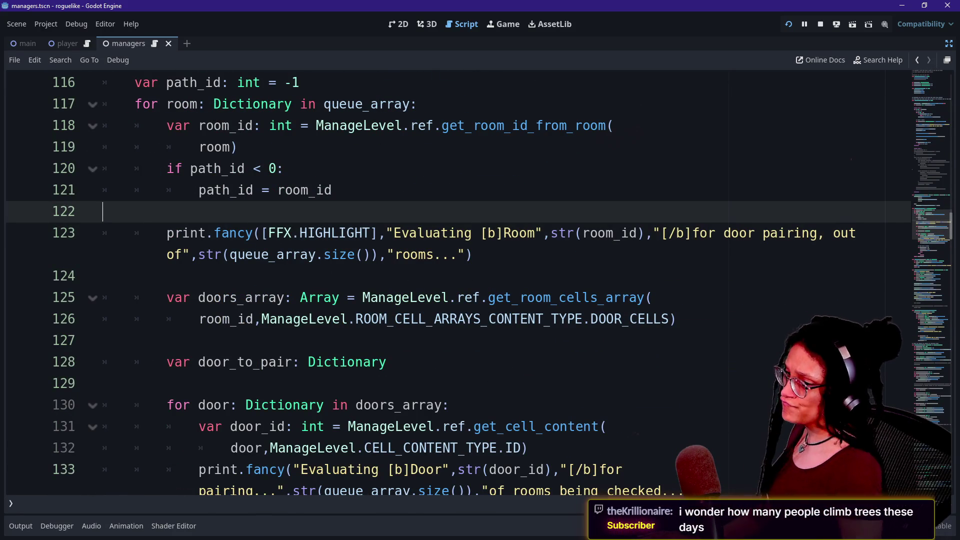
{"action": "left_click", "coordinate": [103, 233]}
{"action": "left_click", "coordinate": [102, 275]}
{"action": "left_click", "coordinate": [103, 233]}
{"action": "left_click", "coordinate": [200, 211]}
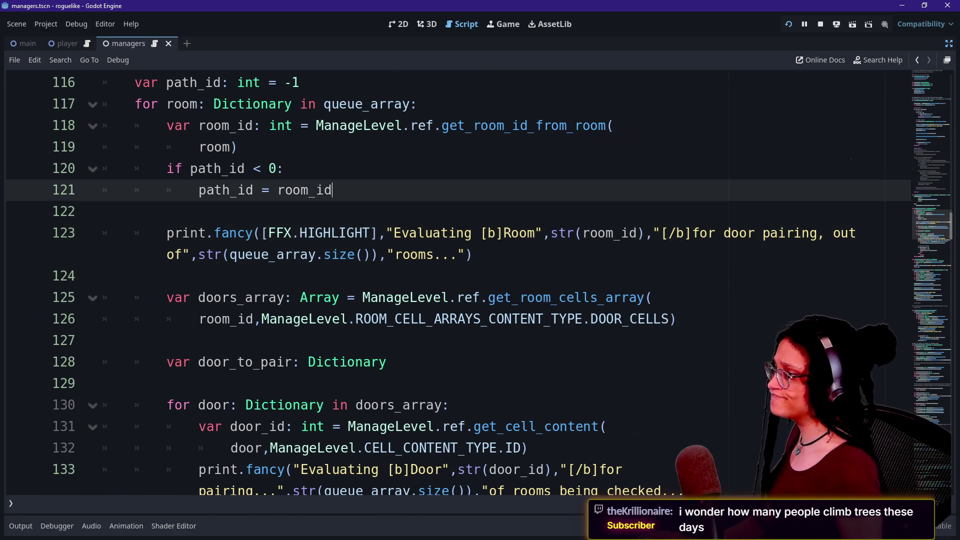
{"action": "left_click", "coordinate": [333, 190]}
{"action": "left_click", "coordinate": [200, 211]}
{"action": "left_click", "coordinate": [333, 190]}
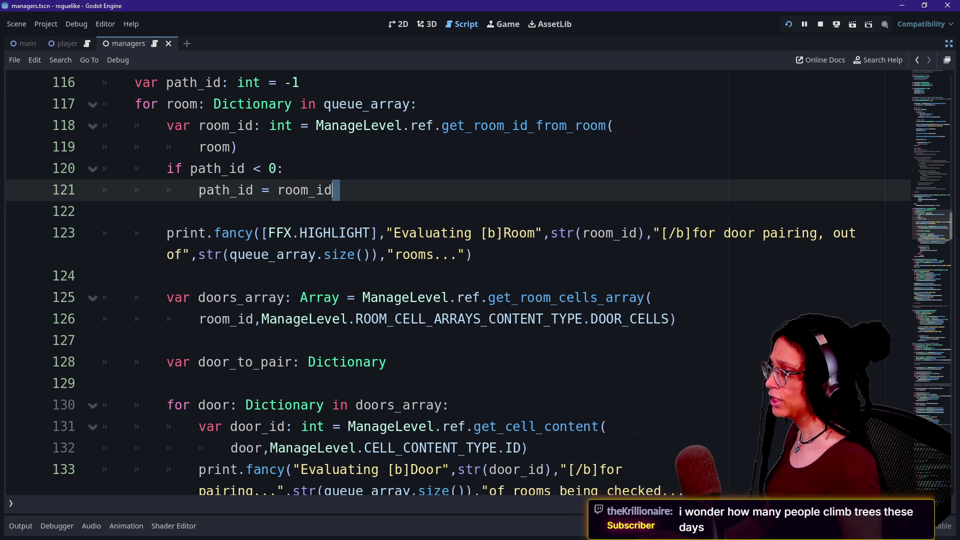
{"action": "left_click", "coordinate": [200, 211]}
{"action": "left_click", "coordinate": [333, 190]}
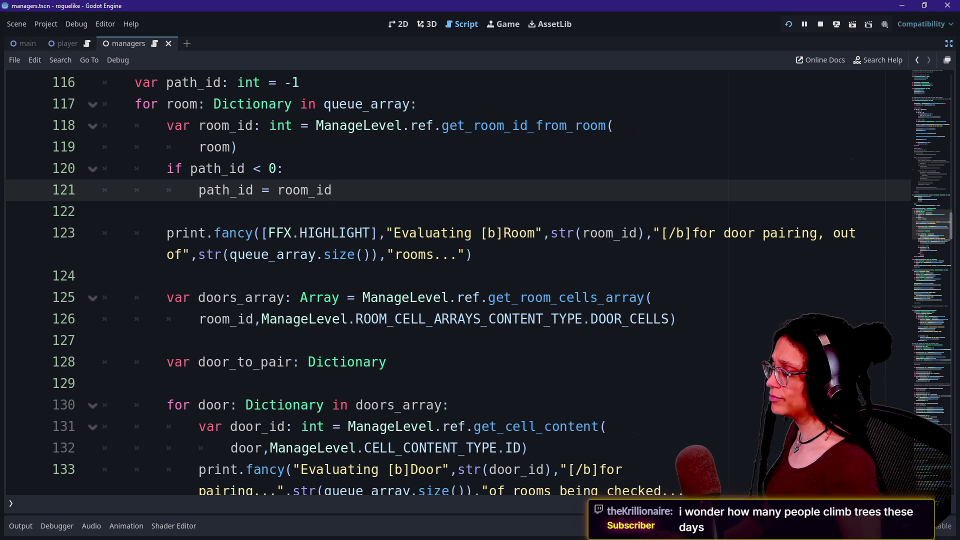
{"action": "key", "text": "Return"}
{"action": "key", "text": "Return"}
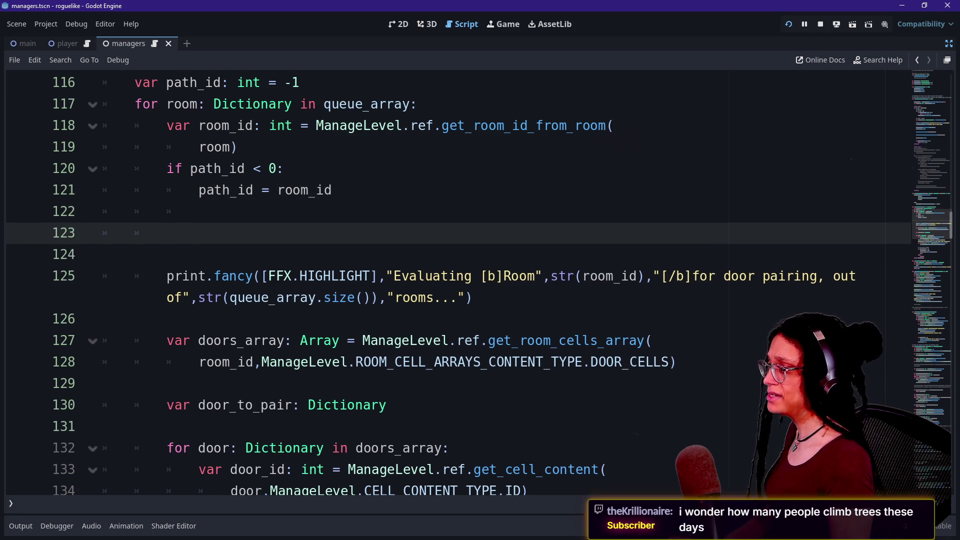
- Insert the call _set_room_path_ids(room_id,room,path_id) right after path_id = room_id
{"action": "type", "text": "_"}
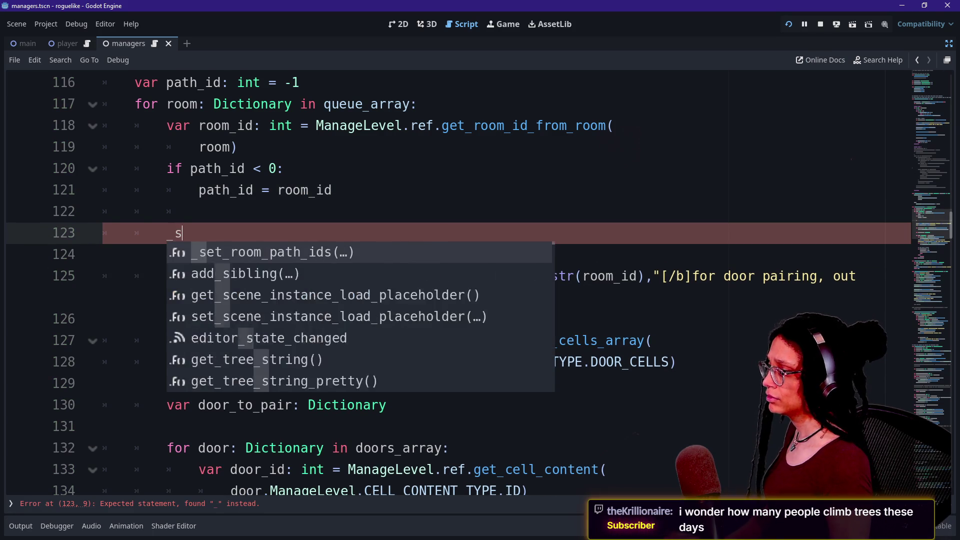
{"action": "type", "text": "set"}
{"action": "key", "text": "Return"}
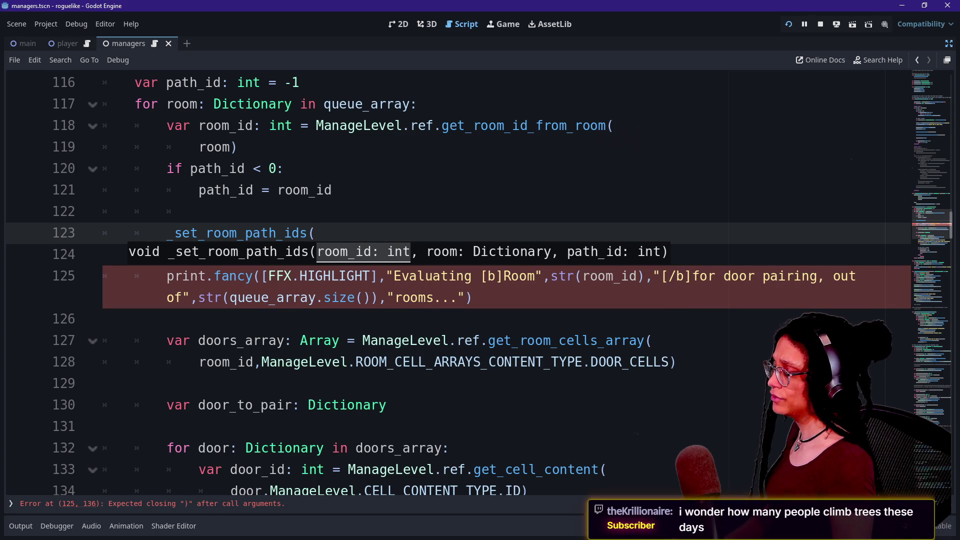
{"action": "key", "text": "BackSpace"}
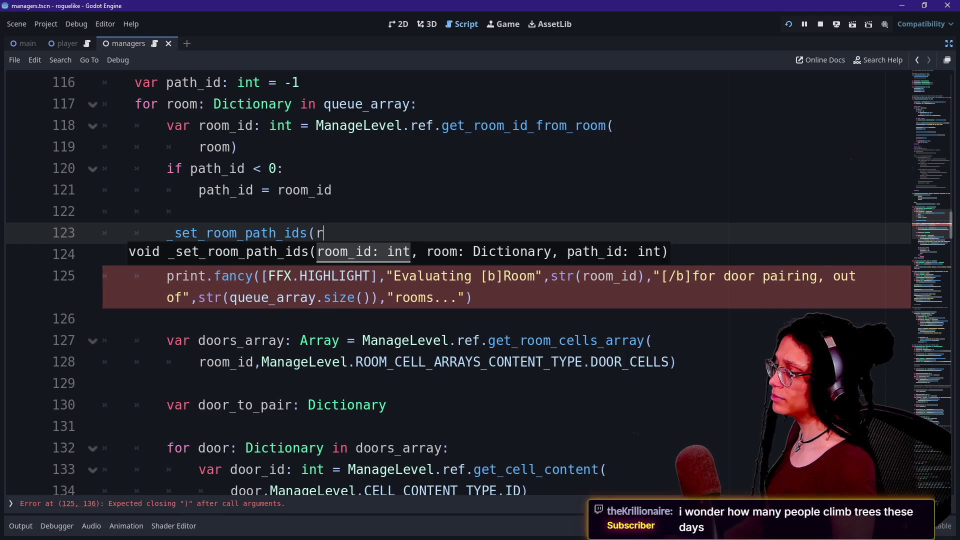
{"action": "key", "text": "BackSpace"}
{"action": "type", "text": "r"}
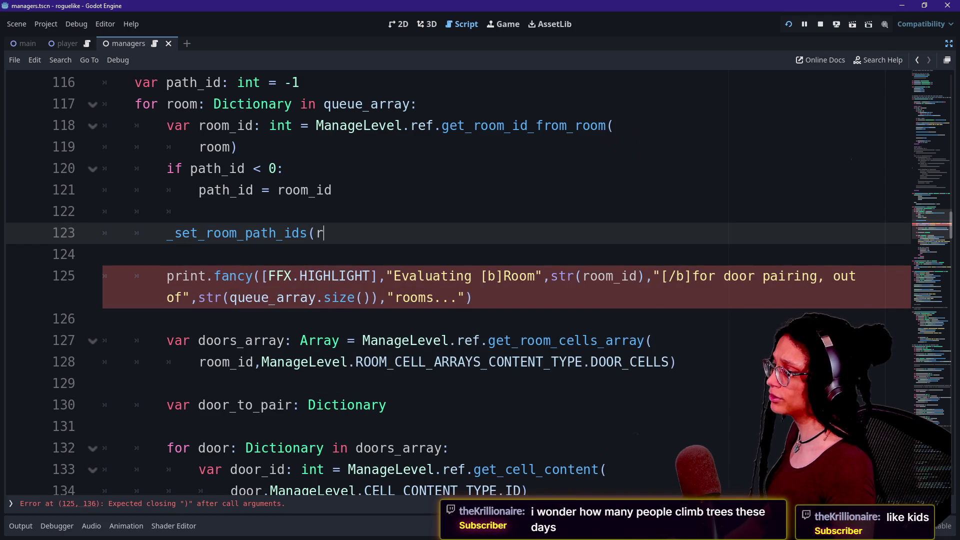
{"action": "key", "text": "Down"}
{"action": "key", "text": "Down"}
{"action": "key", "text": "Return"}
{"action": "type", "text": ",room,"}
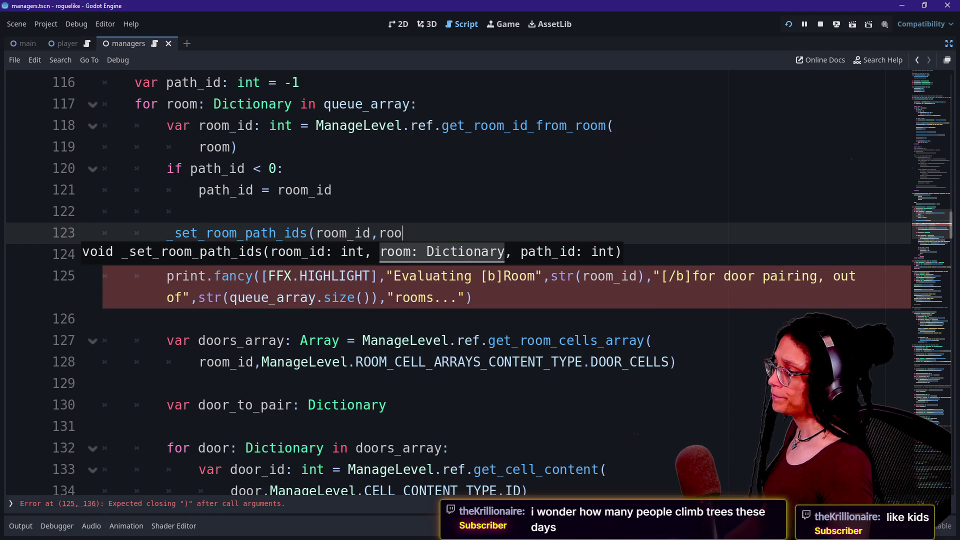
{"action": "type", "text": "path_id"}
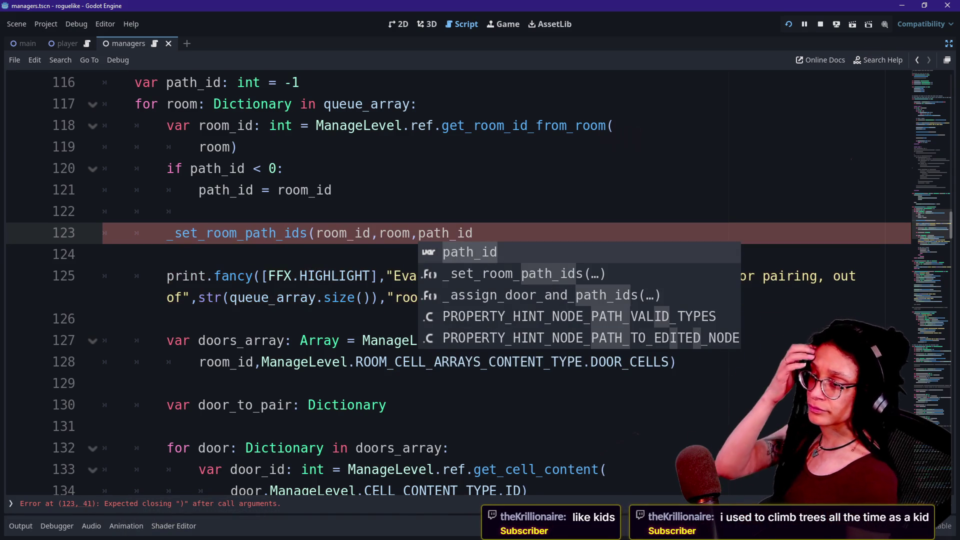
{"action": "type", "text": ")"}
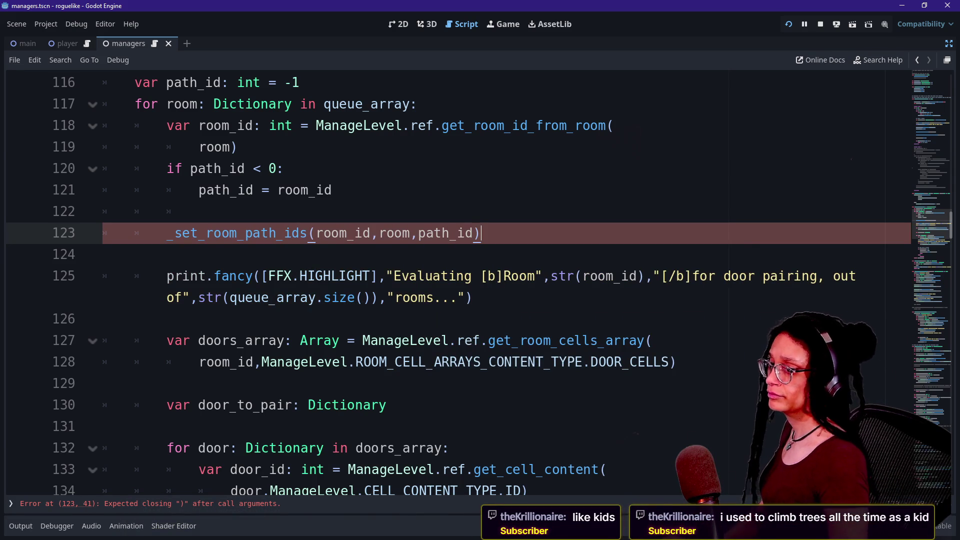
{"action": "left_click", "coordinate": [199, 211]}
{"action": "left_click", "coordinate": [440, 276]}
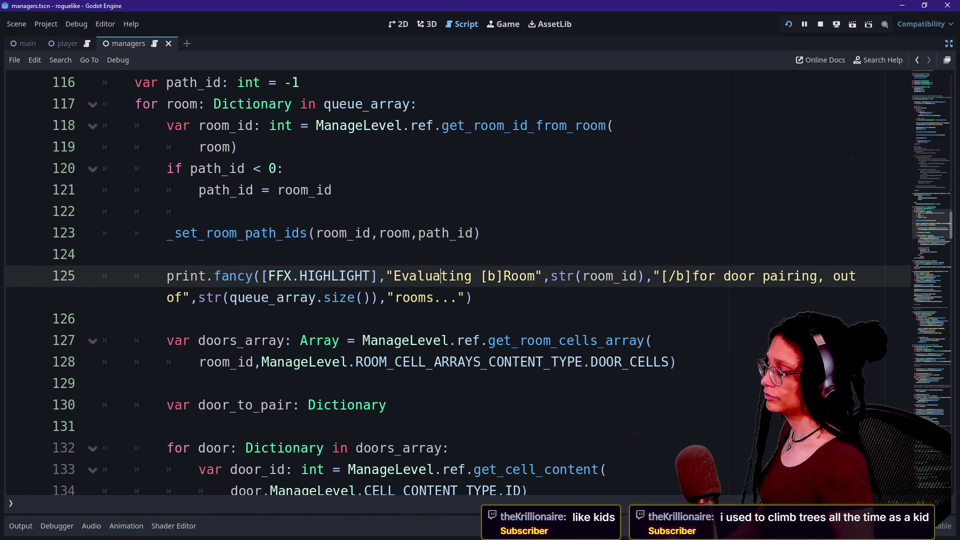
{"action": "left_click", "coordinate": [360, 254]}
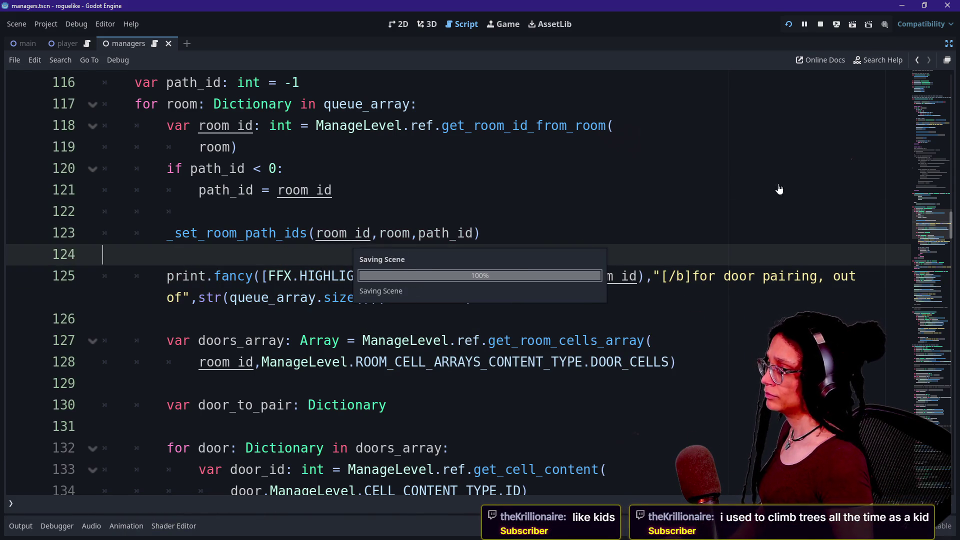
- Run the game and inspect the live ManageLevel Room Data array and its first room
{"action": "left_click", "coordinate": [785, 28]}
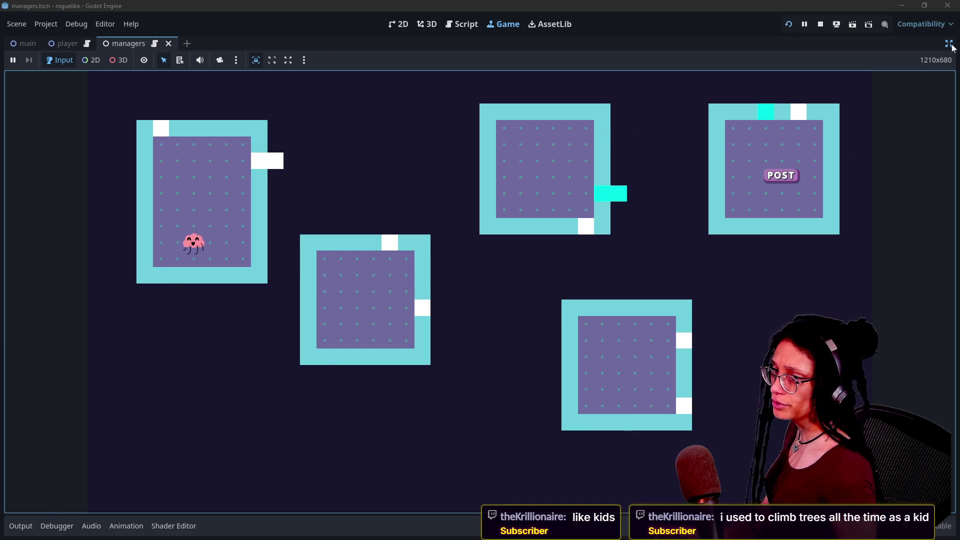
{"action": "left_click", "coordinate": [949, 44]}
{"action": "left_click", "coordinate": [21, 142]}
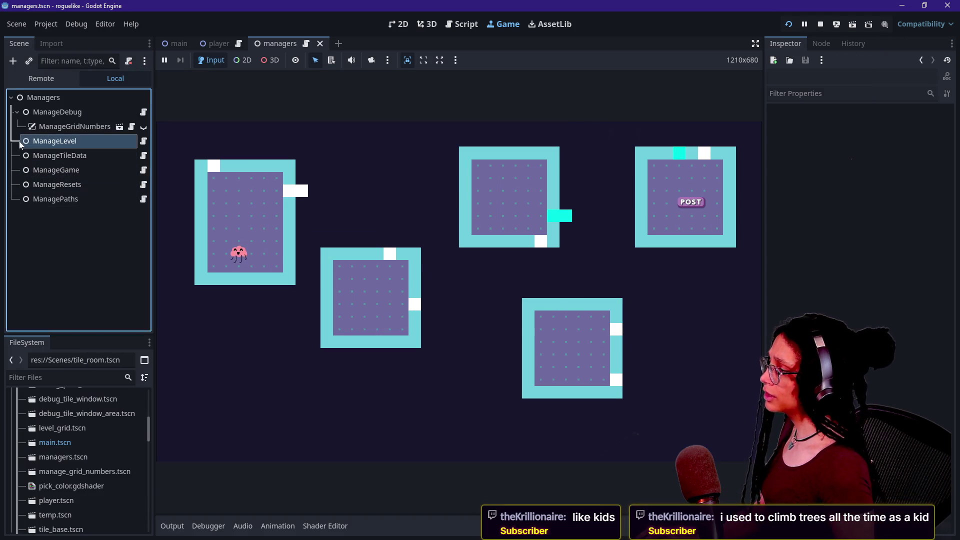
{"action": "left_click", "coordinate": [55, 81]}
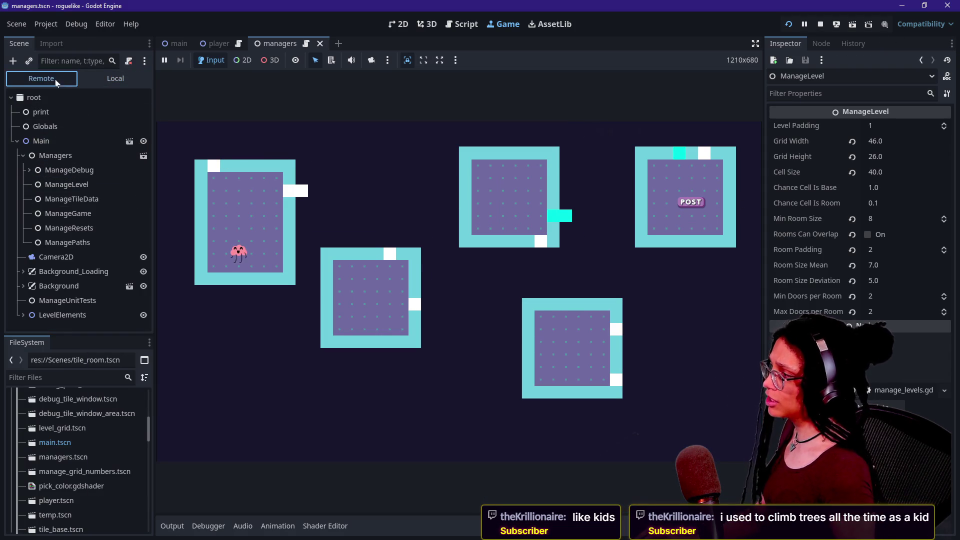
{"action": "left_click", "coordinate": [24, 186]}
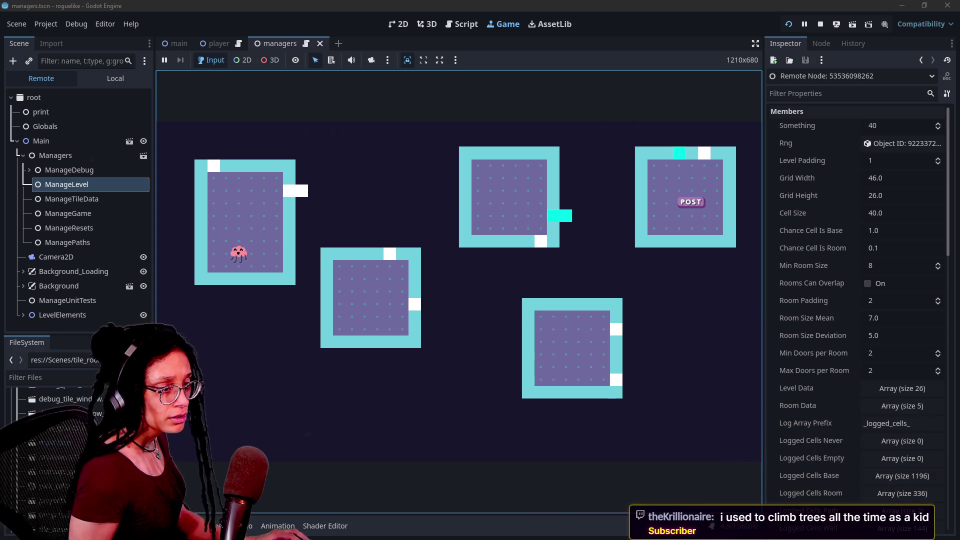
{"action": "scroll", "coordinate": [820, 372], "scroll_direction": "down", "scroll_amount": 3}
{"action": "left_click", "coordinate": [881, 300]}
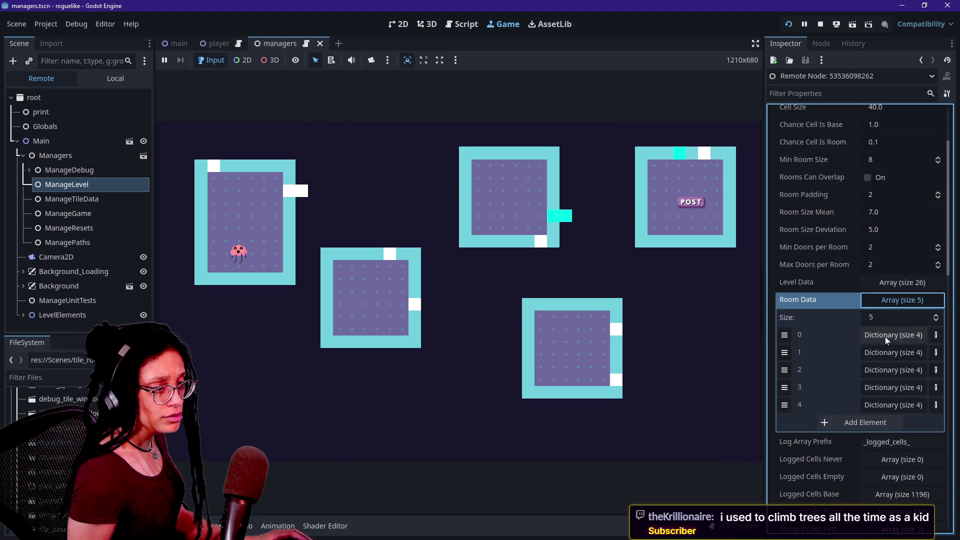
{"action": "left_click", "coordinate": [886, 336]}
{"action": "left_click", "coordinate": [883, 305]}
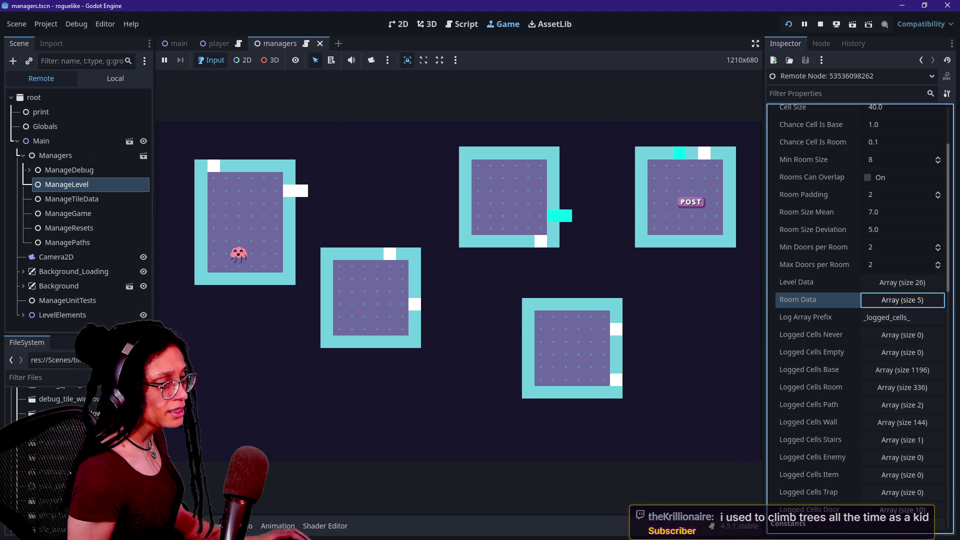
{"action": "left_click", "coordinate": [656, 317]}
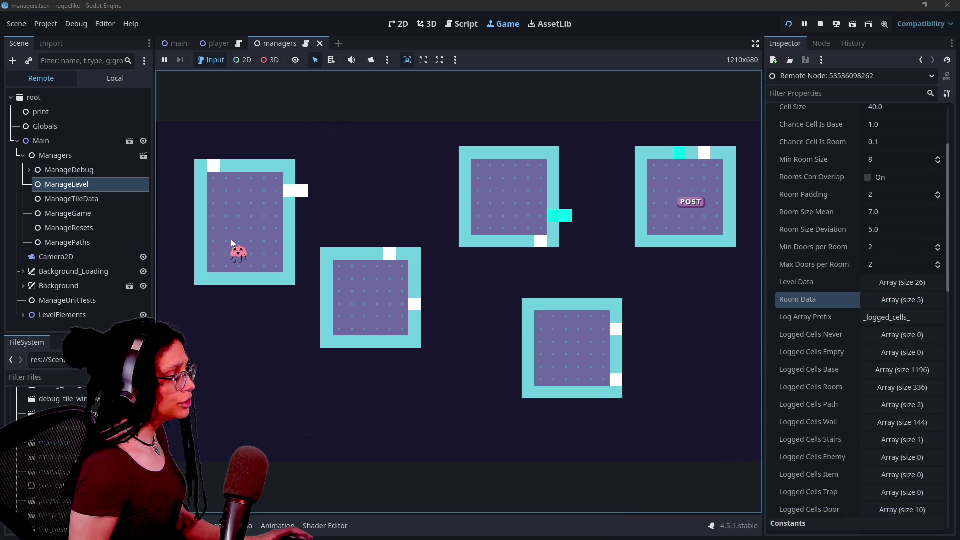
- Inspect the ManagePaths Phase 2 Array and its first dictionary entry
{"action": "left_click", "coordinate": [521, 267]}
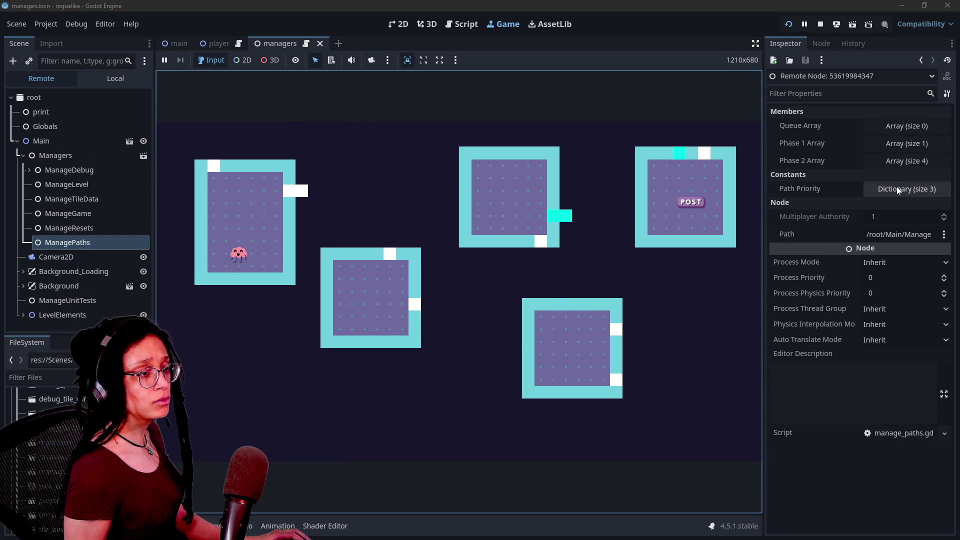
{"action": "left_click", "coordinate": [905, 160]}
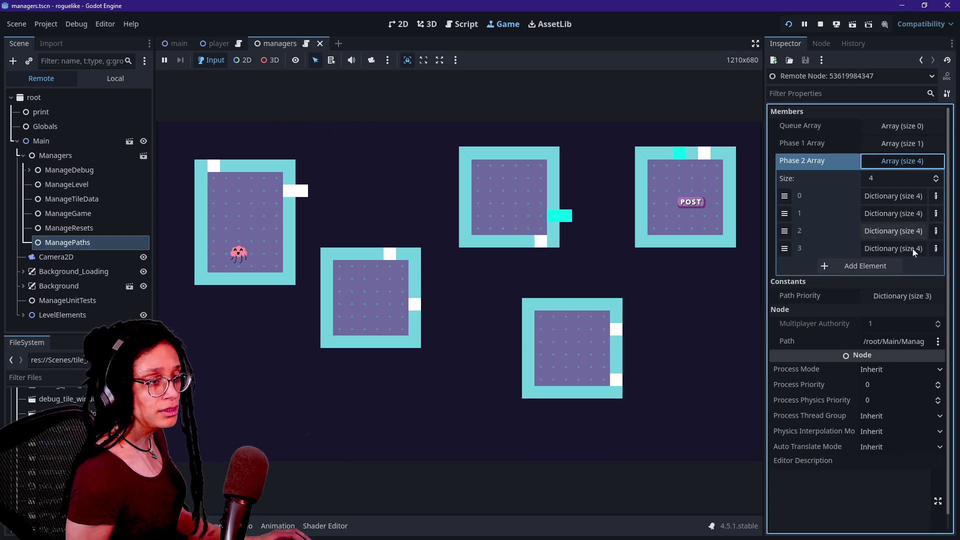
{"action": "left_click", "coordinate": [893, 198]}
{"action": "left_click", "coordinate": [893, 196]}
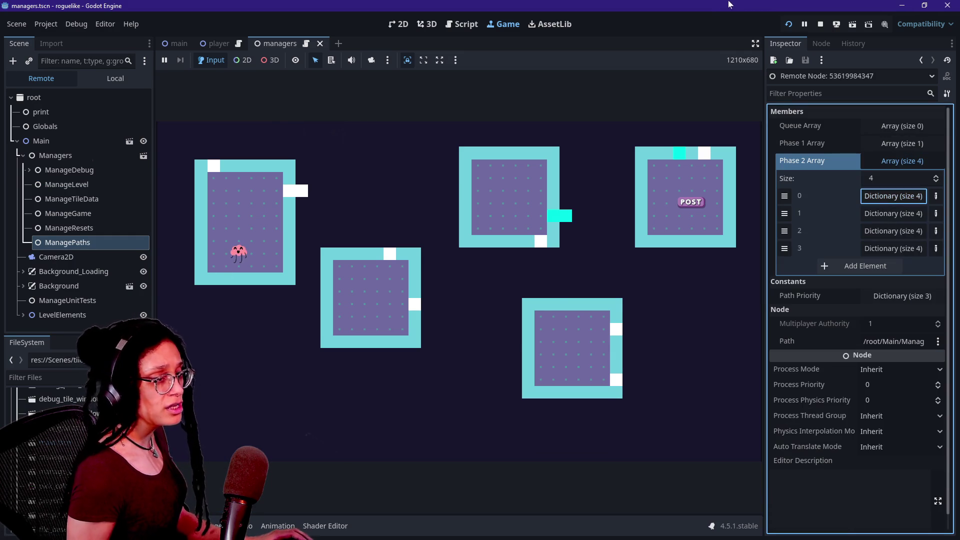
- Stop the game, save from the managers script, and switch to GitHub Desktop
{"action": "left_click", "coordinate": [820, 24]}
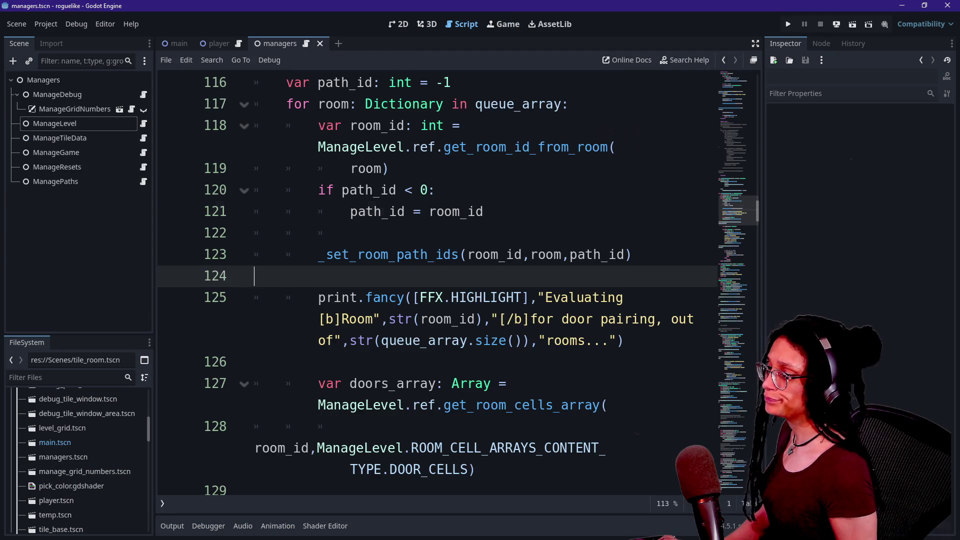
{"action": "left_click", "coordinate": [440, 211]}
{"action": "key", "text": "ctrl+s"}
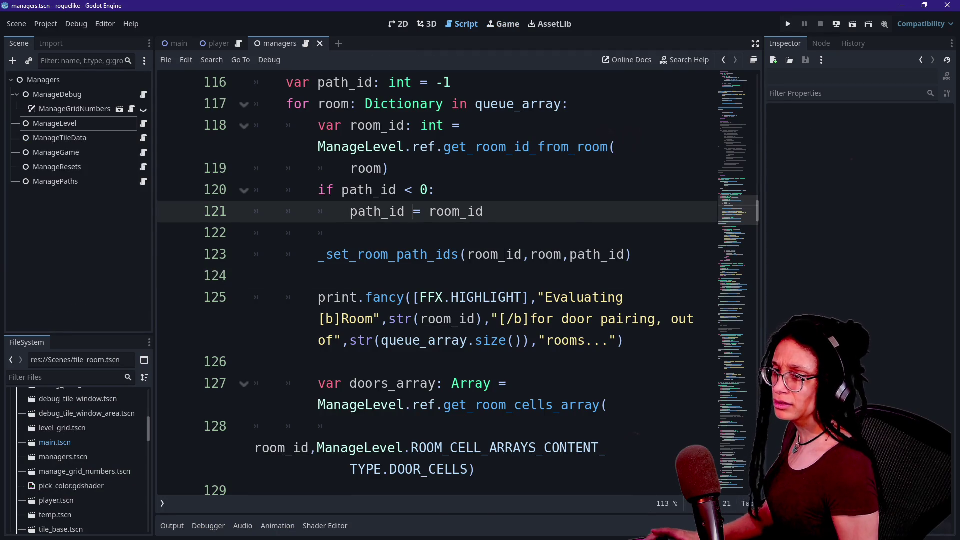
{"action": "key", "text": "alt+Tab"}
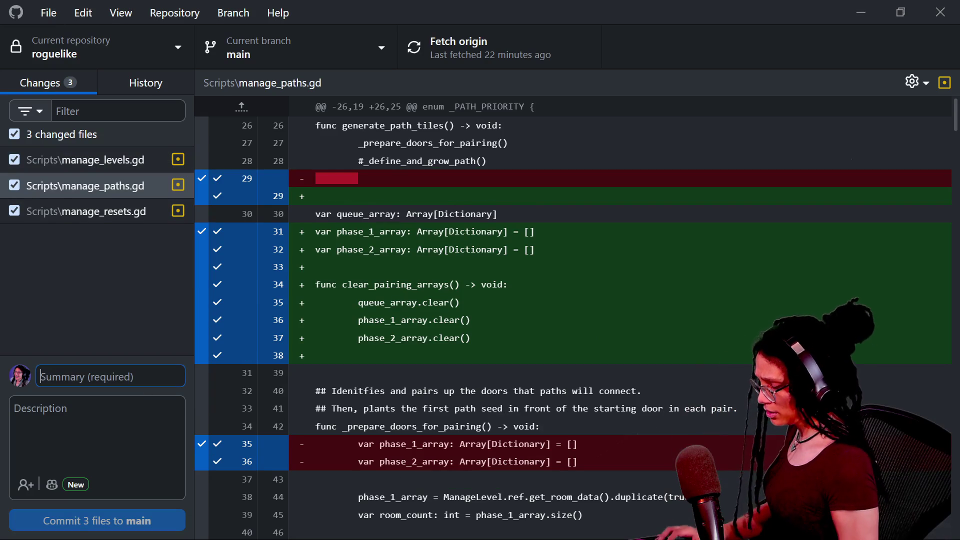
- Write the commit summary 'door pairing phase1 helperfunctions for otherstuff', correcting its typos
{"action": "type", "text": "phase1 helpe"}
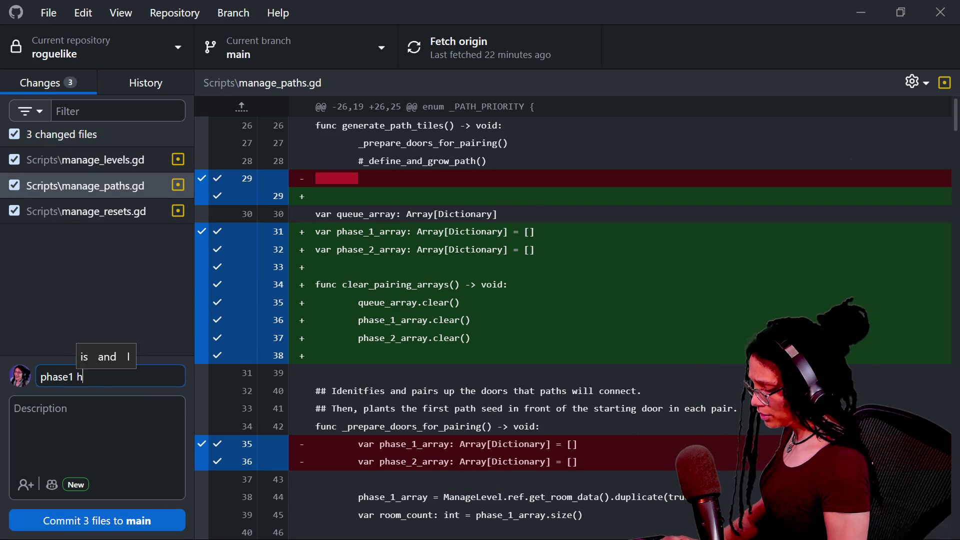
{"action": "type", "text": "rfucntions for other fun"}
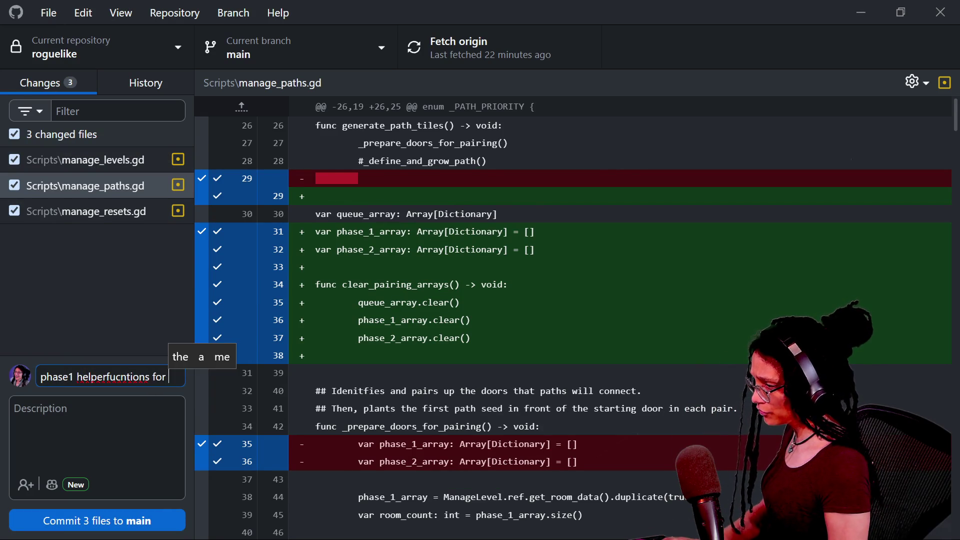
{"action": "key", "text": "ctrl+a"}
{"action": "key", "text": "Home"}
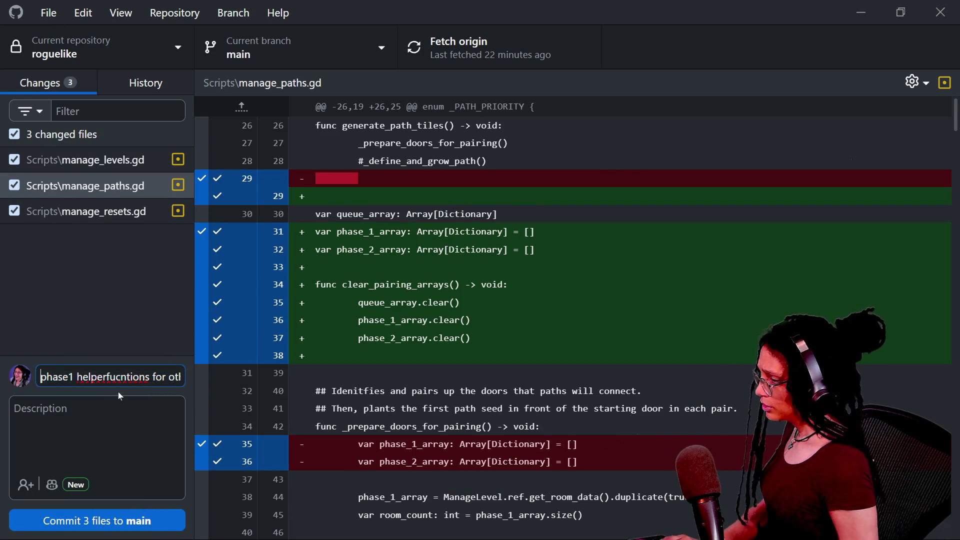
{"action": "type", "text": "door pariing"}
{"action": "key", "text": "BackSpace"}
{"action": "key", "text": "BackSpace"}
{"action": "key", "text": "BackSpace"}
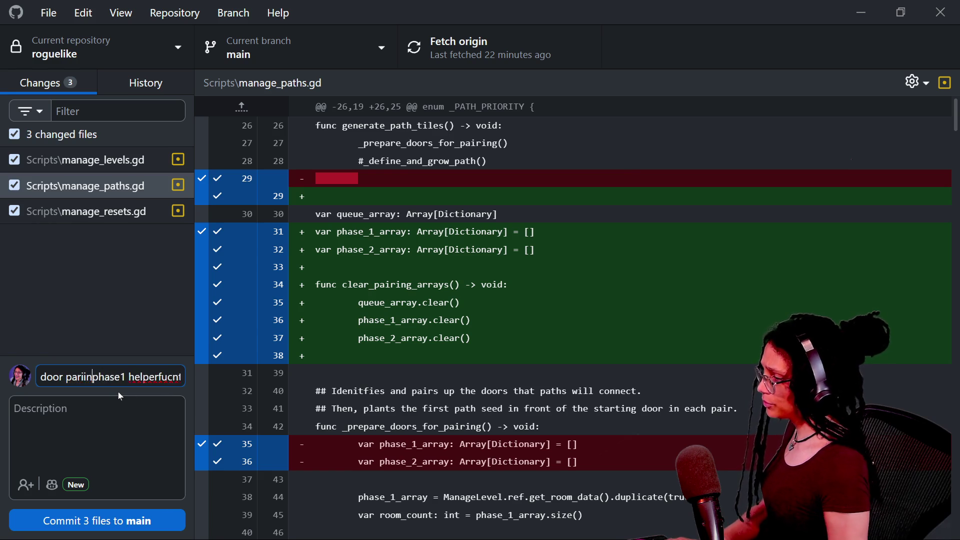
{"action": "type", "text": "iring"}
{"action": "key", "text": "alt+Tab"}
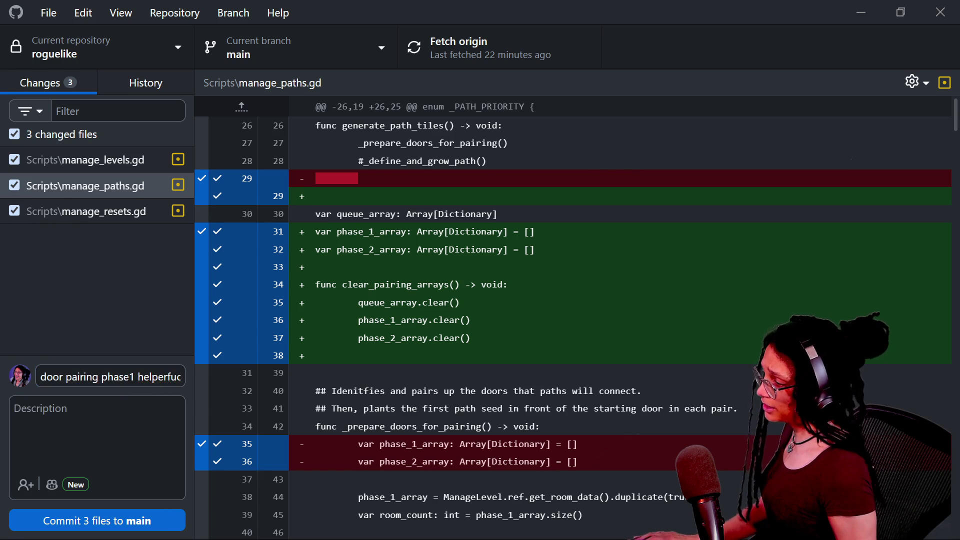
{"action": "key", "text": "ctrl+a"}
{"action": "key", "text": "Left"}
{"action": "key", "text": "Left"}
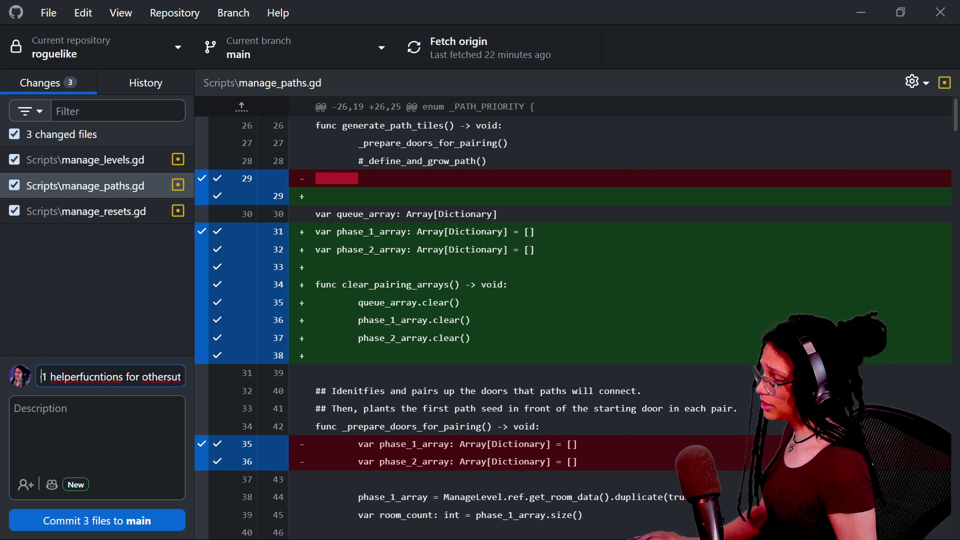
{"action": "key", "text": "BackSpace"}
{"action": "key", "text": "BackSpace"}
{"action": "type", "text": "nc"}
{"action": "key", "text": "End"}
{"action": "key", "text": "ctrl+shift+Left"}
{"action": "key", "text": "ctrl+shift+Left"}
{"action": "type", "text": "for otherstuf"}
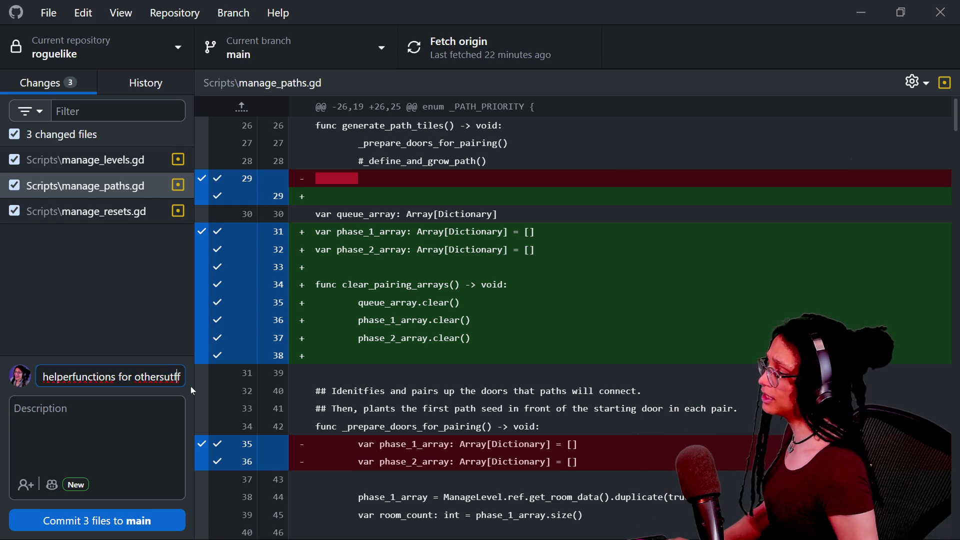
{"action": "type", "text": "f"}
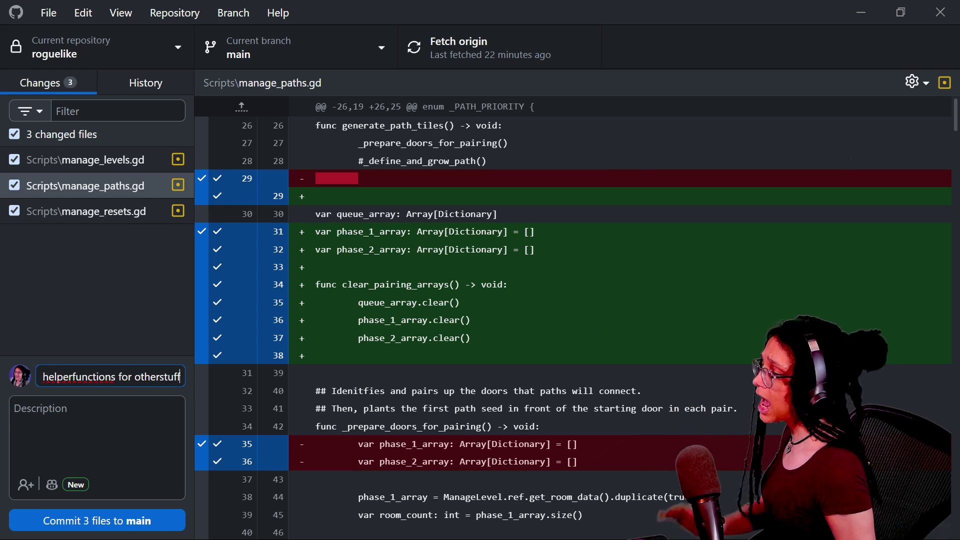
- Commit the three files to main and return to the _set_room_path_ids call in Godot
{"action": "left_click", "coordinate": [128, 526]}
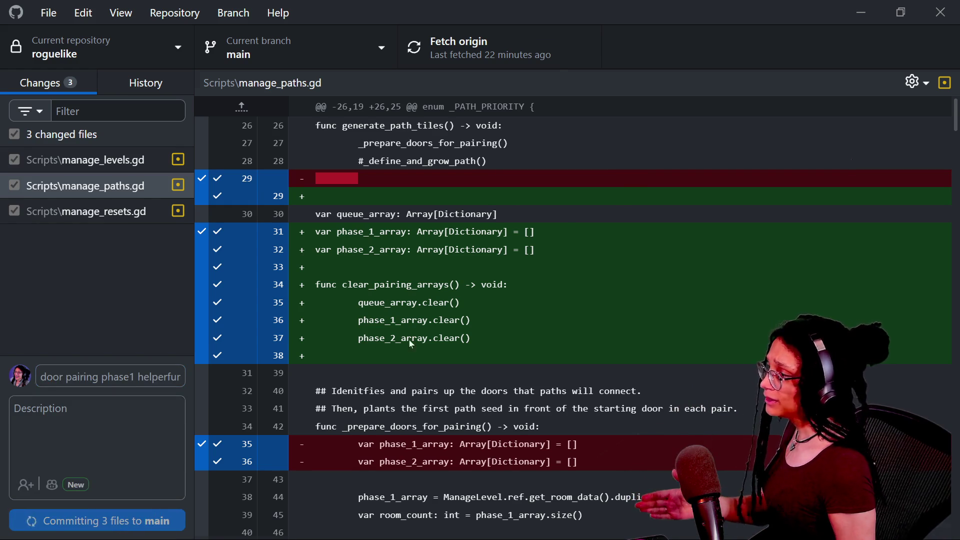
{"action": "key", "text": "alt+Tab"}
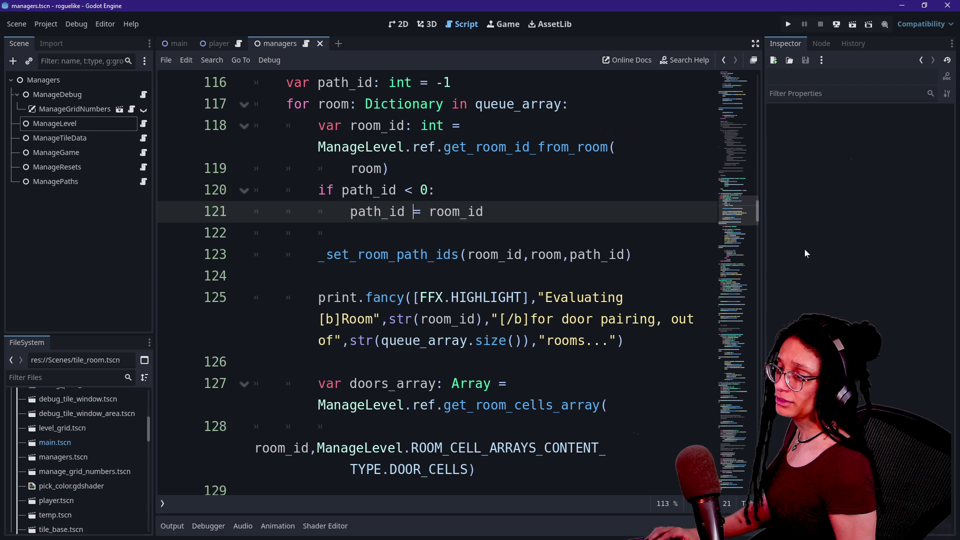
{"action": "left_click", "coordinate": [575, 254]}
- Hide the side docks and review the lines around the _set_room_path_ids call in the room loop
{"action": "key", "text": "ctrl+shift+F11"}
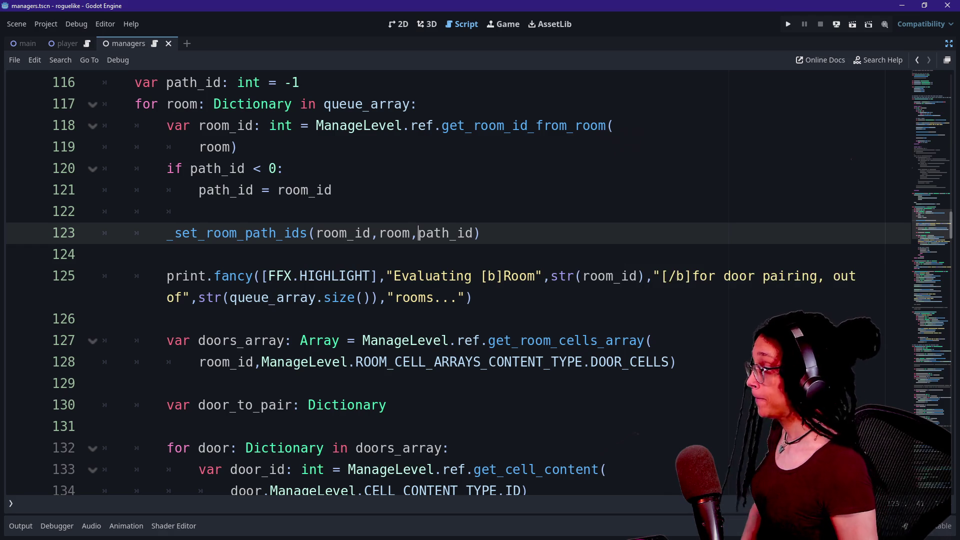
{"action": "key", "text": "Up"}
{"action": "key", "text": "Down"}
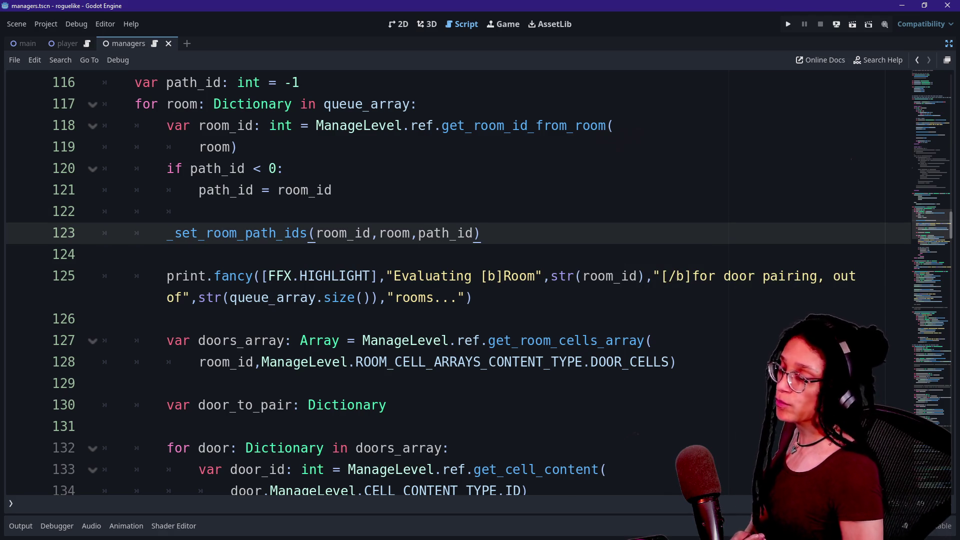
{"action": "key", "text": "Down"}
{"action": "key", "text": "Down"}
{"action": "key", "text": "Up"}
{"action": "key", "text": "Up"}
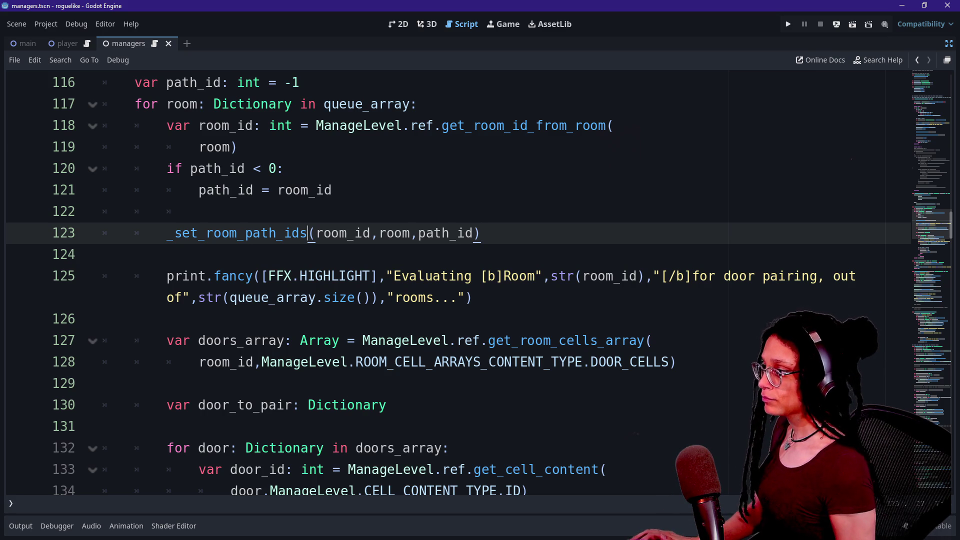
{"action": "key", "text": "Down"}
{"action": "key", "text": "Down"}
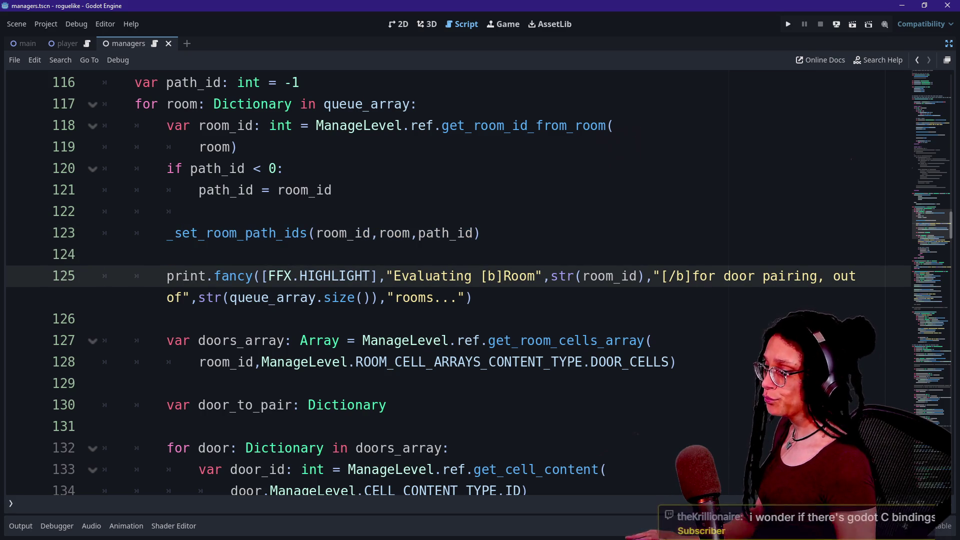
{"action": "scroll", "coordinate": [480, 280], "scroll_direction": "up", "scroll_amount": 5}
- Cut the _set_room_path_ids function out of its spot above _get_unpaired_doors
{"action": "left_click_drag", "start_coordinate": [239, 274], "coordinate": [103, 160]}
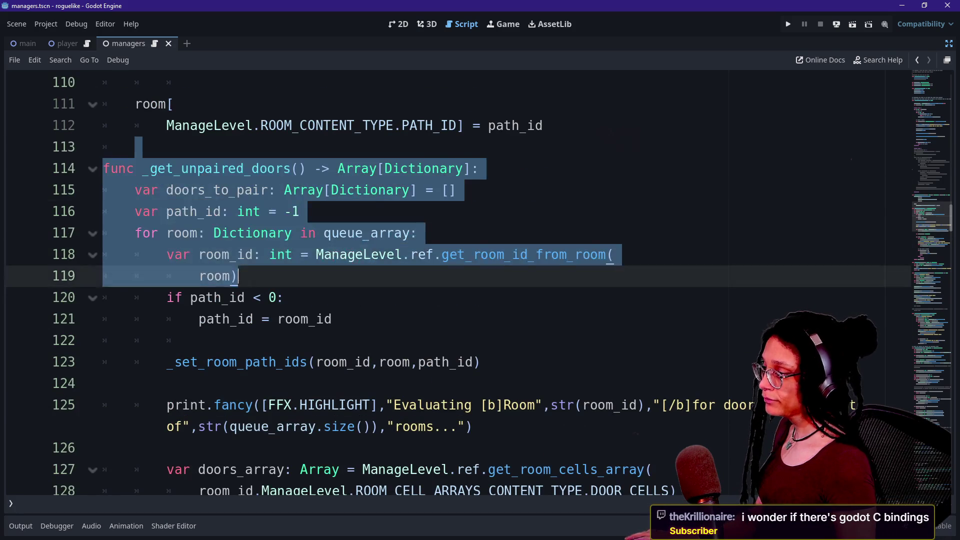
{"action": "left_click", "coordinate": [239, 469]}
{"action": "scroll", "coordinate": [480, 280], "scroll_direction": "up", "scroll_amount": 1}
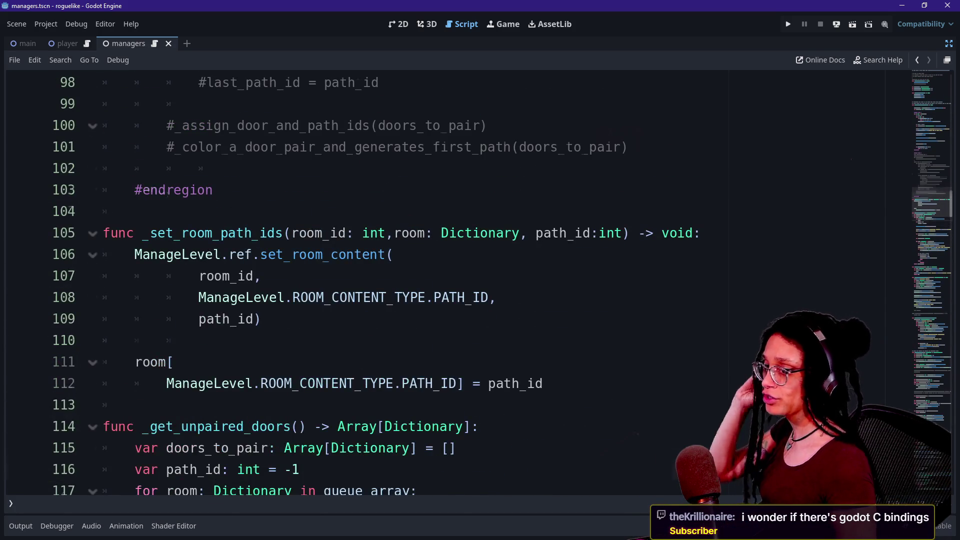
{"action": "scroll", "coordinate": [480, 280], "scroll_direction": "down", "scroll_amount": 6}
{"action": "scroll", "coordinate": [480, 280], "scroll_direction": "up", "scroll_amount": 3}
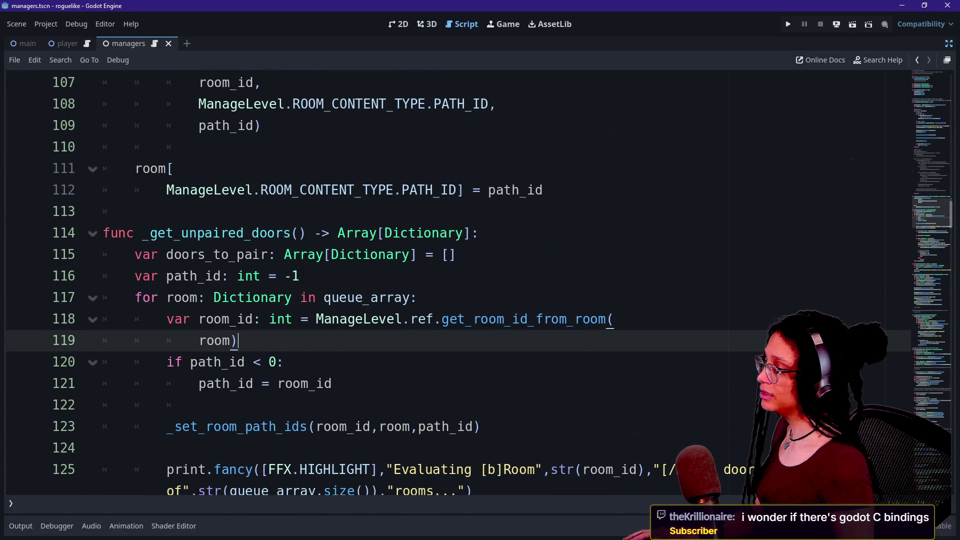
{"action": "left_click_drag", "start_coordinate": [103, 233], "coordinate": [190, 255]}
{"action": "scroll", "coordinate": [480, 280], "scroll_direction": "up", "scroll_amount": 2}
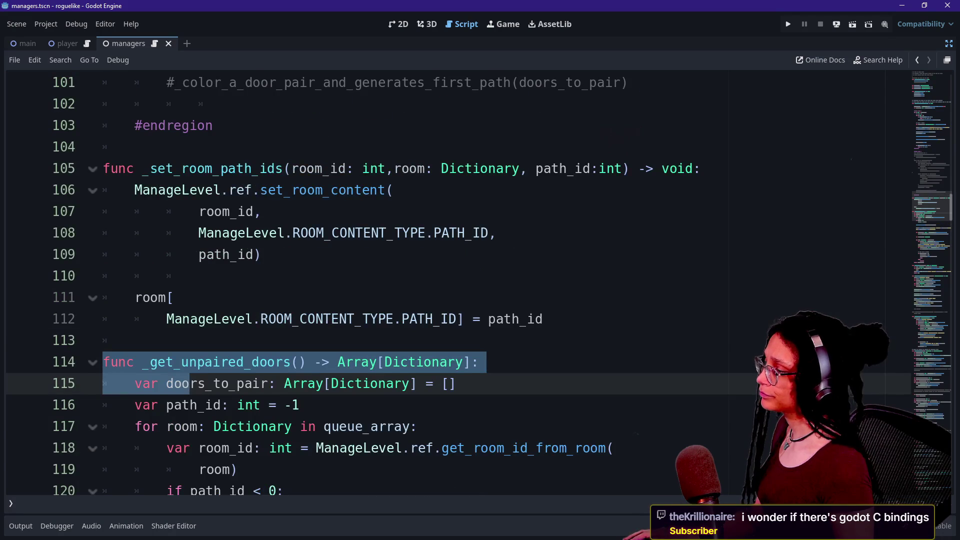
{"action": "scroll", "coordinate": [480, 280], "scroll_direction": "down", "scroll_amount": 1}
{"action": "mouse_move", "coordinate": [543, 254]}
{"action": "left_mouse_down"}
{"action": "mouse_move", "coordinate": [260, 147]}
{"action": "mouse_move", "coordinate": [134, 82]}
{"action": "left_mouse_up"}
{"action": "key", "text": "ctrl+c"}
{"action": "key", "text": "BackSpace"}
{"action": "key", "text": "BackSpace"}
{"action": "key", "text": "BackSpace"}
- Paste _set_room_path_ids below _get_unpaired_doors, tidy the blank line, and save managers.gd
{"action": "scroll", "coordinate": [480, 280], "scroll_direction": "down", "scroll_amount": 10}
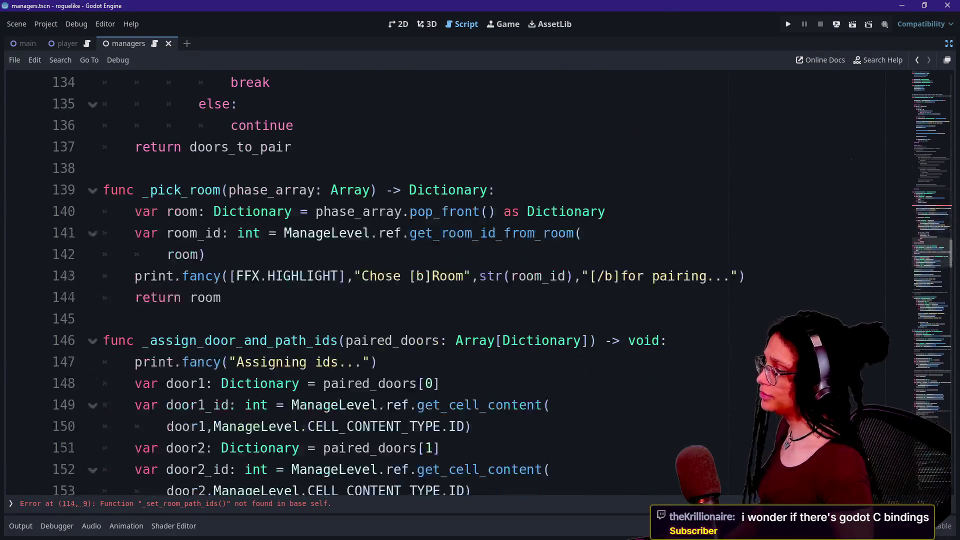
{"action": "left_click", "coordinate": [291, 146]}
{"action": "key", "text": "Return"}
{"action": "key", "text": "Return"}
{"action": "key", "text": "ctrl+f"}
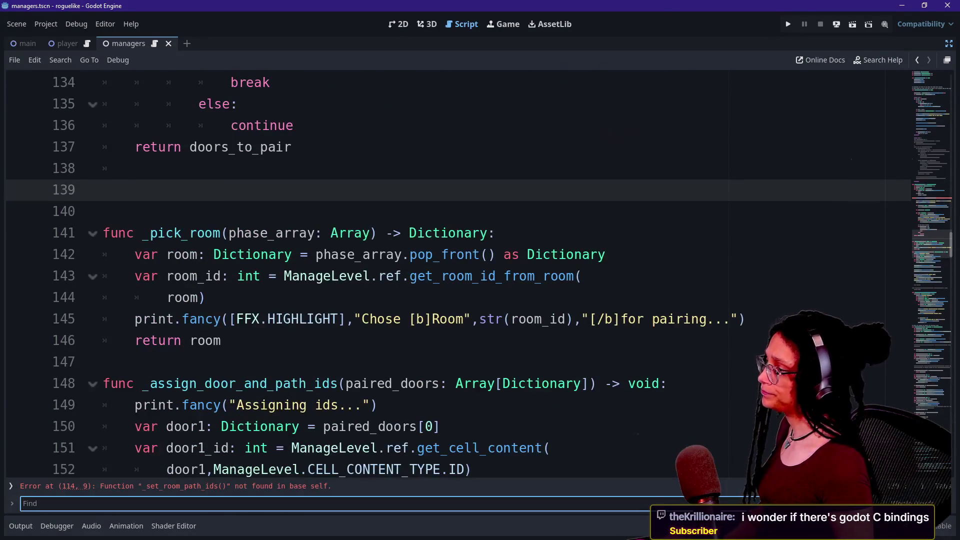
{"action": "left_click", "coordinate": [103, 189]}
{"action": "key", "text": "ctrl+v"}
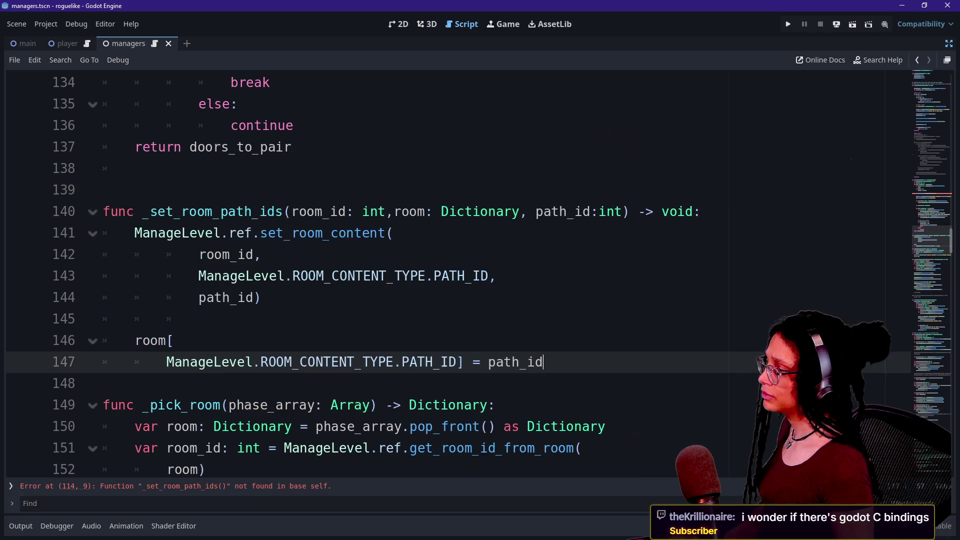
{"action": "left_click", "coordinate": [103, 189]}
{"action": "key", "text": "BackSpace"}
{"action": "key", "text": "ctrl+s"}
{"action": "scroll", "coordinate": [458, 273], "scroll_direction": "up", "scroll_amount": 13}
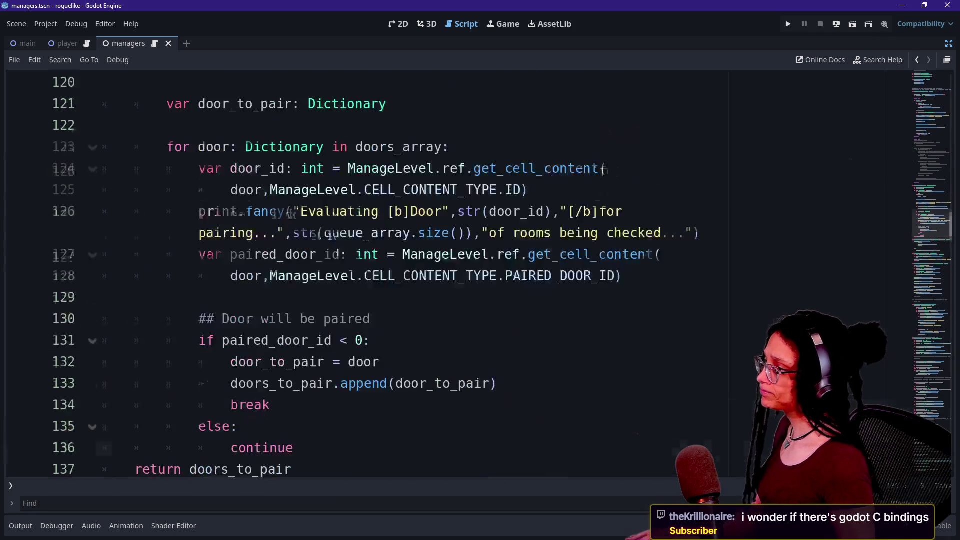
- Uncomment the whole Phase 2 loop block with Ctrl+K
{"action": "scroll", "coordinate": [458, 272], "scroll_direction": "up", "scroll_amount": 9}
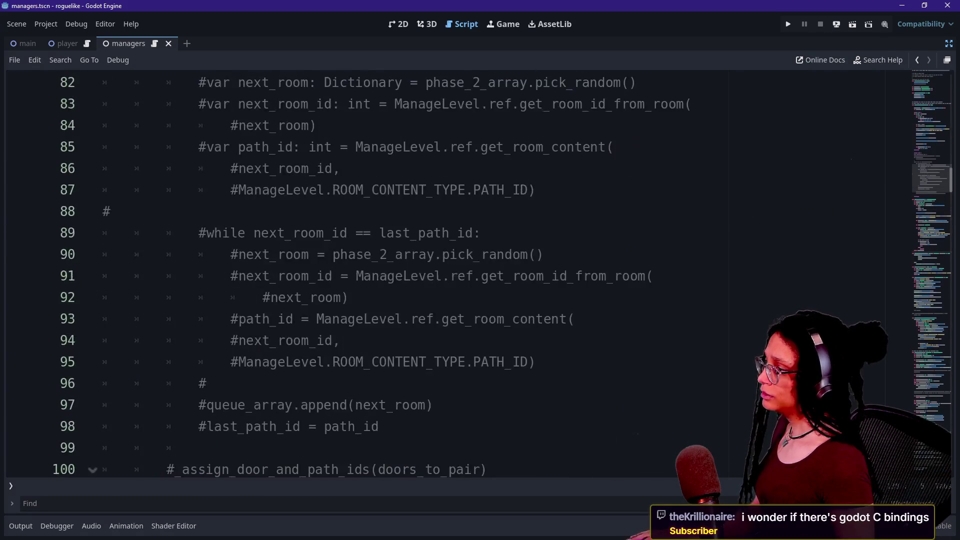
{"action": "left_click", "coordinate": [280, 190]}
{"action": "scroll", "coordinate": [458, 273], "scroll_direction": "down", "scroll_amount": 7}
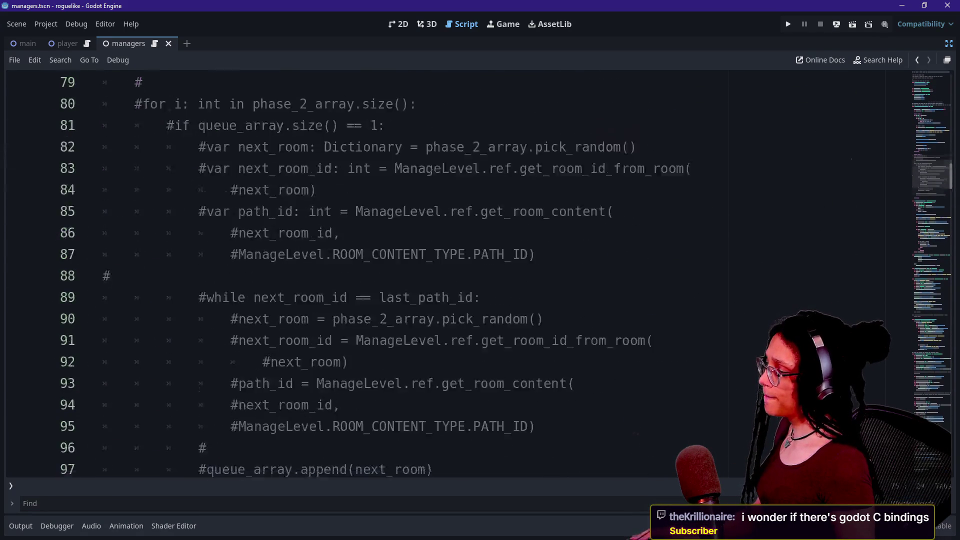
{"action": "left_click", "coordinate": [354, 297]}
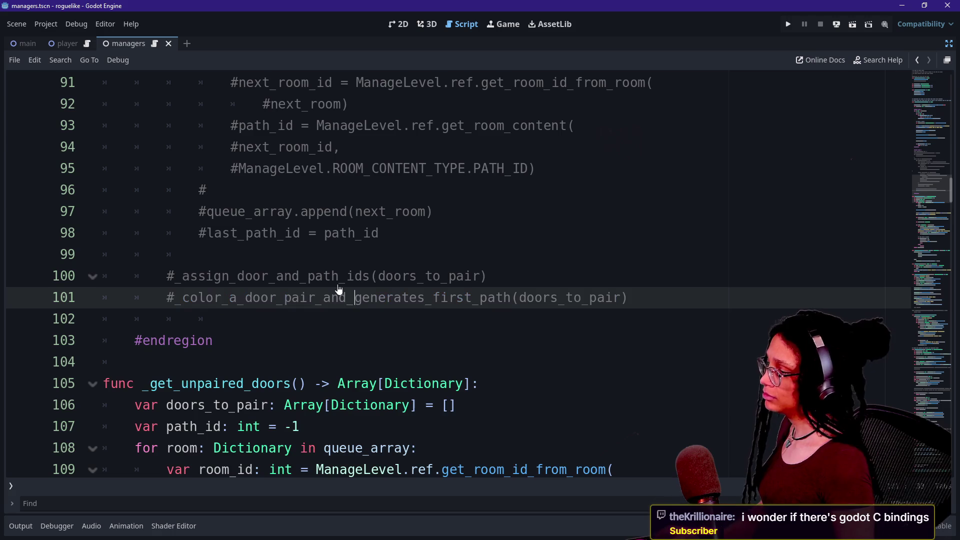
{"action": "scroll", "coordinate": [338, 295], "scroll_direction": "up", "scroll_amount": 7}
{"action": "scroll", "coordinate": [338, 290], "scroll_direction": "up", "scroll_amount": 1}
{"action": "left_click_drag", "start_coordinate": [135, 254], "coordinate": [350, 470]}
{"action": "key", "text": "ctrl+k"}
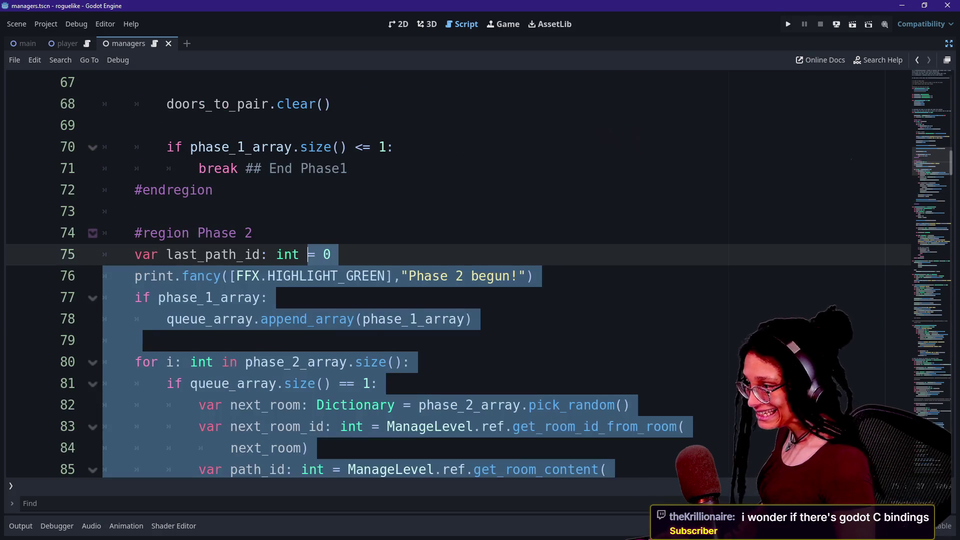
{"action": "left_click", "coordinate": [150, 211]}
{"action": "left_click_drag", "start_coordinate": [166, 254], "coordinate": [292, 276]}
{"action": "left_click", "coordinate": [292, 276]}
- Re-comment the _assign_door_and_path_ids and _color_a_door_pair_and_generates_first_path calls
{"action": "scroll", "coordinate": [292, 276], "scroll_direction": "down", "scroll_amount": 1}
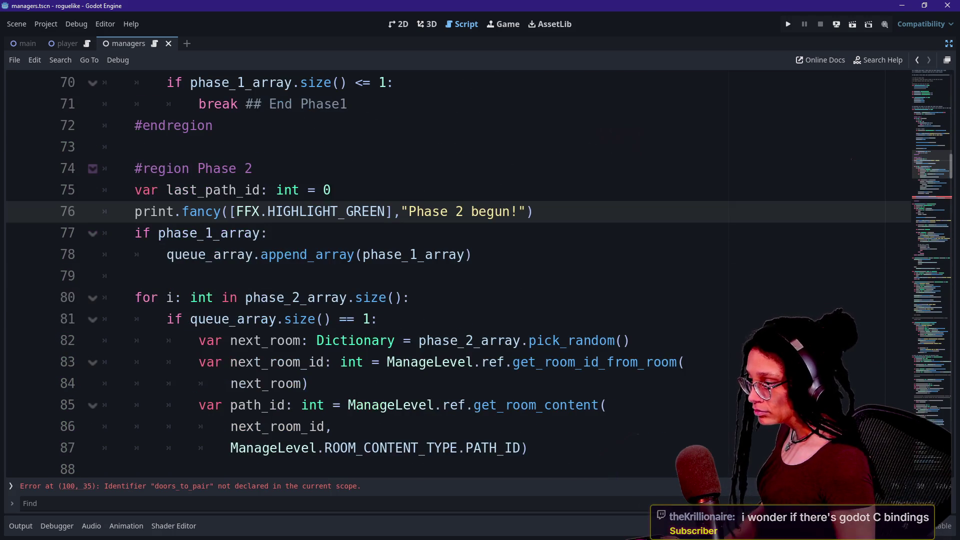
{"action": "scroll", "coordinate": [292, 276], "scroll_direction": "down", "scroll_amount": 8}
{"action": "scroll", "coordinate": [292, 276], "scroll_direction": "down", "scroll_amount": 8}
{"action": "scroll", "coordinate": [291, 276], "scroll_direction": "up", "scroll_amount": 11}
{"action": "scroll", "coordinate": [292, 276], "scroll_direction": "down", "scroll_amount": 1}
{"action": "scroll", "coordinate": [330, 147], "scroll_direction": "up", "scroll_amount": 5}
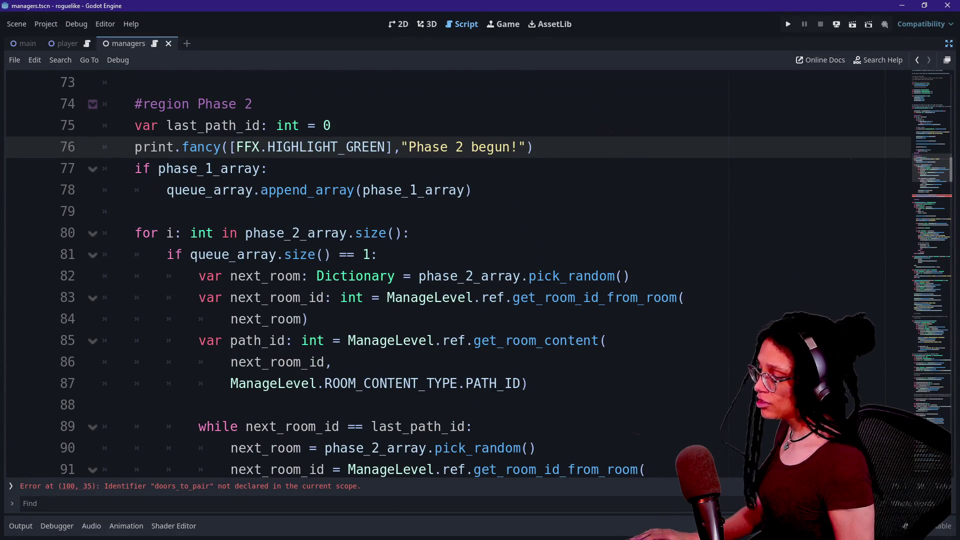
{"action": "scroll", "coordinate": [330, 146], "scroll_direction": "down", "scroll_amount": 5}
{"action": "left_click_drag", "start_coordinate": [300, 340], "coordinate": [315, 361]}
{"action": "key", "text": "ctrl+k"}
- Insert two new lines in the loop after last_path_id = path_id
{"action": "left_click_drag", "start_coordinate": [206, 276], "coordinate": [199, 319]}
{"action": "left_click", "coordinate": [380, 297]}
{"action": "key", "text": "Return"}
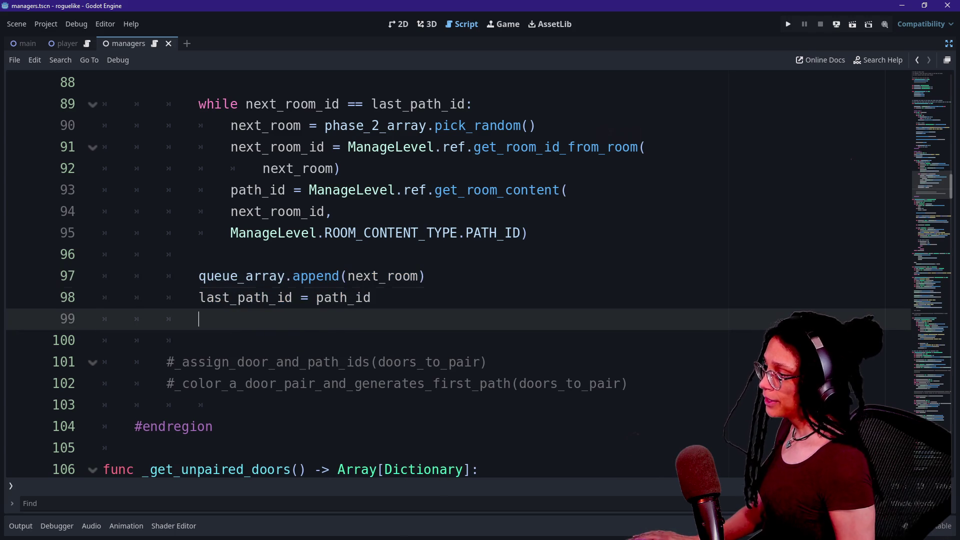
{"action": "key", "text": "Return"}
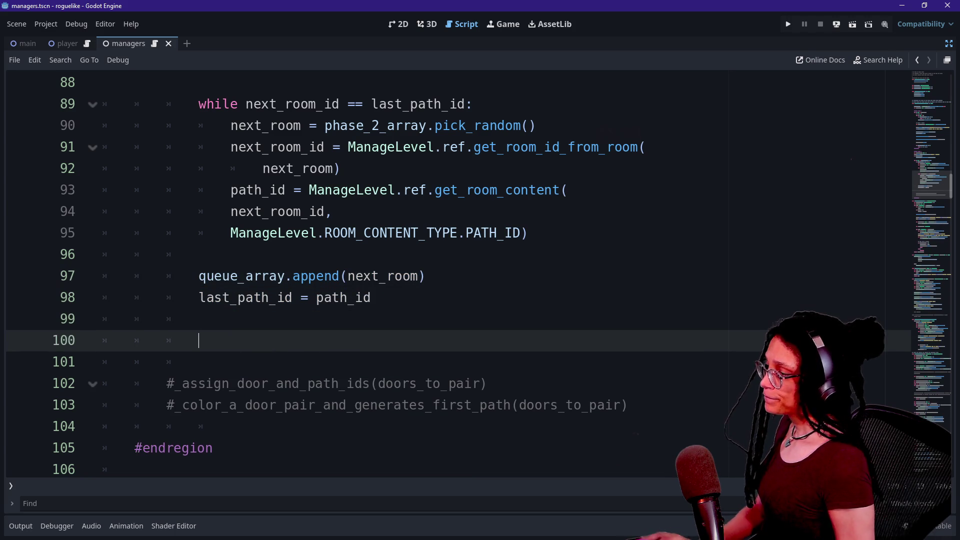
- Add a _get_unpaired_doors() call after last_path_id = path_id using autocomplete
{"action": "type", "text": "_get"}
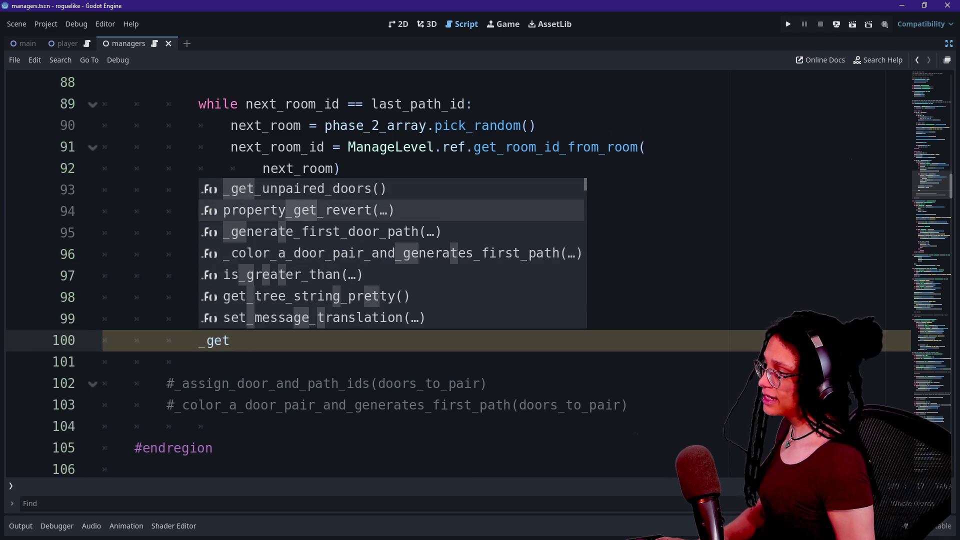
{"action": "key", "text": "Return"}
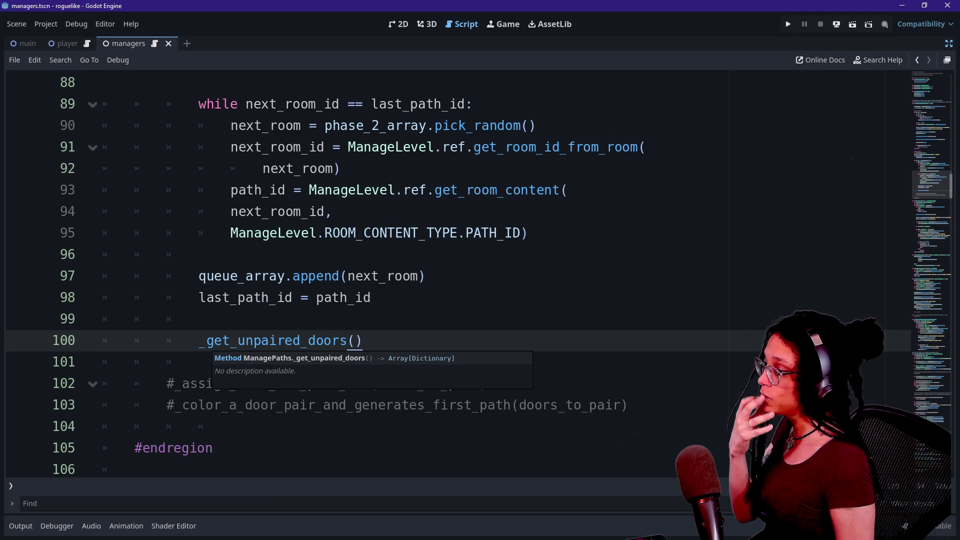
{"action": "scroll", "coordinate": [450, 275], "scroll_direction": "up", "scroll_amount": 2}
{"action": "scroll", "coordinate": [450, 275], "scroll_direction": "up", "scroll_amount": 10}
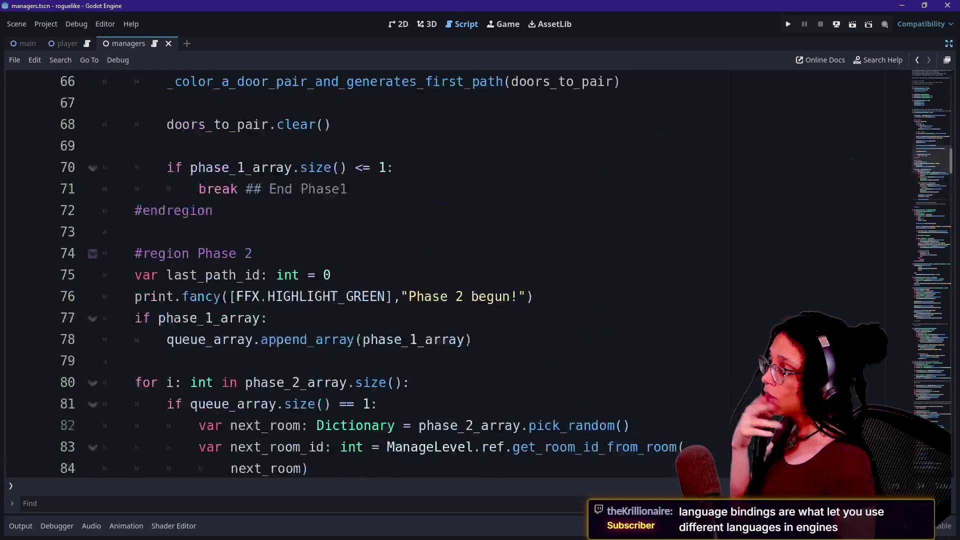
{"action": "scroll", "coordinate": [450, 275], "scroll_direction": "up", "scroll_amount": 5}
{"action": "scroll", "coordinate": [450, 275], "scroll_direction": "down", "scroll_amount": 3}
{"action": "scroll", "coordinate": [450, 275], "scroll_direction": "down", "scroll_amount": 6}
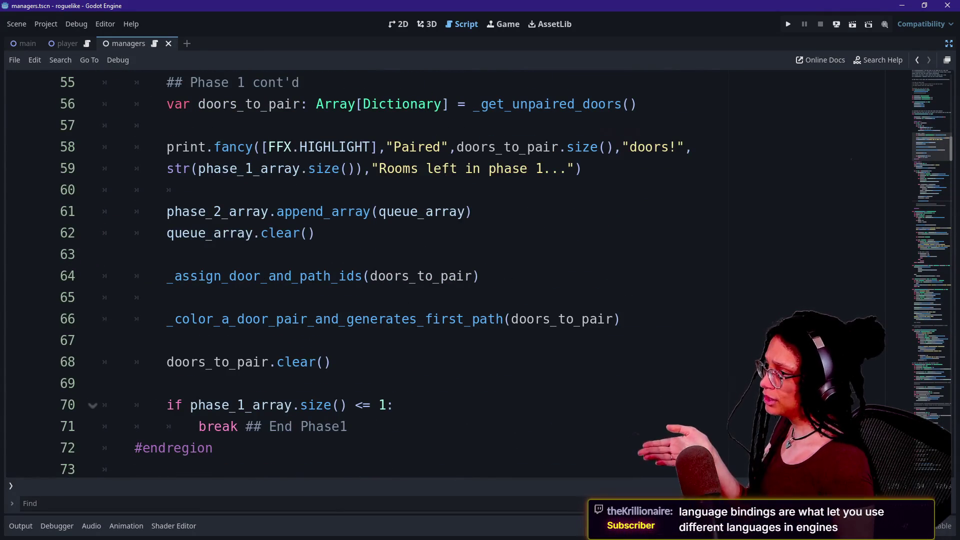
{"action": "scroll", "coordinate": [350, 300], "scroll_direction": "up", "scroll_amount": 2}
- Review the Phase 2 loop and delete the stray 'd' after the new call
{"action": "left_click_drag", "start_coordinate": [166, 233], "coordinate": [636, 233]}
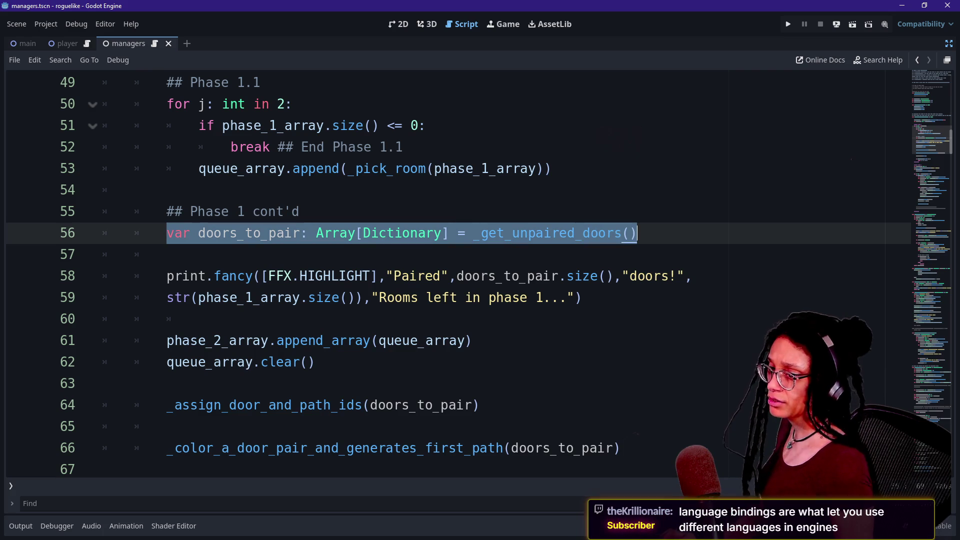
{"action": "scroll", "coordinate": [450, 275], "scroll_direction": "down", "scroll_amount": 6}
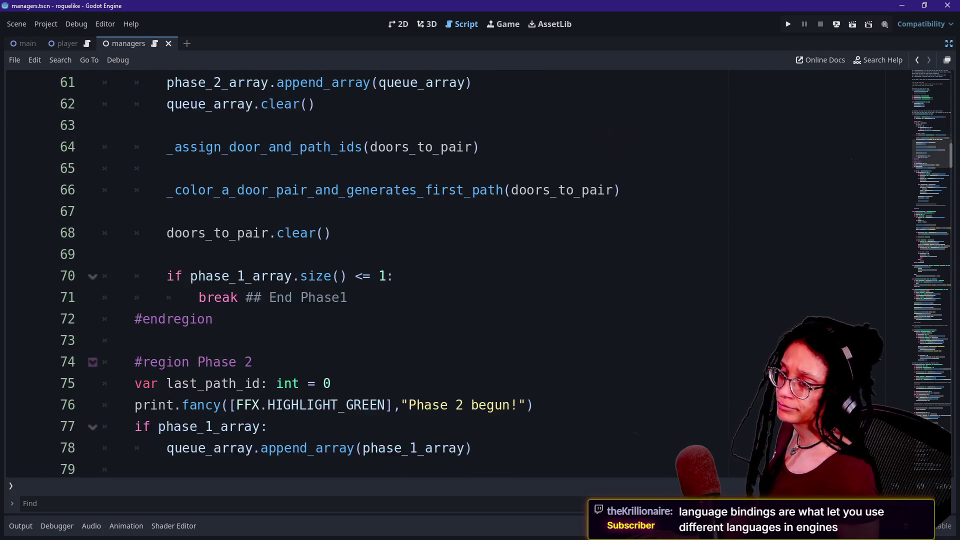
{"action": "scroll", "coordinate": [450, 275], "scroll_direction": "down", "scroll_amount": 3}
{"action": "left_click", "coordinate": [310, 255]}
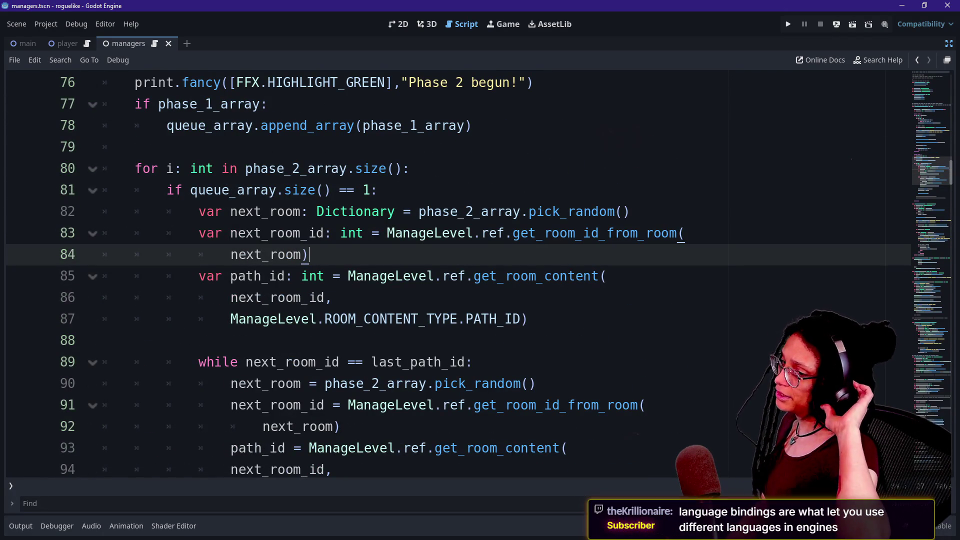
{"action": "key", "text": "Down"}
{"action": "key", "text": "Down"}
{"action": "key", "text": "Down"}
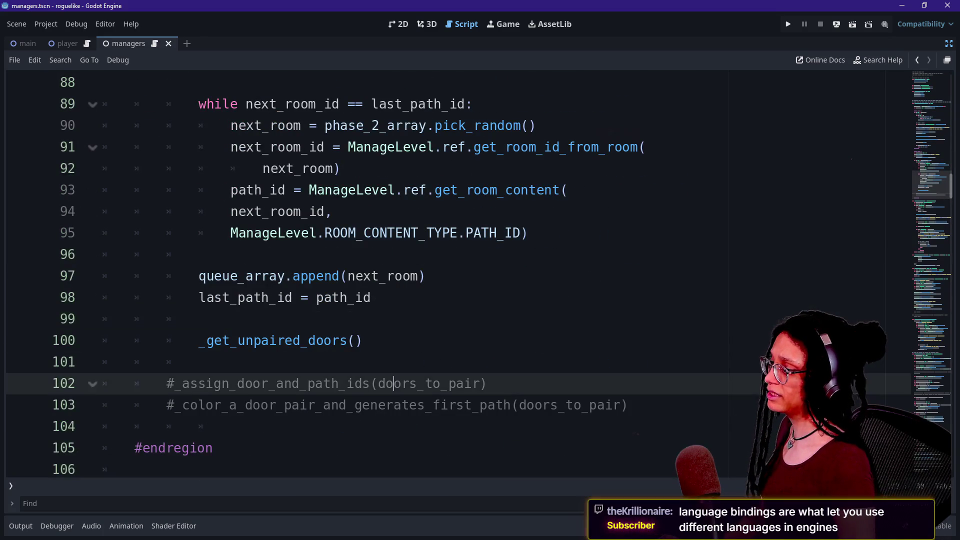
{"action": "left_click", "coordinate": [362, 341]}
{"action": "key", "text": "Up"}
{"action": "key", "text": "Up"}
{"action": "key", "text": "Up"}
{"action": "key", "text": "shift+Down"}
{"action": "key", "text": "shift+Down"}
{"action": "key", "text": "shift+Down"}
{"action": "key", "text": "Down"}
{"action": "key", "text": "Down"}
{"action": "key", "text": "Down"}
{"action": "key", "text": "Down"}
{"action": "key", "text": "Down"}
{"action": "key", "text": "Down"}
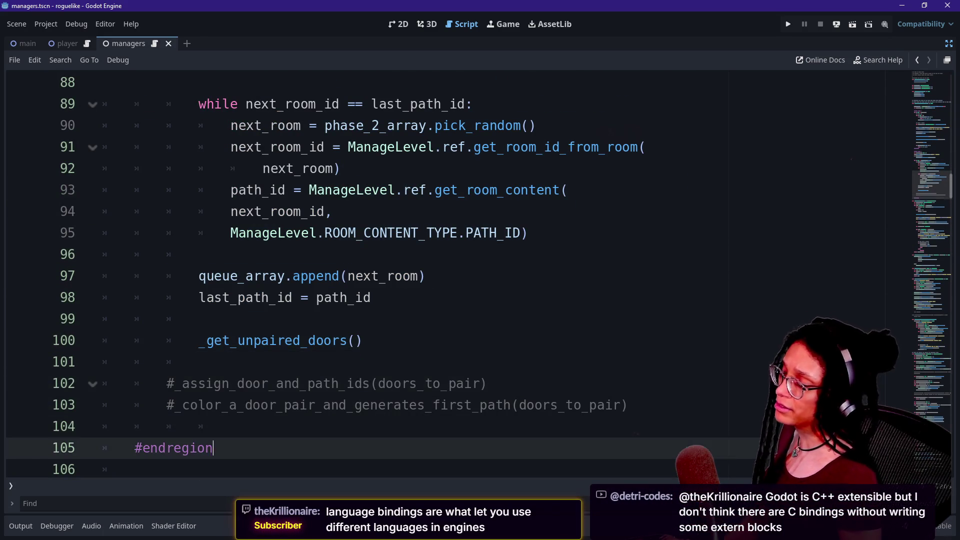
{"action": "key", "text": "Up"}
{"action": "key", "text": "Up"}
{"action": "key", "text": "Up"}
{"action": "key", "text": "Down"}
{"action": "key", "text": "Down"}
{"action": "key", "text": "Down"}
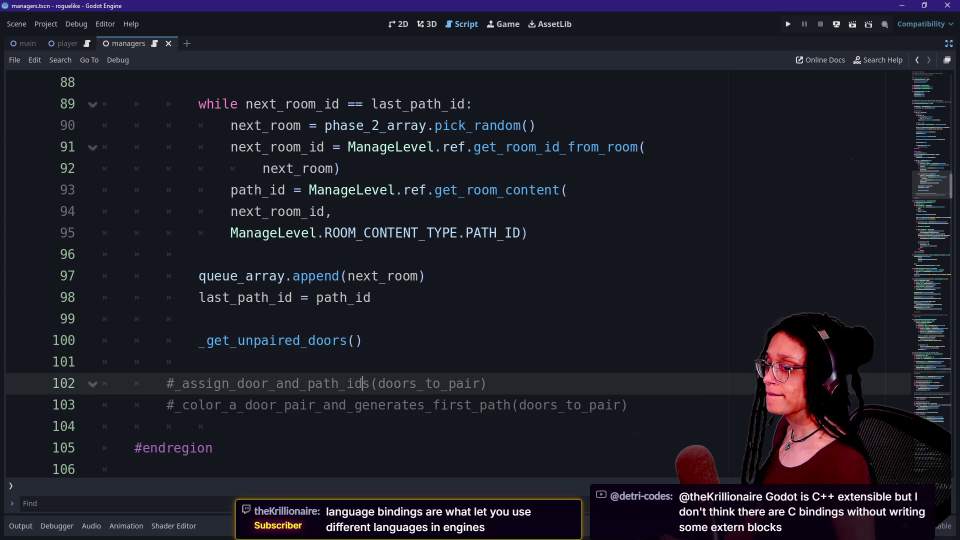
{"action": "key", "text": "Up"}
{"action": "key", "text": "Up"}
{"action": "key", "text": "Up"}
{"action": "key", "text": "shift+Up"}
{"action": "key", "text": "shift+Up"}
{"action": "key", "text": "shift+Up"}
{"action": "key", "text": "Up"}
{"action": "key", "text": "Up"}
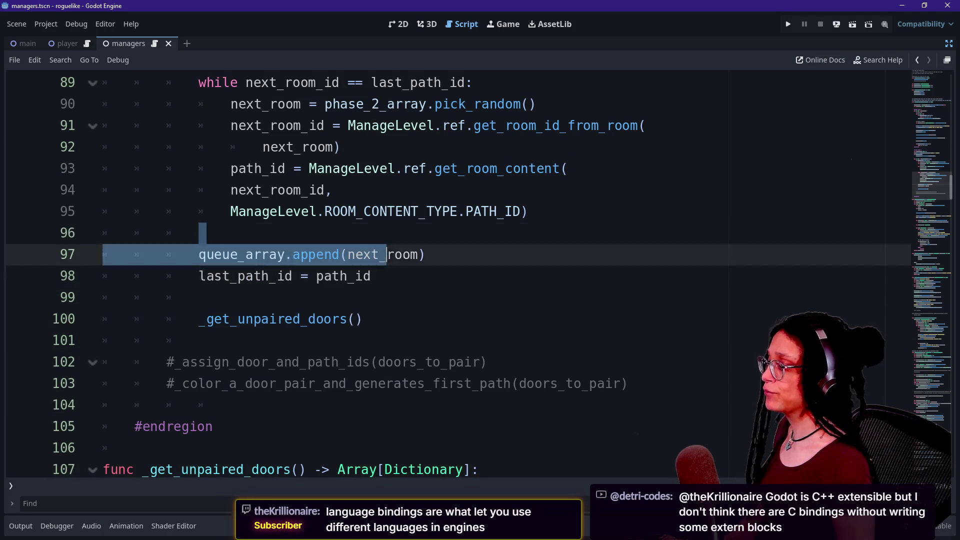
{"action": "key", "text": "Down"}
{"action": "key", "text": "Down"}
{"action": "key", "text": "Down"}
{"action": "key", "text": "BackSpace"}
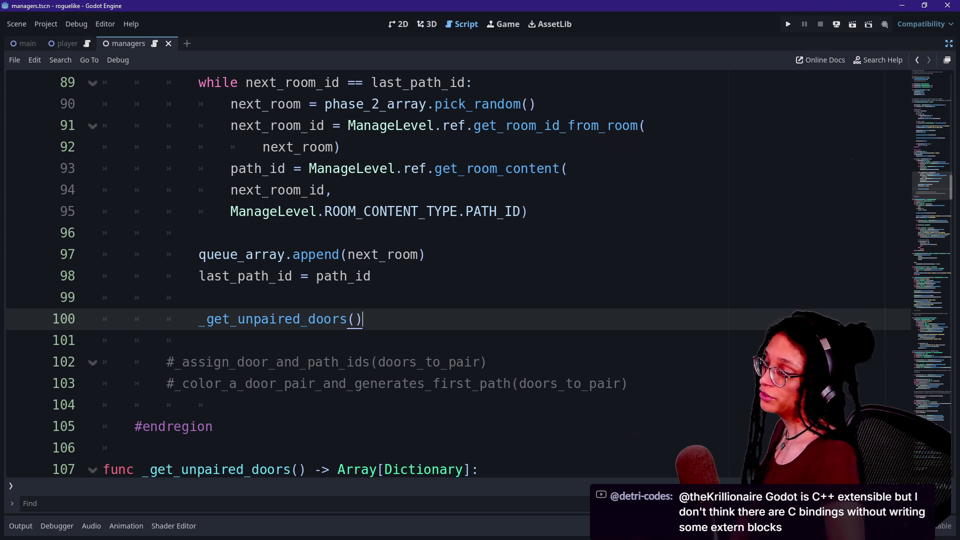
{"action": "left_click", "coordinate": [199, 297]}
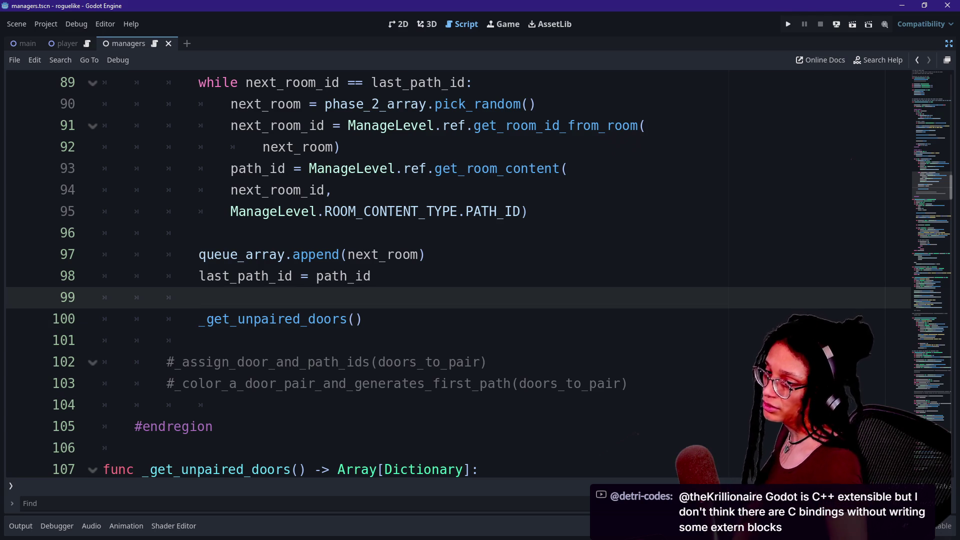